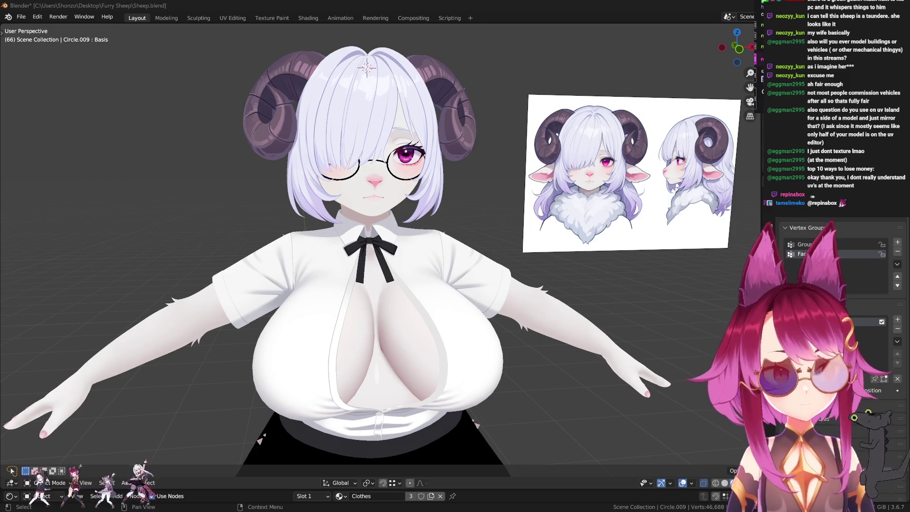
scroll(480, 242, "up", 3)
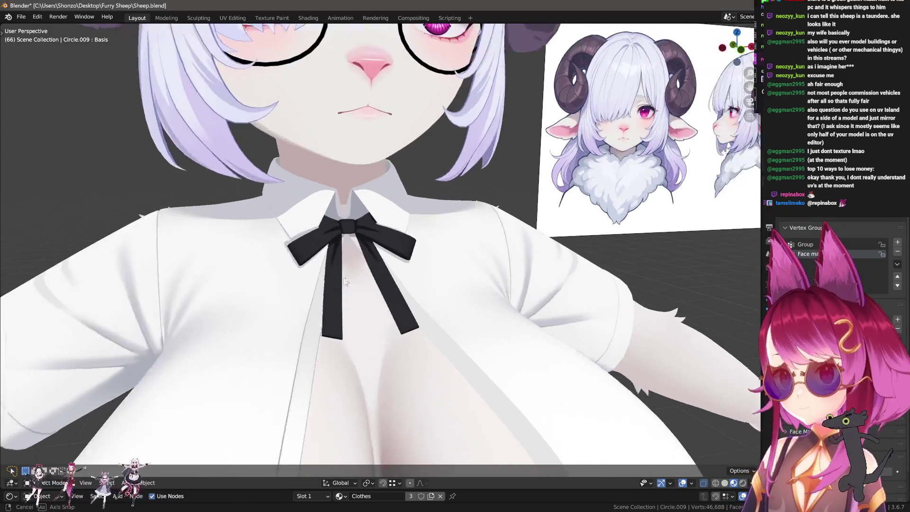
scroll(329, 251, "up", 3)
Step: Enter the Texture Paint workspace, tilt to a front view and switch the brush to Smear
left_click(272, 17)
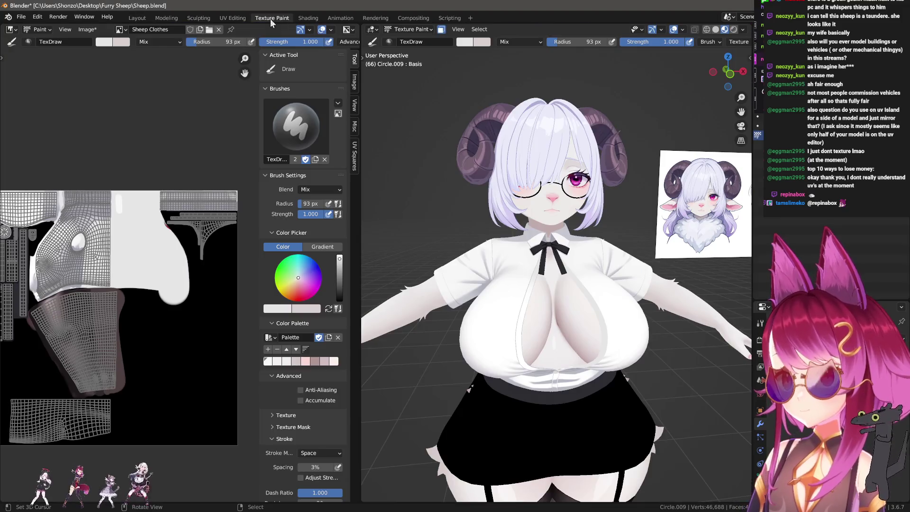
scroll(135, 257, "down", 3)
scroll(135, 256, "up", 3)
scroll(583, 311, "up", 5)
scroll(576, 256, "down", 2)
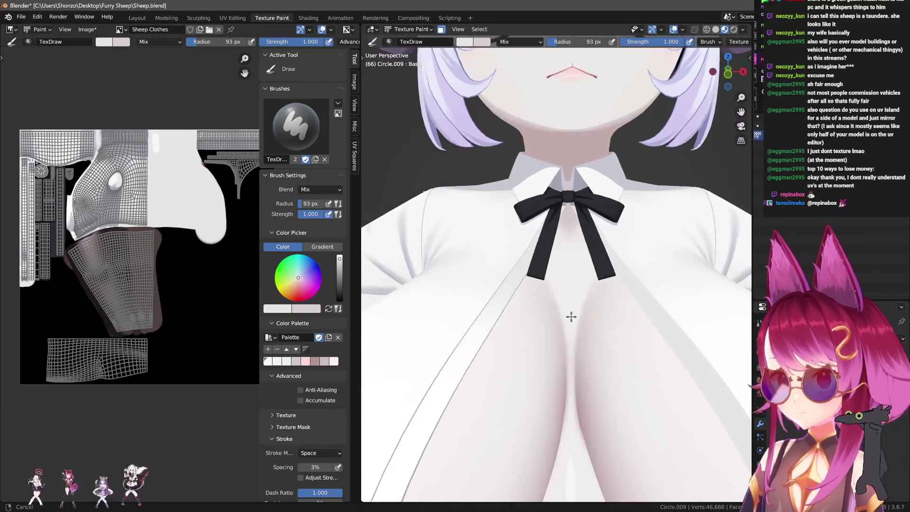
scroll(614, 228, "down", 2)
mouse_move(613, 228)
middle_mouse_down()
mouse_move(623, 302)
mouse_move(609, 308)
middle_mouse_up()
scroll(612, 312, "up", 2)
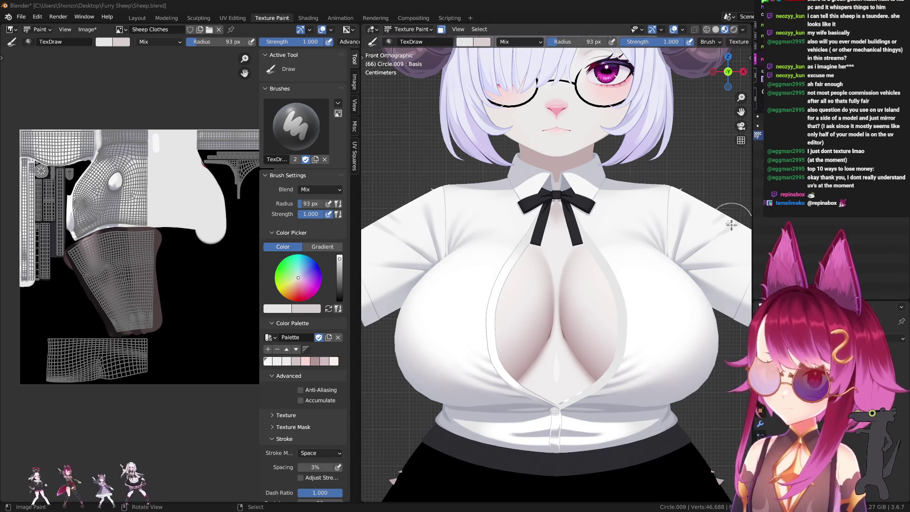
scroll(530, 234, "up", 2)
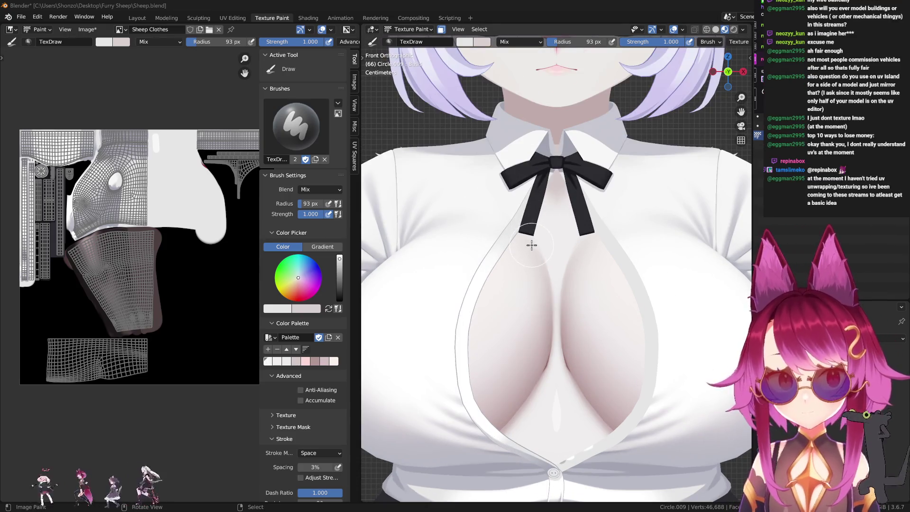
scroll(170, 305, "up", 2)
scroll(171, 306, "up", 3)
scroll(170, 306, "up", 2)
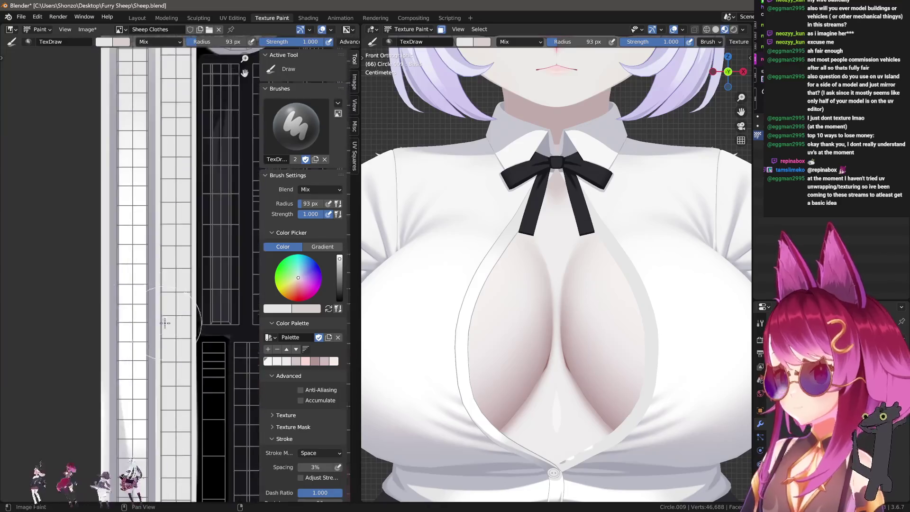
key("e")
left_click(153, 261)
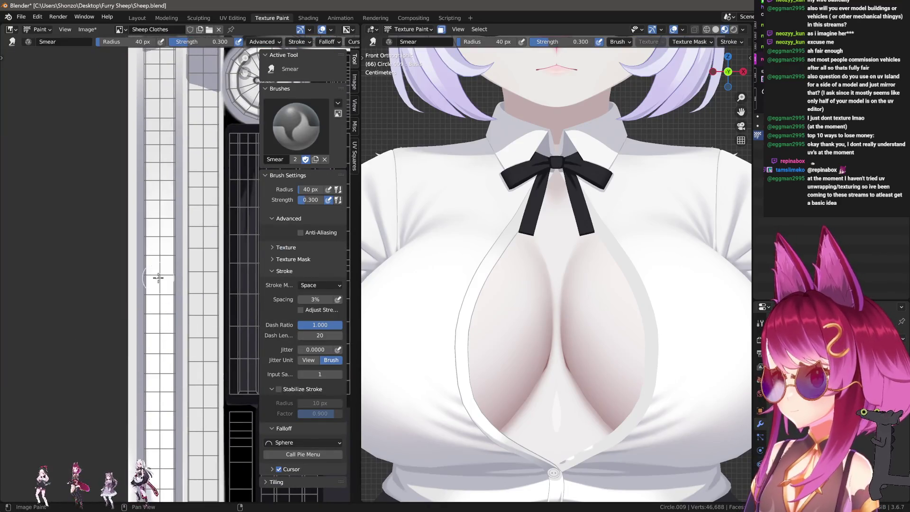
Step: Give the Smear brush Line stroke method and resize its radius through 75, 66 and 86 px with a test line
key("f")
left_click(164, 284)
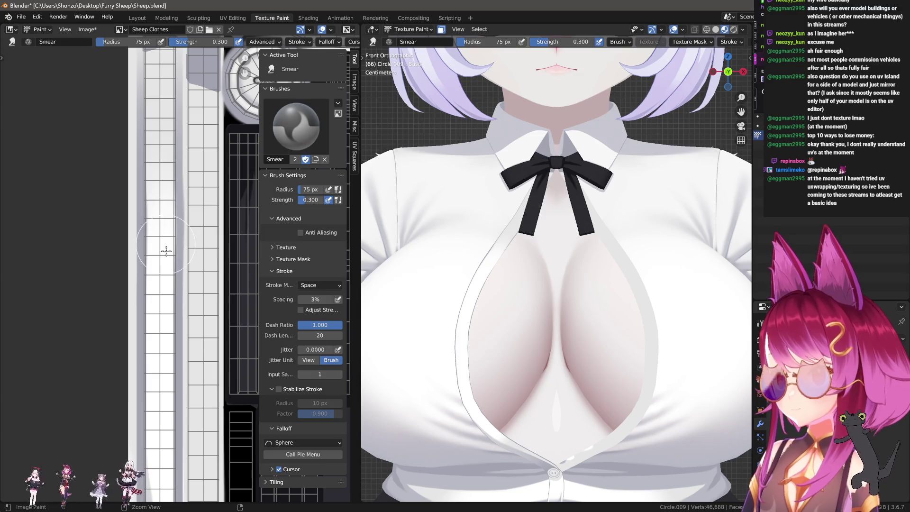
key("e")
left_click(160, 234)
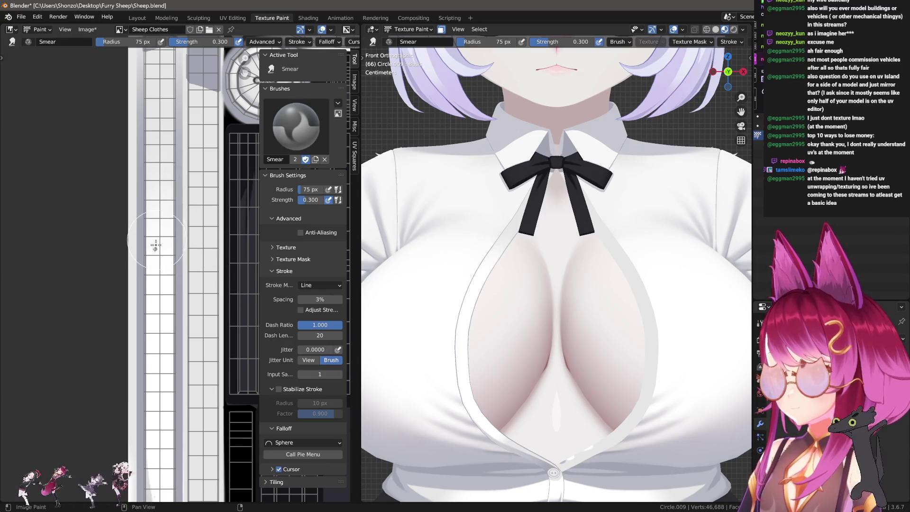
key("f")
left_click(156, 263)
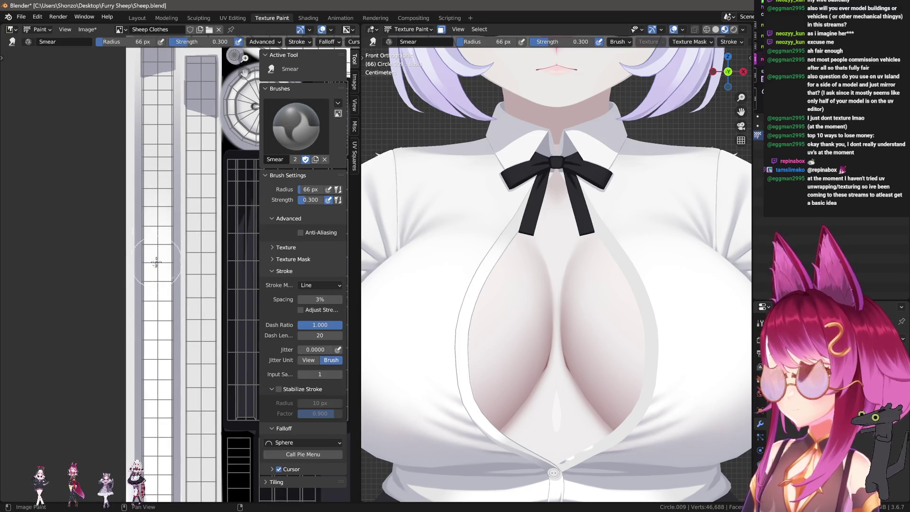
key("f")
left_click(158, 234)
left_click_drag(156, 234, 160, 162)
Step: Lower the Smear strength to 0.4, set radius to 100 px and lay a straight smear down the strip
key("shift+f")
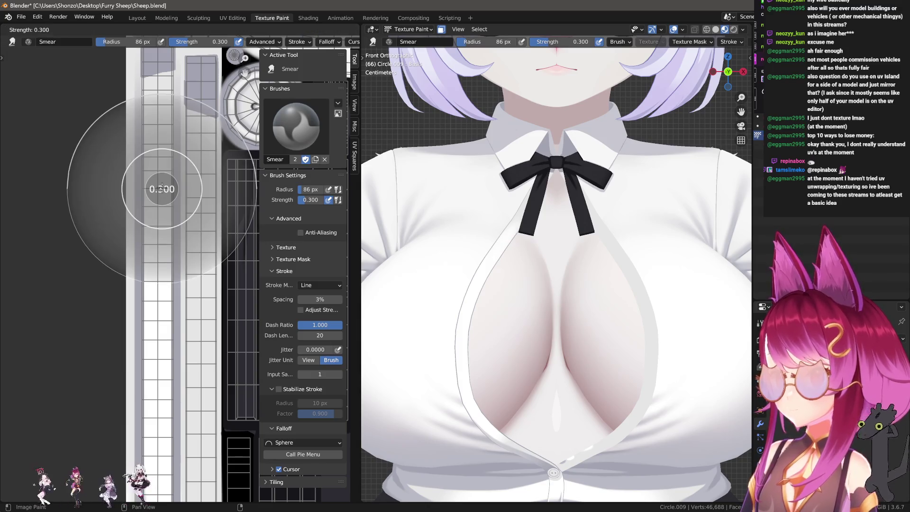
left_click(157, 204)
key("shift+f")
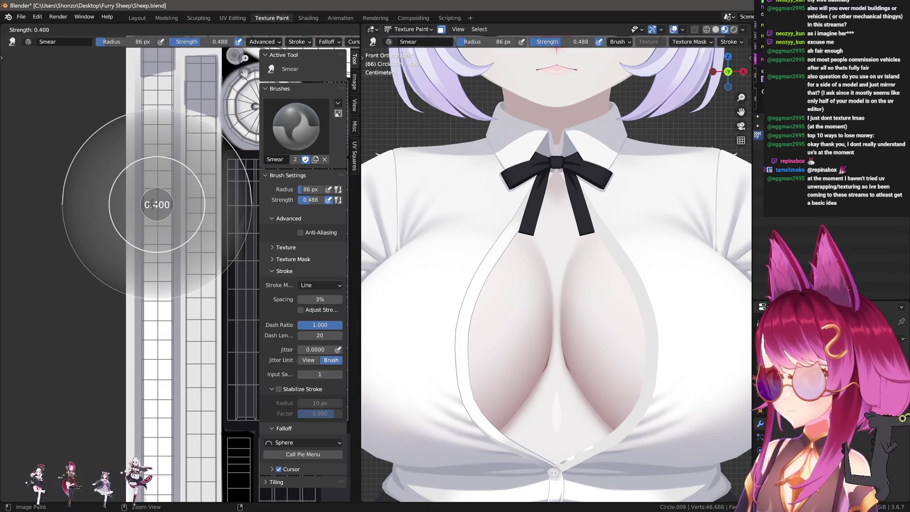
left_click(156, 146)
key("f")
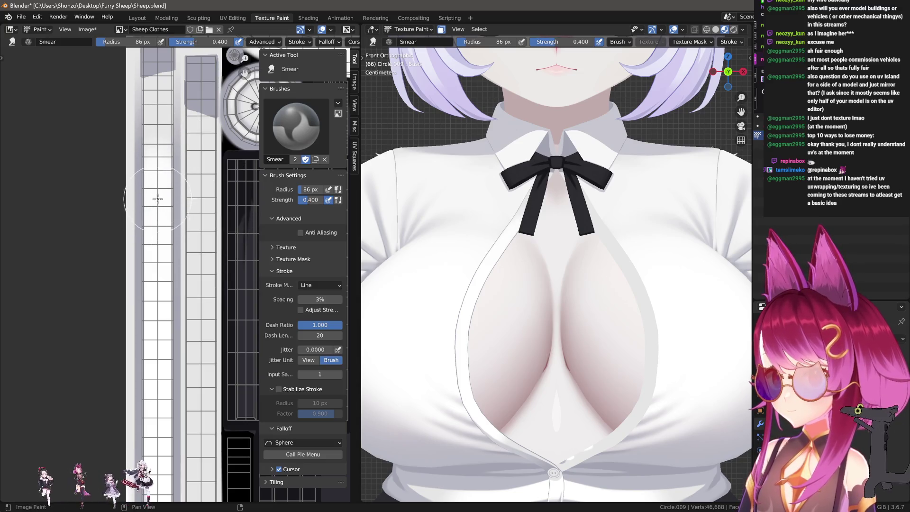
left_click(162, 160)
mouse_move(161, 160)
left_mouse_down()
mouse_move(163, 192)
mouse_move(163, 174)
left_mouse_up()
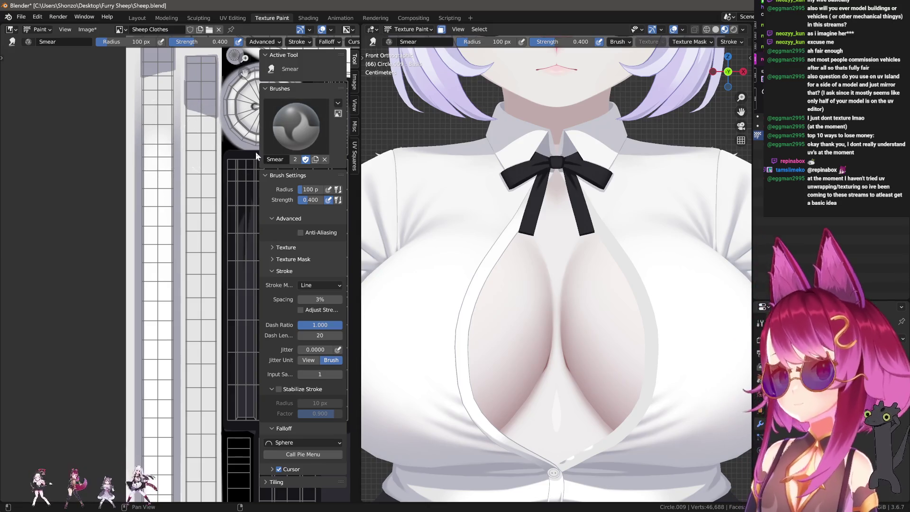
scroll(178, 250, "down", 3)
Step: Cycle from TexDraw (shrunk to 28 px) through Smear to the Soften brush
key("shift+space")
scroll(145, 298, "up", 5)
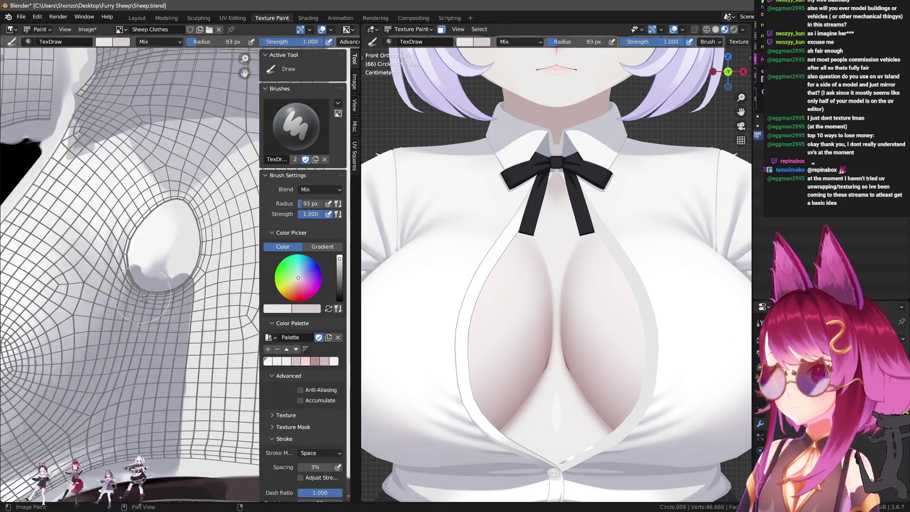
scroll(144, 298, "down", 3)
scroll(143, 278, "up", 3)
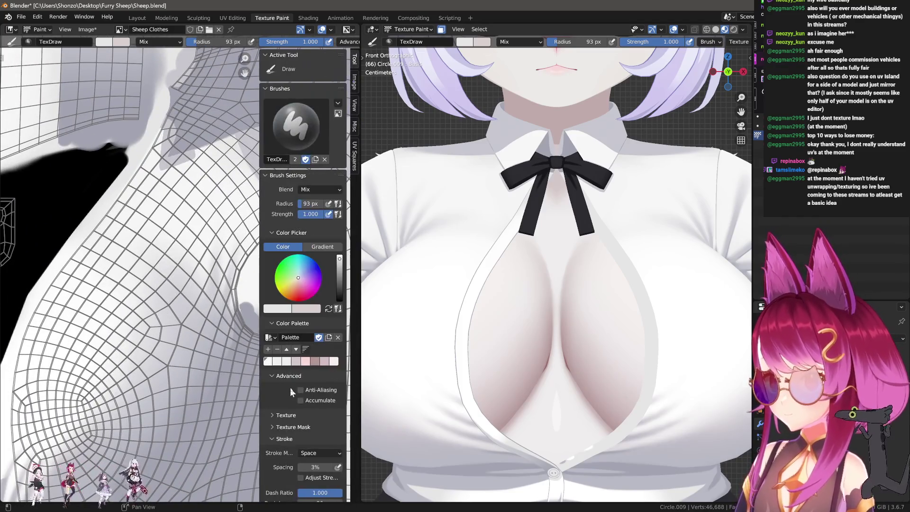
key("n")
scroll(204, 246, "up", 2)
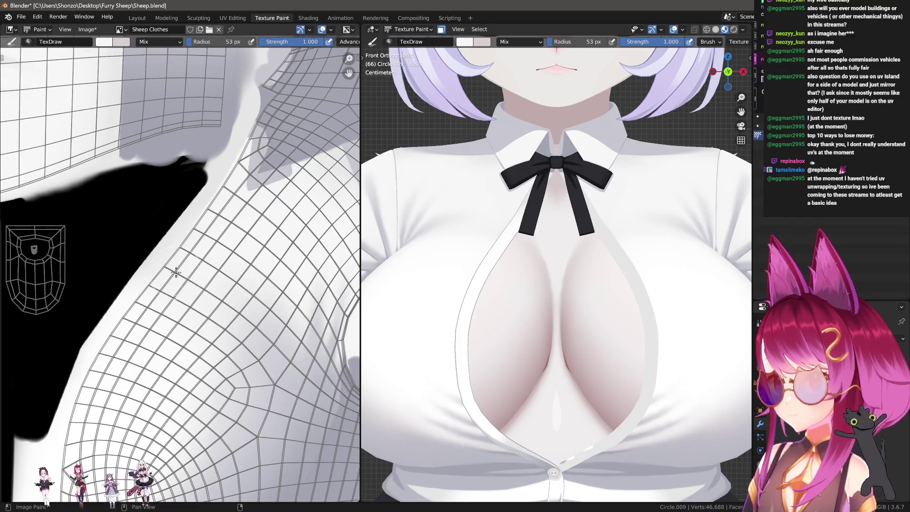
scroll(194, 271, "up", 2)
key("bracketleft")
key("bracketleft")
key("bracketleft")
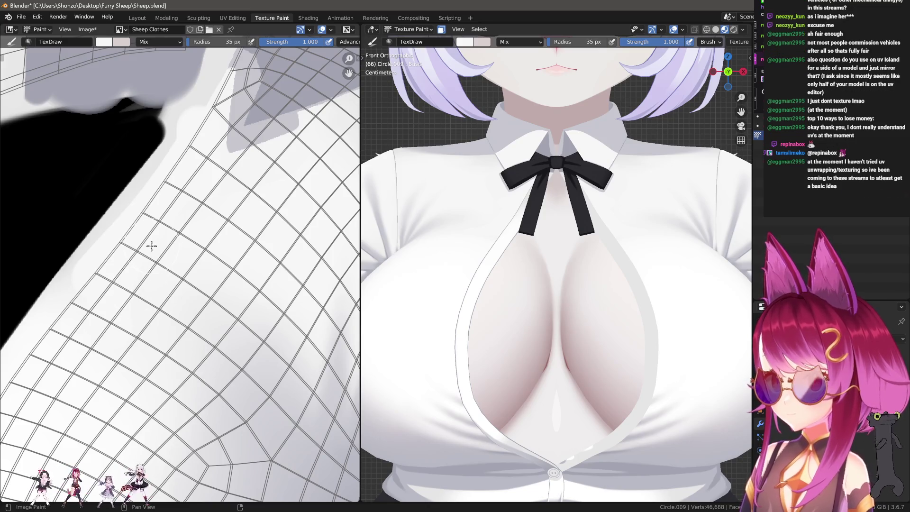
scroll(139, 285, "up", 1)
key("shift+space")
scroll(132, 334, "up", 1)
key("shift+space")
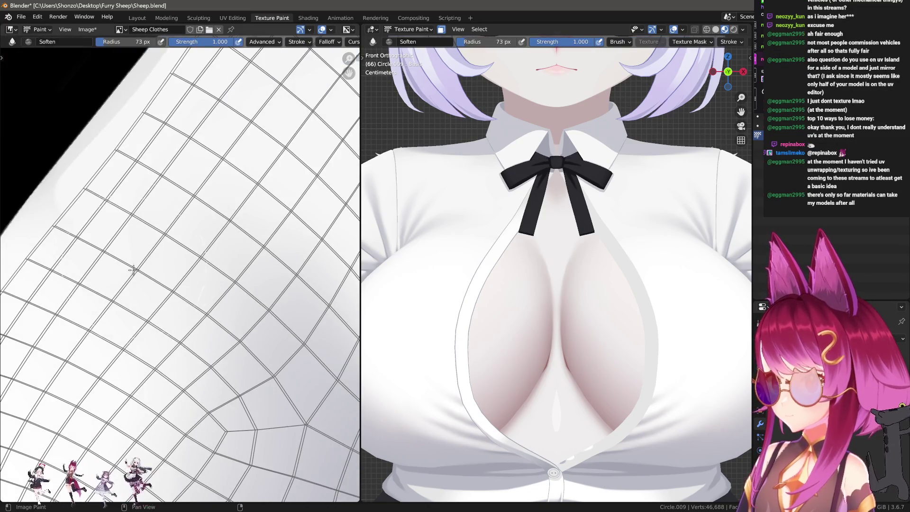
Step: Check the Soften brush settings and set its radius to 61 px
key("n")
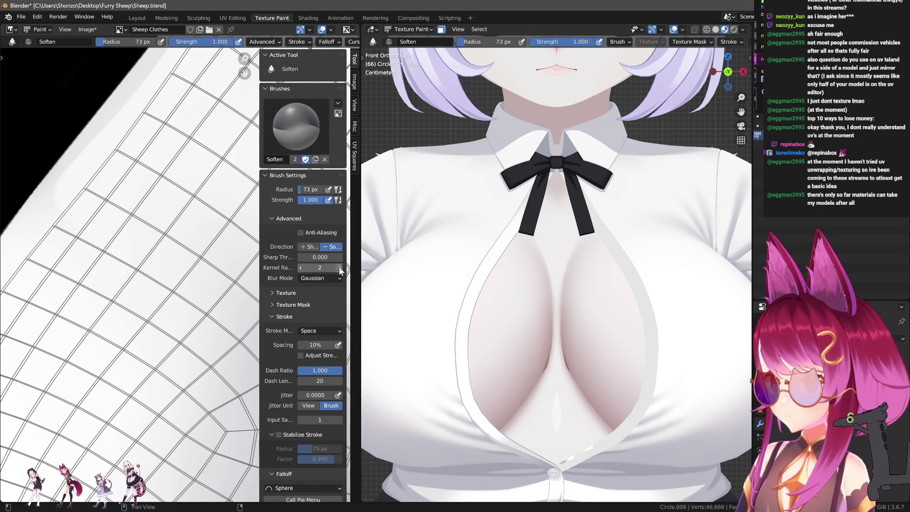
key("n")
key("f")
left_click(180, 229)
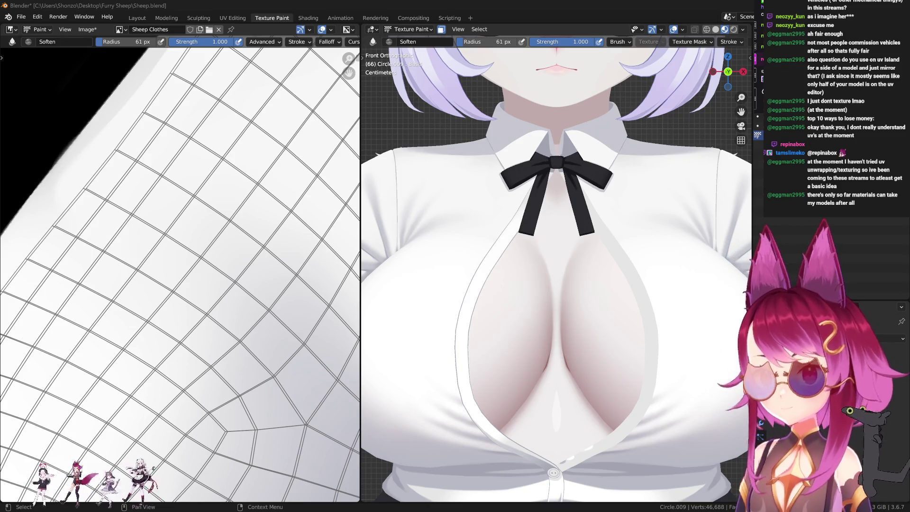
Step: Orbit the 3D view of the model after softening the shirt's shading edges
middle_click_drag(597, 242, 629, 228)
scroll(628, 228, "down", 3)
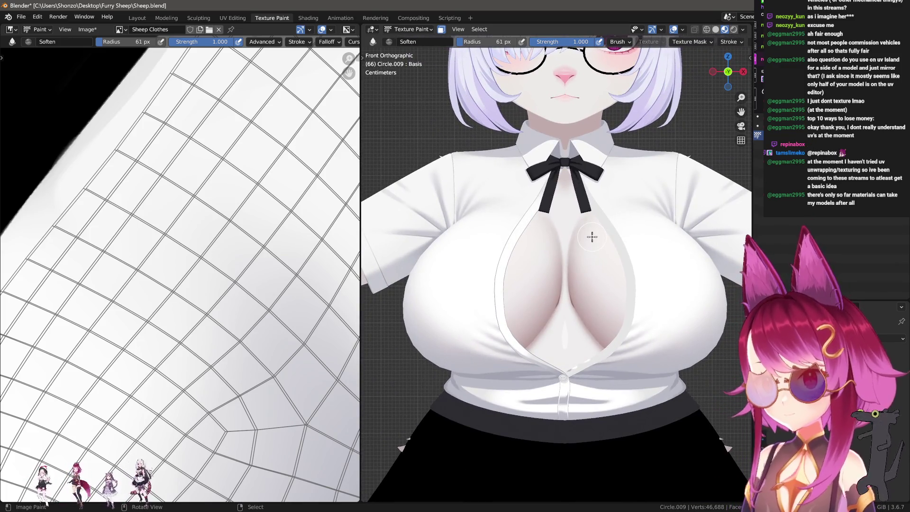
scroll(126, 263, "down", 3)
scroll(143, 262, "down", 2)
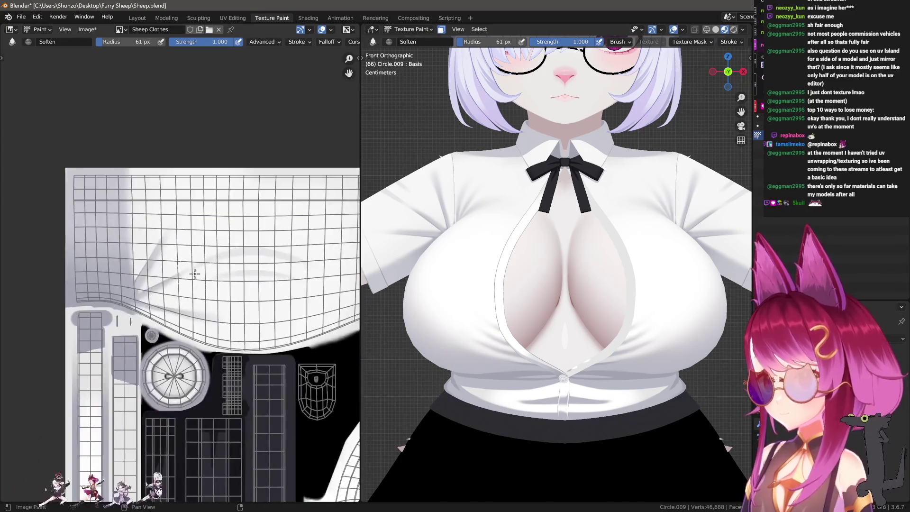
scroll(205, 262, "up", 4)
Step: Set the Smear brush to Line strokes and smear several straight strokes along the diagonal fold
key("e")
left_click(213, 159)
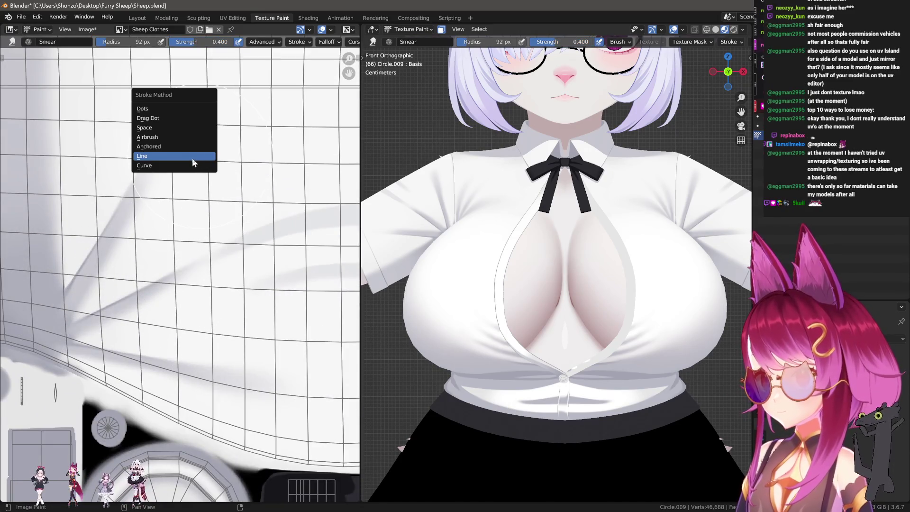
left_click(140, 179)
key("f")
left_click_drag(169, 135, 123, 228)
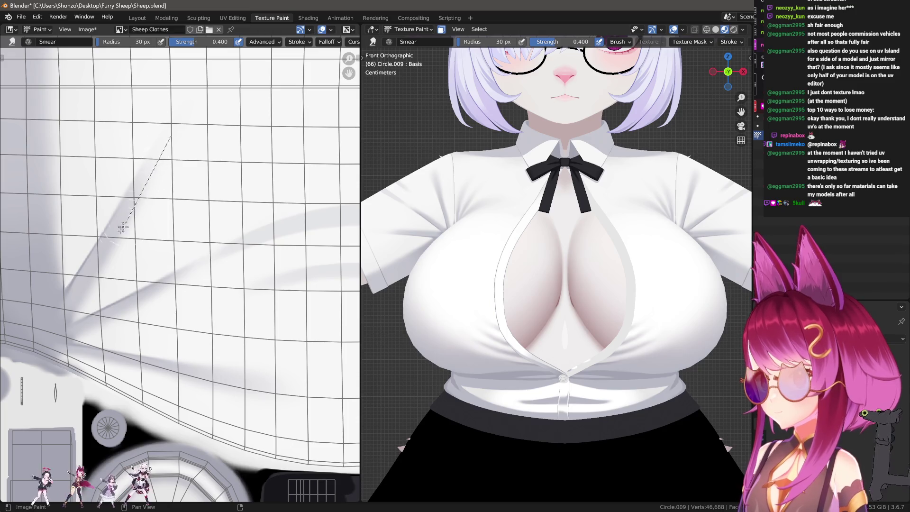
left_click_drag(105, 265, 105, 265)
left_click_drag(118, 235, 113, 275)
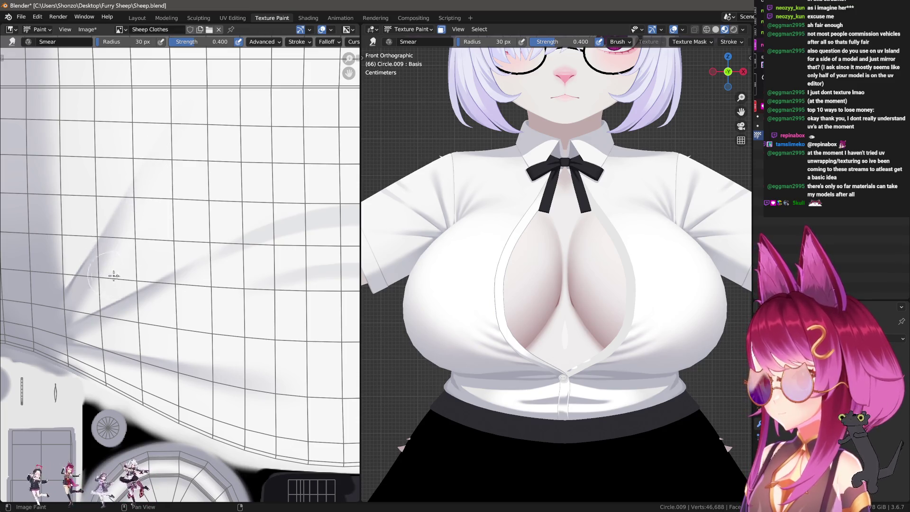
left_click_drag(109, 325, 108, 326)
scroll(188, 323, "up", 1)
scroll(226, 349, "up", 1)
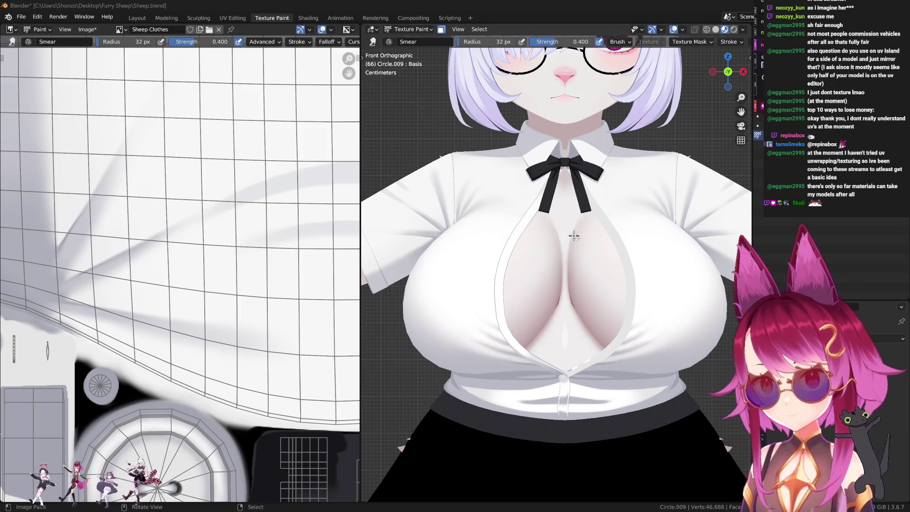
Step: Inspect the bow and chest in the 3D view, then bring the sleeve hole area of the texture into view
middle_click_drag(574, 236, 611, 277, "shift")
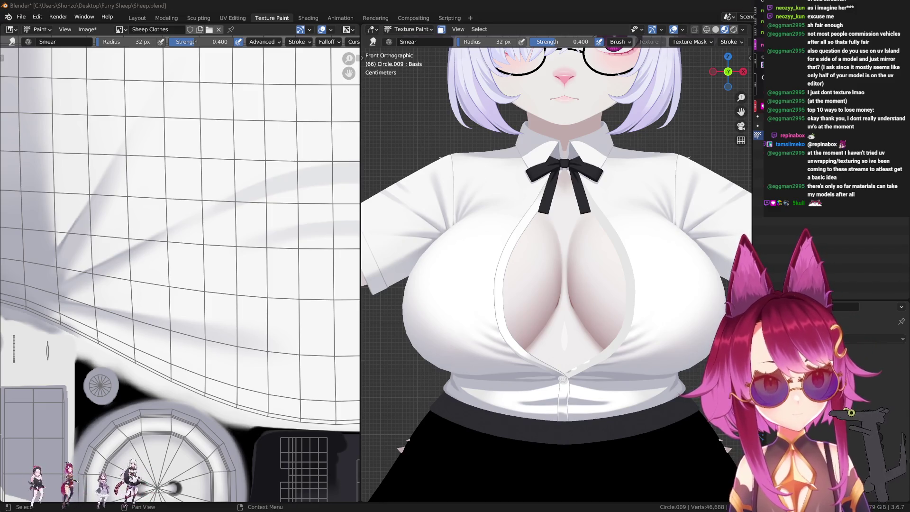
middle_click_drag(548, 249, 584, 317, "ctrl")
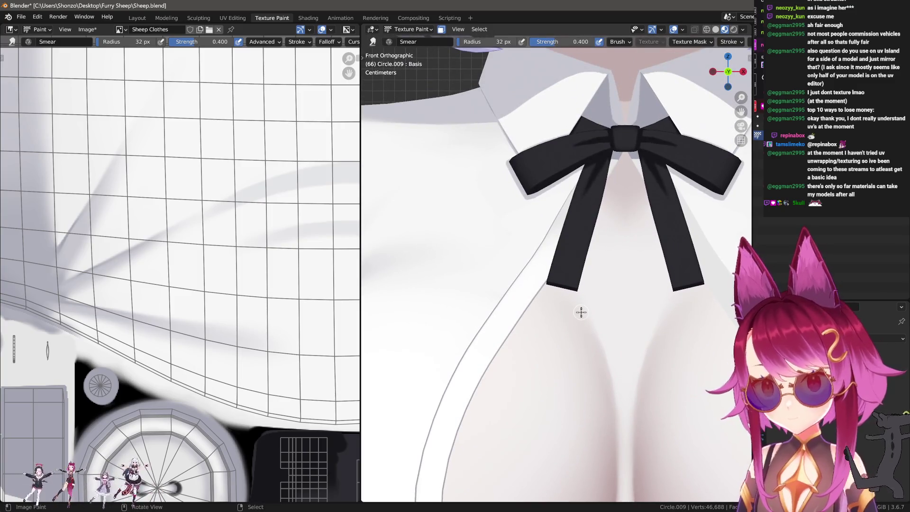
scroll(568, 248, "down", 2)
scroll(564, 271, "down", 1)
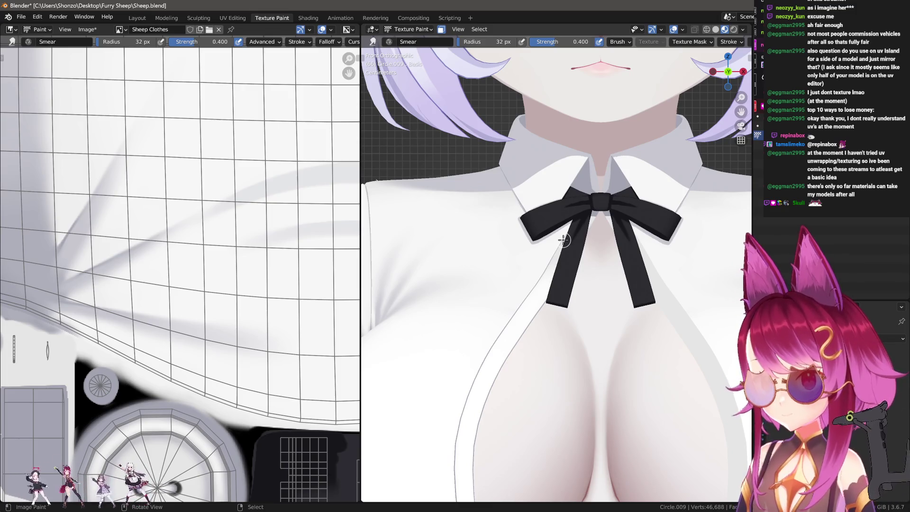
middle_click_drag(562, 236, 666, 264)
scroll(667, 264, "down", 3)
scroll(666, 264, "down", 2)
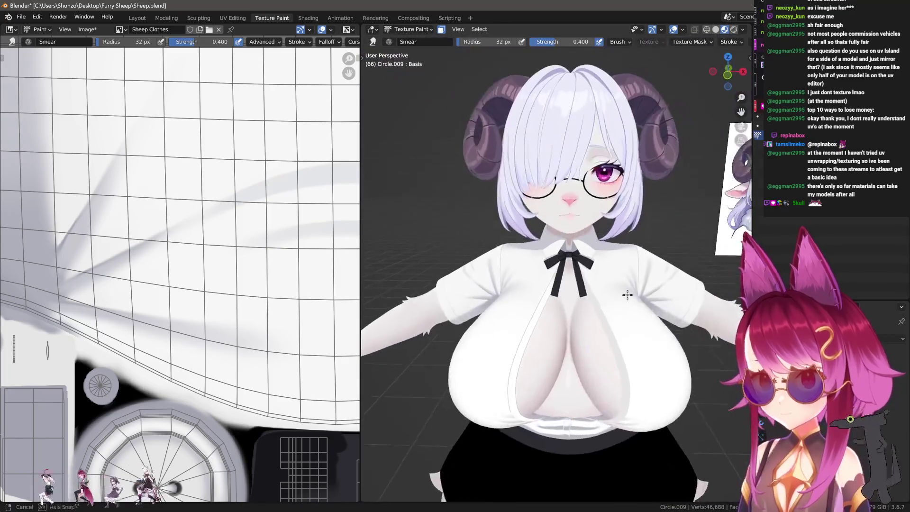
scroll(621, 299, "up", 5)
mouse_move(613, 301)
middle_mouse_down()
mouse_move(583, 275)
mouse_move(542, 271)
middle_mouse_up()
middle_click_drag(172, 287, 213, 270)
scroll(214, 270, "down", 3)
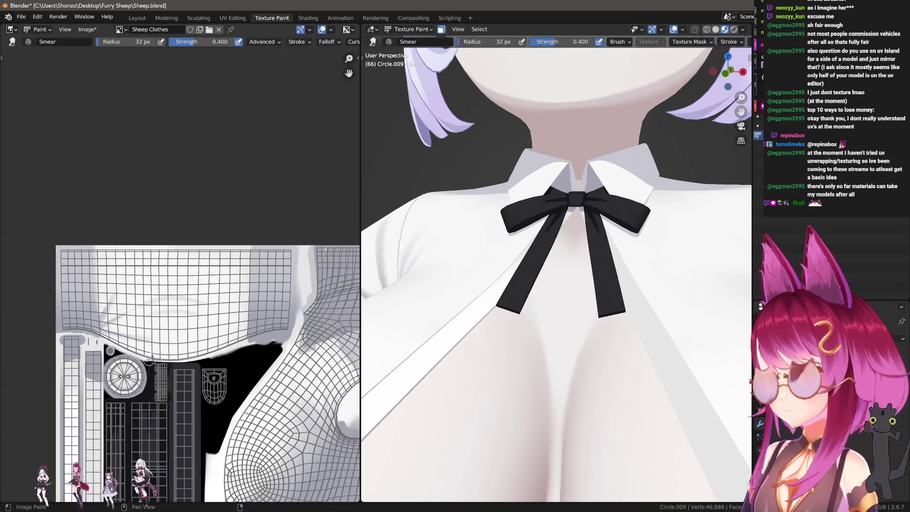
scroll(306, 263, "up", 2)
scroll(306, 263, "up", 2)
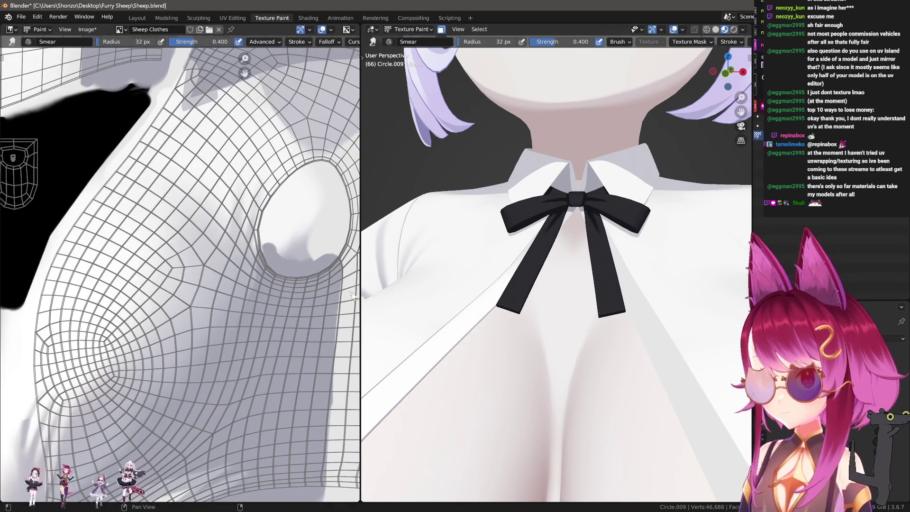
Step: Switch to the plain Draw brush, pick pale pink from the palette and give it a Sharper falloff
key("n")
key("shift+space")
key("n")
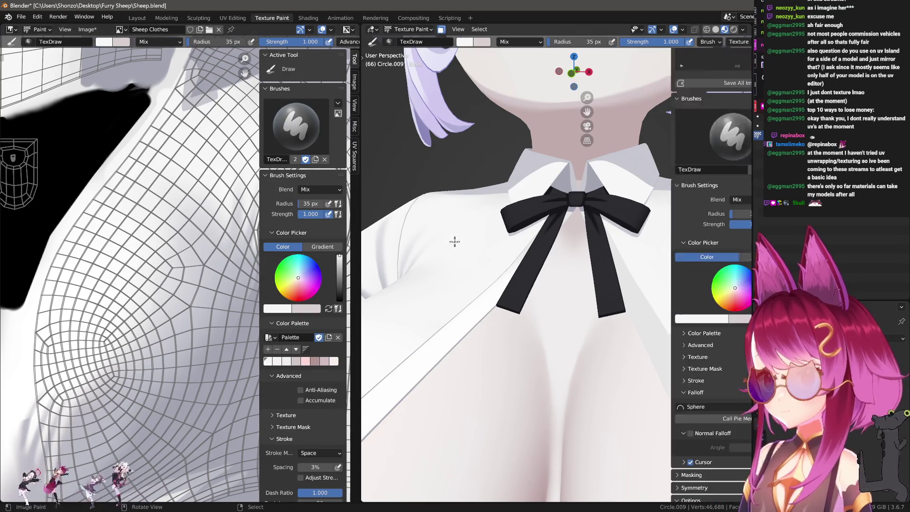
key("n")
left_click(310, 363)
key("n")
scroll(178, 285, "down", 3)
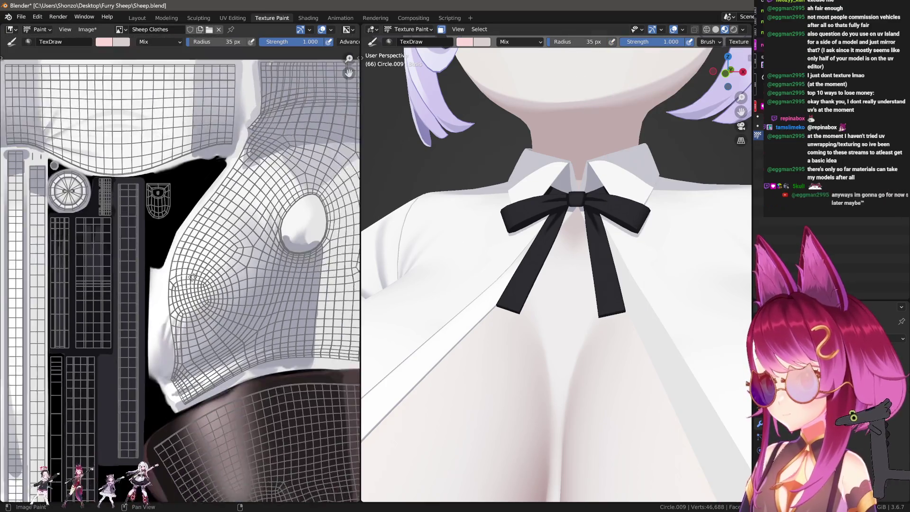
scroll(178, 284, "up", 4)
scroll(535, 228, "up", 2)
mouse_move(534, 227)
middle_mouse_down()
mouse_move(511, 288)
mouse_move(529, 271)
middle_mouse_up()
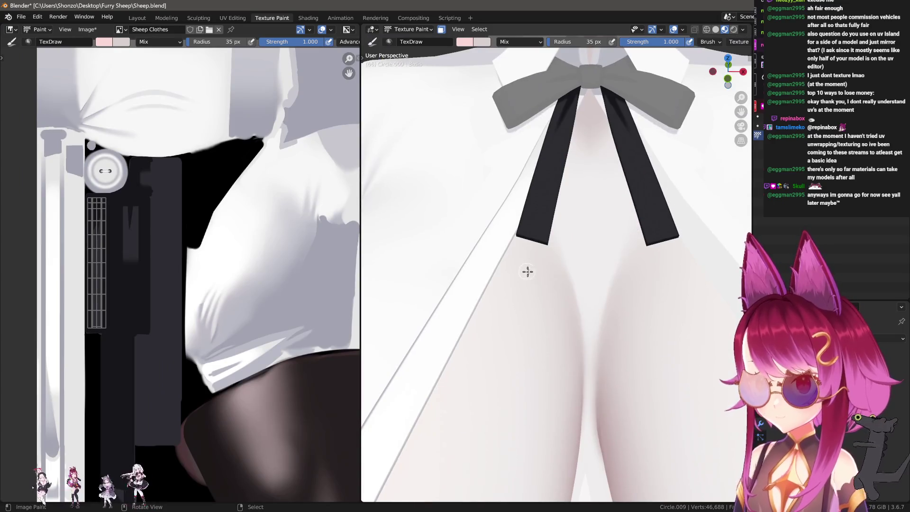
key("alt+f")
left_click(535, 319)
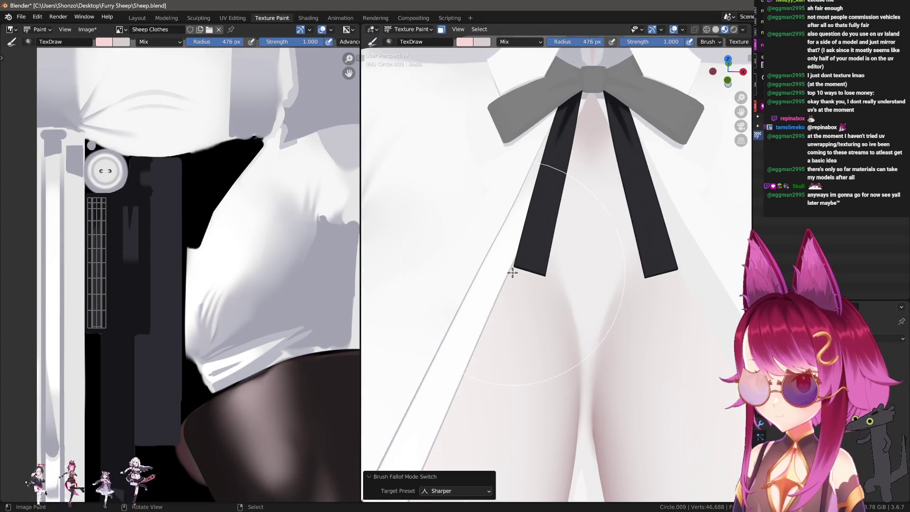
Step: In Edit Mode, select faces along the left ribbon strip as a paint mask, then return to Texture Paint
key("Tab")
key("ctrl+Tab")
left_click(526, 246)
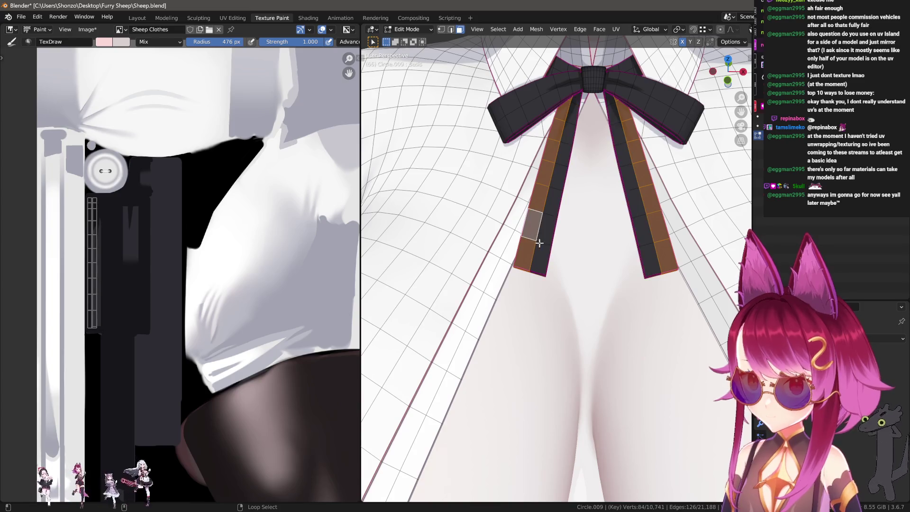
key("ctrl+l")
key("ctrl+z")
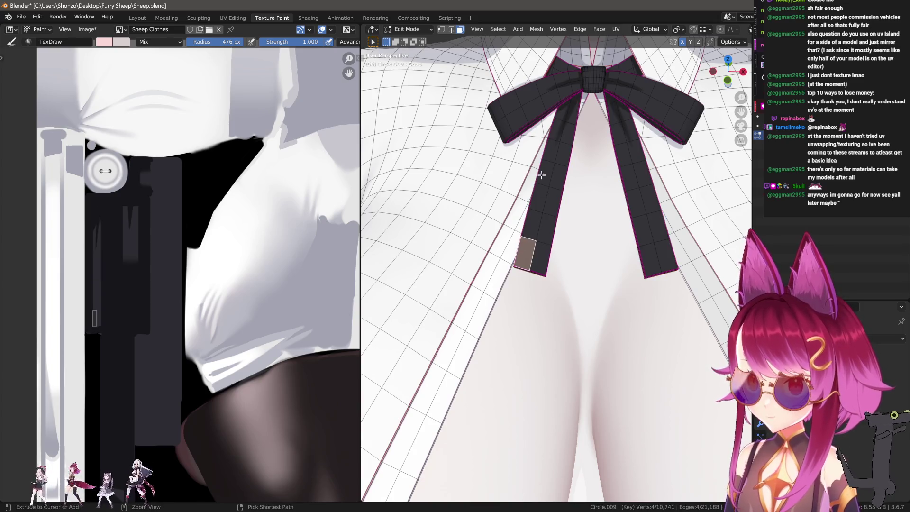
left_click(567, 135, "ctrl")
key("Tab")
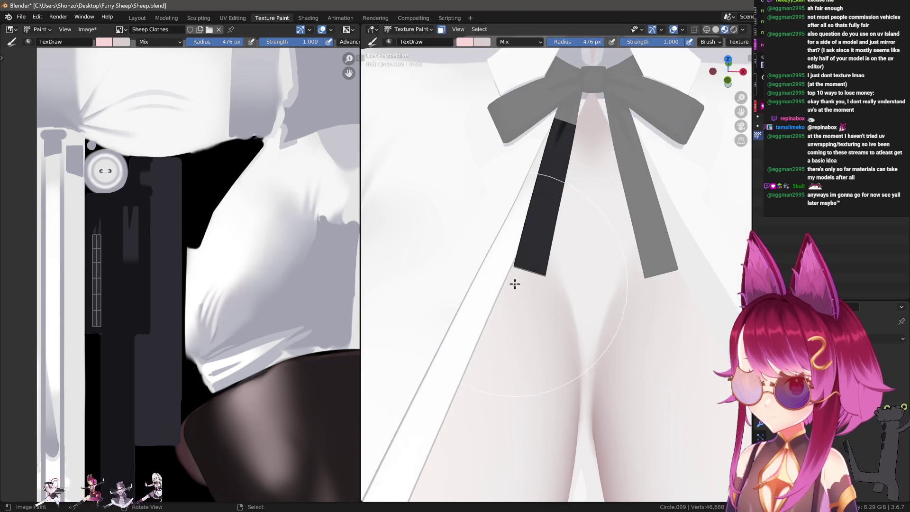
scroll(515, 282, "down", 3)
Step: Drop brush strength to 0.055, set Multiply blending, then raise strength to 0.642
key("shift+f")
left_click(516, 290)
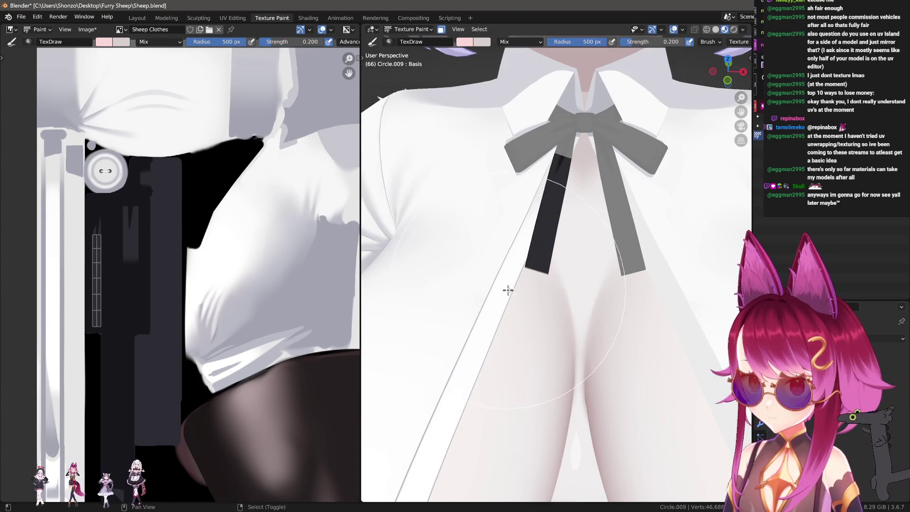
key("shift+f")
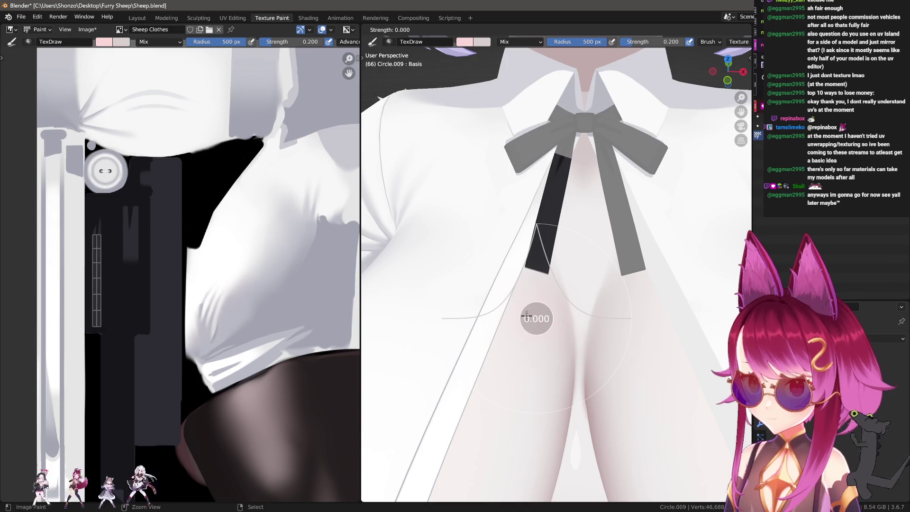
left_click(526, 317)
key("shift+f")
left_click(523, 316)
right_click(473, 293)
left_click(471, 284)
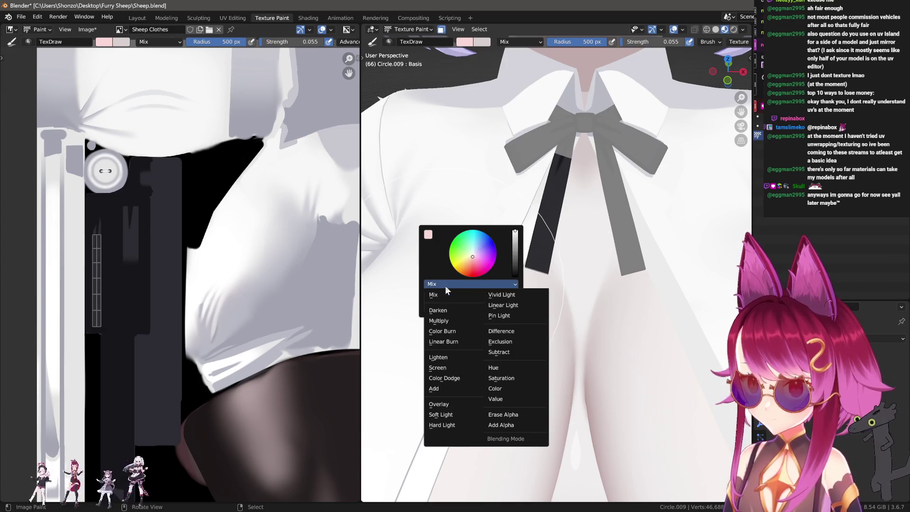
left_click(444, 306)
key("shift+f")
left_click(519, 317)
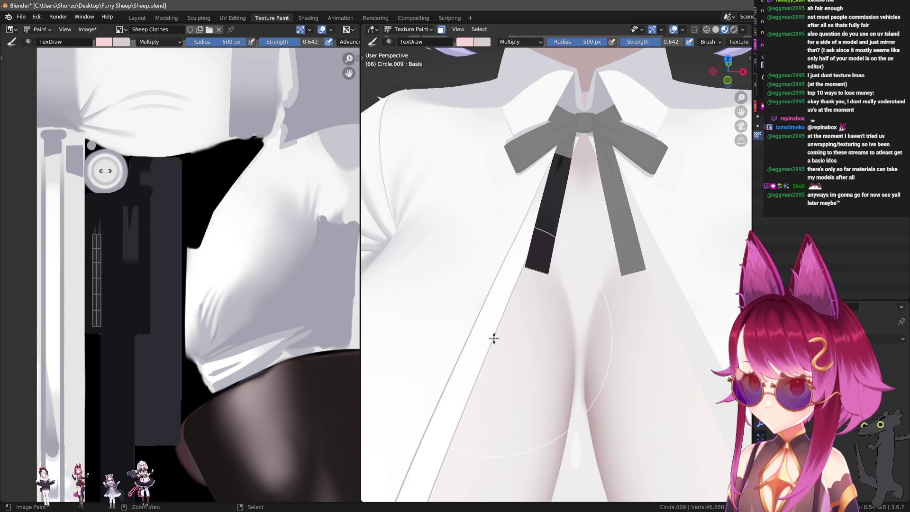
Step: Try Add blending with a pink stroke on the tie ends, undo it and return to Multiply
right_click(441, 306)
left_click(432, 296)
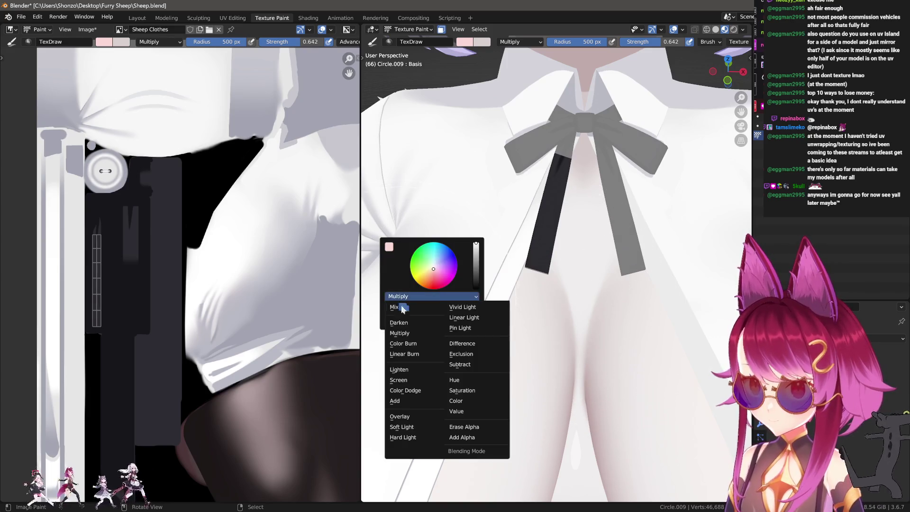
left_click(394, 400)
left_click_drag(533, 301, 512, 305)
key("ctrl+z")
right_click(398, 280)
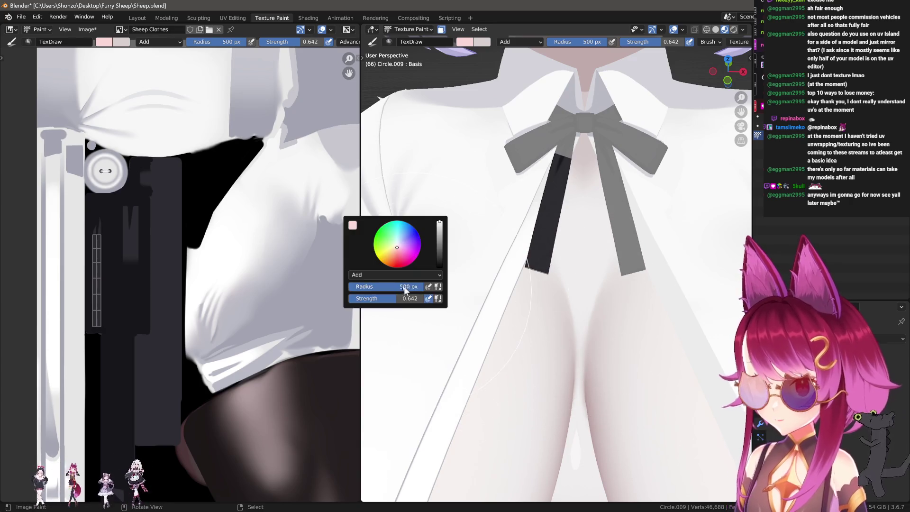
left_click(396, 275)
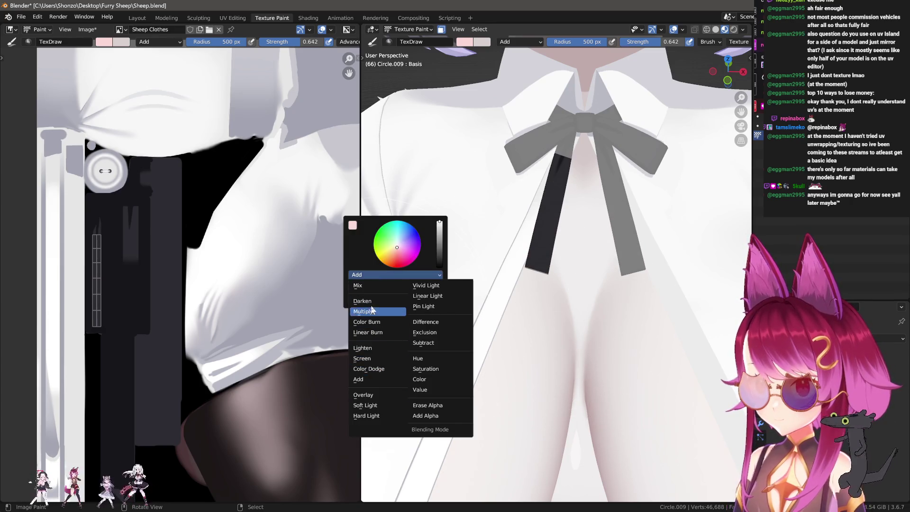
left_click(364, 311)
Step: Re-pick the pale pink colour and switch the brush to Lighten blending
key("n")
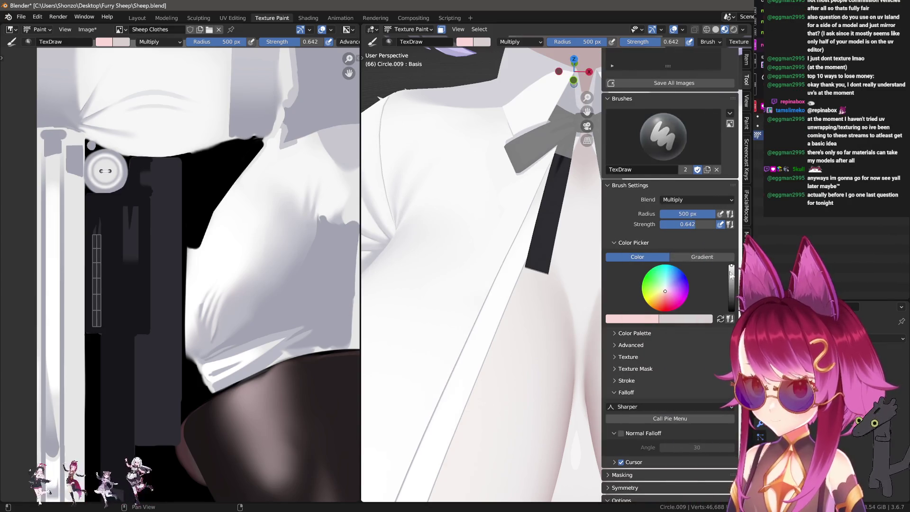
scroll(716, 293, "down", 3, "ctrl")
key("n")
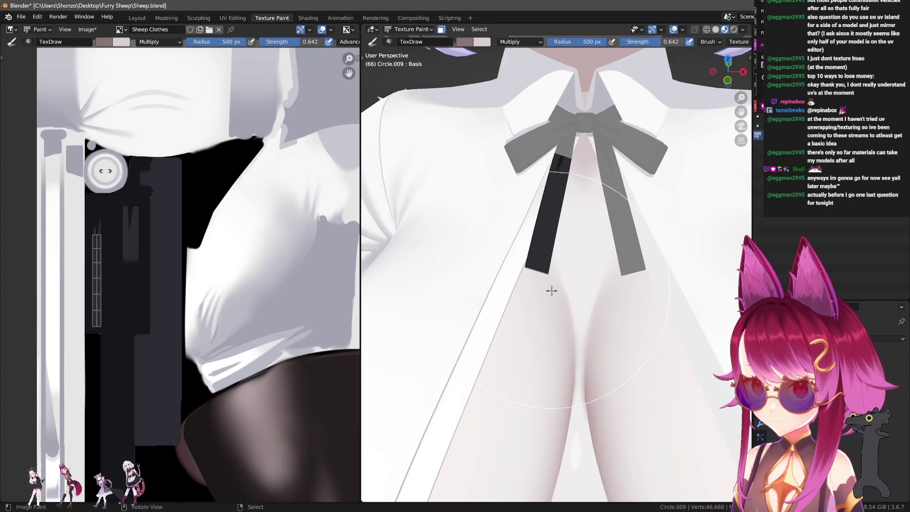
key("n")
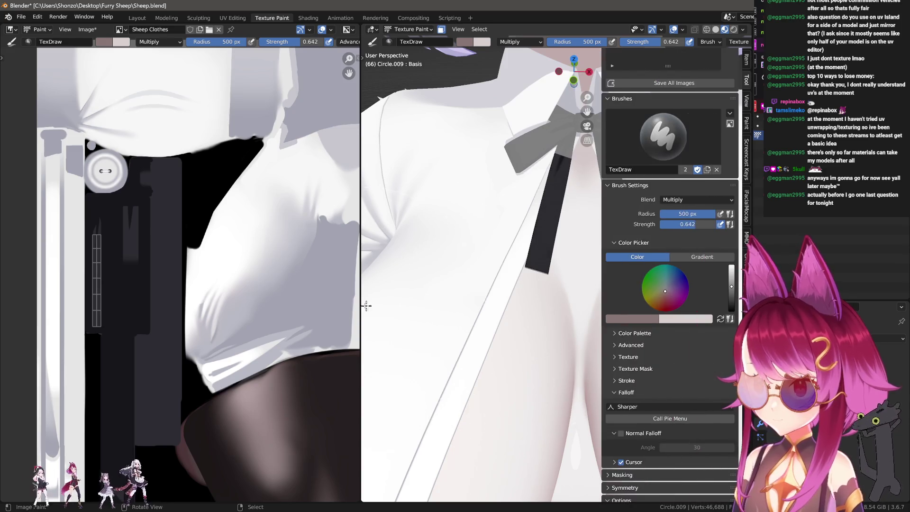
key("n")
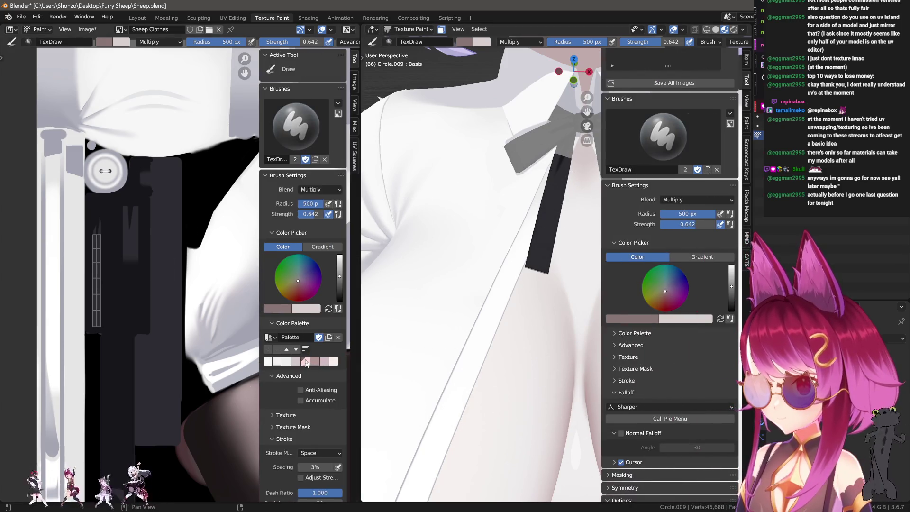
left_click(306, 362)
key("n")
middle_click_drag(406, 396, 440, 285)
right_click(447, 267)
left_click(447, 262)
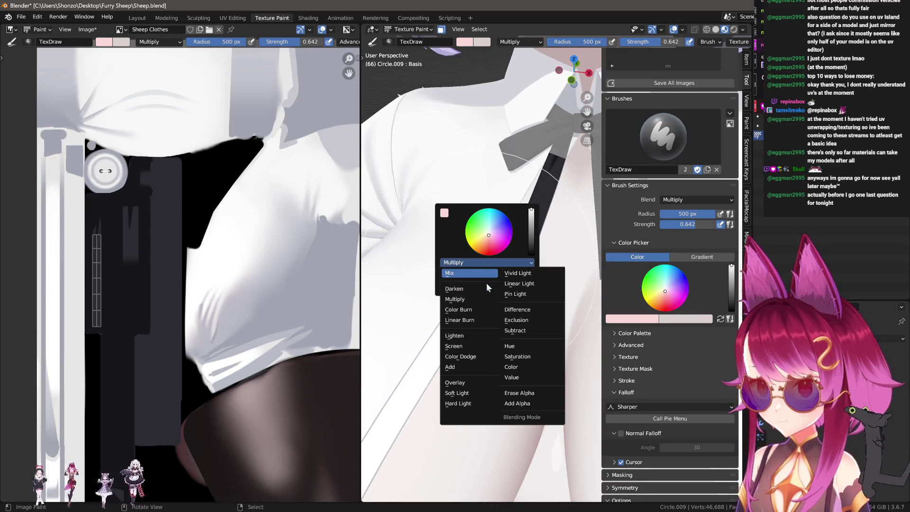
left_click(454, 335)
Step: Resize the brush, set strength to 0.100 and deepen the pink in the colour picker
key("f")
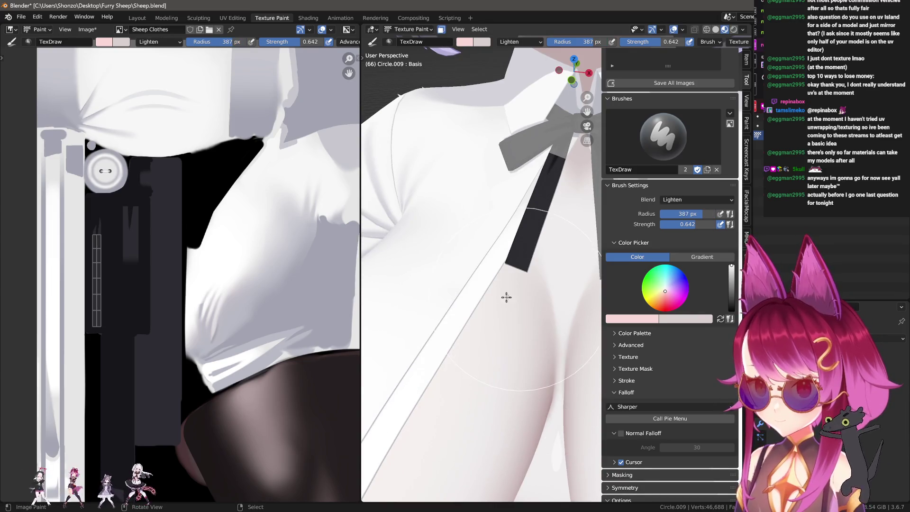
left_click(510, 329)
key("shift+f")
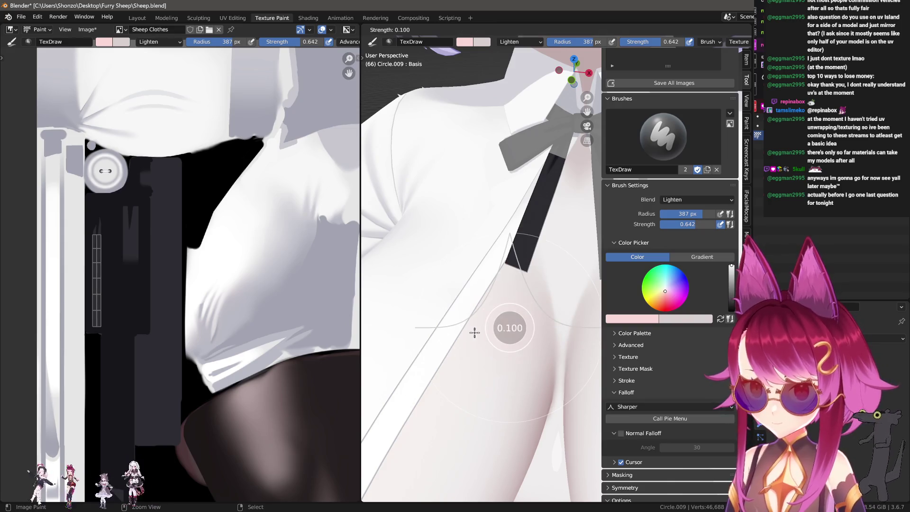
left_click(484, 333)
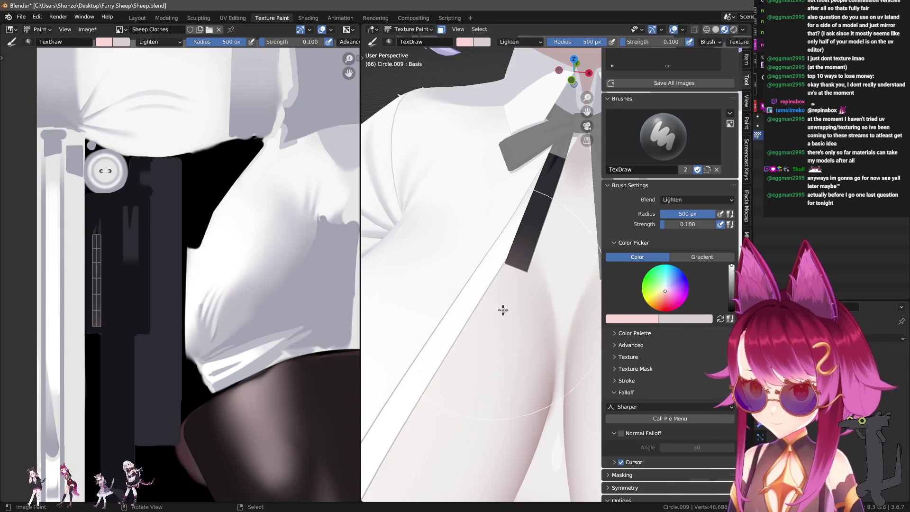
left_click(652, 321)
left_click_drag(651, 297, 672, 297)
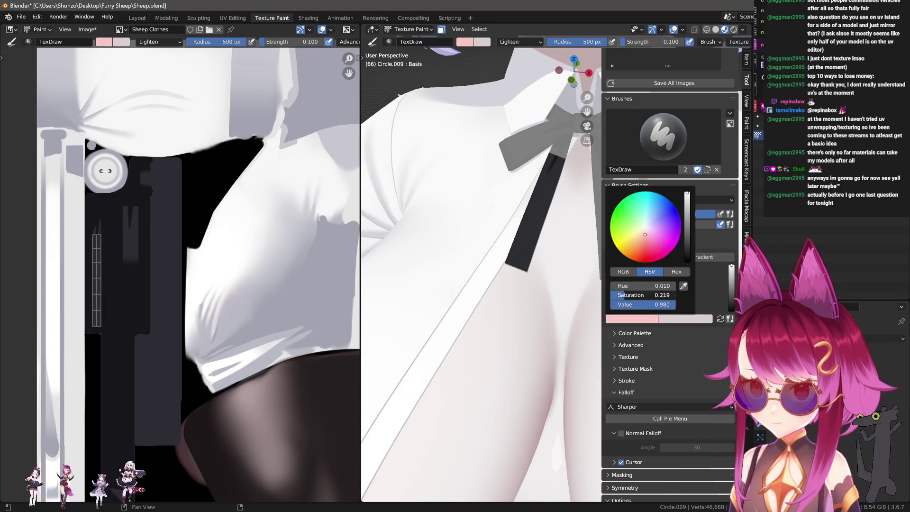
key("n")
scroll(503, 293, "down", 2)
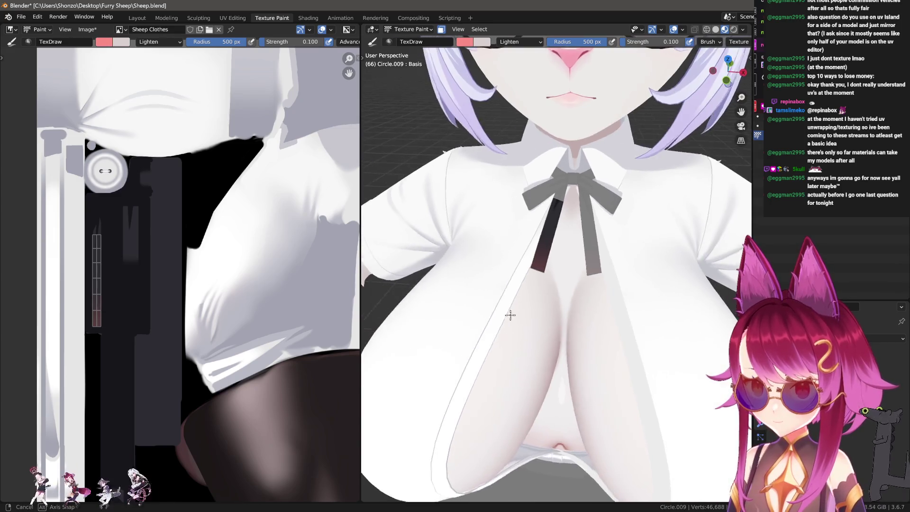
Step: Lower strength to 0.027 and set the brush radius to 413 px
key("shift+f")
left_click(531, 316)
key("shift+f")
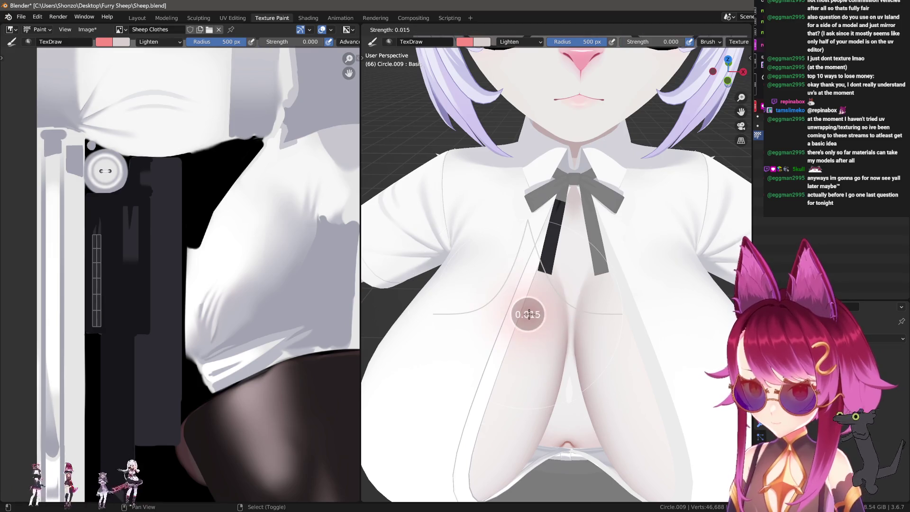
left_click(532, 314)
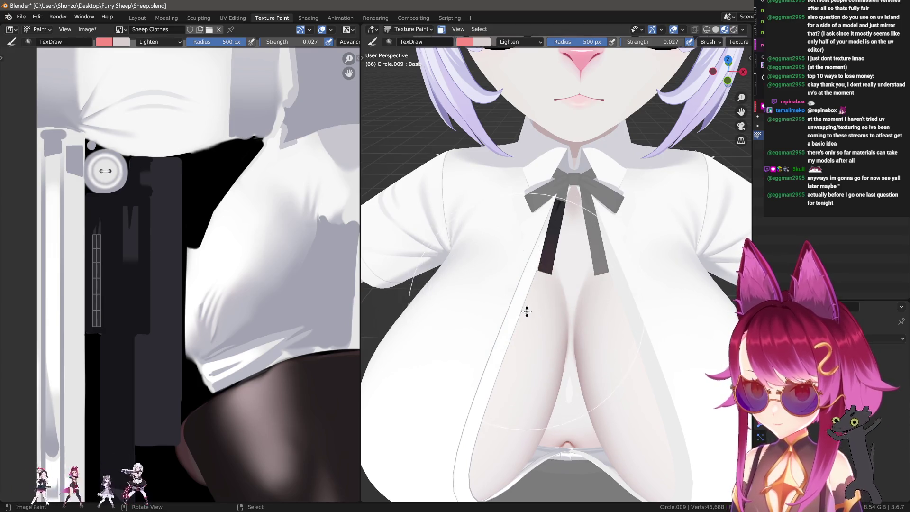
key("f")
left_click(549, 315)
mouse_move(539, 329)
middle_mouse_down()
mouse_move(636, 413)
mouse_move(621, 437)
mouse_move(613, 367)
middle_mouse_up()
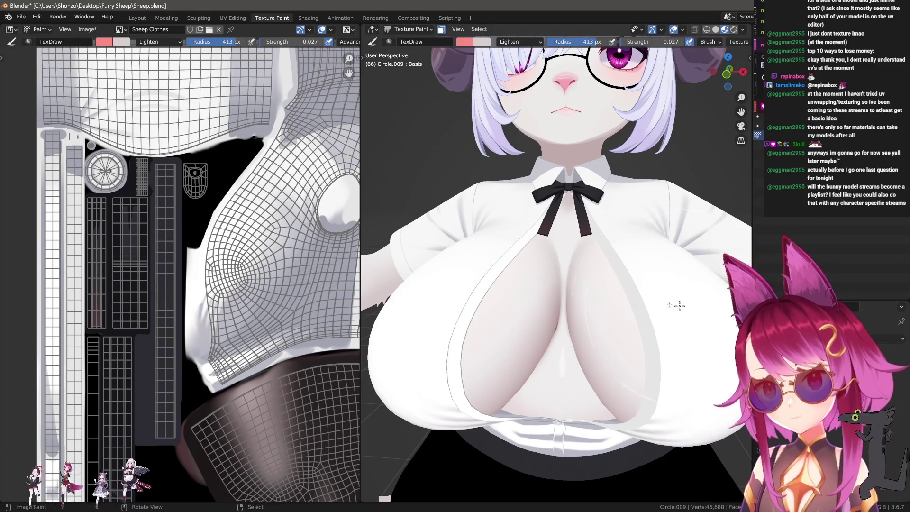
scroll(532, 372, "up", 4)
Step: Zoom onto the shirt strips and sample their white as the paint colour
middle_click_drag(508, 372, 524, 364, "shift")
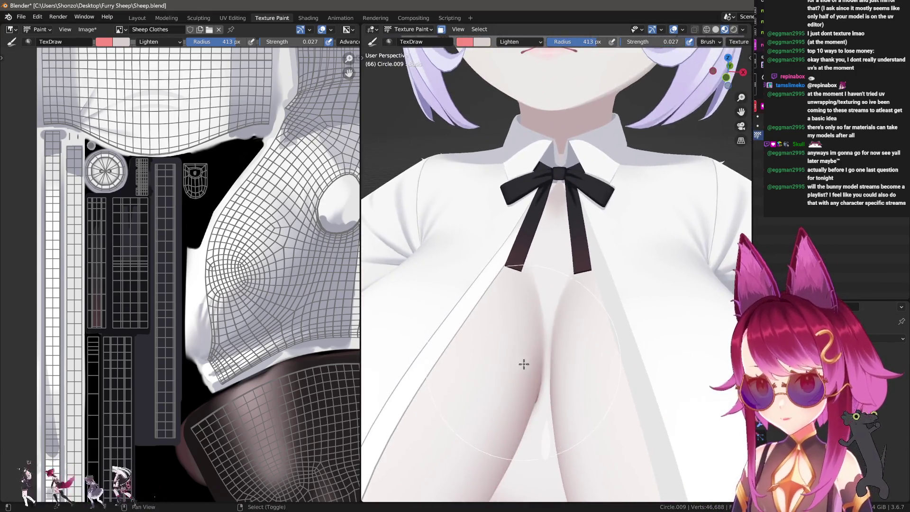
scroll(523, 364, "up", 2)
scroll(109, 315, "up", 2)
scroll(108, 315, "up", 1)
scroll(108, 316, "up", 1)
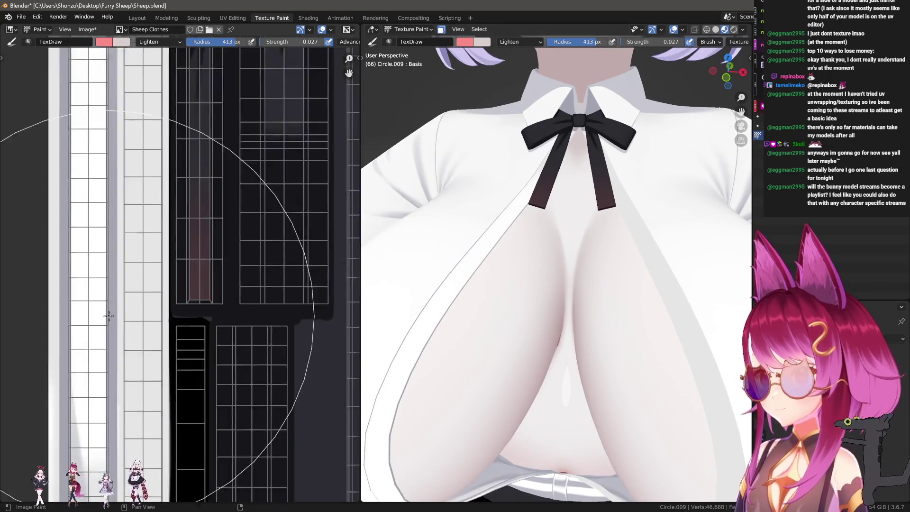
middle_click_drag(108, 316, 142, 271)
key("s")
scroll(149, 242, "down", 1)
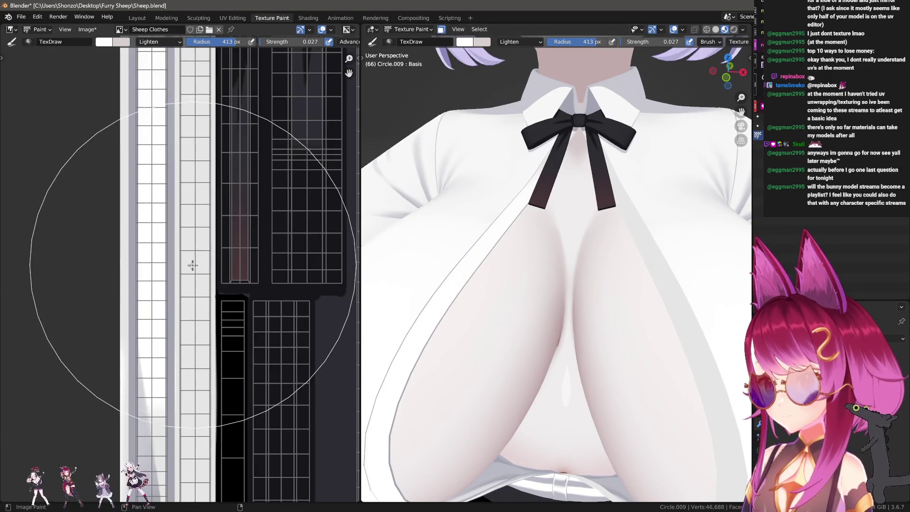
Step: Shrink the brush radius down to 49 px for detail work
key("f")
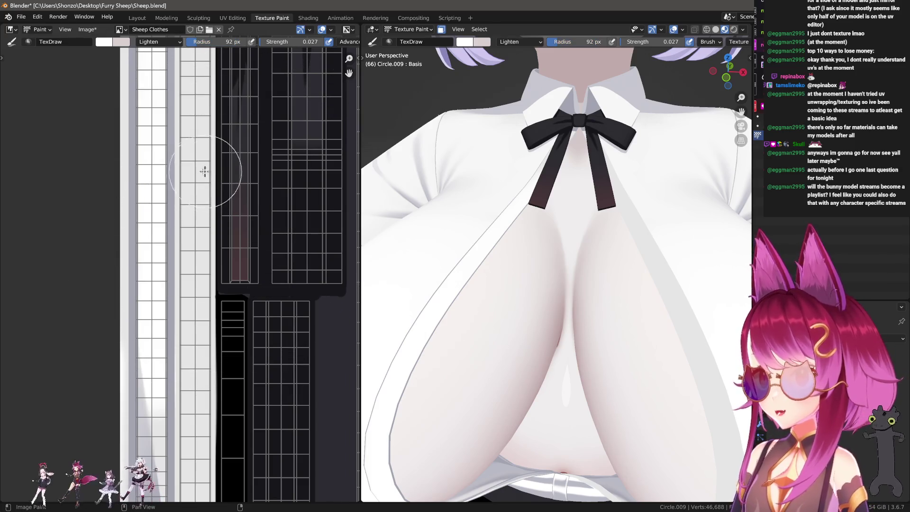
left_click(185, 220)
scroll(173, 226, "down", 1)
scroll(173, 226, "down", 2)
key("f")
left_click(170, 214)
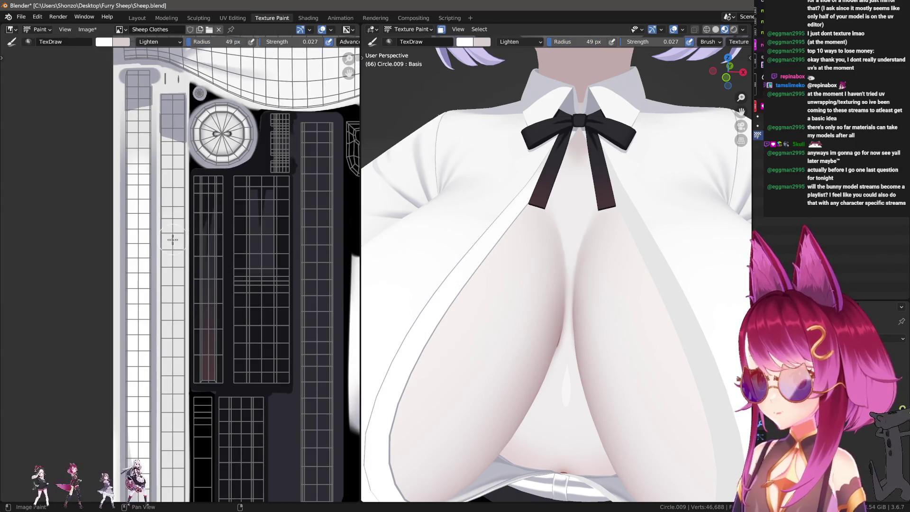
key("shift+f")
Step: With Mix blending at full 1.000 strength, paint white down the column strips, redoing one stroke
left_click(169, 191)
right_click(111, 179)
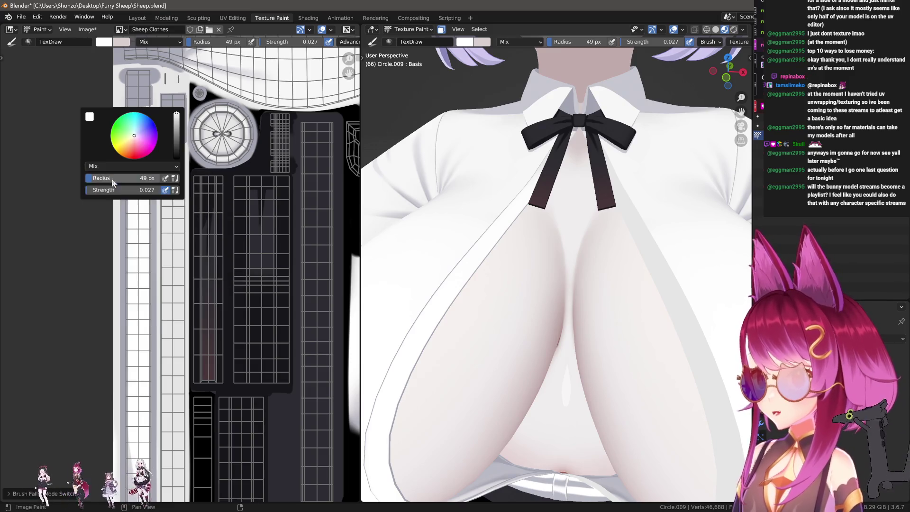
key("shift+f")
left_click(161, 235)
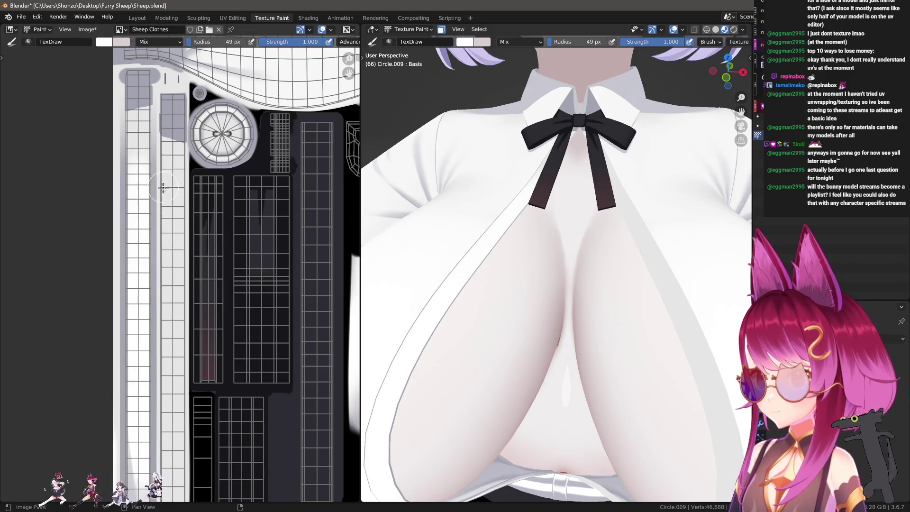
scroll(167, 206, "up", 1)
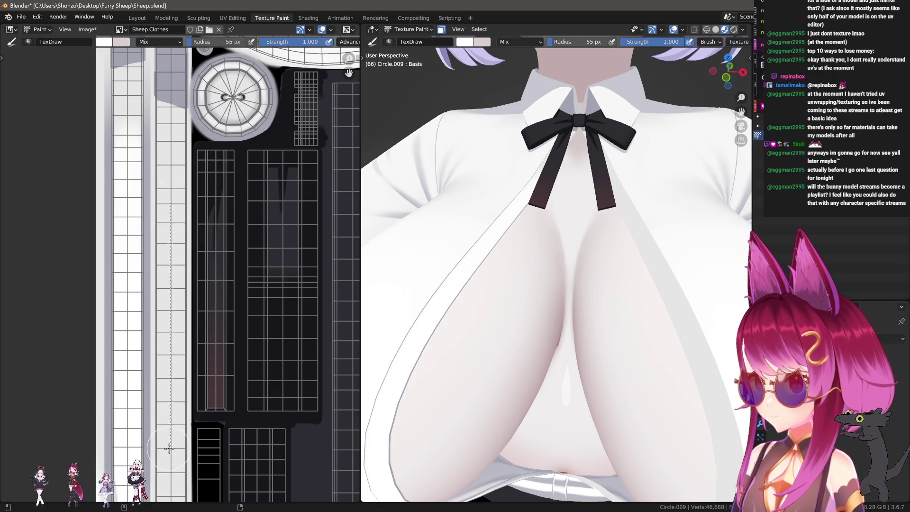
middle_click_drag(169, 448, 165, 337)
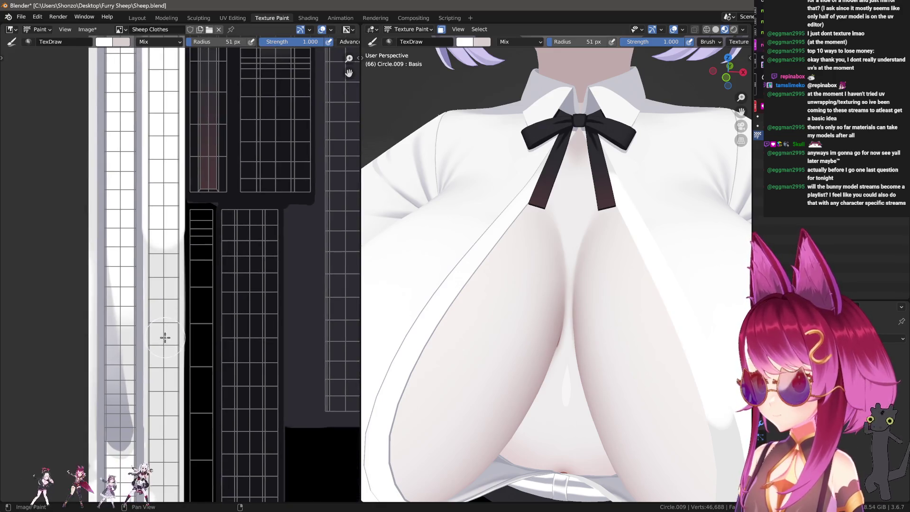
left_click_drag(171, 166, 166, 171)
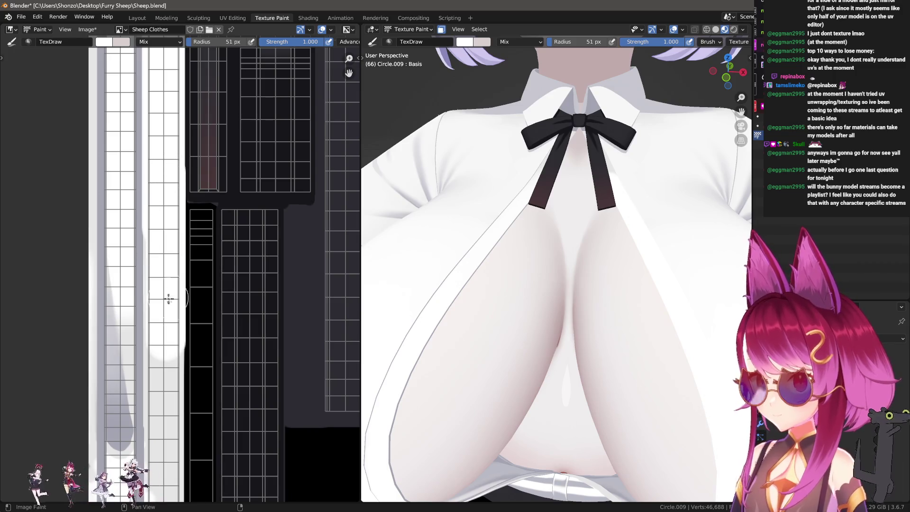
key("ctrl+z")
left_click_drag(166, 311, 170, 156)
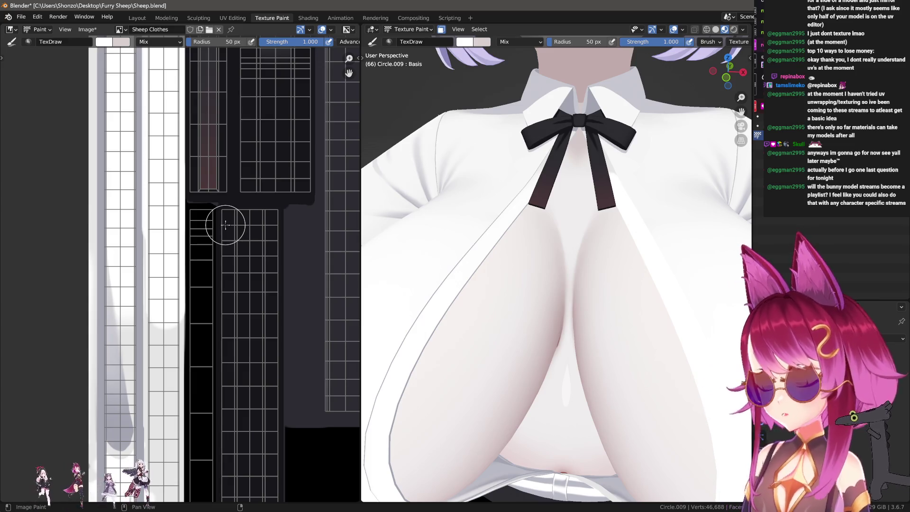
Step: Reduce the radius to 21 px, add a faint light stroke down the column and switch to Smear
mouse_move(591, 362)
middle_mouse_down()
mouse_move(596, 279)
mouse_move(476, 290)
middle_mouse_up()
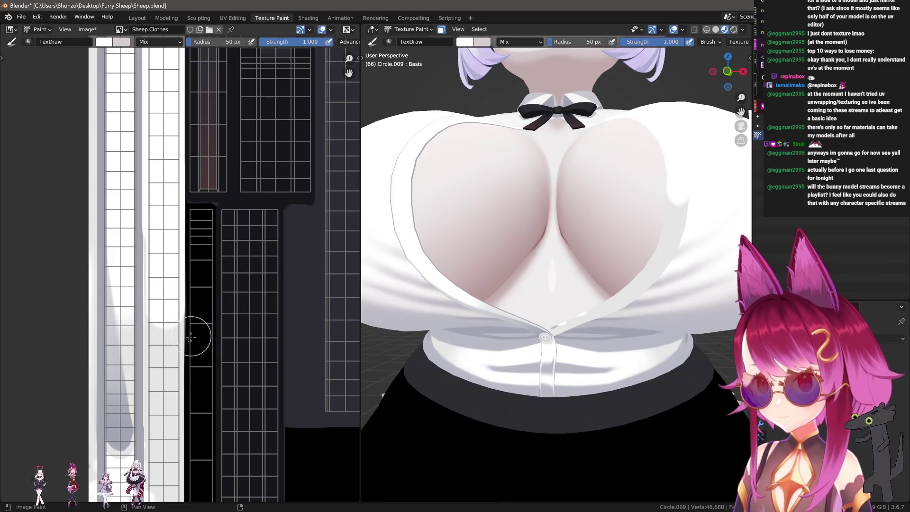
scroll(191, 337, "up", 2)
scroll(191, 335, "up", 1)
scroll(190, 327, "up", 1)
key("f")
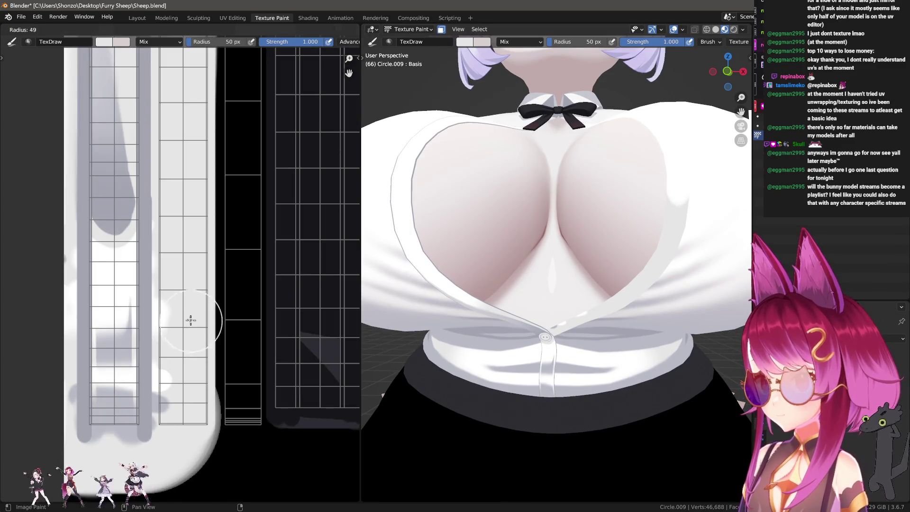
left_click(176, 320)
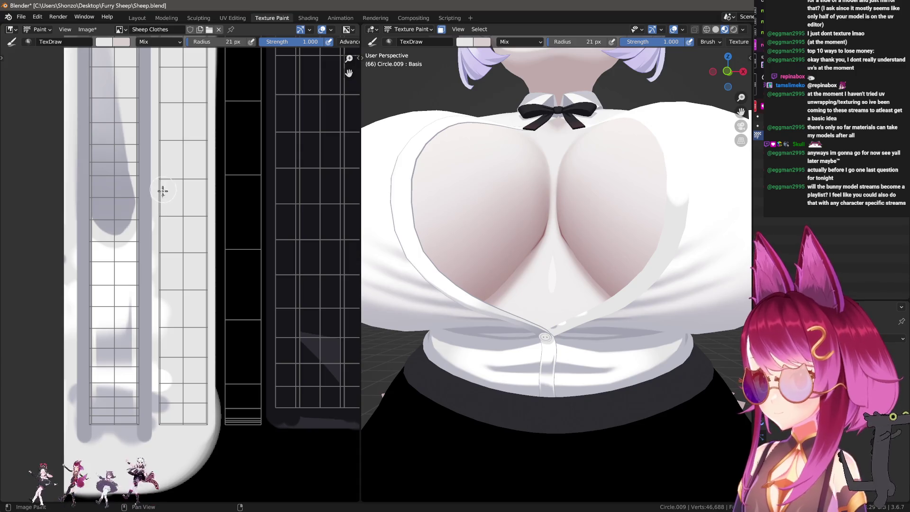
left_click_drag(163, 191, 168, 430)
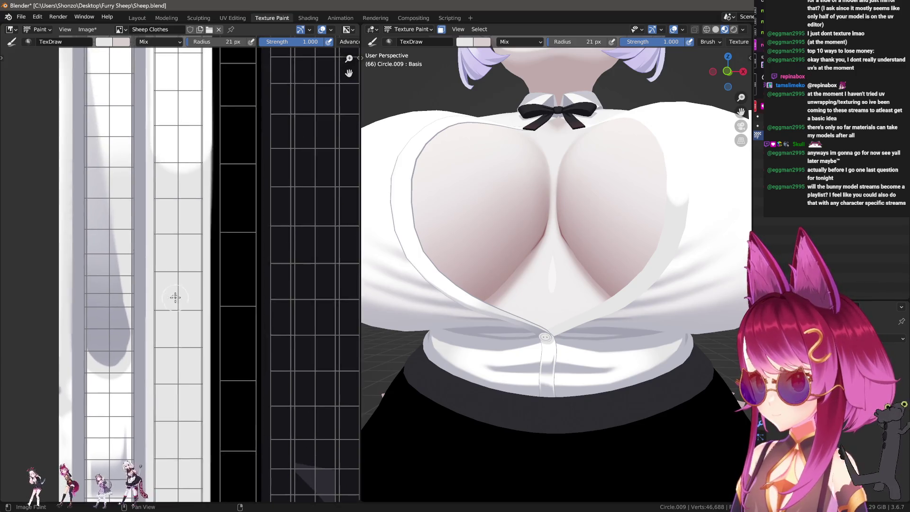
scroll(177, 233, "down", 2)
left_click(173, 206)
key("f")
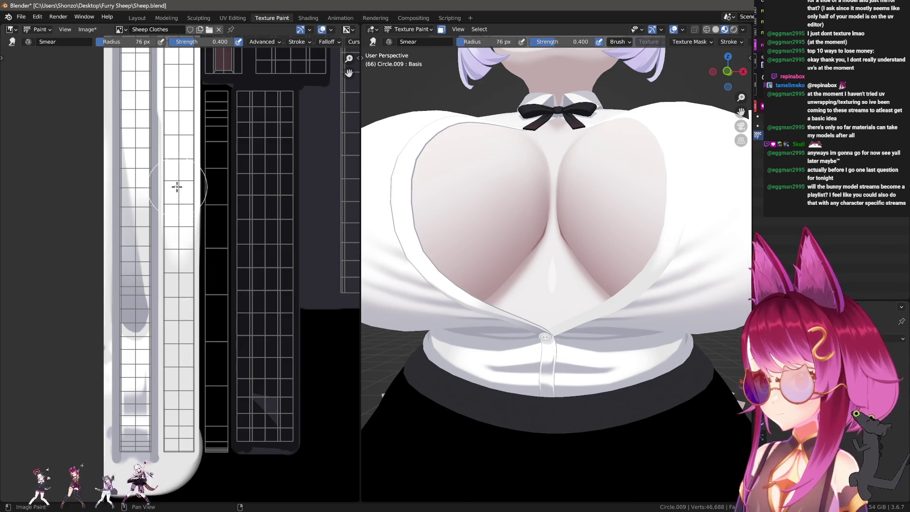
Step: At 76 px, smear the white highlights along the strips up into the grey shading
left_click(182, 220)
left_click_drag(183, 221, 180, 346)
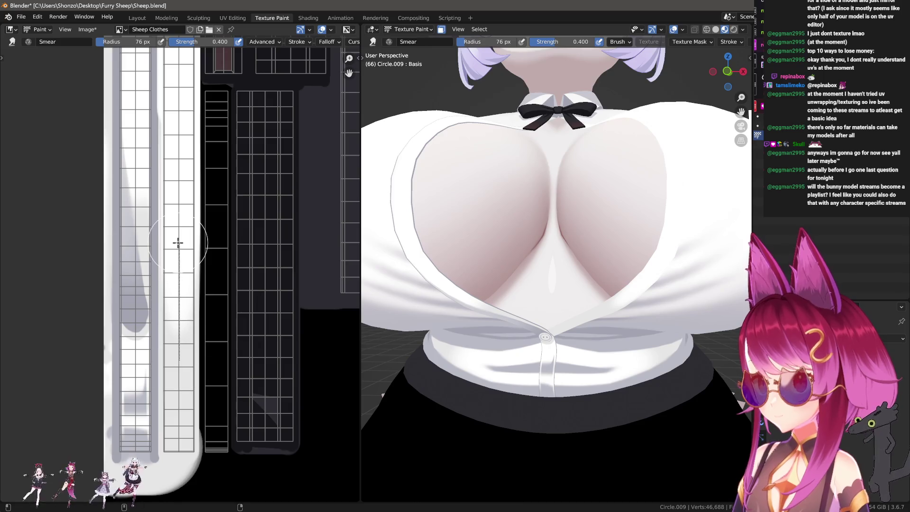
mouse_move(178, 233)
left_mouse_down()
mouse_move(181, 385)
mouse_move(184, 224)
left_mouse_up()
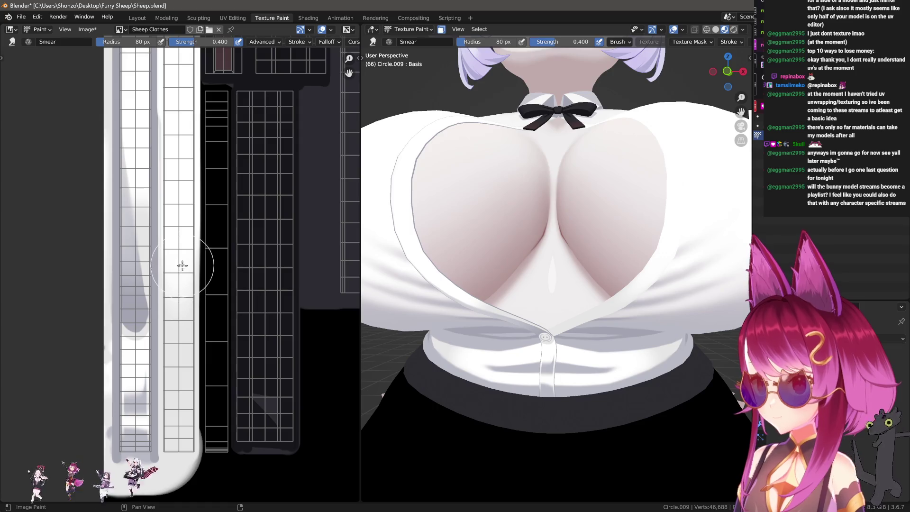
left_click_drag(183, 265, 178, 349)
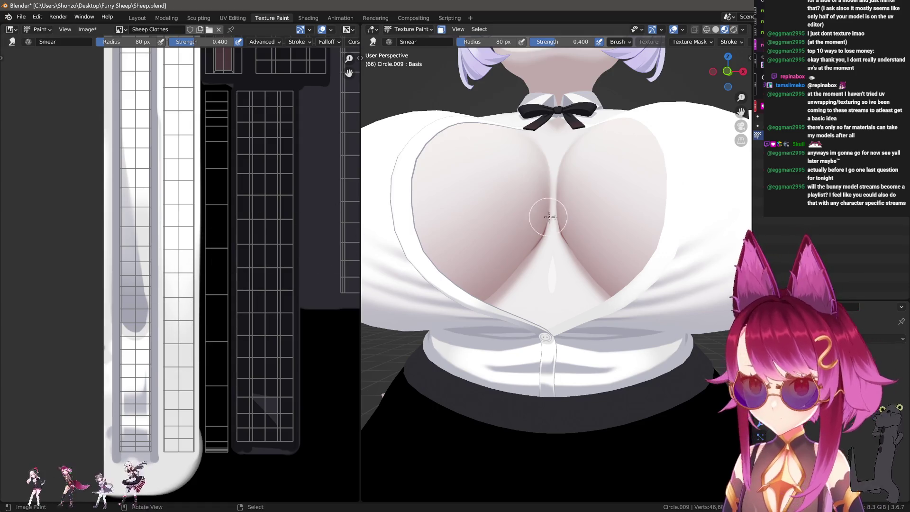
middle_click_drag(548, 234, 558, 259)
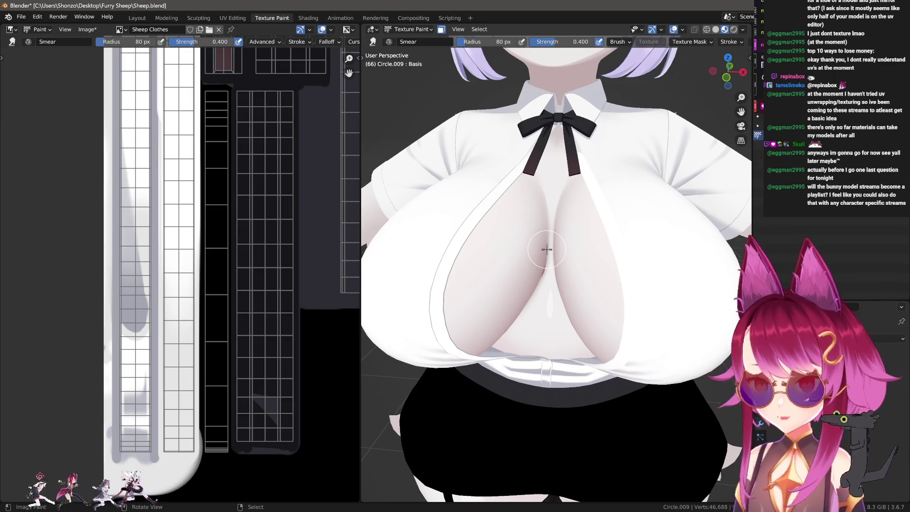
scroll(213, 271, "up", 2)
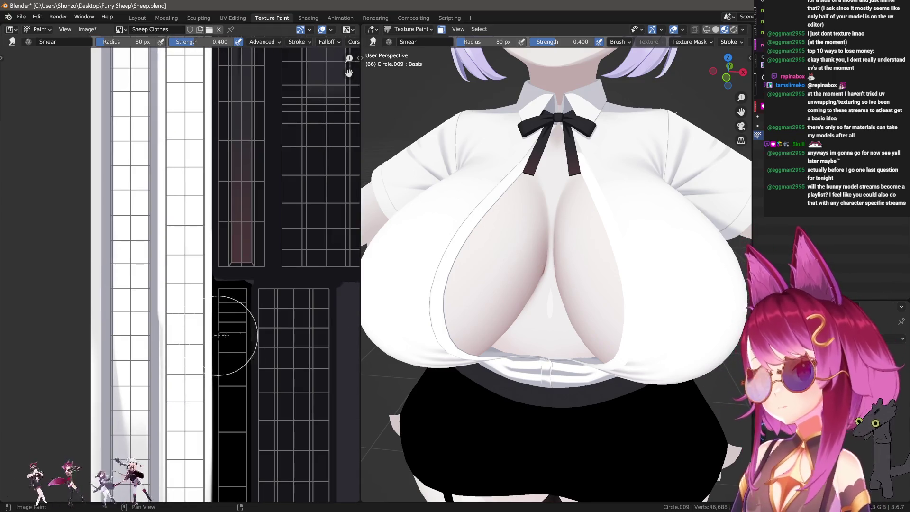
scroll(585, 183, "up", 3)
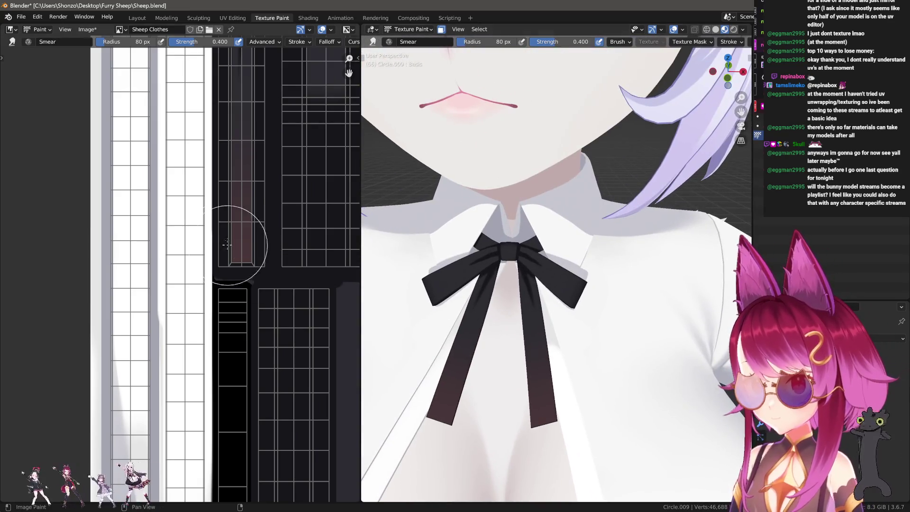
scroll(199, 324, "up", 2, "shift")
scroll(199, 323, "up", 1)
scroll(198, 305, "up", 2, "shift")
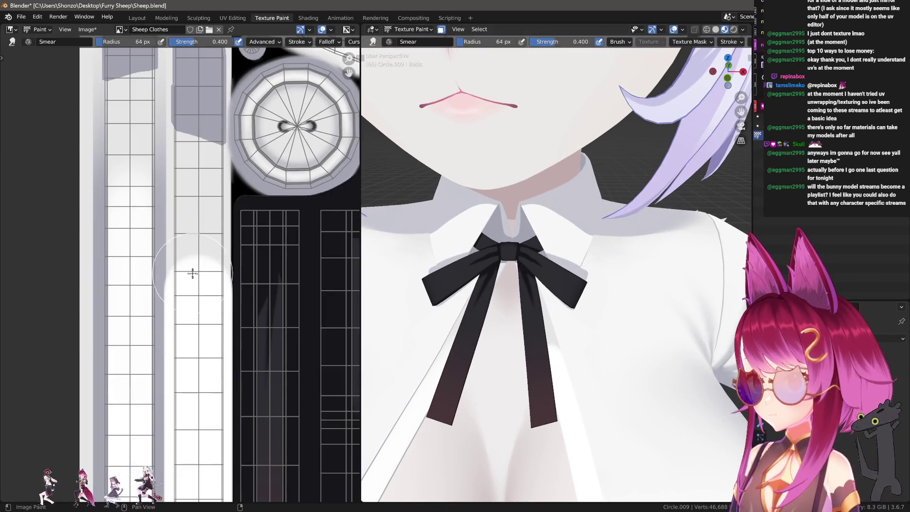
left_click_drag(198, 269, 192, 207)
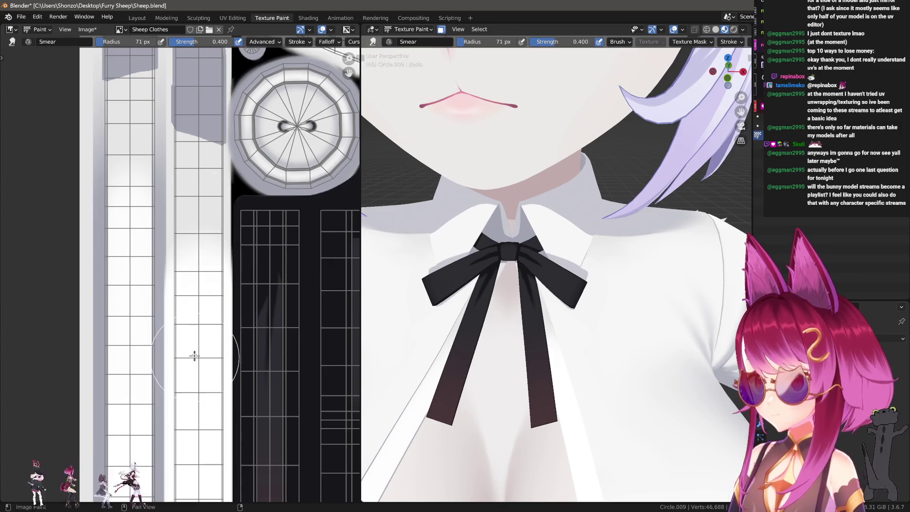
mouse_move(193, 346)
left_mouse_down()
mouse_move(201, 197)
mouse_move(189, 223)
mouse_move(195, 314)
left_mouse_up()
scroll(504, 325, "down", 2)
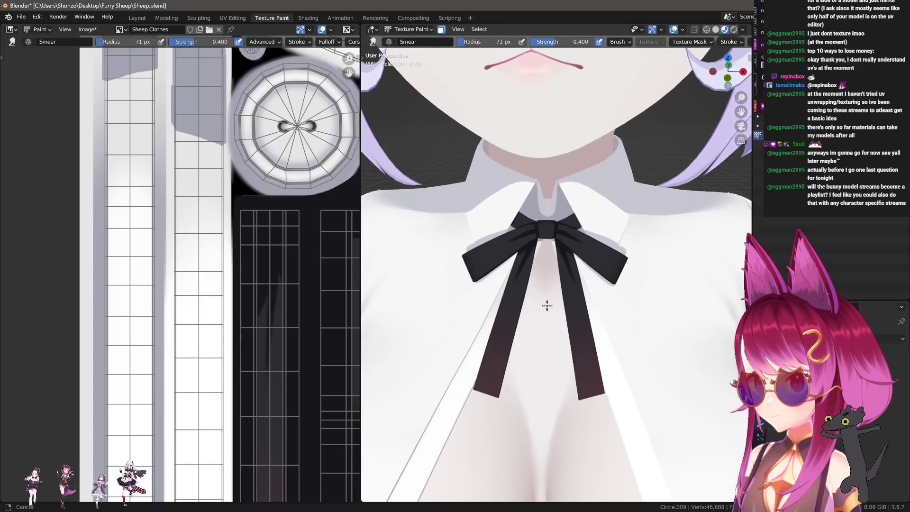
Step: Return to the Draw brush with Line strokes, then open the UV Editing workspace
mouse_move(504, 326)
middle_mouse_down()
mouse_move(627, 322)
mouse_move(589, 384)
mouse_move(595, 327)
middle_mouse_up()
scroll(595, 331, "up", 1)
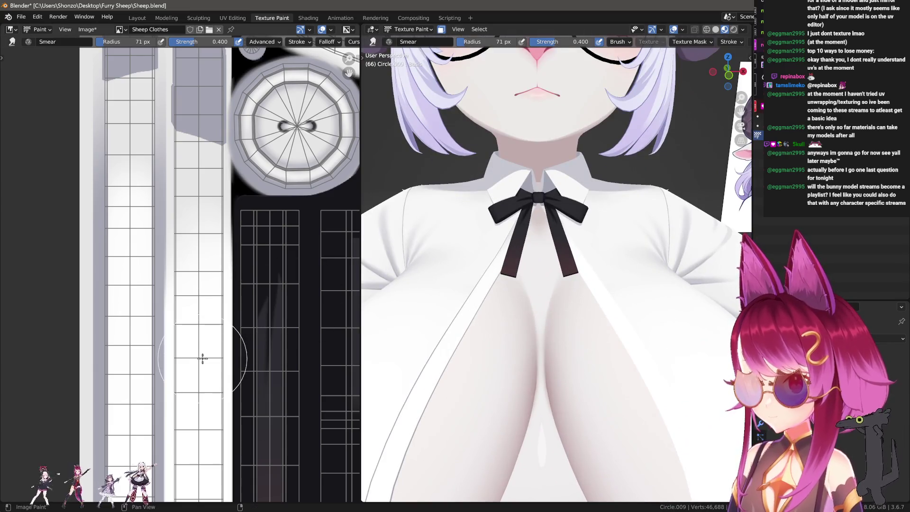
middle_click_drag(202, 358, 201, 328)
key("1")
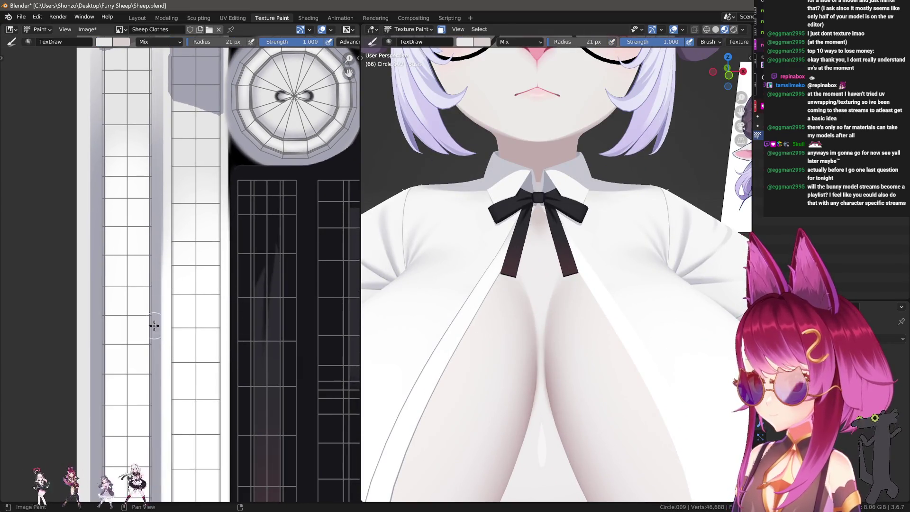
scroll(160, 331, "down", 2)
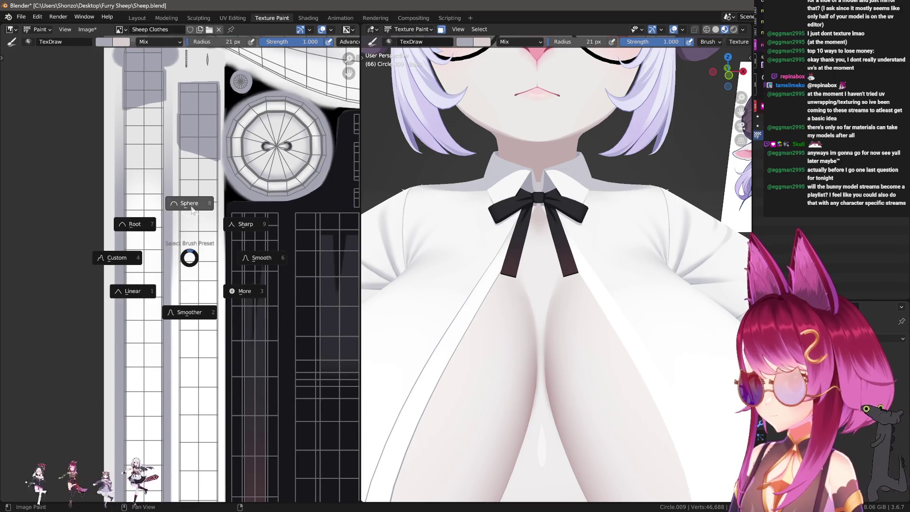
key("e")
left_click(191, 208)
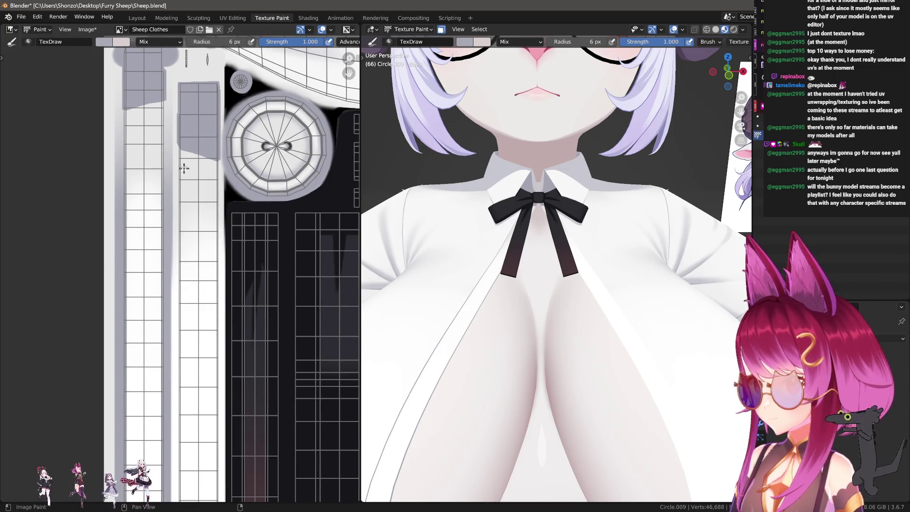
left_click(232, 18)
scroll(182, 173, "up", 2)
scroll(199, 192, "up", 2)
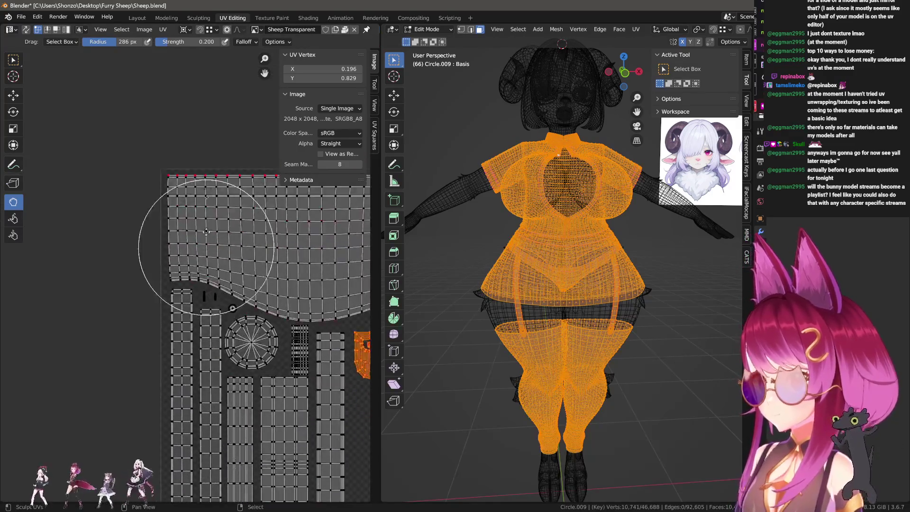
scroll(220, 217, "up", 2)
Step: Select the whole shirt UV strip and scale it slightly narrower along X in two passes
key("l")
scroll(228, 228, "up", 2)
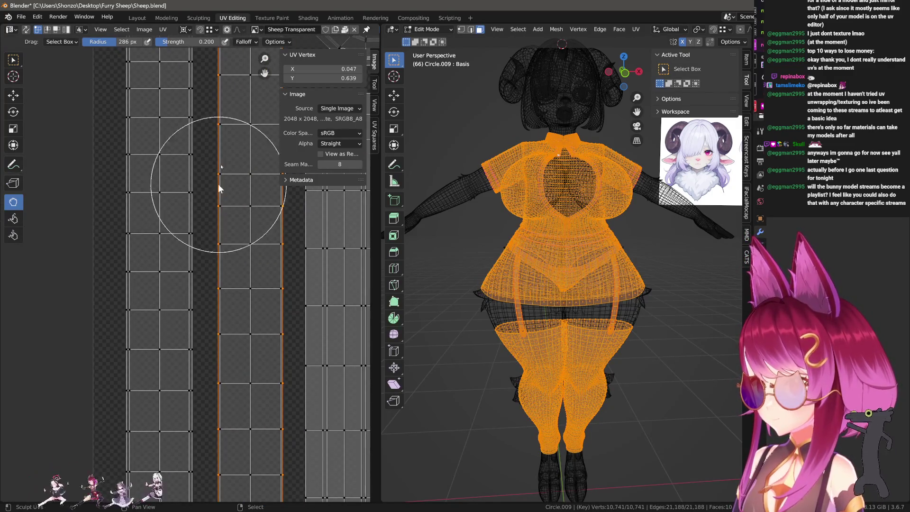
scroll(245, 210, "down", 3)
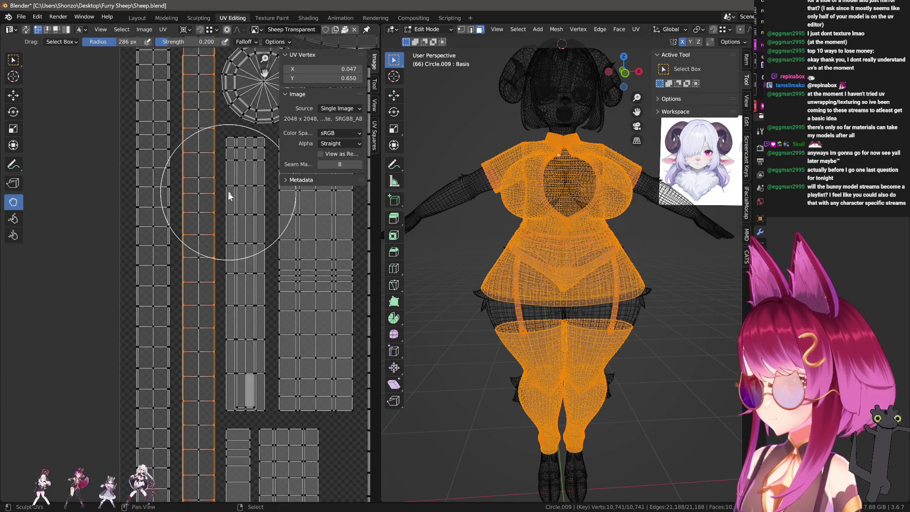
middle_click_drag(228, 191, 238, 316)
scroll(259, 319, "up", 2)
scroll(198, 341, "up", 1)
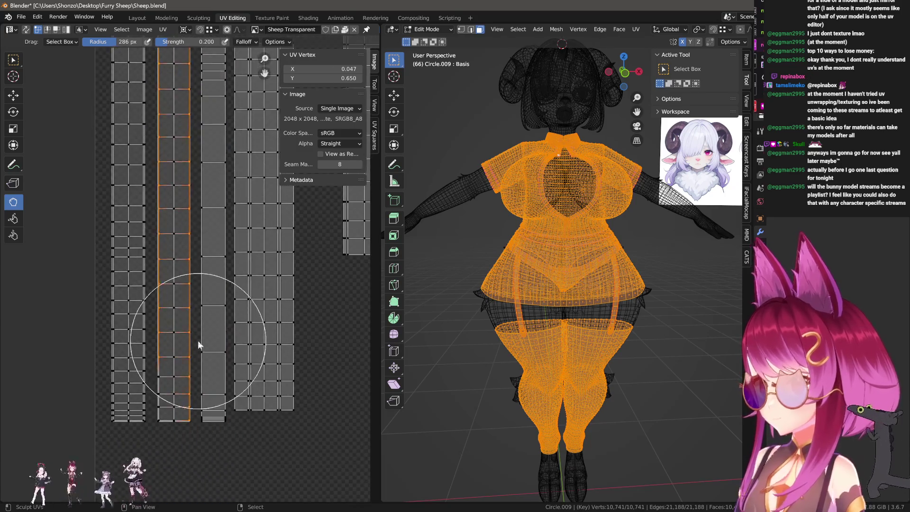
scroll(244, 328, "up", 1)
scroll(167, 281, "up", 2)
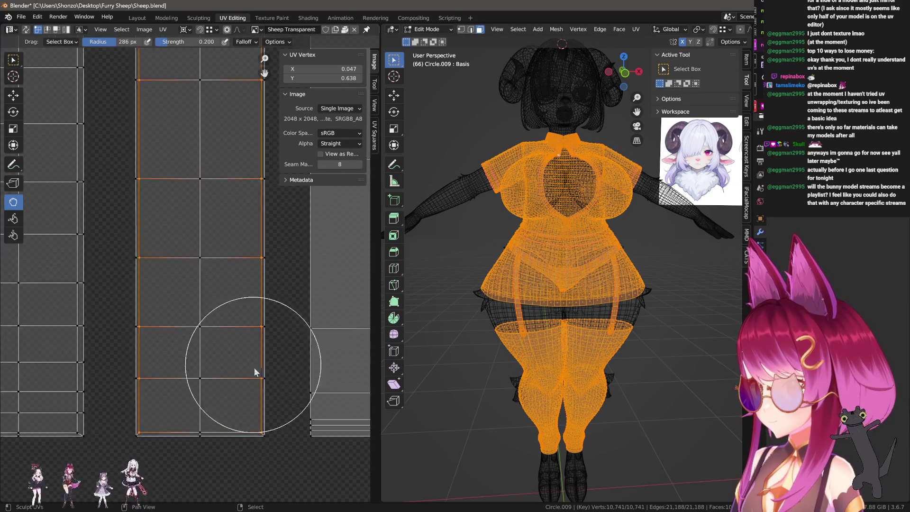
scroll(254, 396, "up", 1)
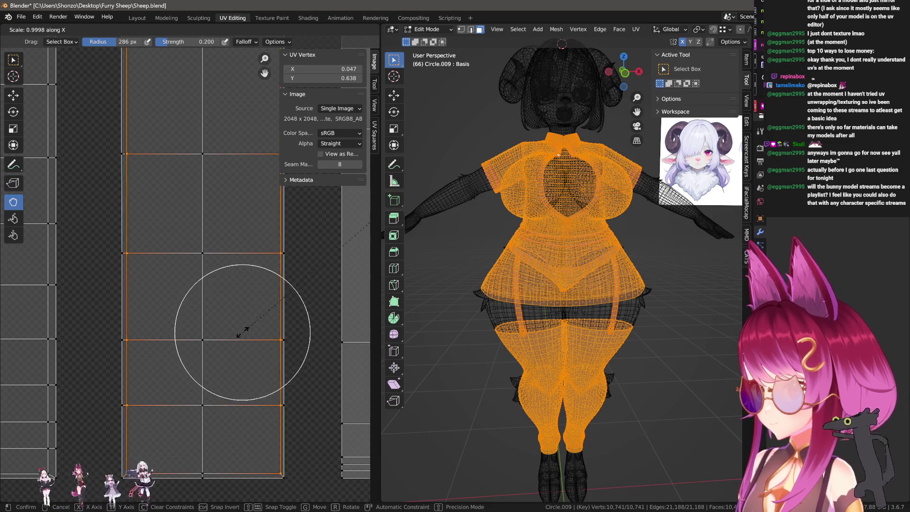
key("s")
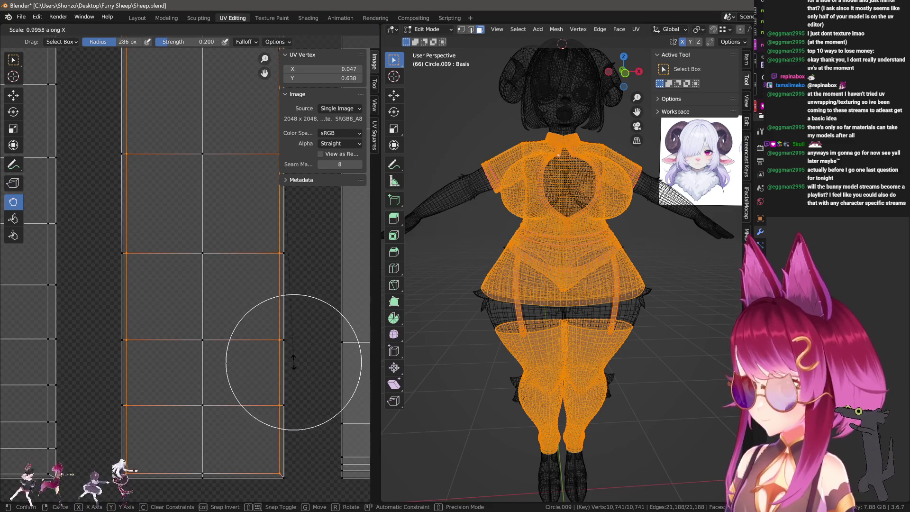
key("x")
left_click(287, 320)
scroll(286, 316, "down", 2)
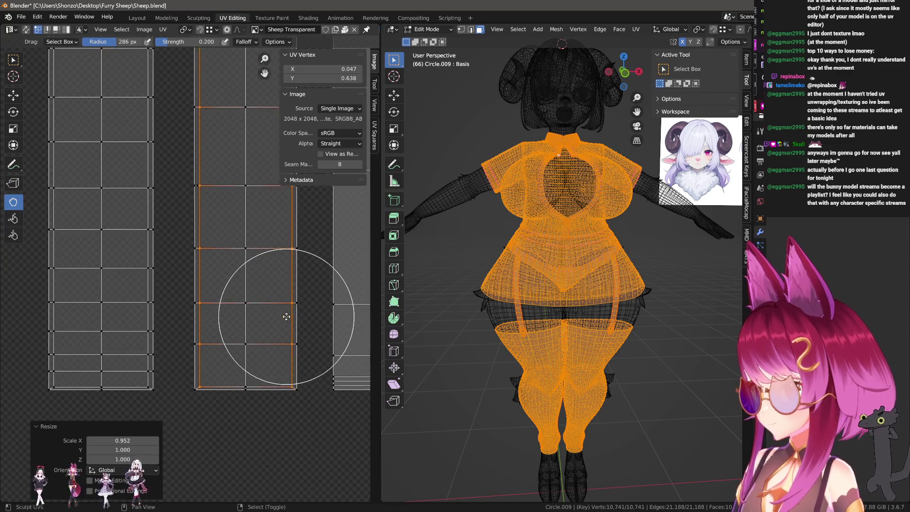
key("s")
key("x")
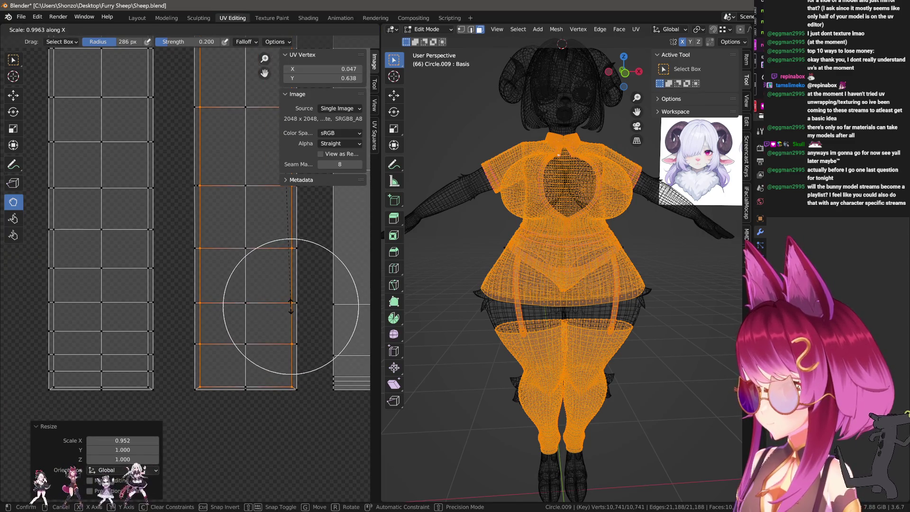
left_click(291, 301)
scroll(246, 319, "up", 3)
scroll(248, 253, "up", 2)
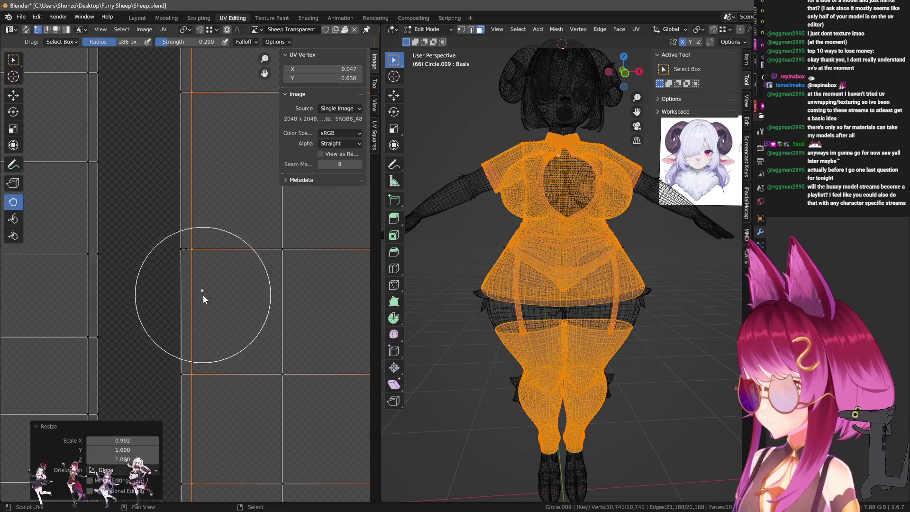
Step: Nudge one corner point of the strip with a grab, then return to Texture Paint
left_click(187, 251)
key("g")
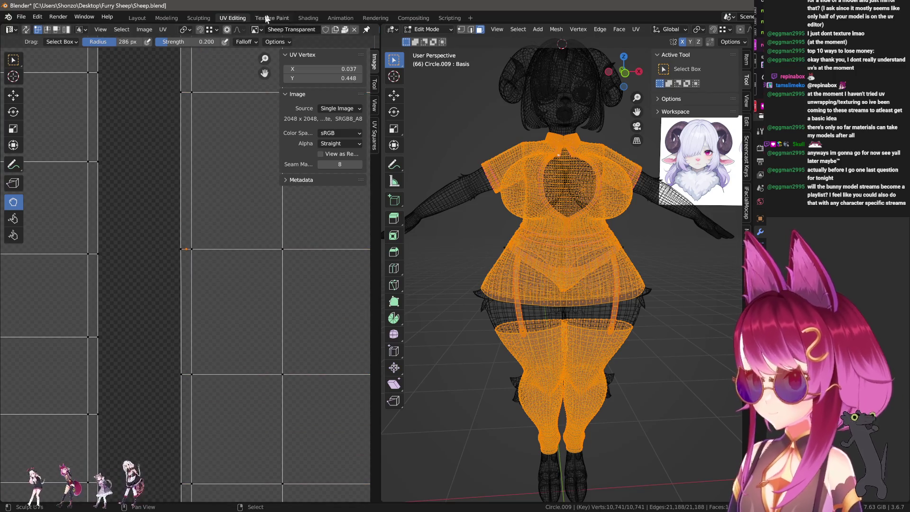
left_click(274, 18)
scroll(527, 228, "down", 4)
Step: Check the painted collar and button on the mesh in Edit Mode, then return to UV Editing
key("Tab")
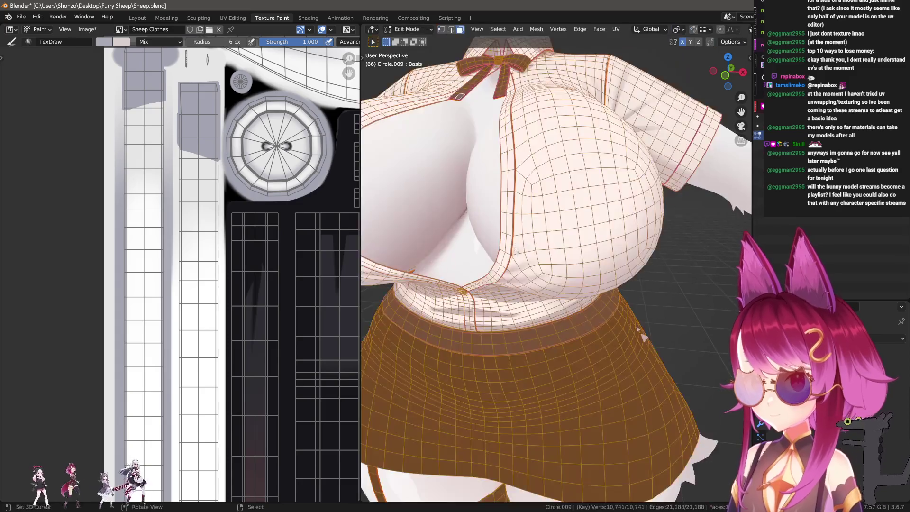
middle_click_drag(527, 228, 538, 274)
scroll(538, 273, "up", 5)
key("alt+a")
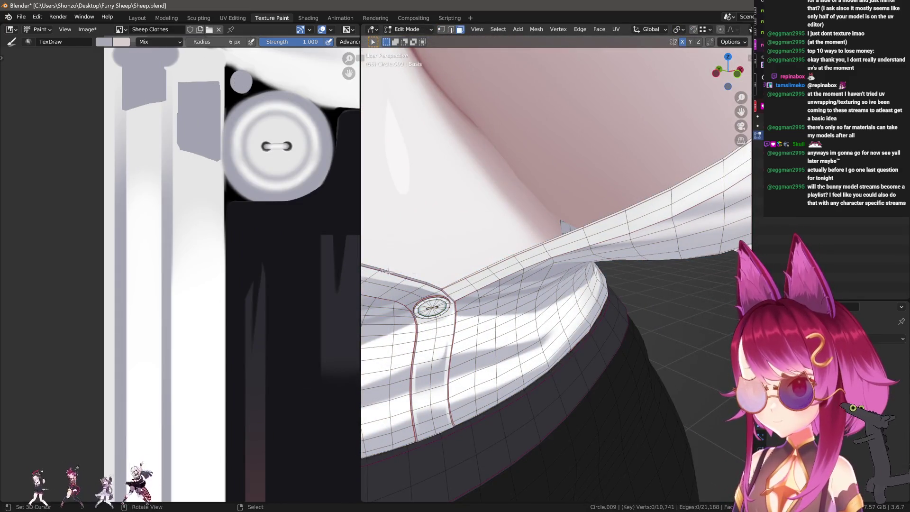
key("a")
middle_click_drag(243, 354, 201, 180)
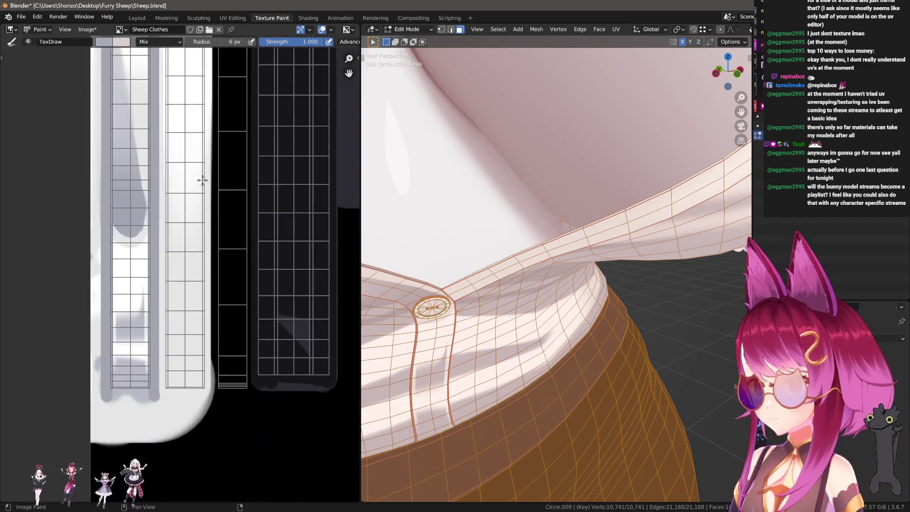
left_click(232, 17)
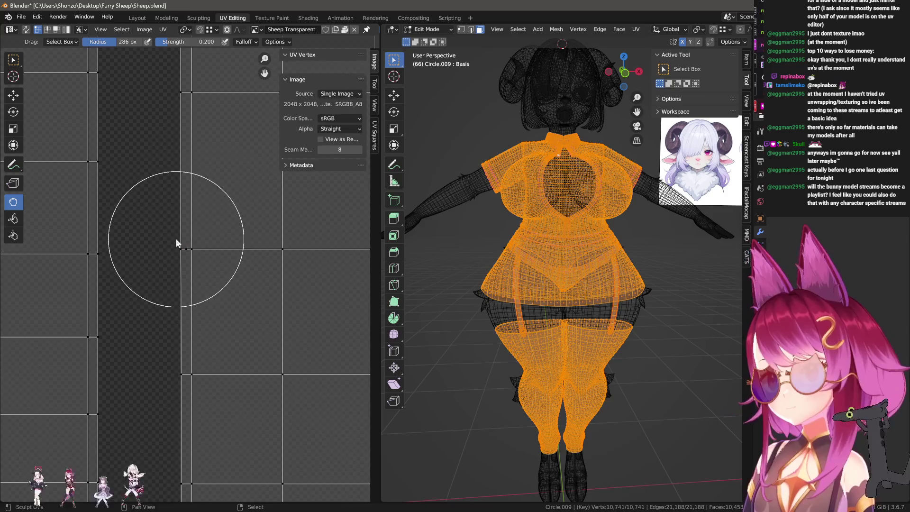
key("ctrl+z")
key("ctrl+z")
key("ctrl+z")
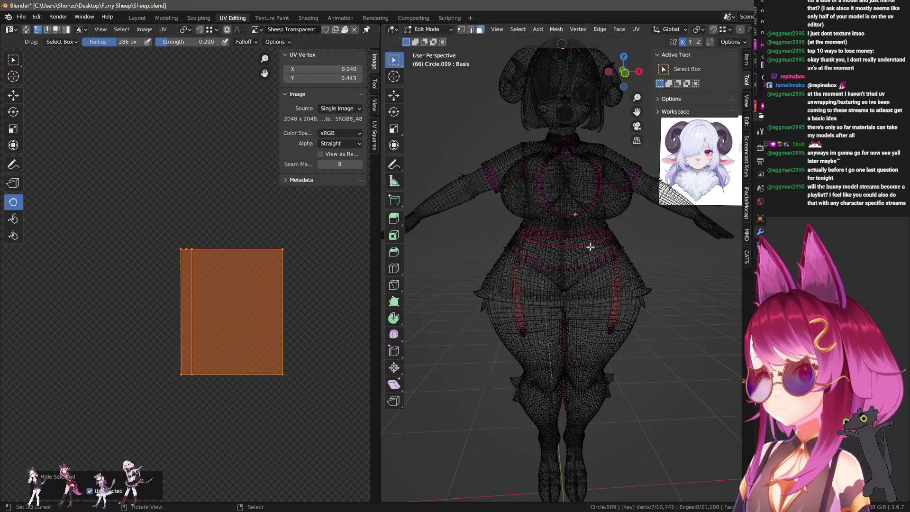
scroll(589, 248, "up", 3)
scroll(579, 204, "up", 3)
mouse_move(545, 284)
middle_mouse_down()
mouse_move(582, 313)
mouse_move(601, 275)
middle_mouse_up()
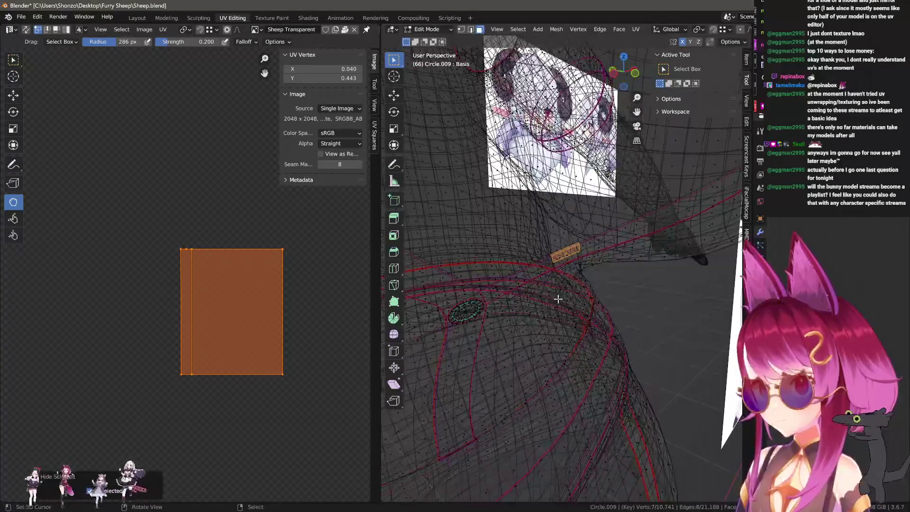
left_click(600, 275)
key("a")
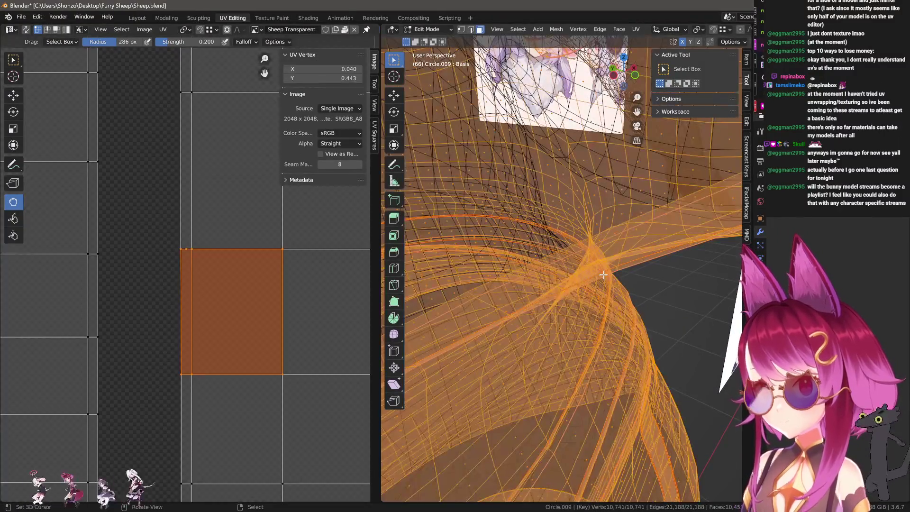
key("alt+a")
key("ctrl+Tab")
left_click(532, 247)
key("a")
key("alt+a")
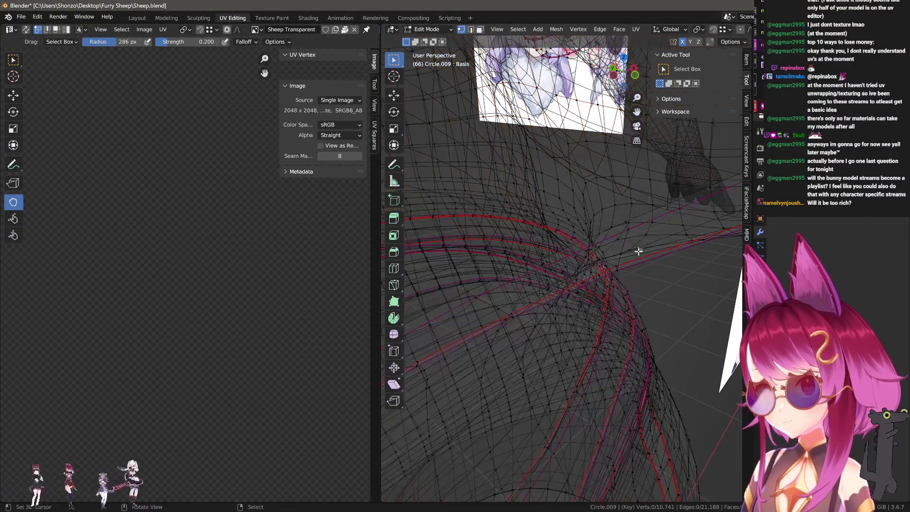
middle_click_drag(638, 249, 663, 230)
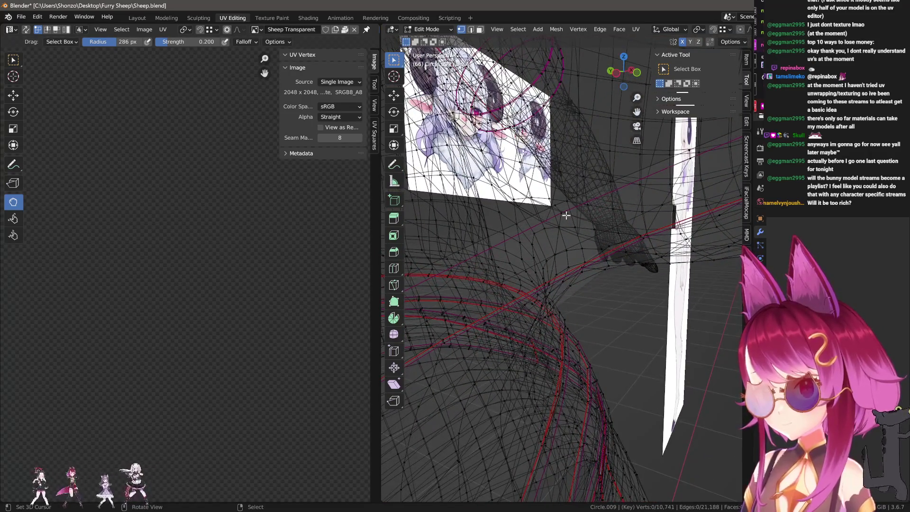
middle_click_drag(566, 215, 661, 191)
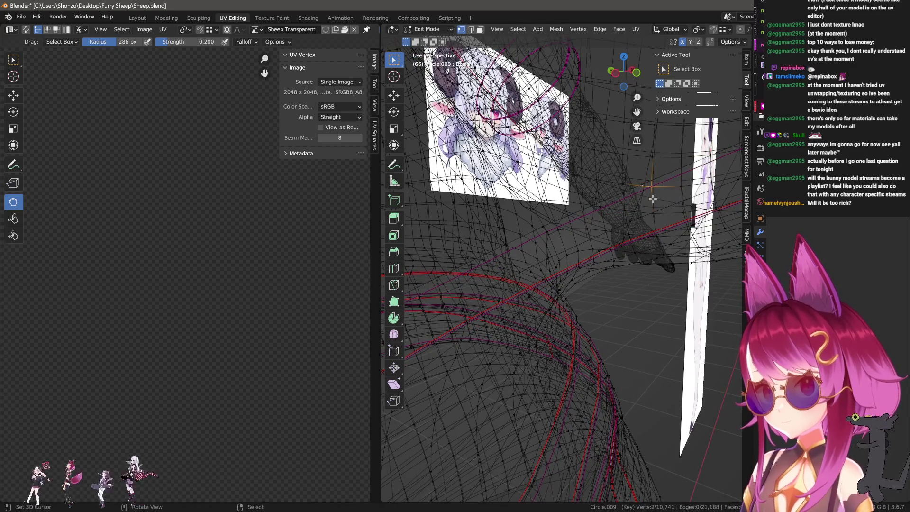
mouse_move(650, 194)
middle_mouse_down()
mouse_move(618, 210)
mouse_move(524, 223)
mouse_move(551, 220)
middle_mouse_up()
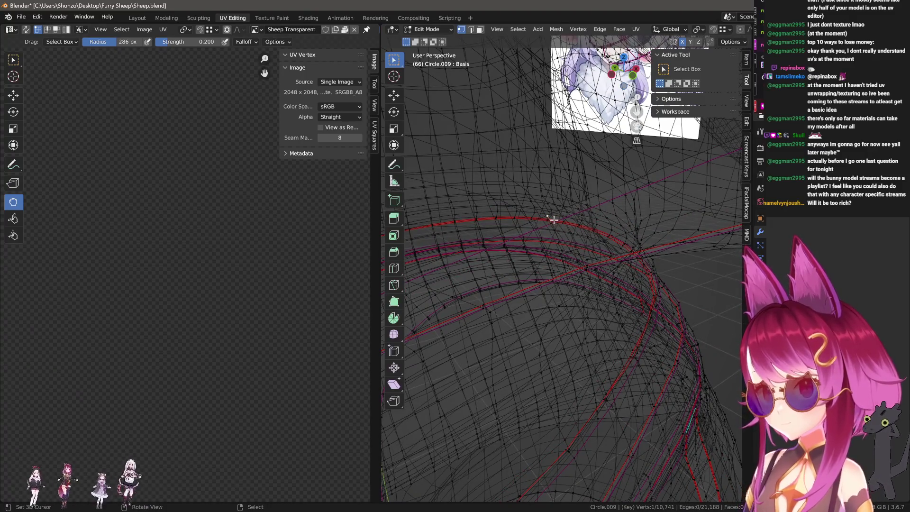
key("a")
mouse_move(583, 243)
middle_mouse_down()
mouse_move(595, 253)
mouse_move(589, 227)
middle_mouse_up()
scroll(230, 260, "down", 5)
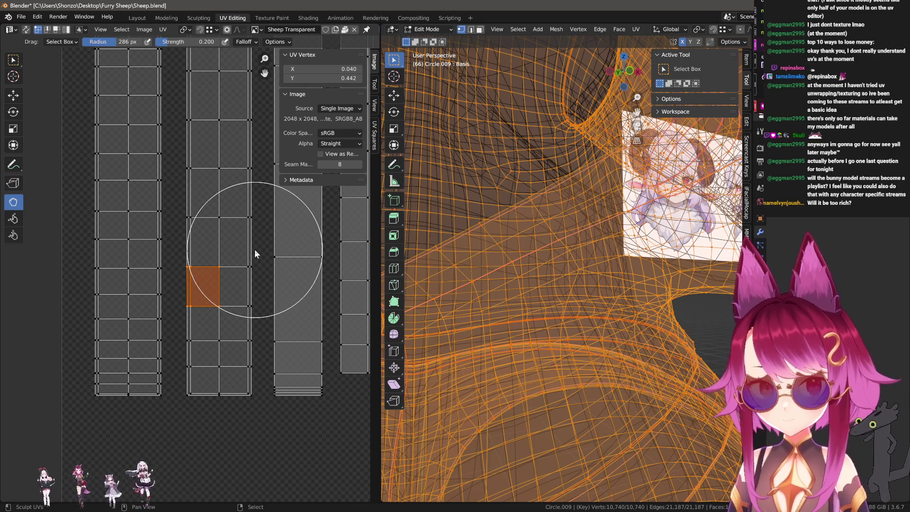
middle_click_drag(221, 220, 218, 300)
scroll(192, 229, "up", 2)
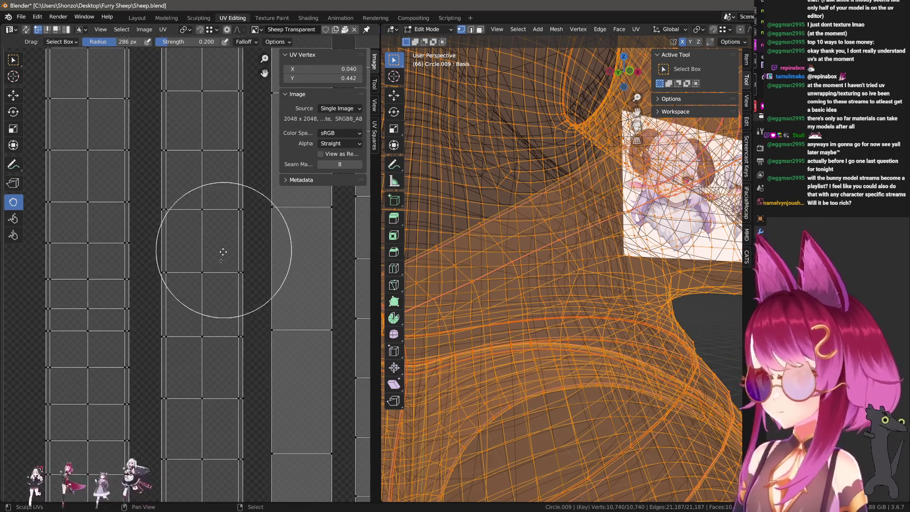
mouse_move(223, 254)
middle_mouse_down()
mouse_move(200, 361)
mouse_move(214, 143)
middle_mouse_up()
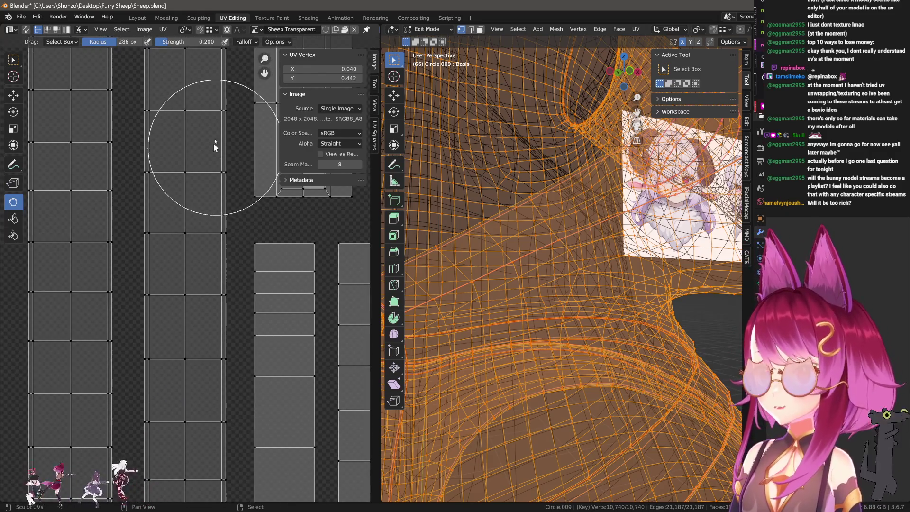
left_click(270, 17)
scroll(171, 288, "up", 2)
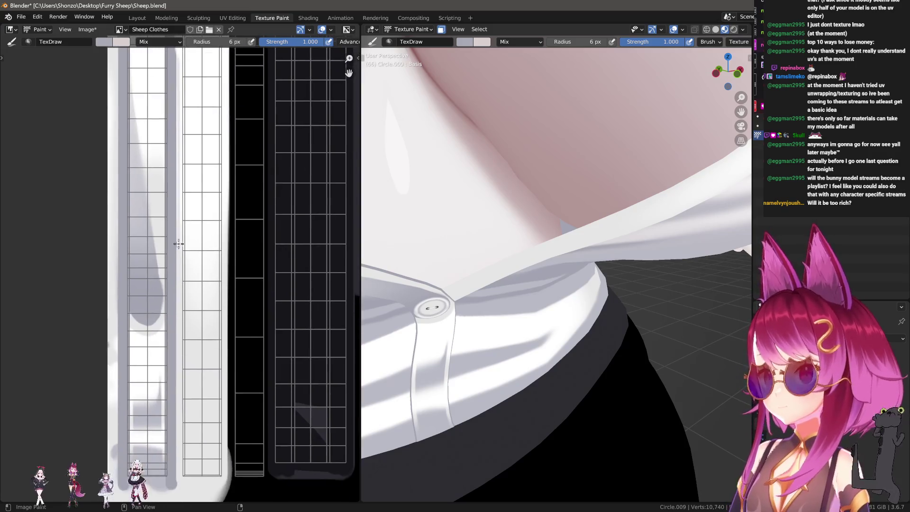
scroll(177, 277, "up", 1)
scroll(181, 269, "up", 2)
scroll(196, 254, "down", 3)
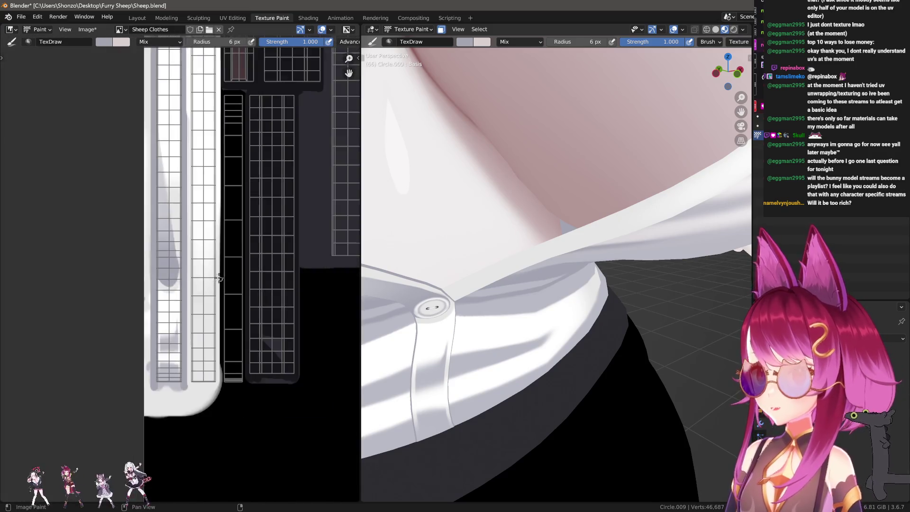
scroll(185, 256, "down", 1)
scroll(178, 258, "up", 3)
scroll(159, 175, "up", 1)
scroll(159, 176, "down", 2)
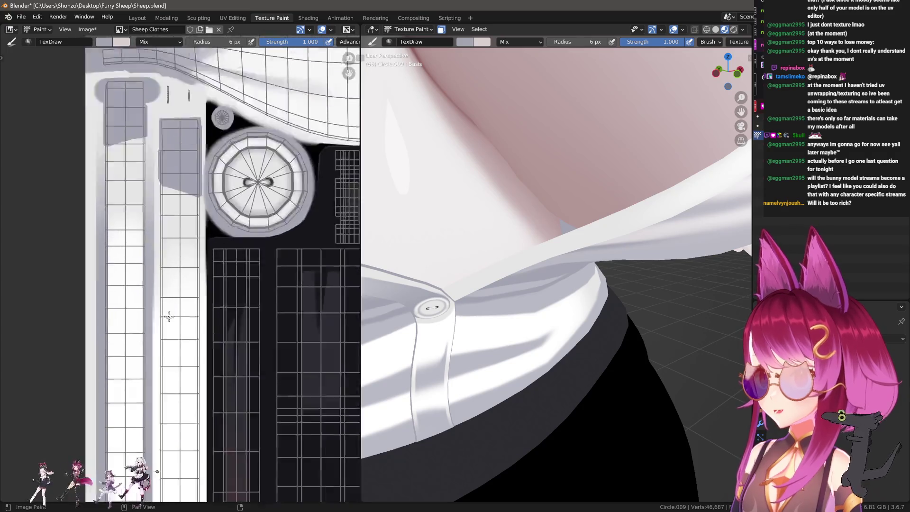
scroll(178, 285, "up", 3)
scroll(162, 294, "down", 3)
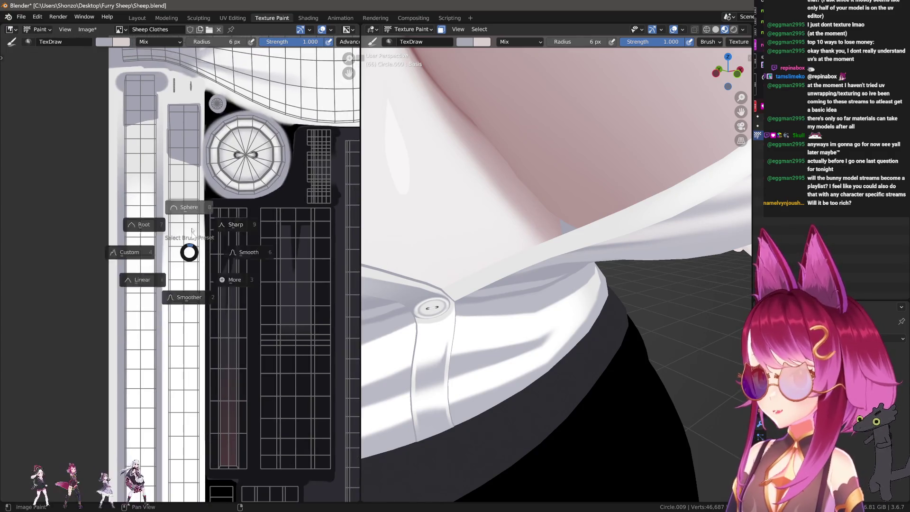
Step: Pick a brush falloff curve and the Line stroke method, test a stroke on the strip and undo it
key("e")
left_click(187, 197)
middle_click_drag(187, 196, 201, 91)
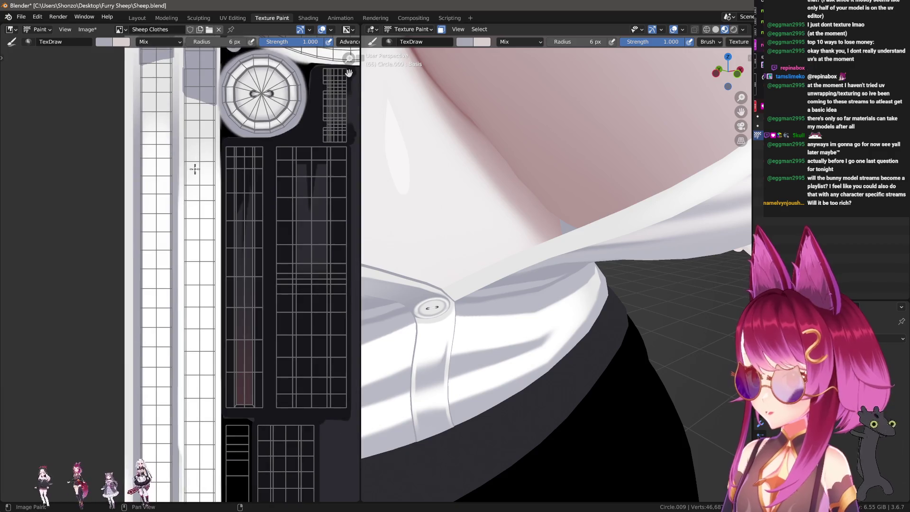
scroll(202, 78, "down", 1)
scroll(206, 117, "down", 1)
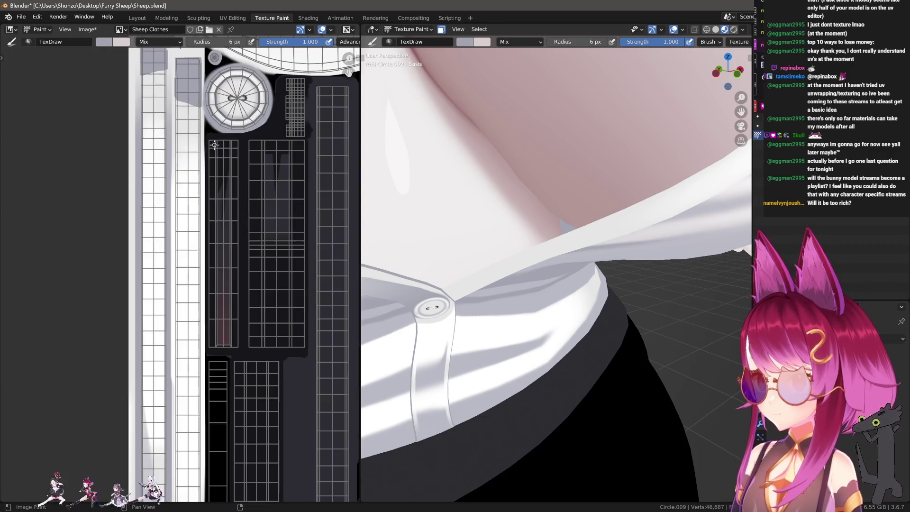
key("e")
left_click(213, 142)
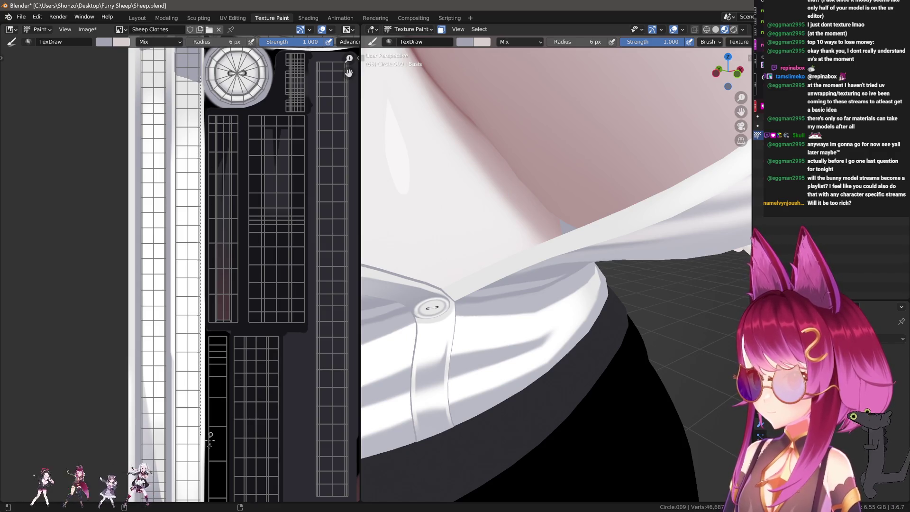
scroll(191, 346, "up", 1)
scroll(191, 346, "up", 1)
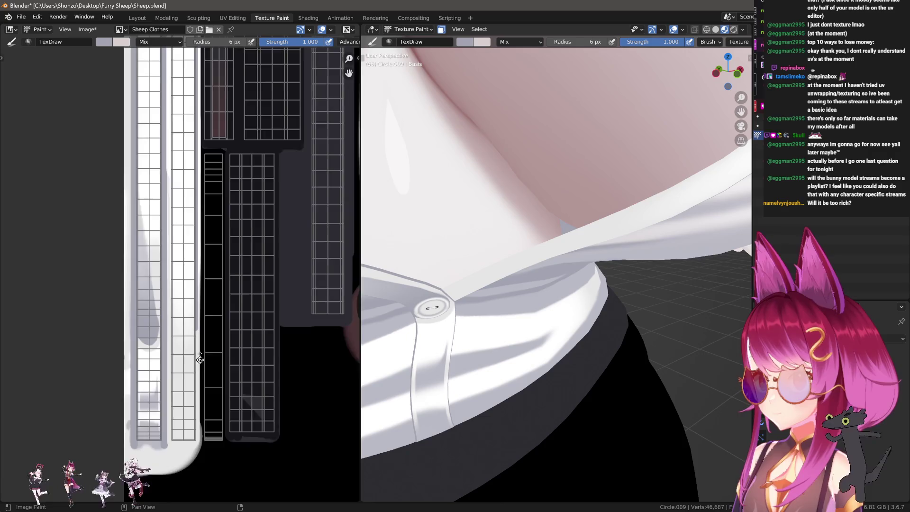
scroll(191, 346, "up", 2)
scroll(207, 329, "up", 2)
middle_click_drag(237, 381, 205, 407)
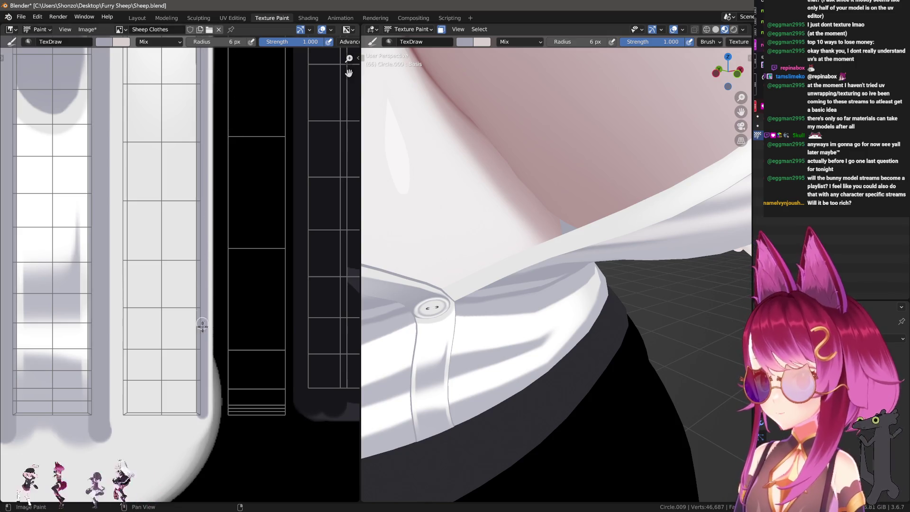
left_click_drag(205, 411, 218, 263)
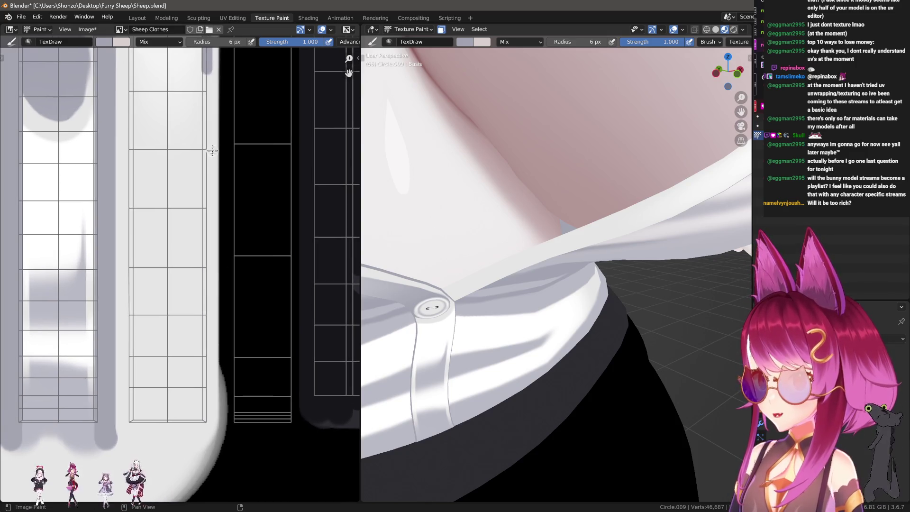
scroll(193, 264, "down", 2)
scroll(189, 311, "down", 1)
scroll(186, 284, "down", 1)
scroll(185, 227, "down", 1)
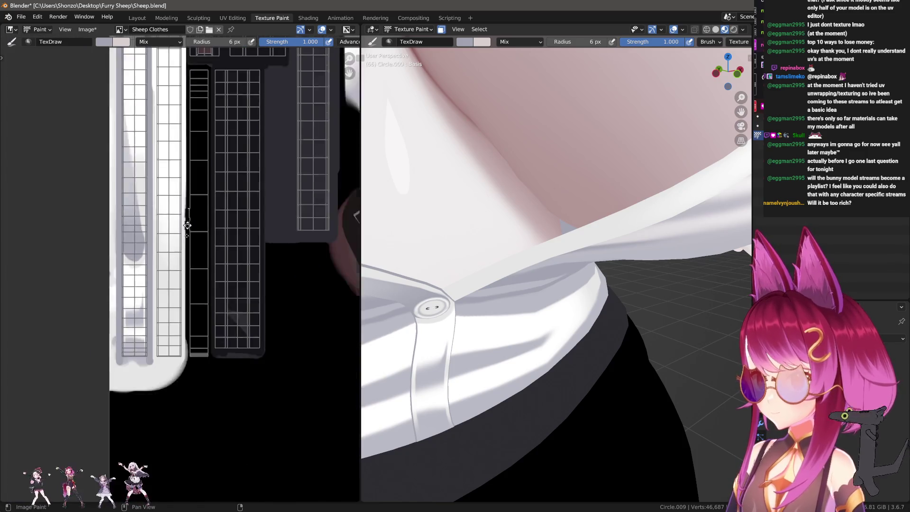
scroll(186, 207, "down", 1)
scroll(187, 214, "down", 1)
scroll(175, 235, "down", 1)
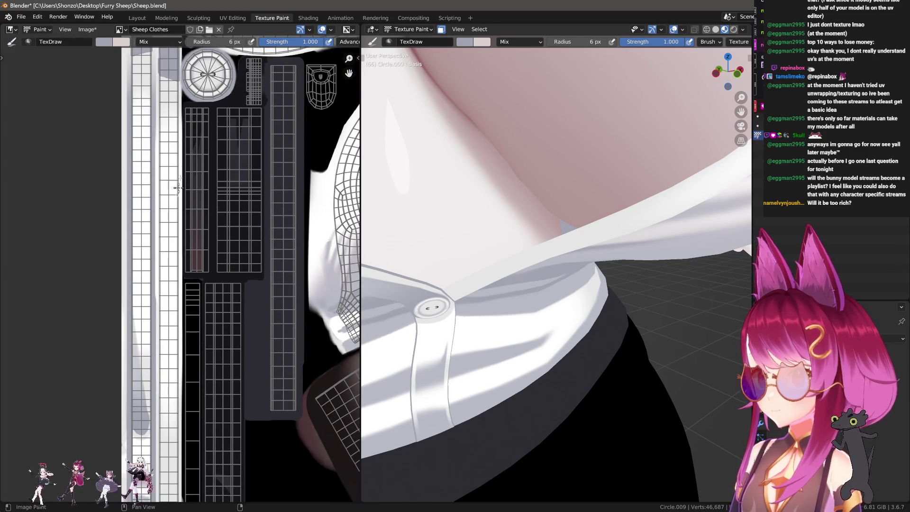
scroll(169, 186, "down", 1)
scroll(169, 178, "up", 1)
scroll(170, 167, "up", 1)
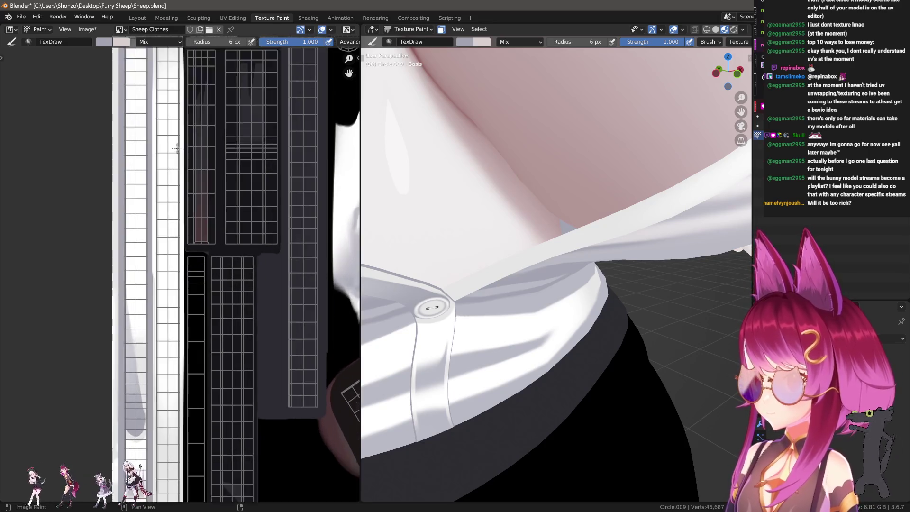
scroll(170, 158, "down", 1)
scroll(170, 150, "down", 1)
scroll(171, 138, "down", 1)
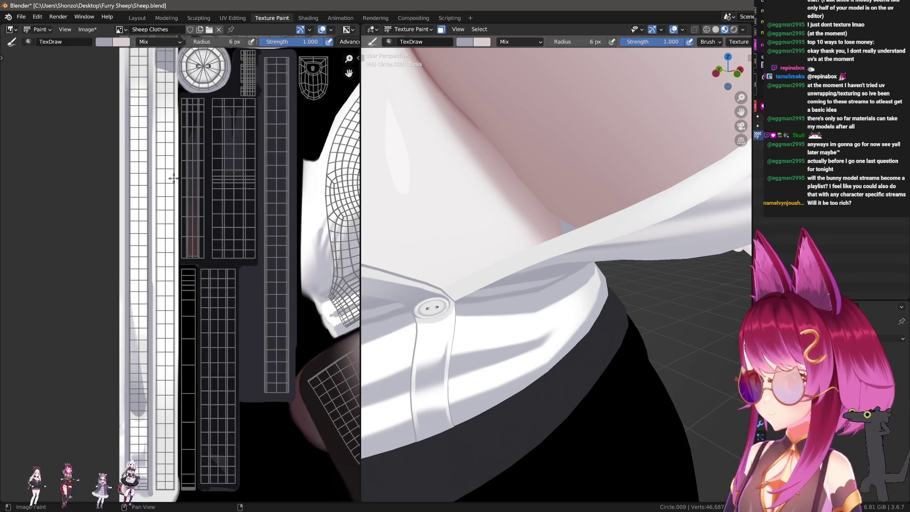
scroll(171, 126, "down", 1)
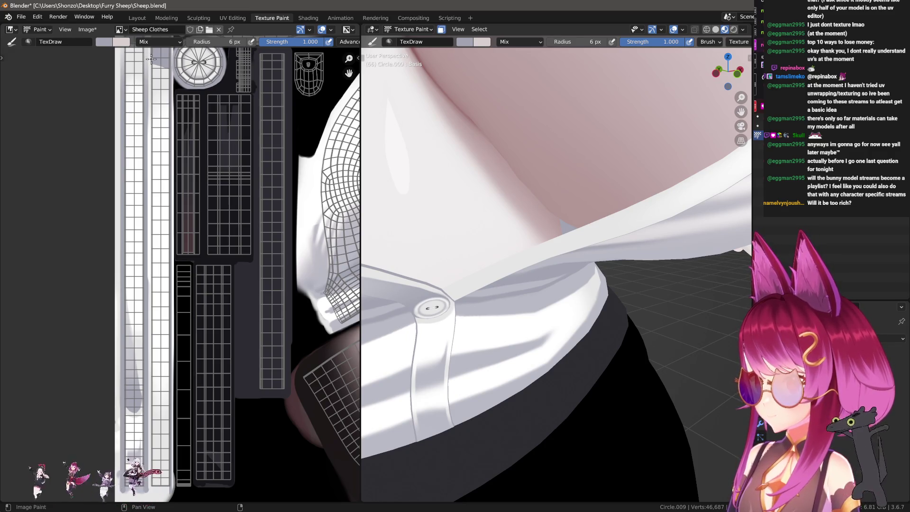
key("ctrl+z")
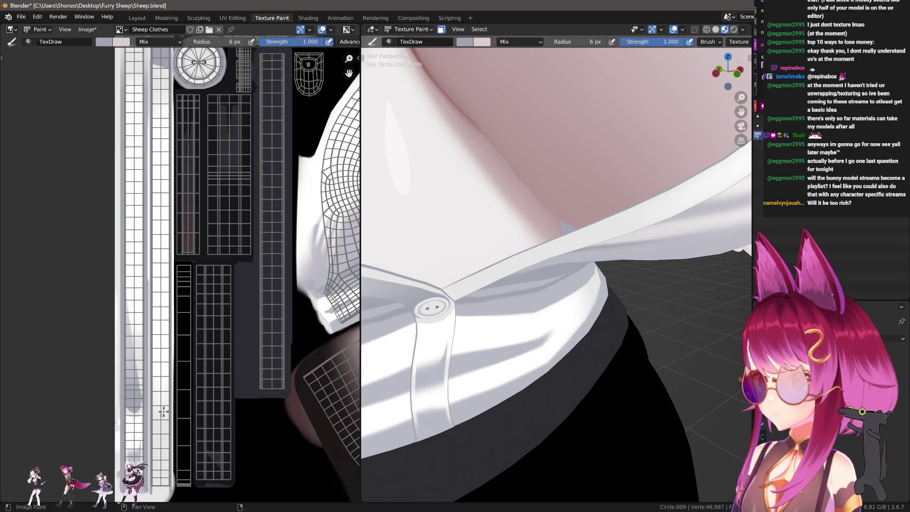
scroll(163, 411, "up", 1)
scroll(151, 346, "up", 4)
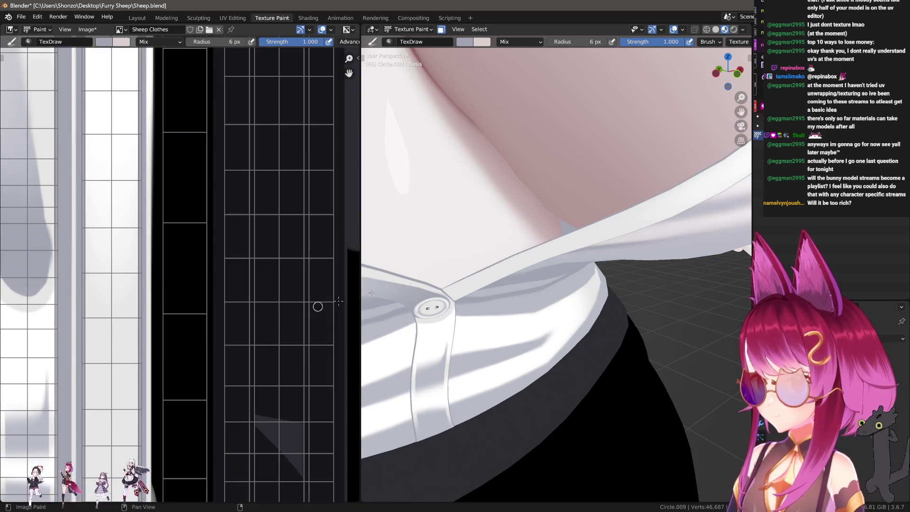
middle_click_drag(581, 258, 551, 252)
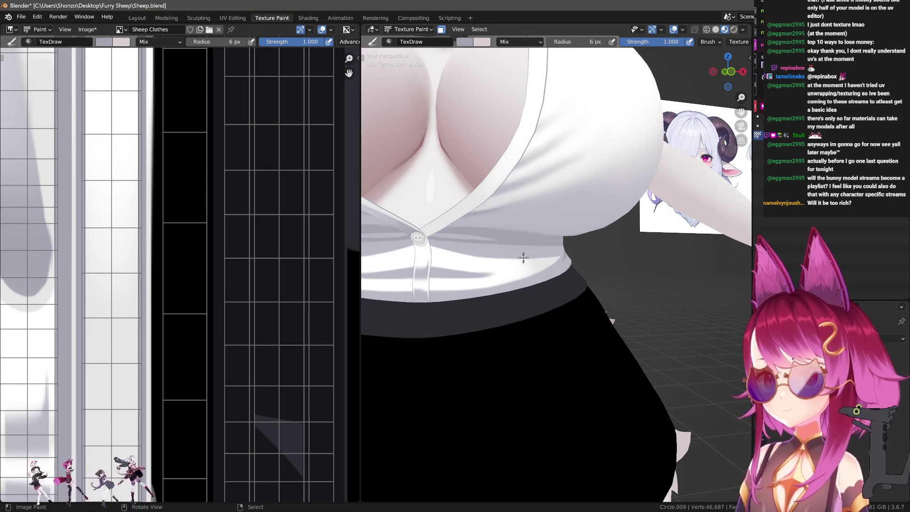
mouse_move(523, 259)
middle_mouse_down()
mouse_move(534, 250)
mouse_move(553, 258)
middle_mouse_up()
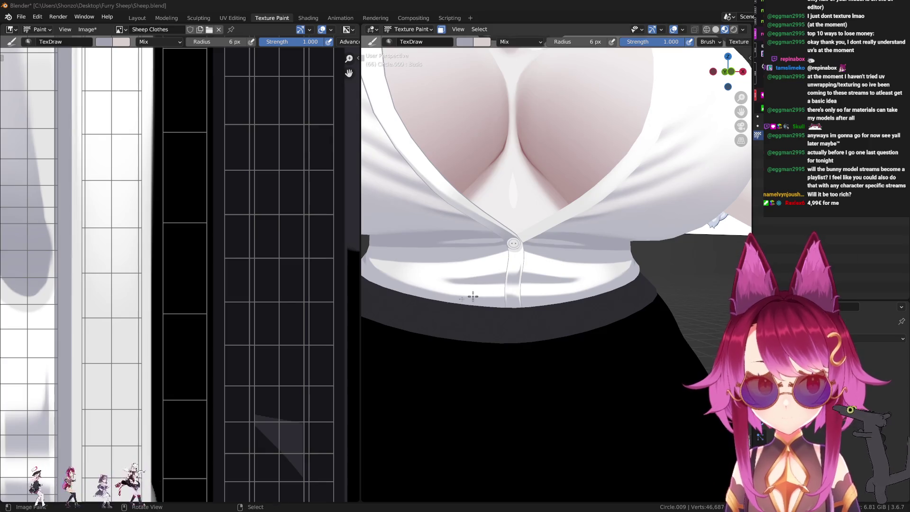
scroll(217, 327, "down", 1)
scroll(166, 390, "down", 1)
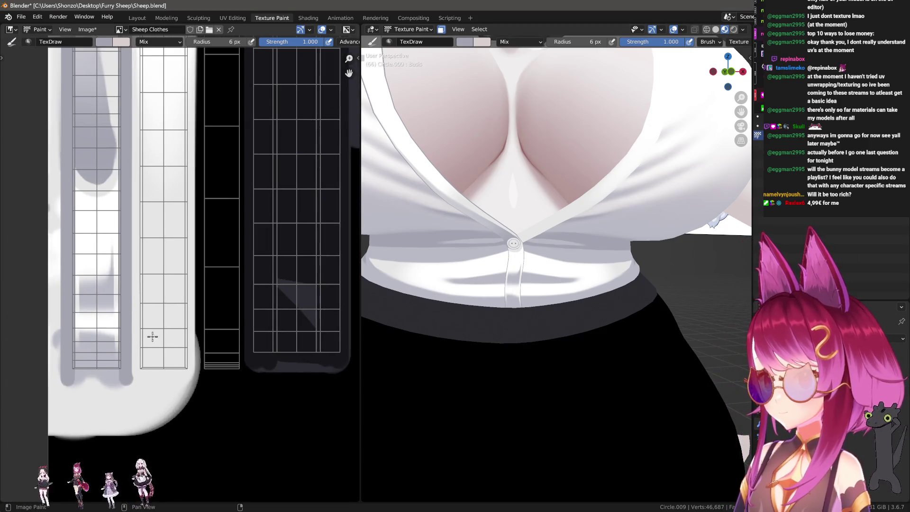
scroll(151, 336, "up", 1)
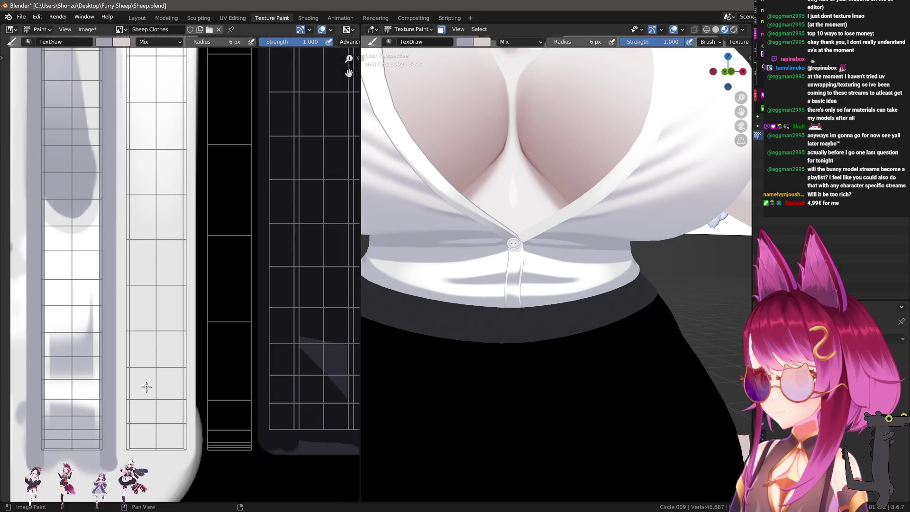
Step: Keep Line strokes, enlarge the brush and try grey strokes up the right strip, undoing each
key("e")
left_click(130, 310)
key("f")
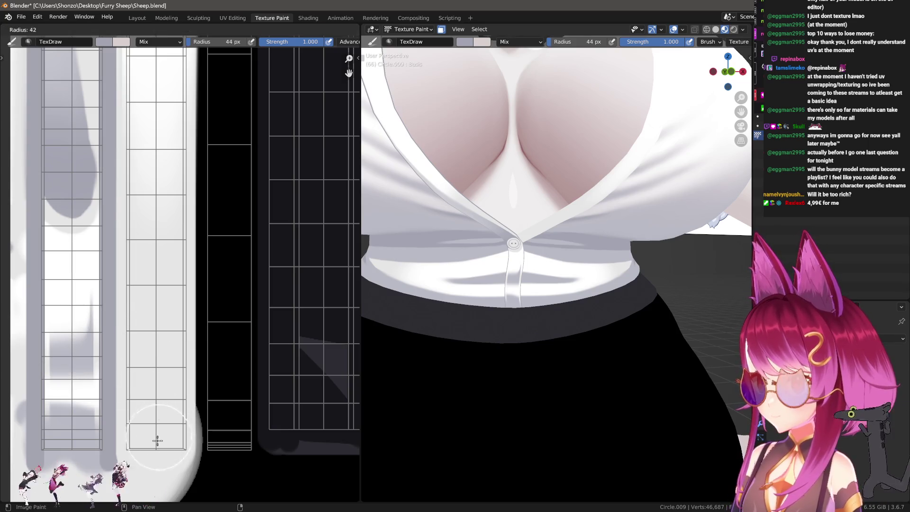
left_click_drag(153, 432, 173, 153)
key("ctrl+z")
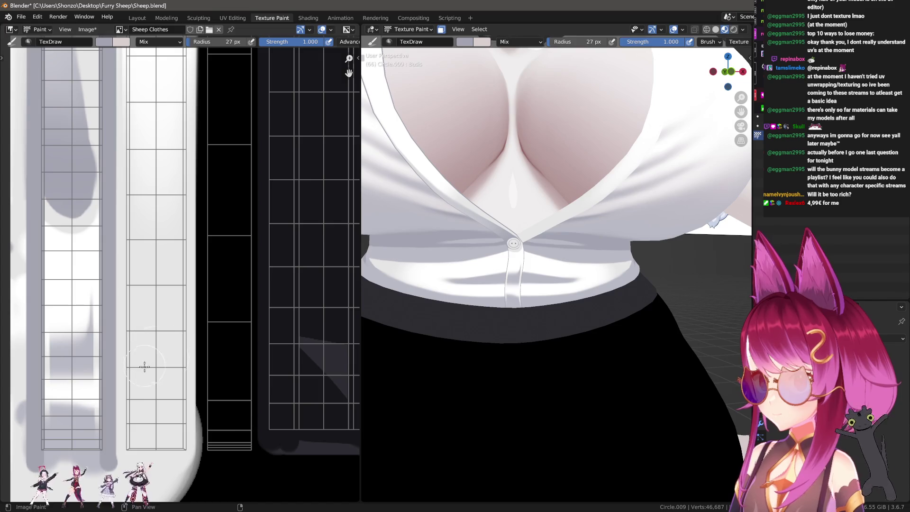
scroll(152, 386, "down", 1)
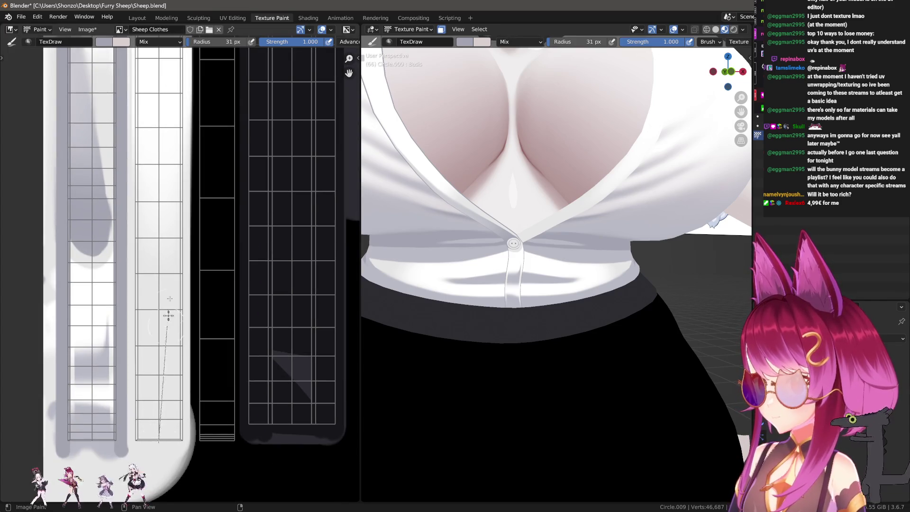
left_click_drag(169, 316, 187, 108)
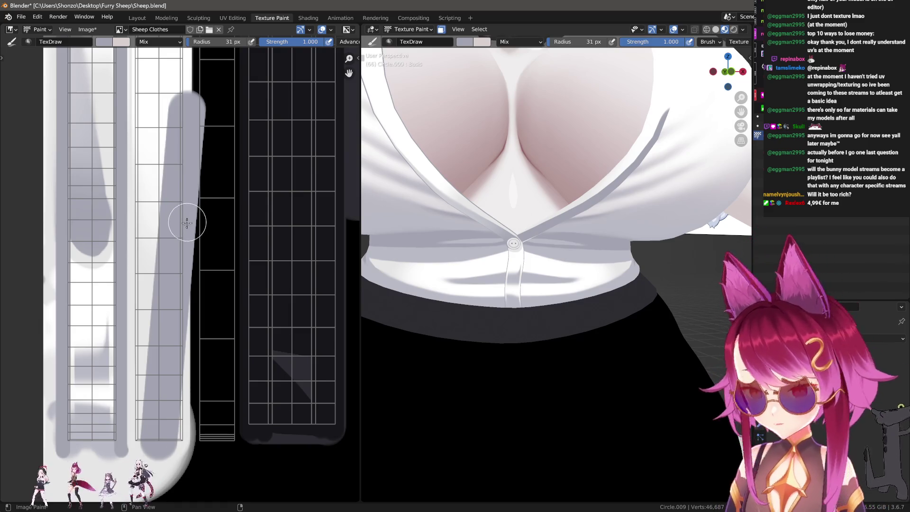
key("ctrl+z")
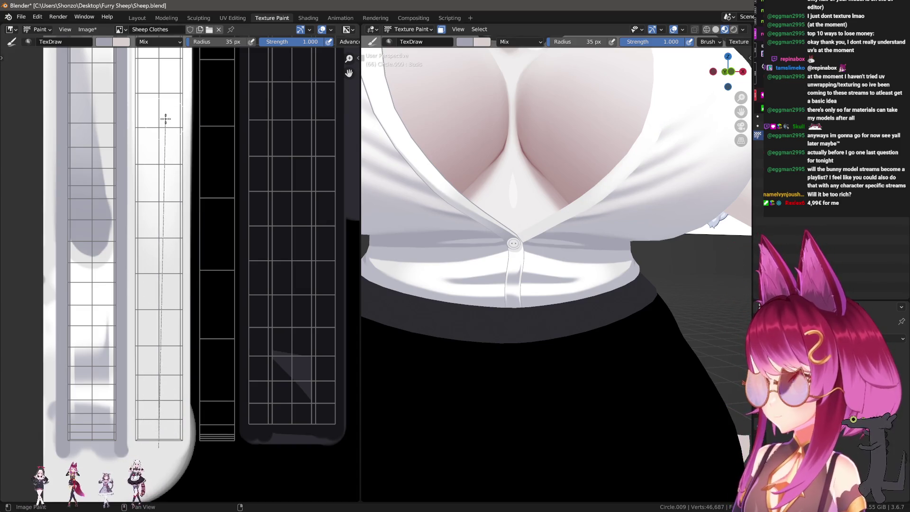
Step: Enlarge the brush to 37 px and paint the grey fold shadow down the right strip
left_click_drag(167, 119, 166, 123)
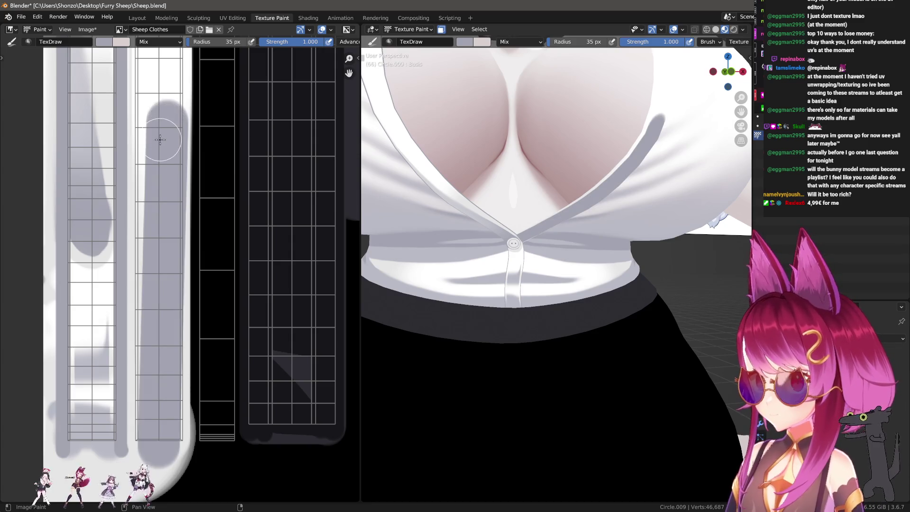
middle_click_drag(161, 139, 159, 156)
key("ctrl+z")
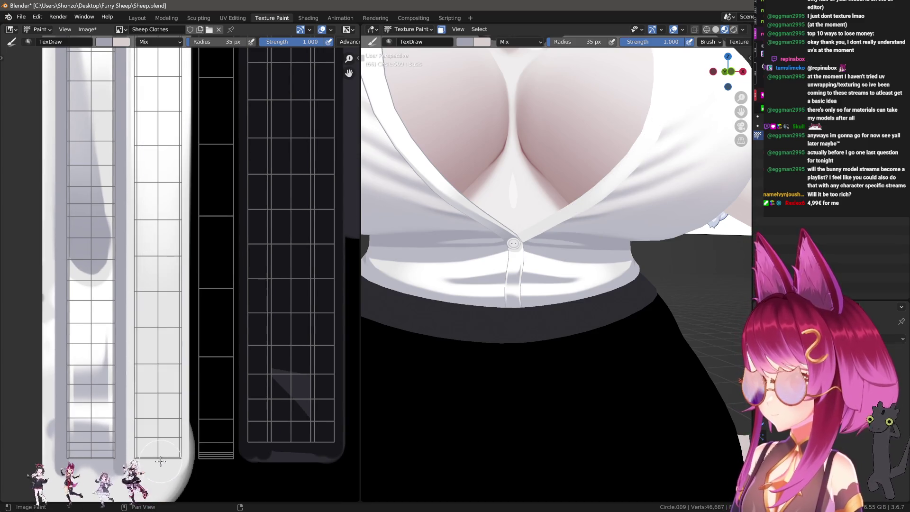
key("f")
left_click(166, 460)
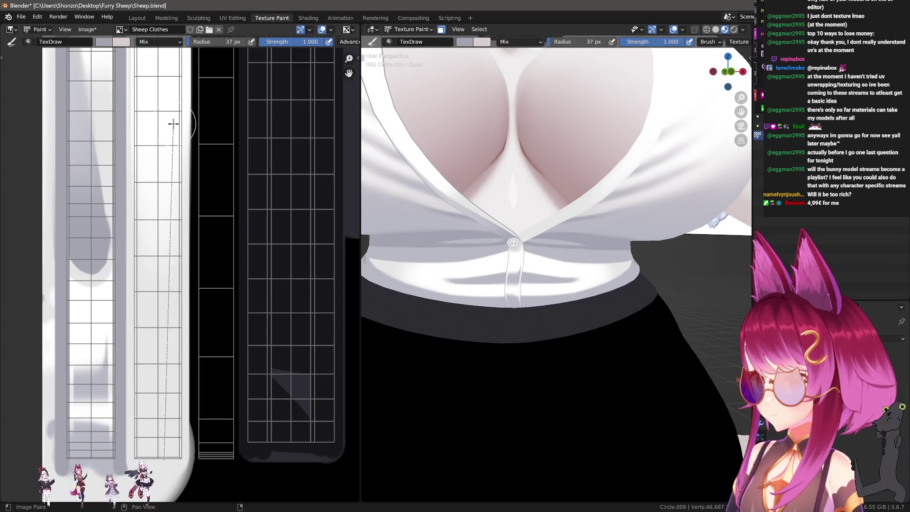
left_click_drag(173, 124, 173, 134)
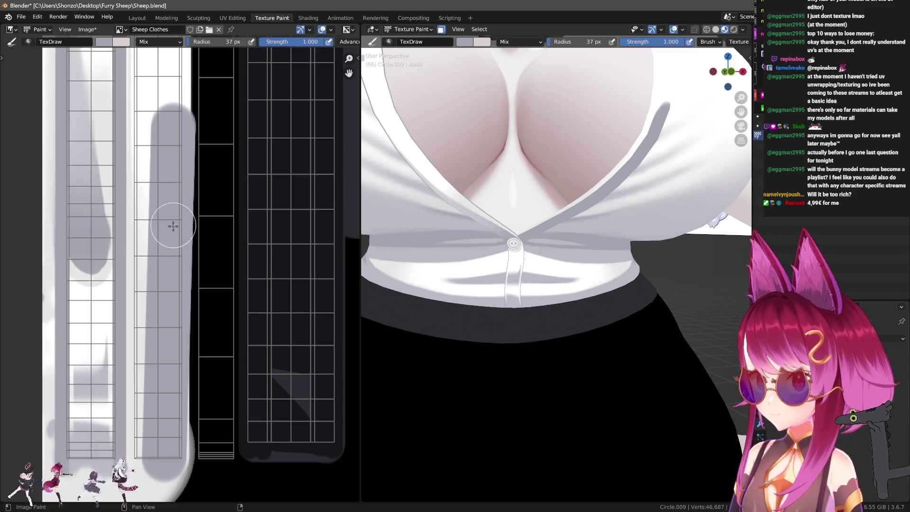
middle_click_drag(82, 85, 106, 284)
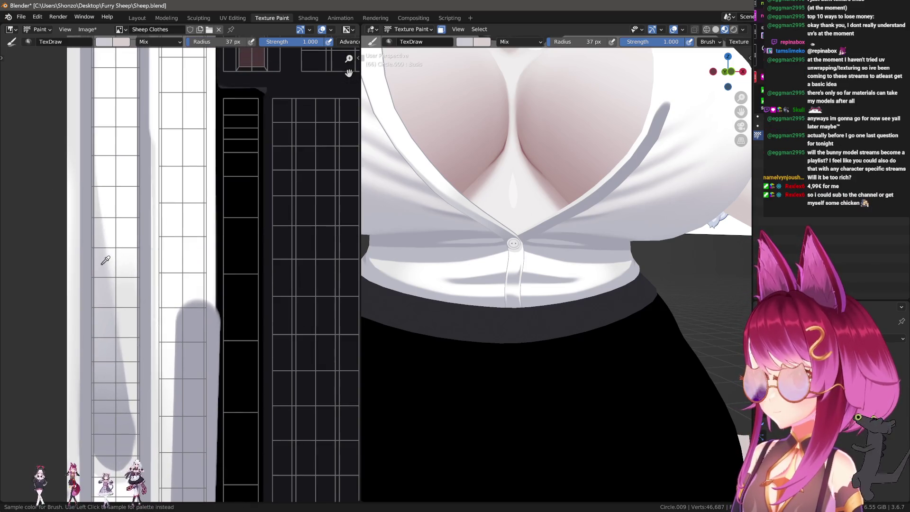
scroll(118, 289, "down", 2)
scroll(547, 225, "down", 2)
Step: Briefly enter Edit Mode in face select, clear the selection and return to painting
key("Tab")
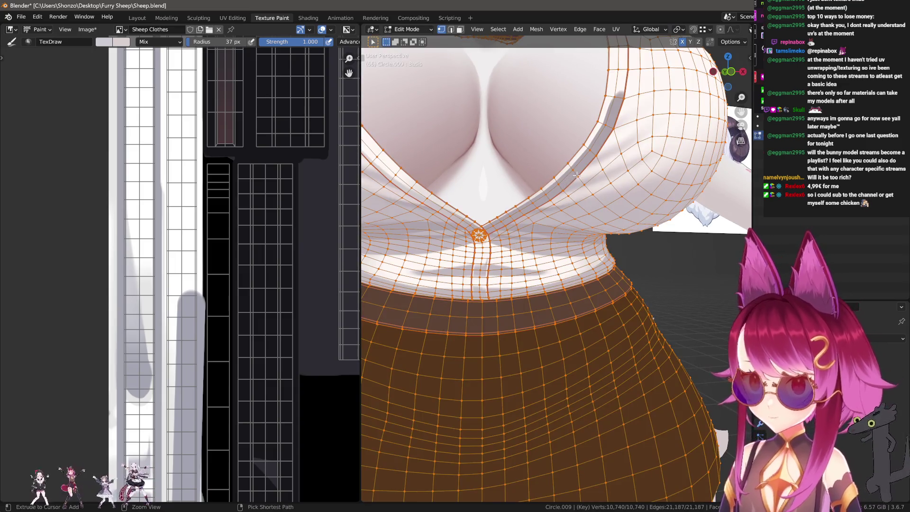
key("ctrl+Tab")
left_click(549, 195)
key("alt+a")
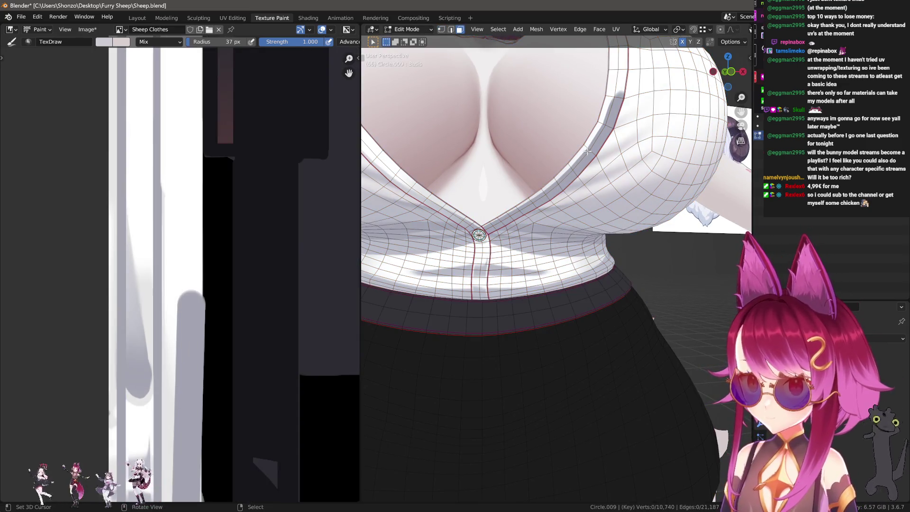
key("Tab")
key("shift+f")
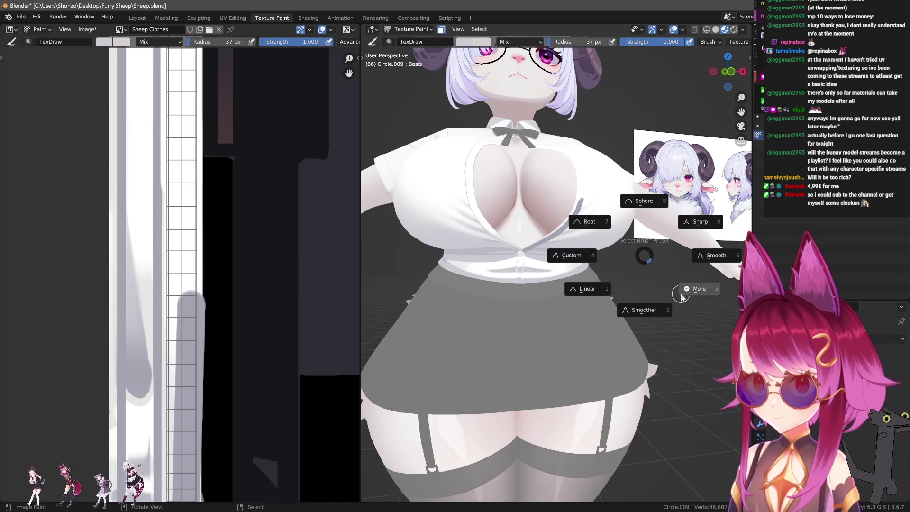
Step: Give the Draw brush a sharper falloff, a large radius and Lighten blending
left_click(693, 284)
key("f")
left_click(591, 182)
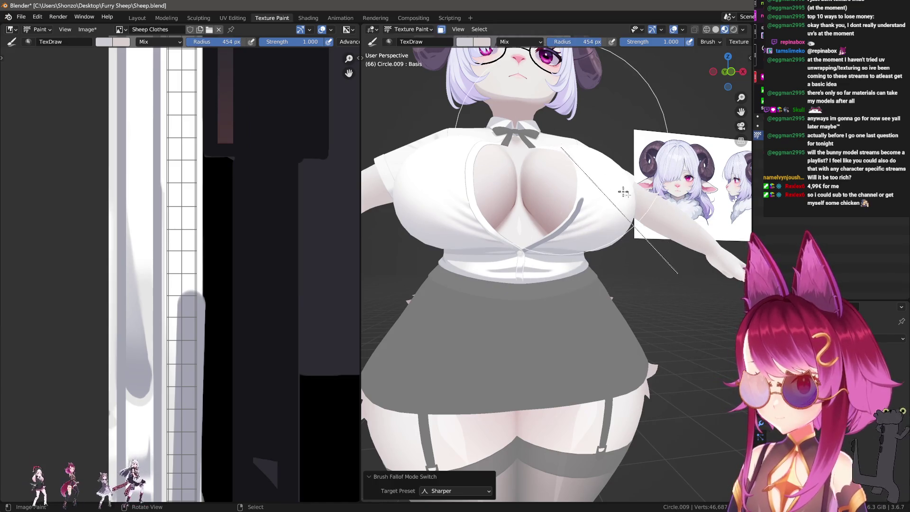
right_click(617, 211)
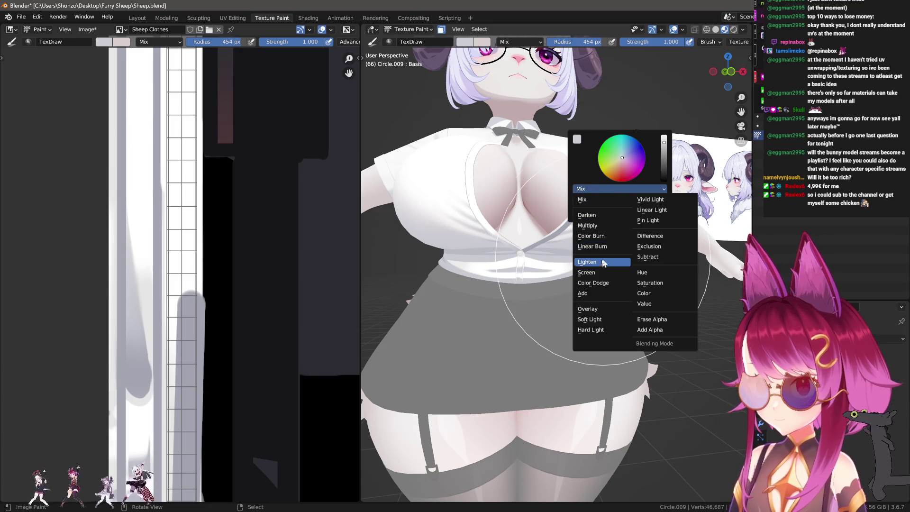
left_click(590, 262)
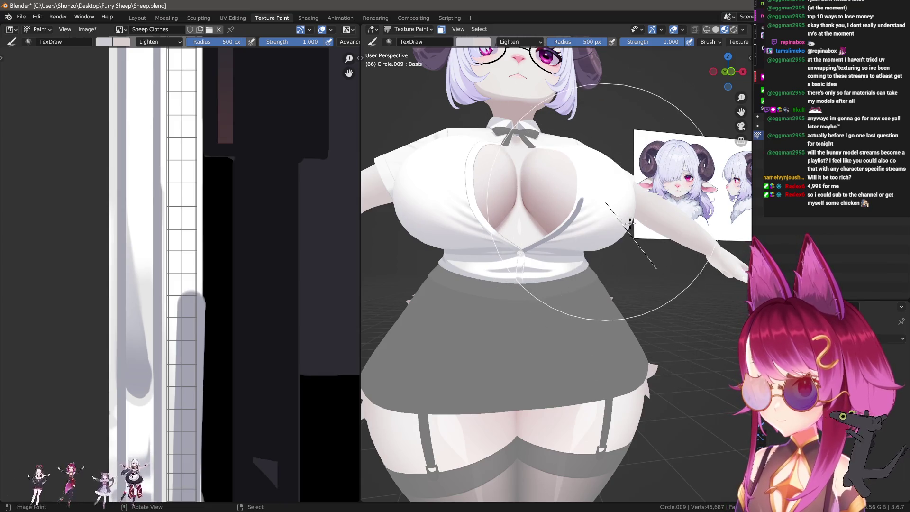
left_click(613, 213)
Step: Confirm the stroke method and sample a near-white colour from the shirt texture
key("e")
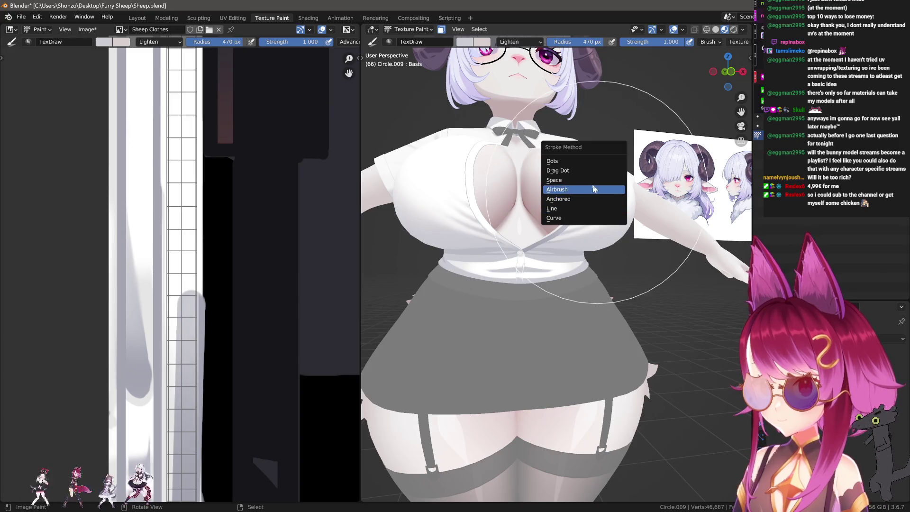
left_click(600, 179)
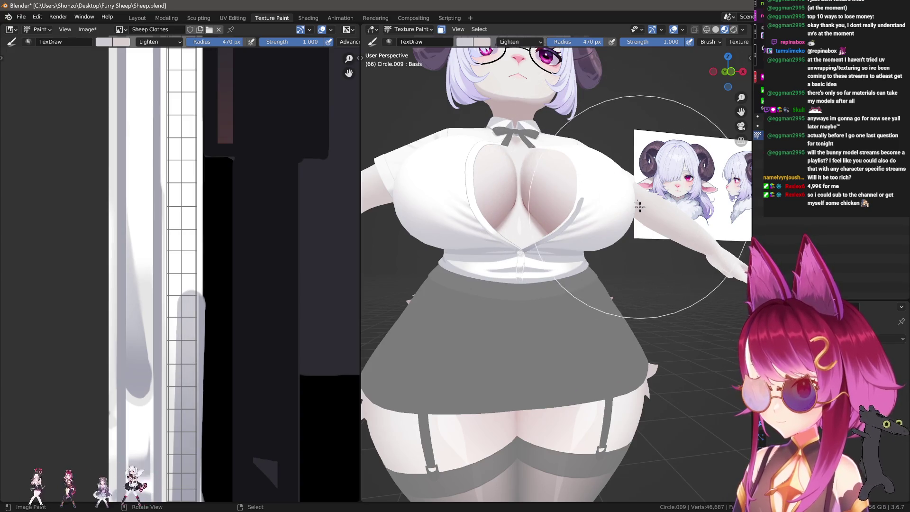
key("s")
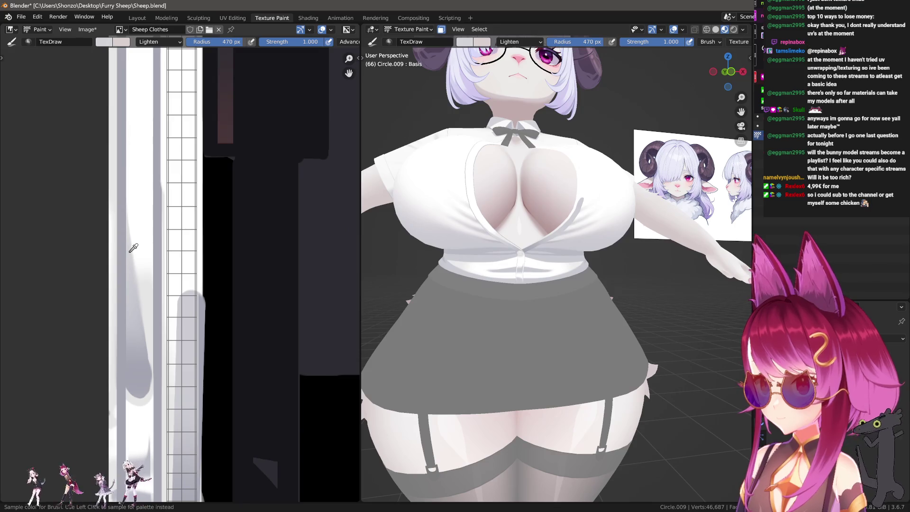
left_click(133, 248)
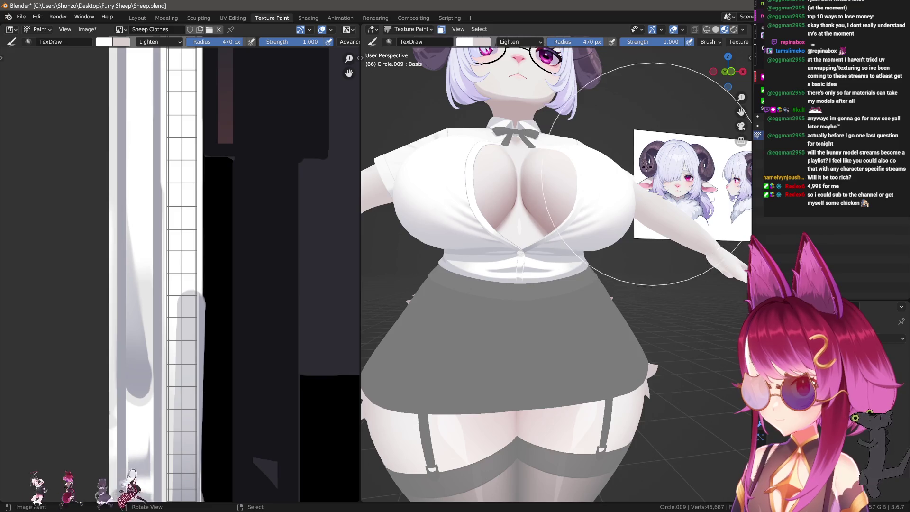
scroll(604, 213, "up", 2)
scroll(576, 249, "up", 2)
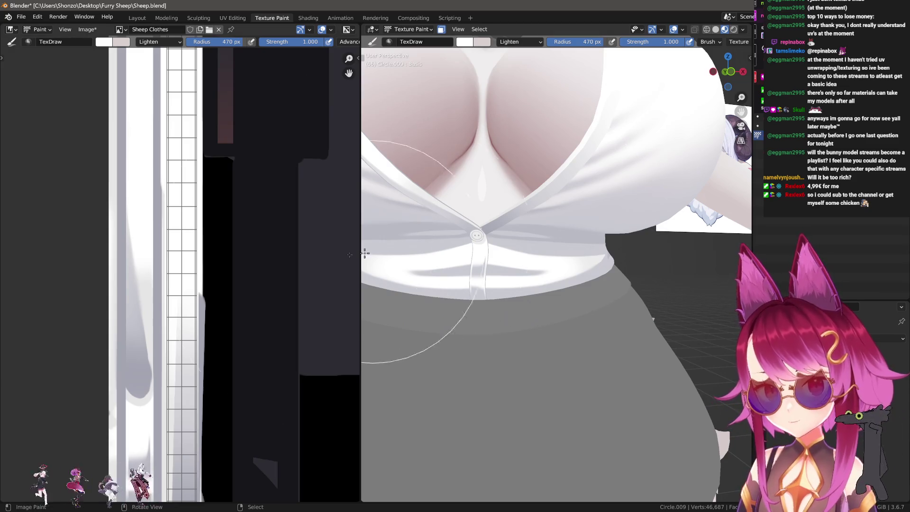
scroll(239, 301, "down", 2)
Step: Shrink the Lighten Draw brush to 63 px, keeping its stroke method
middle_click_drag(221, 326, 161, 224)
scroll(161, 225, "up", 3)
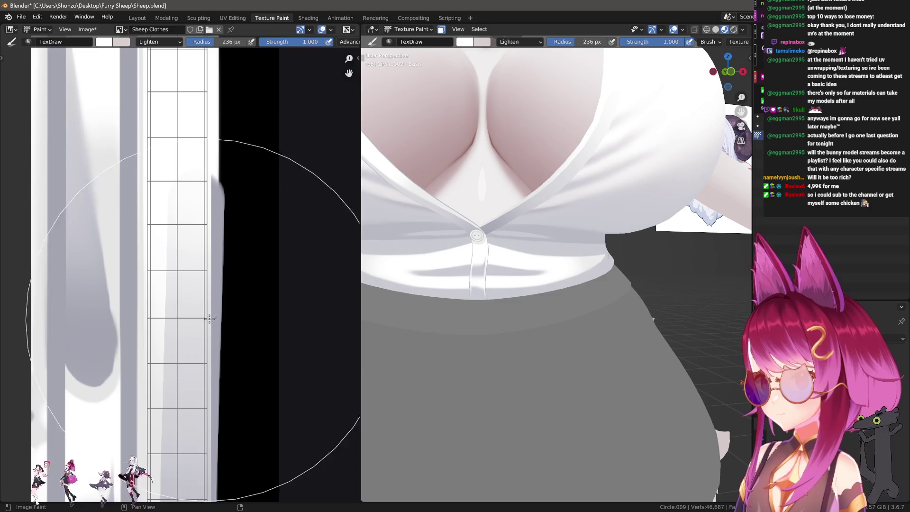
scroll(207, 234, "up", 2)
key("f")
left_click(213, 229)
key("e")
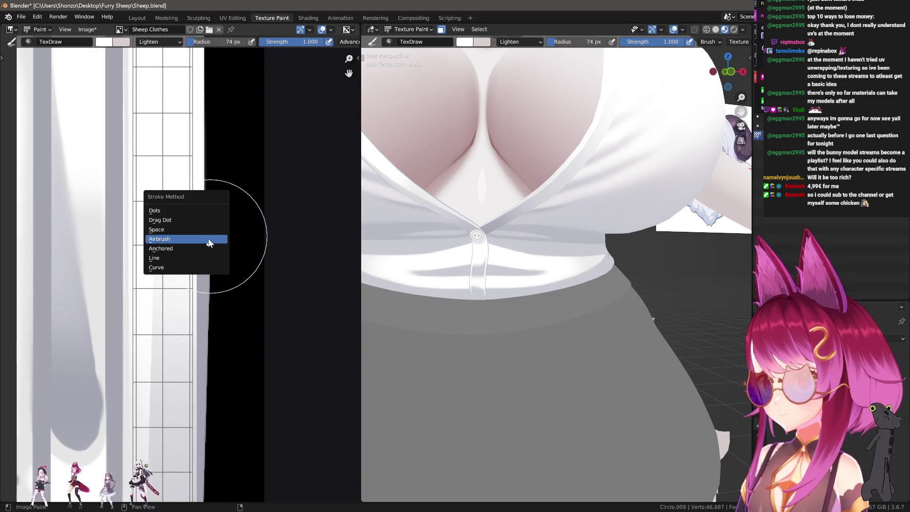
left_click(209, 238)
key("e")
left_click(187, 248)
middle_click_drag(173, 258, 188, 275)
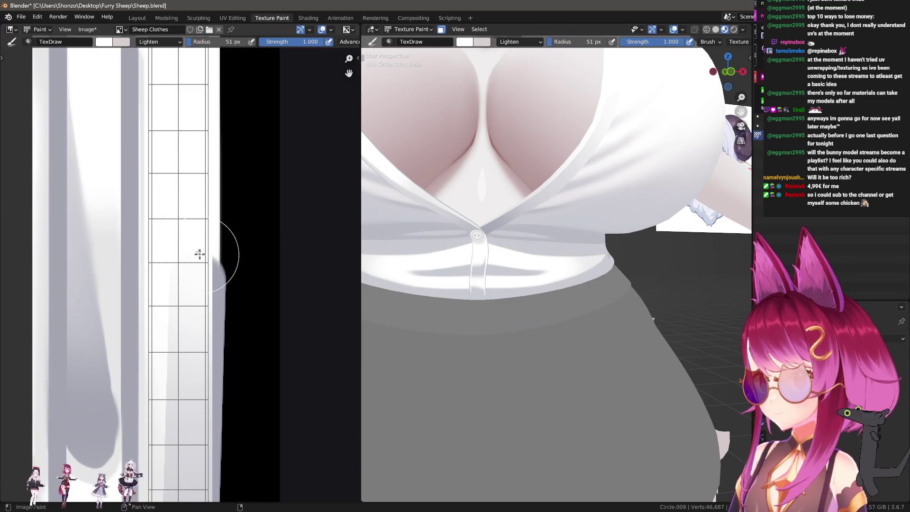
Step: Switch to the Smear brush at 68 px and 0.4 strength
left_click_drag(197, 315, 203, 309)
key("ctrl+z")
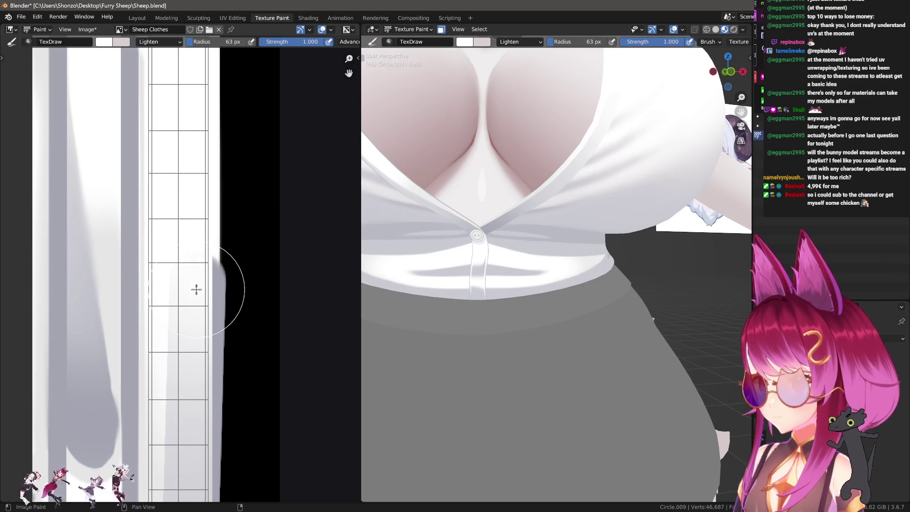
key("w")
left_click(190, 228)
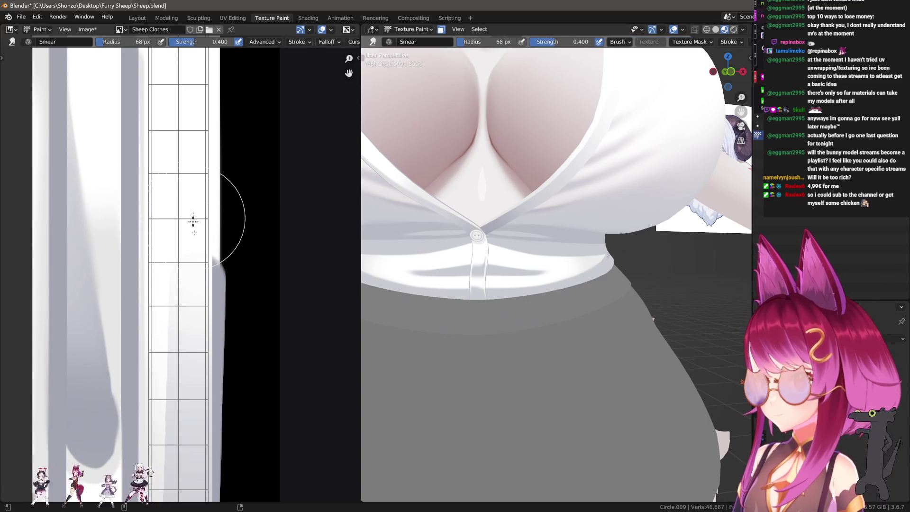
Step: Smear the grey bulge downward and the strip from top to middle to brighten it
mouse_move(192, 222)
left_mouse_down()
mouse_move(188, 348)
mouse_move(197, 275)
mouse_move(175, 115)
mouse_move(182, 186)
left_mouse_up()
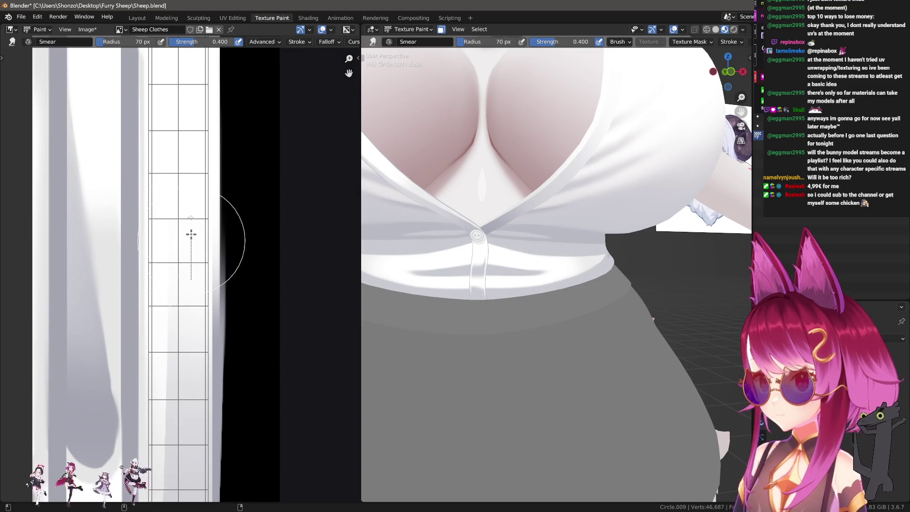
mouse_move(553, 250)
middle_mouse_down("ctrl")
mouse_move(538, 225)
mouse_move(556, 261)
middle_mouse_up("ctrl")
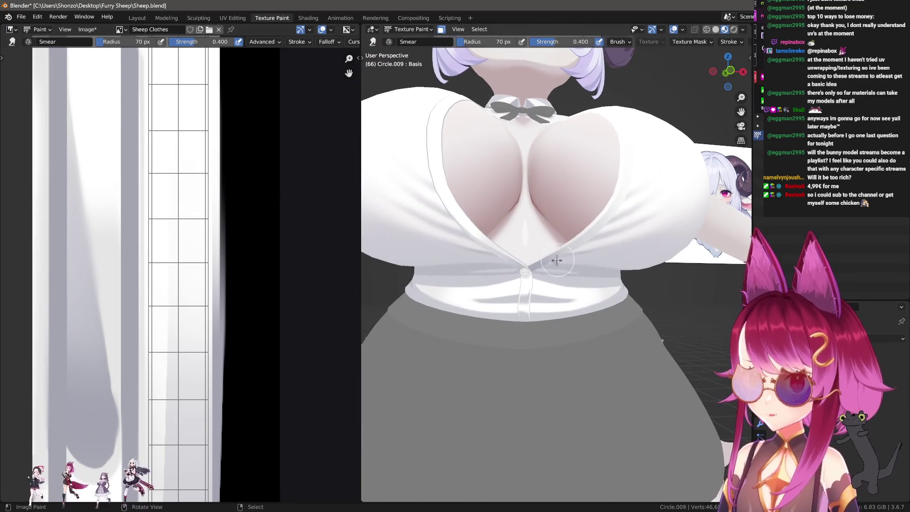
mouse_move(235, 263)
middle_mouse_down()
mouse_move(186, 238)
mouse_move(201, 244)
mouse_move(197, 172)
middle_mouse_up()
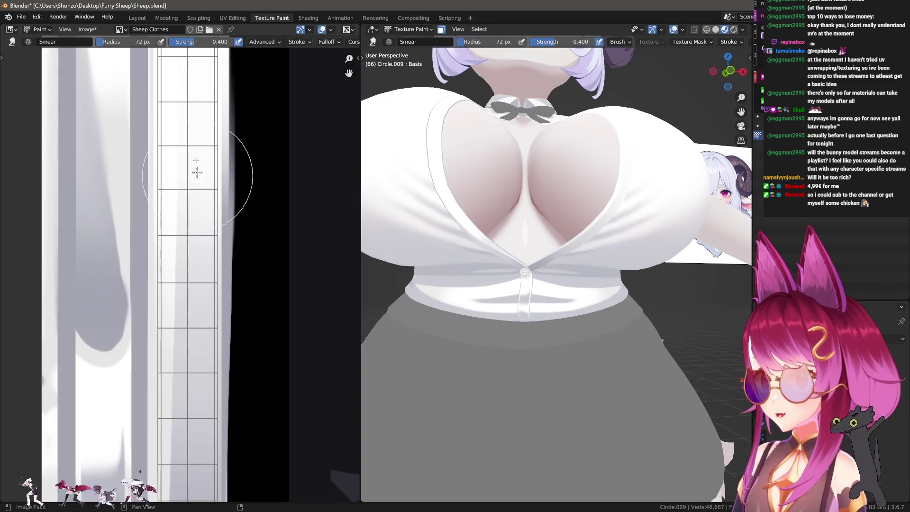
middle_click_drag(189, 436, 199, 274)
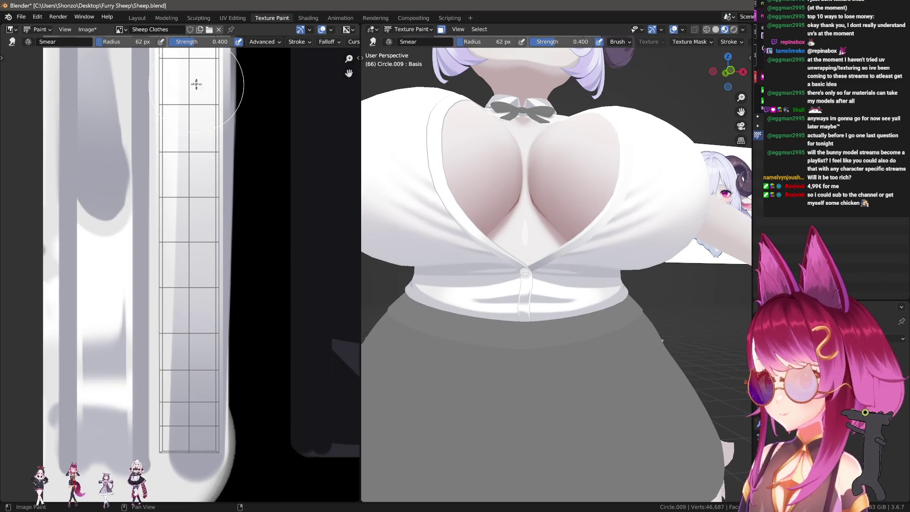
left_click_drag(196, 59, 195, 317)
scroll(498, 299, "up", 2)
middle_click_drag(498, 299, 506, 297)
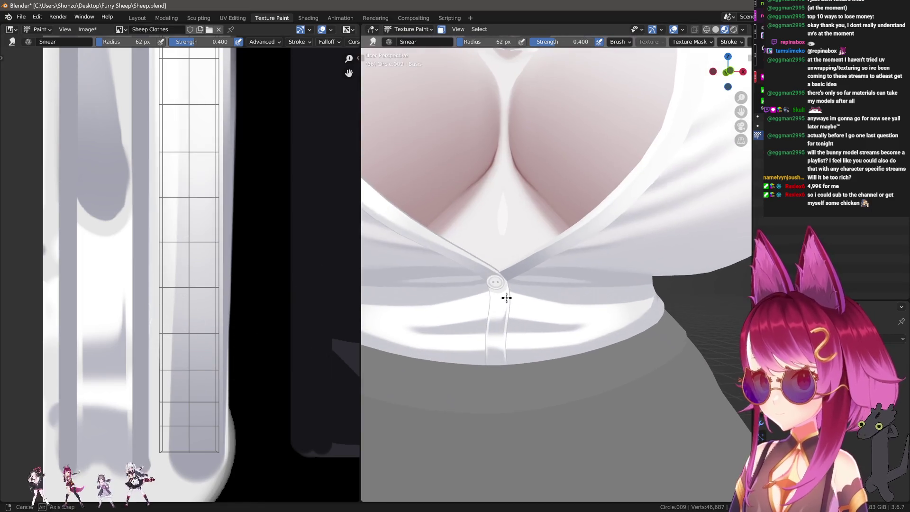
scroll(234, 306, "down", 1)
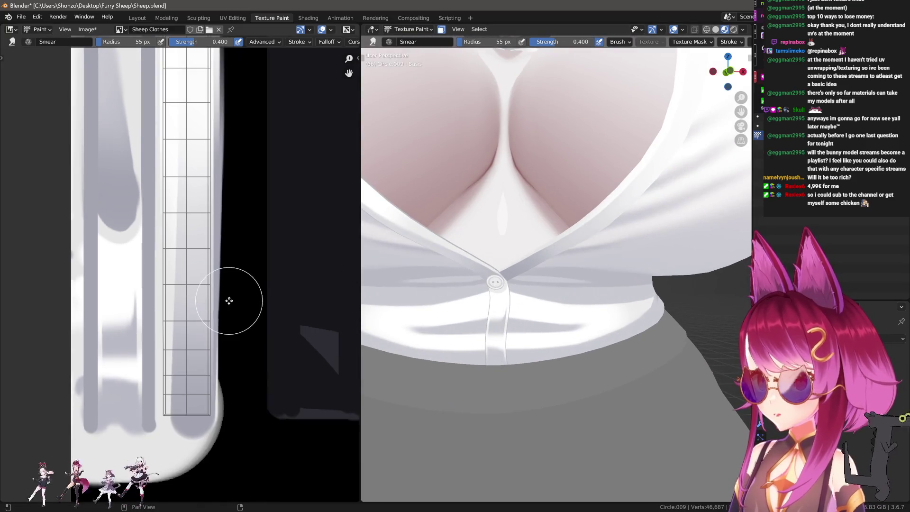
Step: Smear a straight line down the grey strip, then switch back to the Lighten TexDraw brush
middle_click_drag(227, 300, 187, 301)
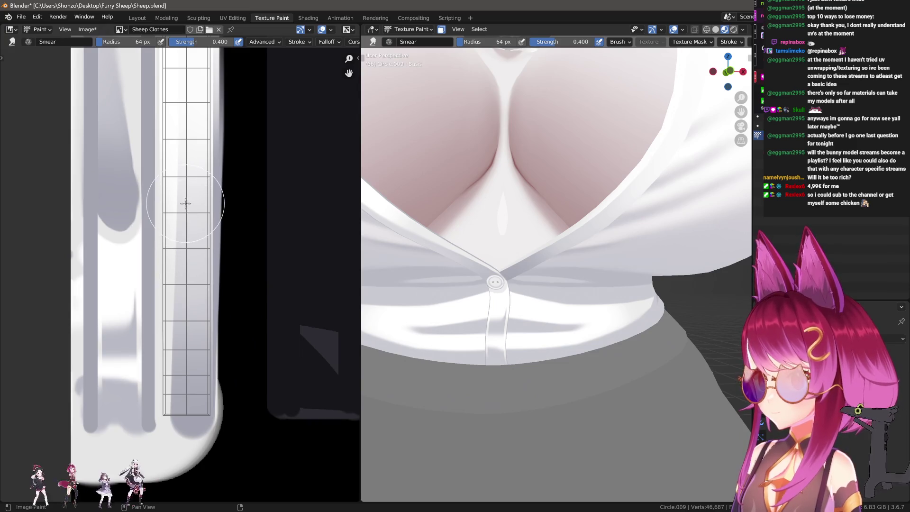
key("w")
left_click(188, 188)
left_click_drag(191, 406, 192, 410)
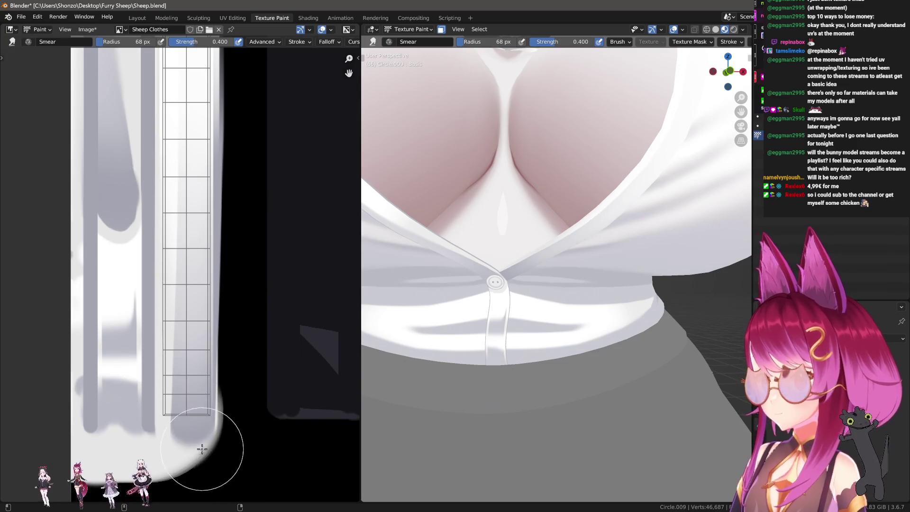
scroll(549, 349, "down", 4)
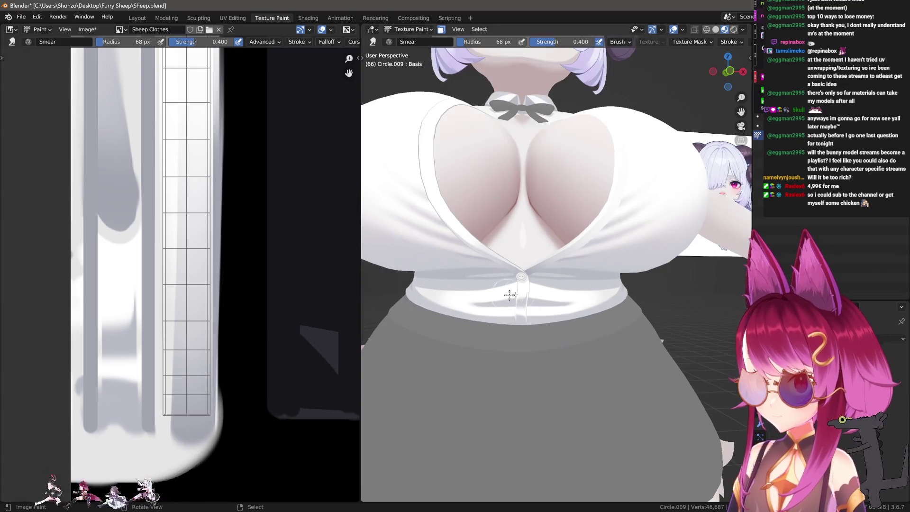
key("KP_1")
scroll(550, 349, "up", 4)
scroll(550, 349, "up", 1)
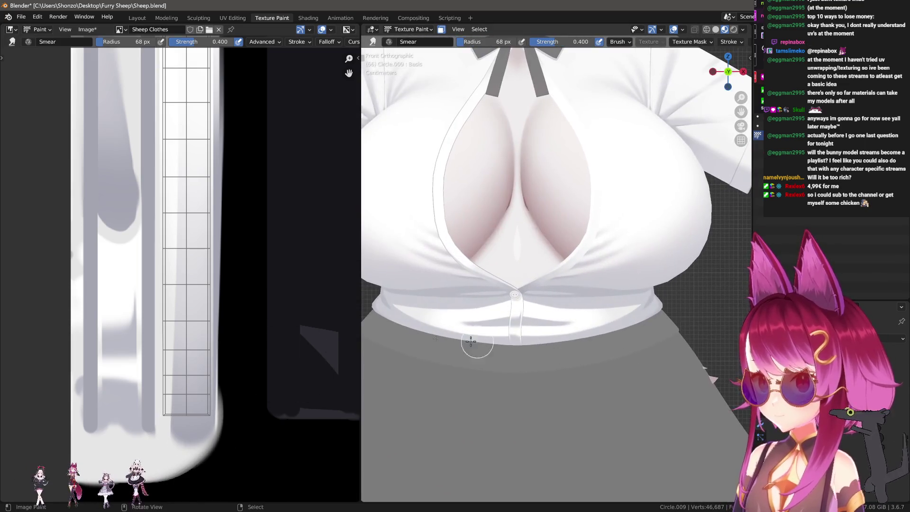
key("w")
scroll(195, 307, "up", 1)
key("e")
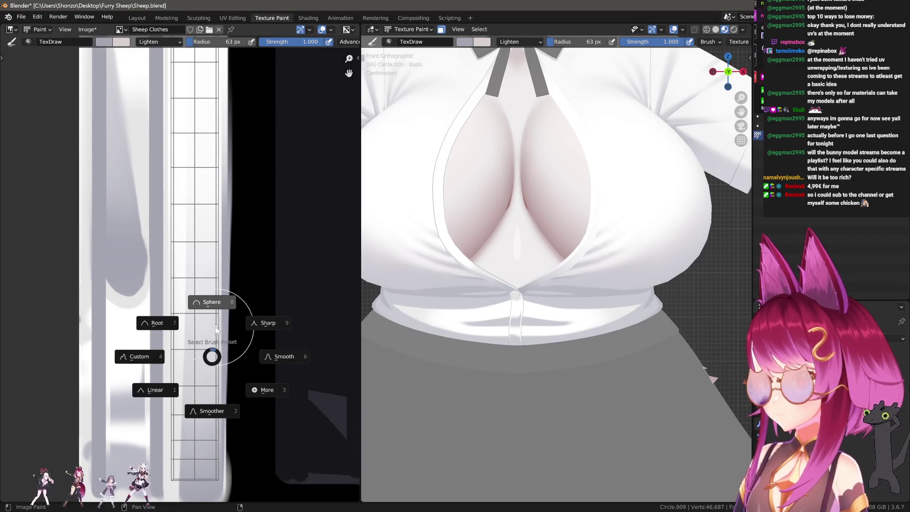
Step: Set the TexDraw brush back to normal Mix blending
left_click(210, 301)
key("e")
left_click(206, 301)
scroll(197, 413, "down", 1)
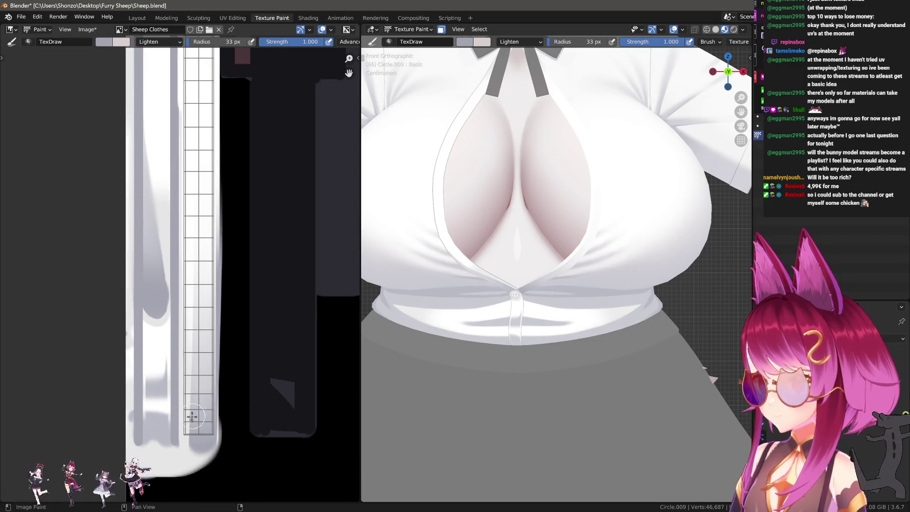
right_click(191, 416)
left_click(136, 394)
left_click(135, 393)
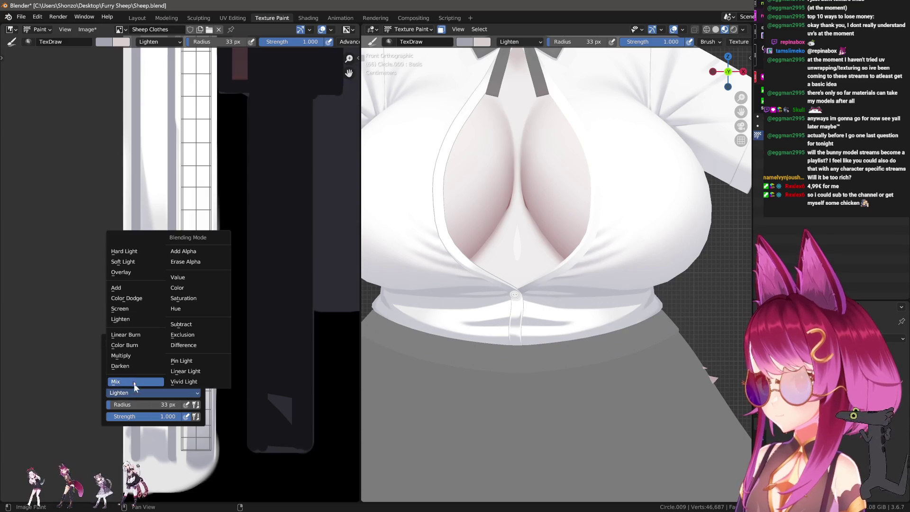
scroll(230, 457, "down", 2)
Step: Switch the brush to Line strokes and bring the collar into close view
key("e")
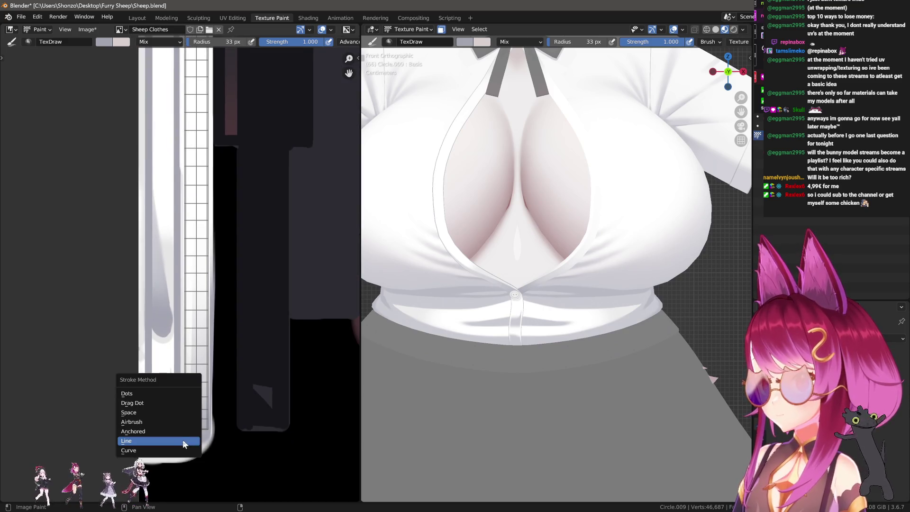
left_click(183, 444)
scroll(186, 451, "up", 1)
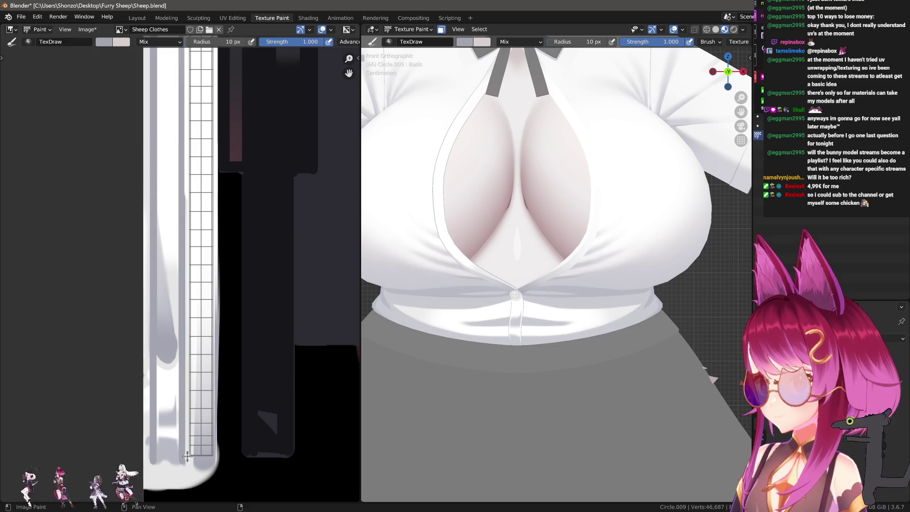
scroll(230, 311, "down", 1)
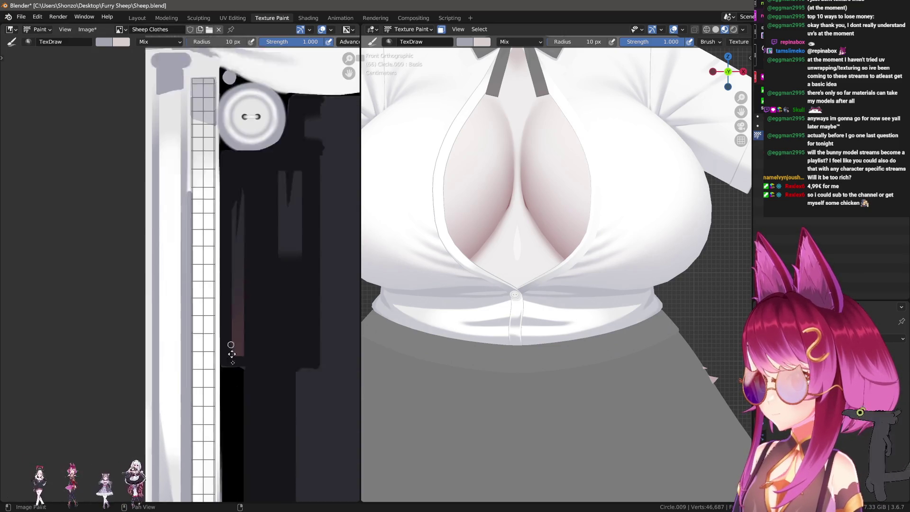
mouse_move(234, 311)
middle_mouse_down()
mouse_move(216, 239)
mouse_move(206, 92)
middle_mouse_up()
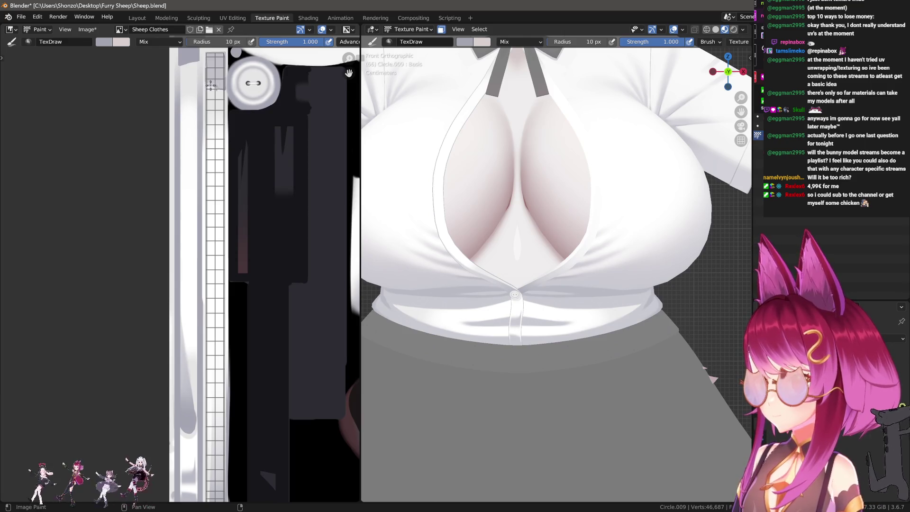
middle_click_drag(498, 284, 566, 356)
scroll(566, 355, "up", 4)
scroll(195, 184, "up", 1)
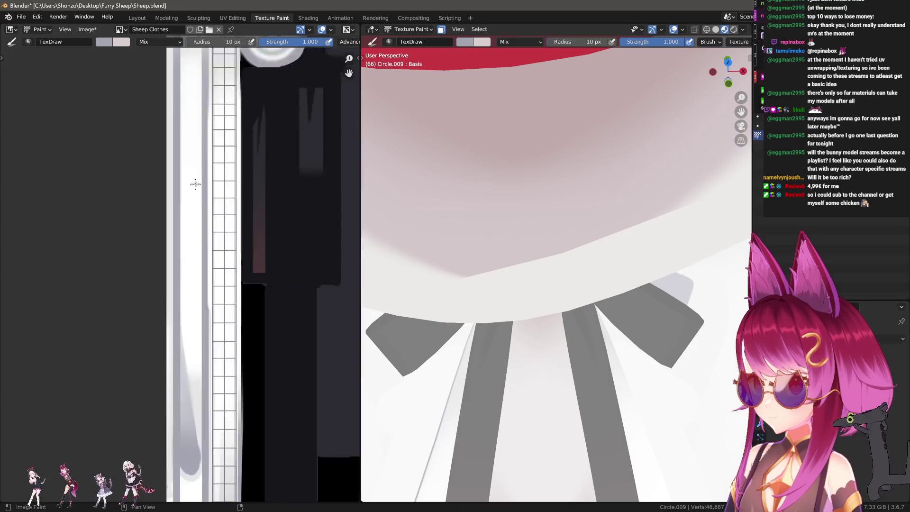
scroll(195, 184, "up", 2)
Step: Outline the narrow UV island beside the button with grey straight strokes and fill its interior
middle_click_drag(243, 209, 218, 167)
scroll(217, 167, "up", 1)
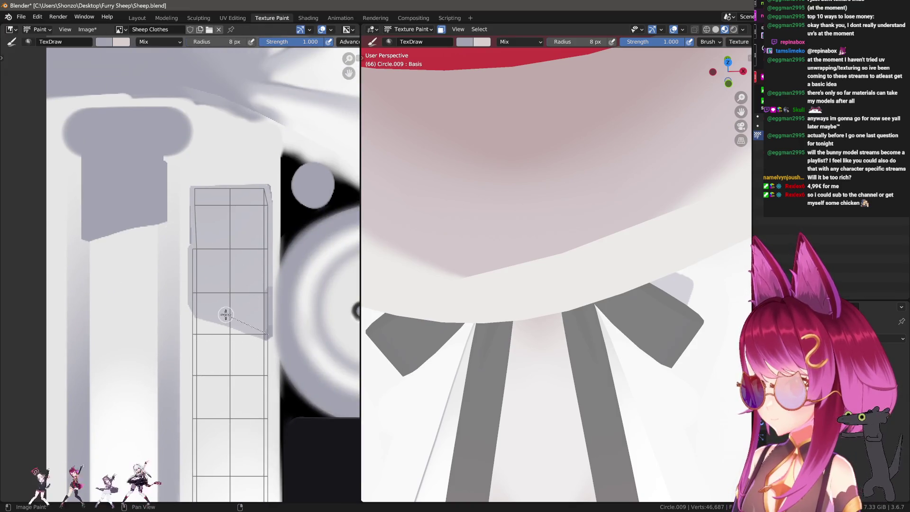
left_click(218, 315, "shift")
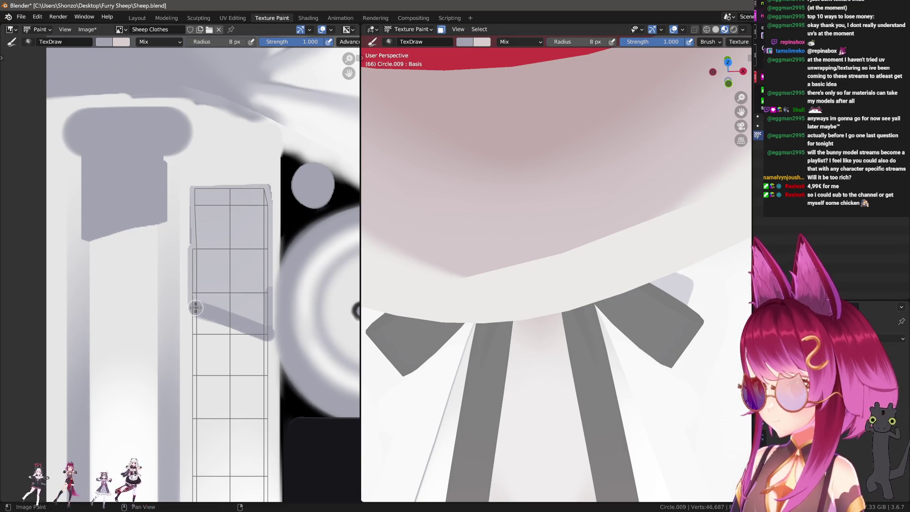
left_click(190, 193, "shift")
left_click(264, 190, "shift")
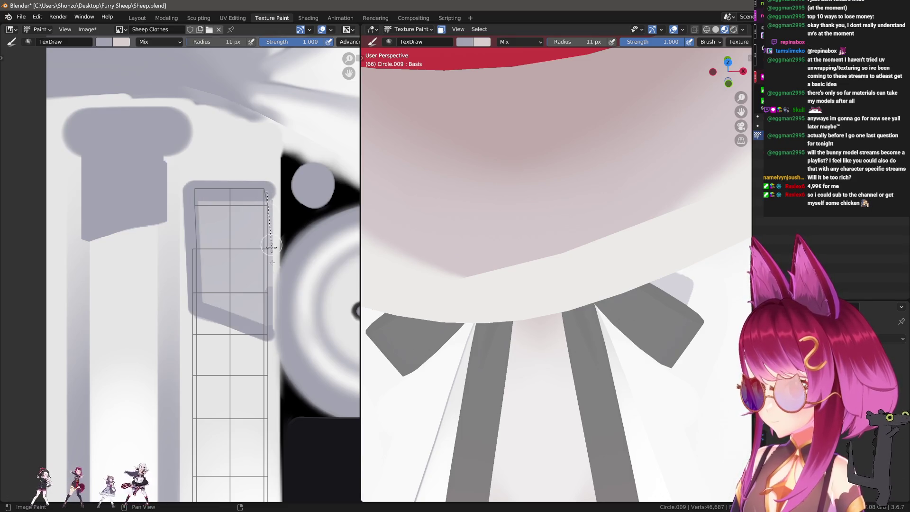
left_click(265, 321, "shift")
left_click(205, 293, "shift")
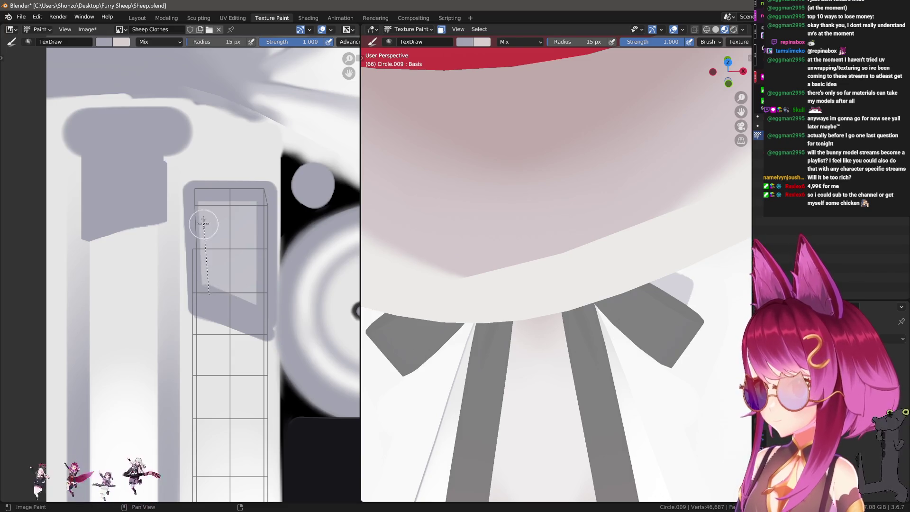
left_click_drag(203, 224, 230, 224)
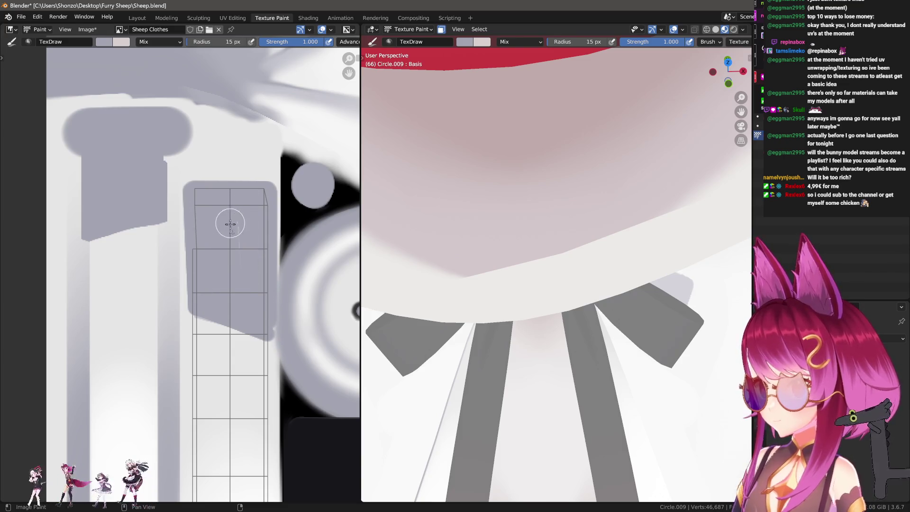
Step: Adjust the brush to 62 px and orbit to the shirt front with its bow
middle_click_drag(268, 321, 260, 316)
scroll(260, 257, "down", 3)
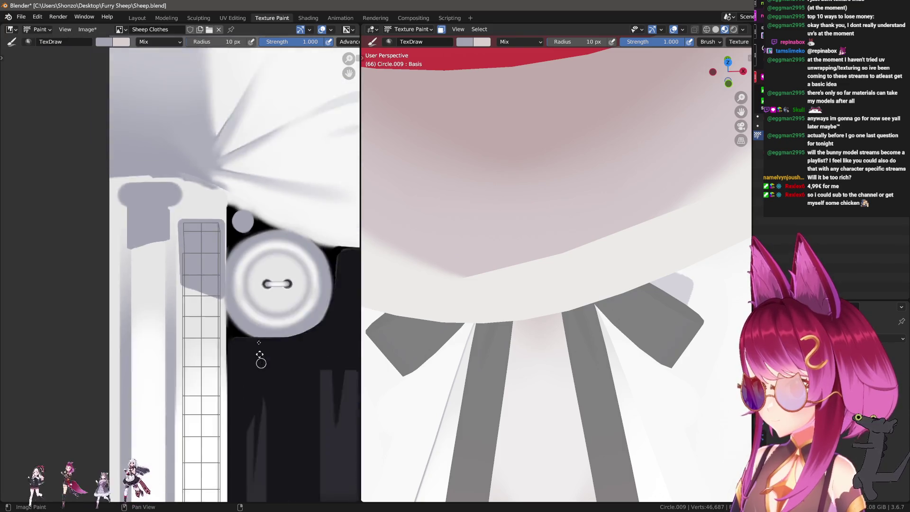
middle_click_drag(260, 356, 199, 382)
scroll(199, 383, "up", 2)
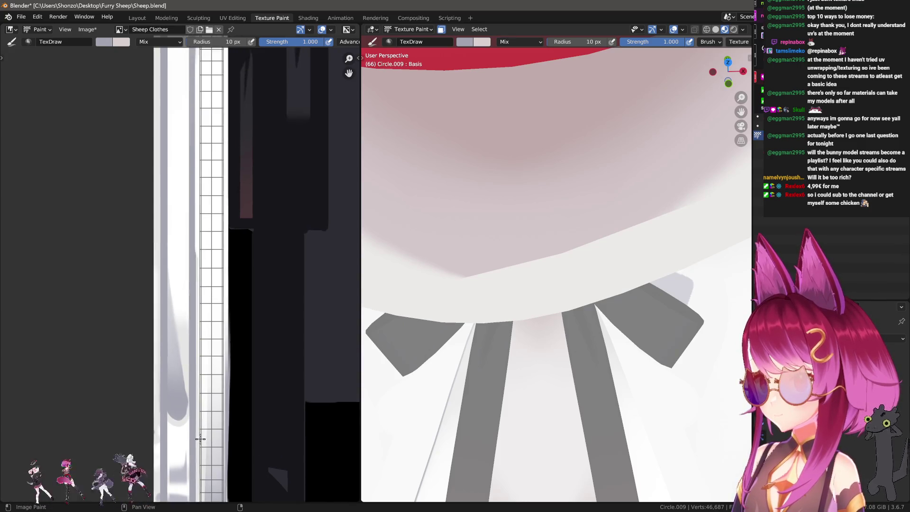
scroll(185, 390, "down", 2)
middle_click_drag(192, 426, 202, 480)
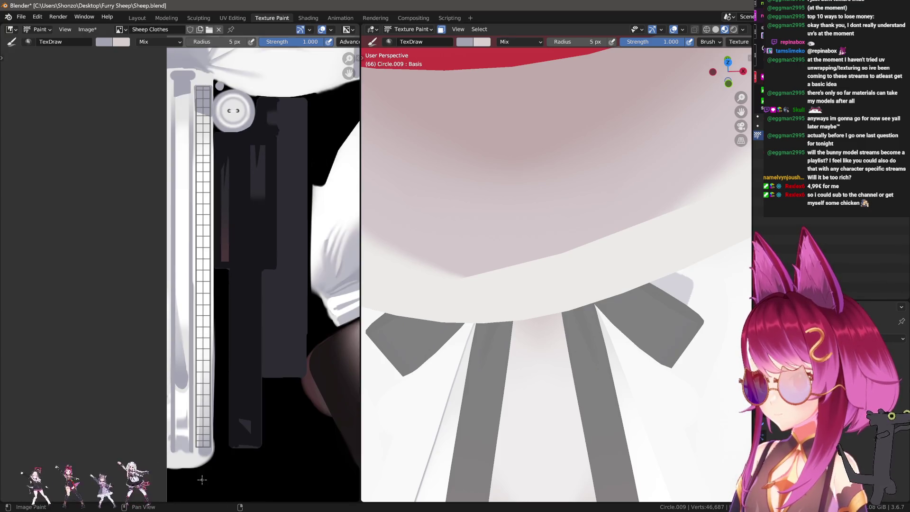
middle_click_drag(189, 439, 201, 491)
right_click(202, 473)
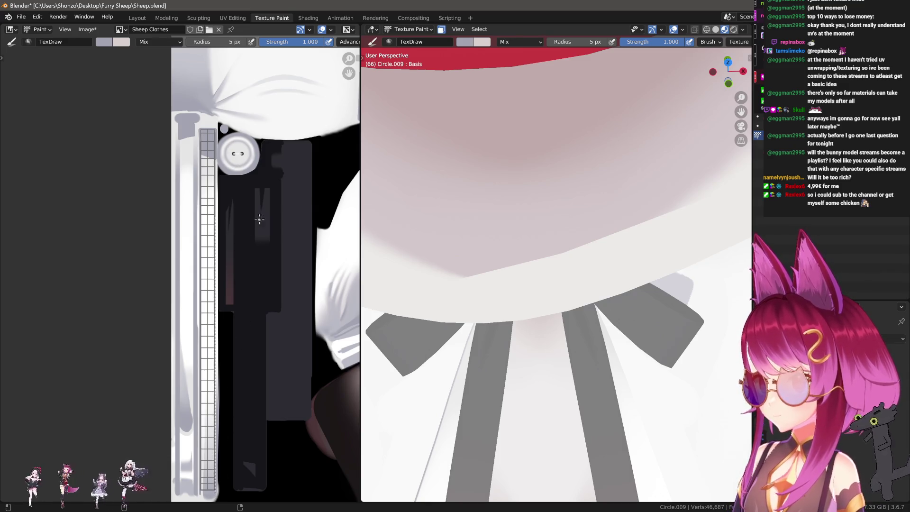
scroll(217, 231, "up", 1)
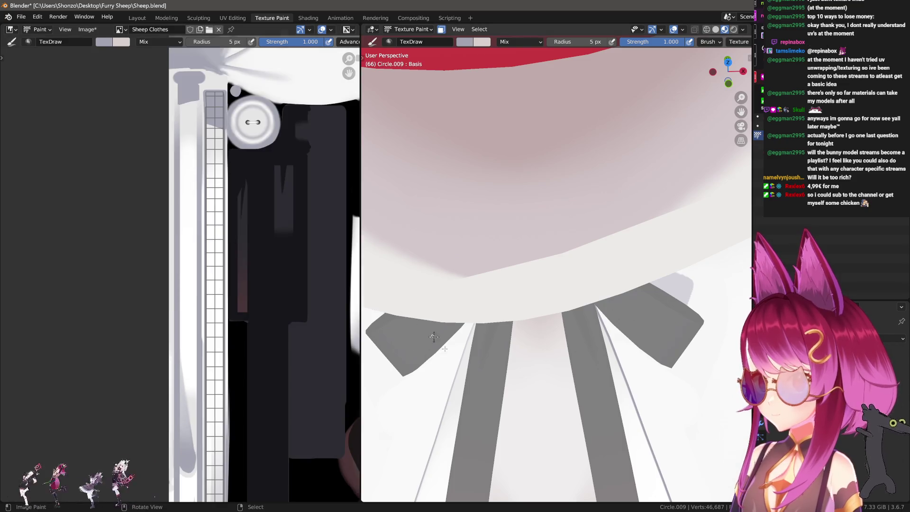
mouse_move(432, 336)
middle_mouse_down()
mouse_move(597, 304)
mouse_move(586, 301)
middle_mouse_up()
middle_click_drag(185, 253, 188, 306)
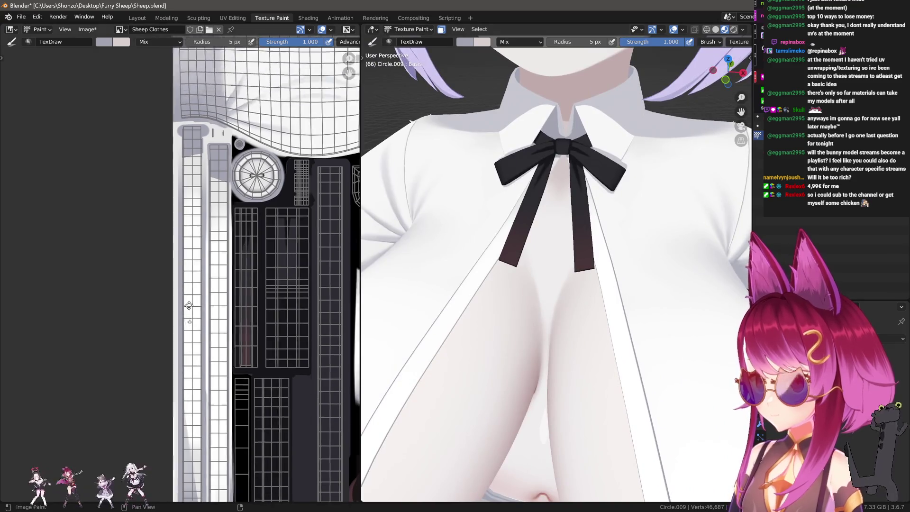
scroll(189, 306, "up", 3)
scroll(209, 174, "up", 3)
scroll(289, 245, "down", 3)
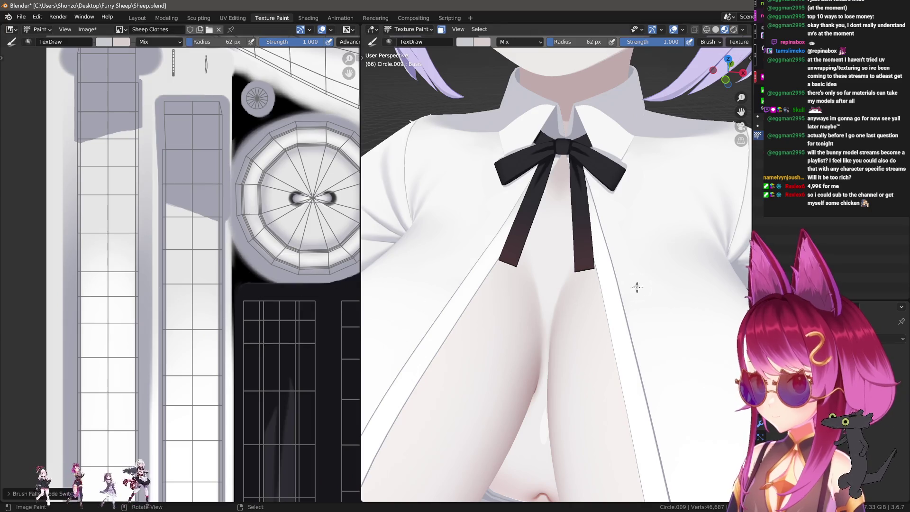
scroll(607, 256, "up", 2)
Step: Set the brush blending to Multiply then Lighten and enlarge its radius to 233 px
right_click(612, 259)
left_click(580, 224)
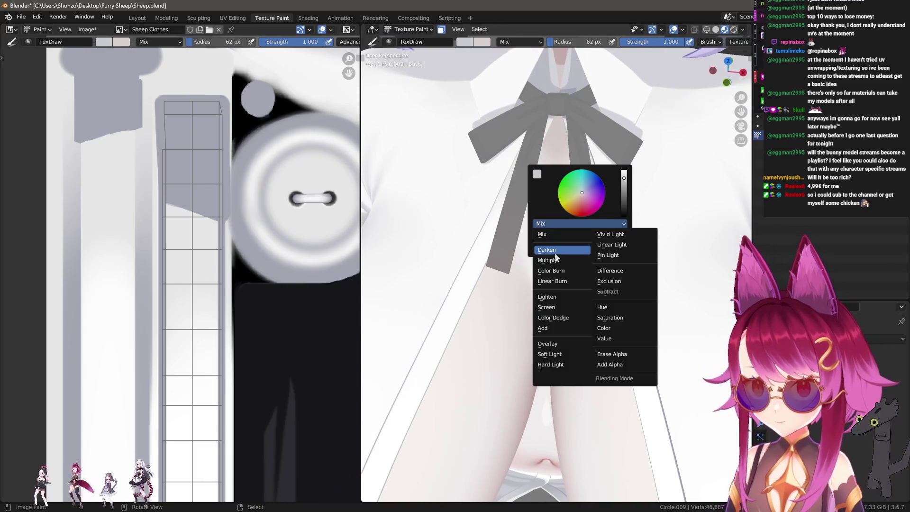
left_click(555, 261)
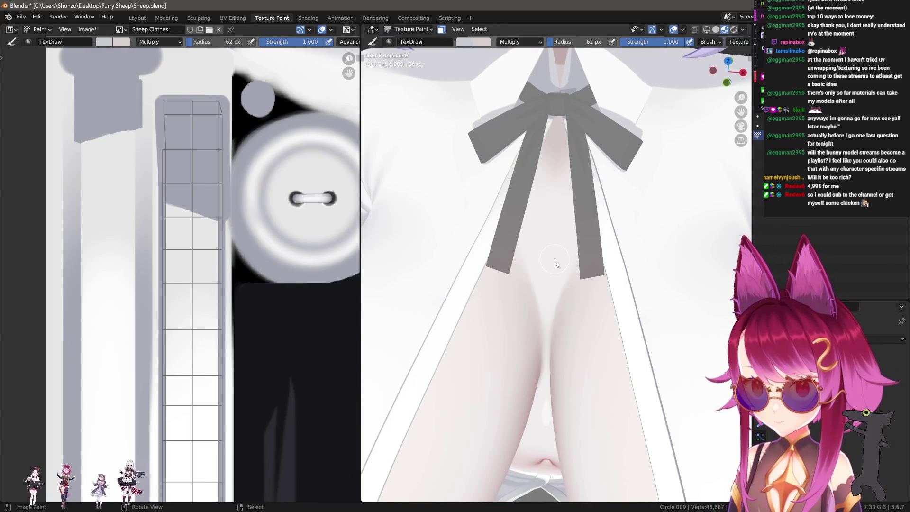
right_click(579, 231)
left_click(523, 205)
left_click(501, 277)
left_click_drag(529, 224, 621, 209)
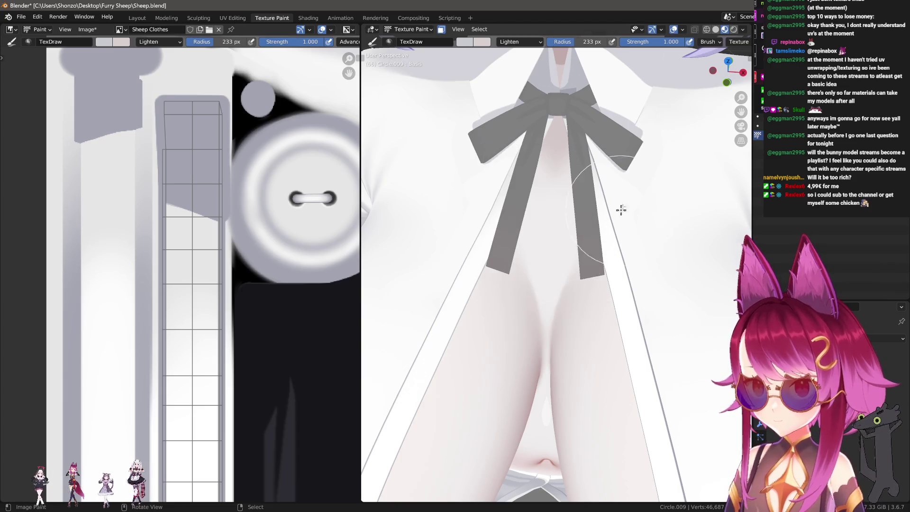
left_click(530, 213)
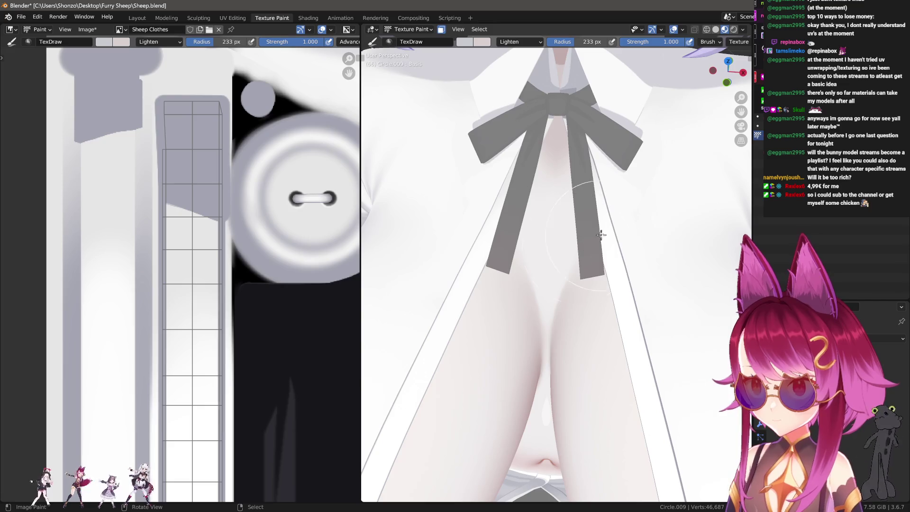
Step: Toggle the tool sidebar, shrink the brush to 124 px and orbit to view the whole shirt front
left_click(540, 191)
key("n")
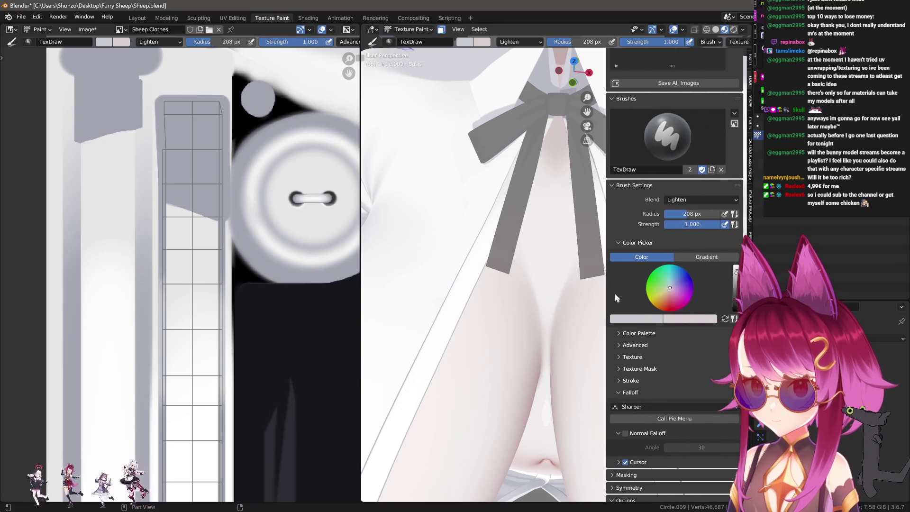
scroll(614, 293, "down", 2)
scroll(668, 461, "down", 1)
key("n")
middle_click_drag(619, 270, 616, 225)
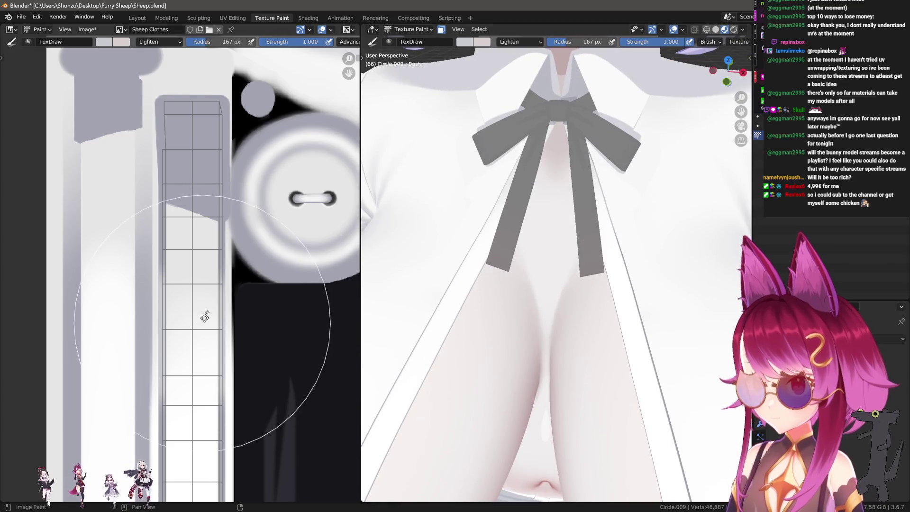
middle_click_drag(190, 336, 204, 301)
key("f")
left_click(214, 331)
scroll(610, 264, "down", 2)
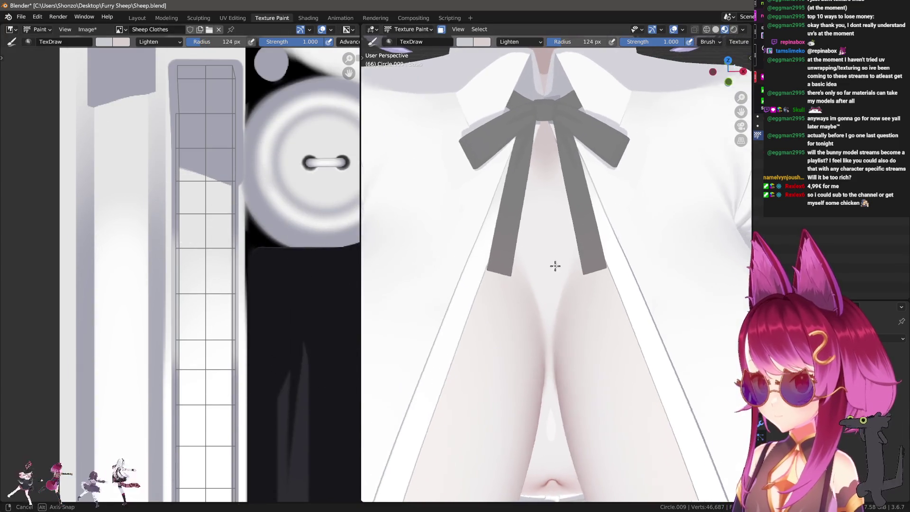
scroll(605, 301, "down", 2)
scroll(589, 289, "down", 1)
scroll(622, 370, "down", 2)
middle_click_drag(623, 370, 619, 285)
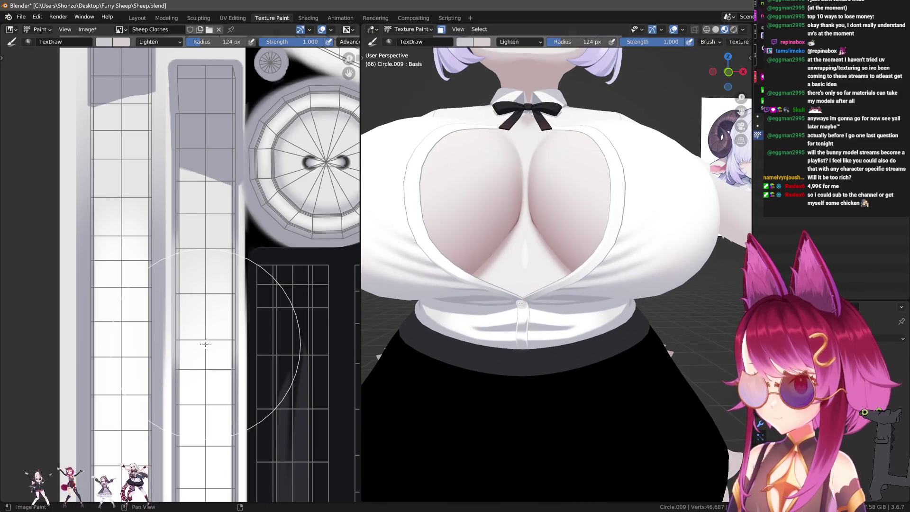
scroll(219, 351, "up", 5)
scroll(218, 352, "down", 3)
Step: Shrink the Lighten Draw brush to a few pixels and set its stroke method to Line
key("f")
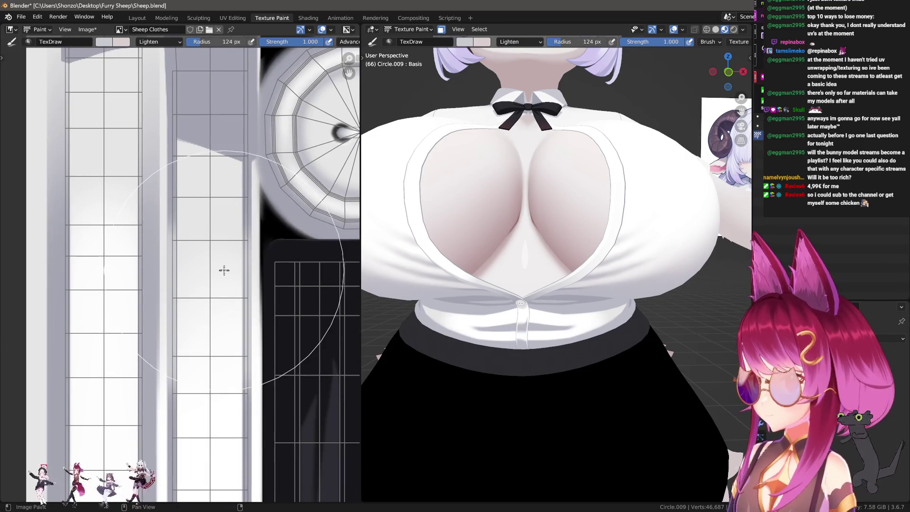
left_click(223, 214)
scroll(208, 230, "up", 3)
scroll(208, 229, "up", 1)
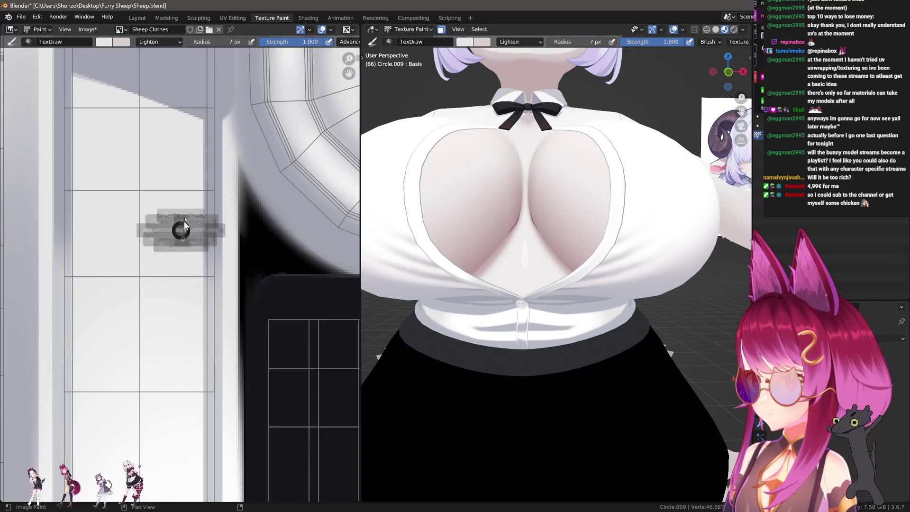
key("shift+e")
left_click(177, 176)
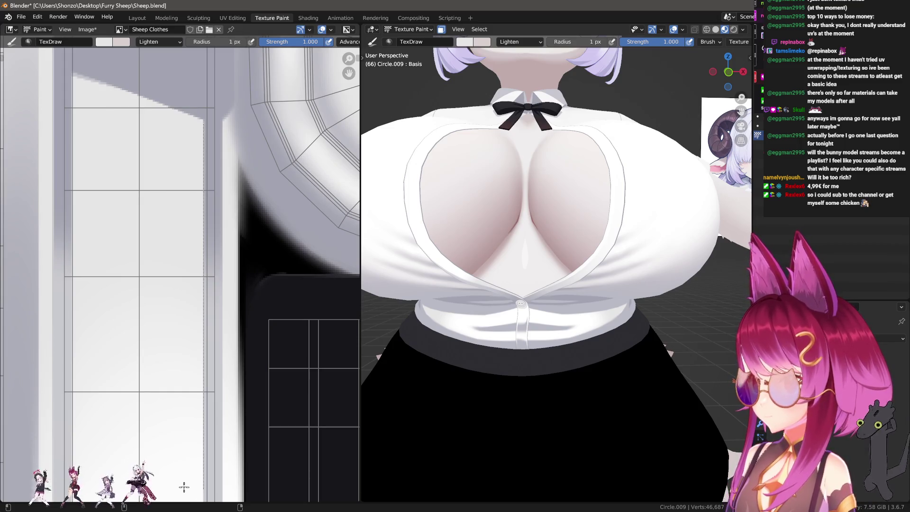
scroll(183, 487, "down", 1)
Step: Draw a straight lightening stroke on the texture, undo it, and pan to the dark pink column
middle_click_drag(178, 386, 200, 201)
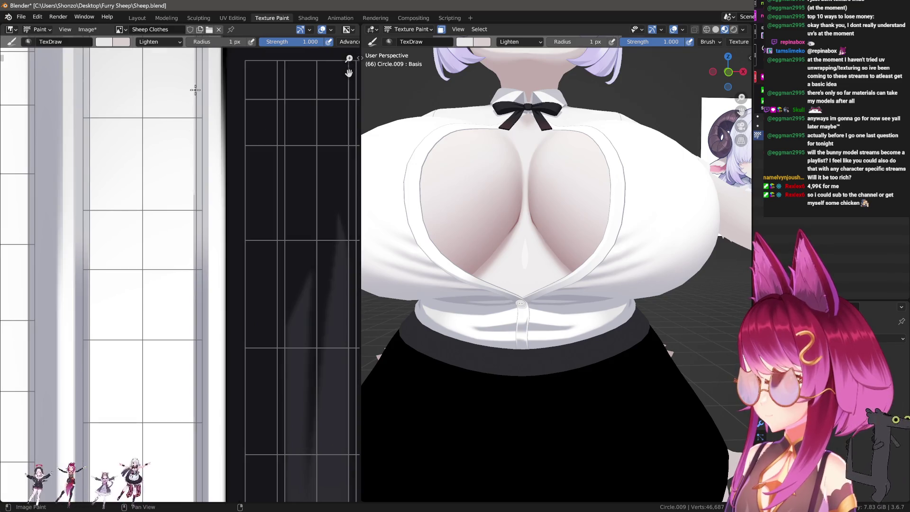
left_click_drag(200, 326, 179, 472)
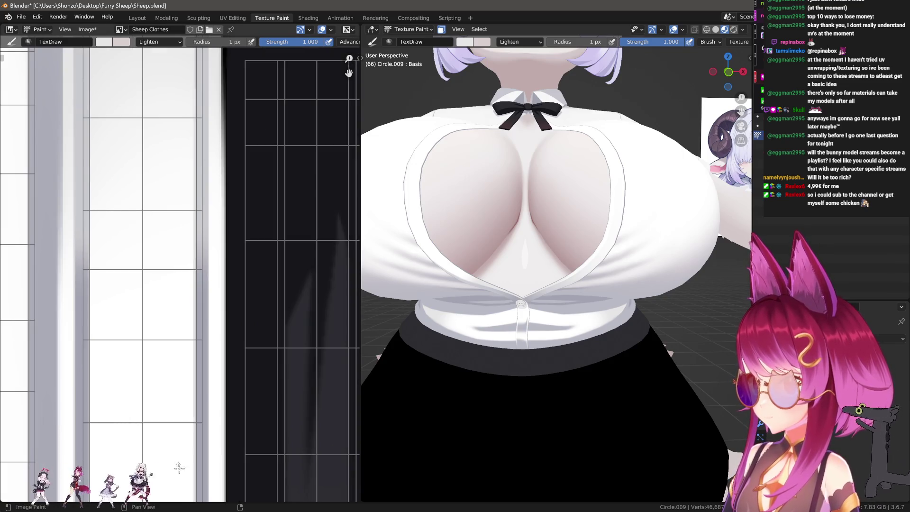
middle_click_drag(179, 472, 183, 143)
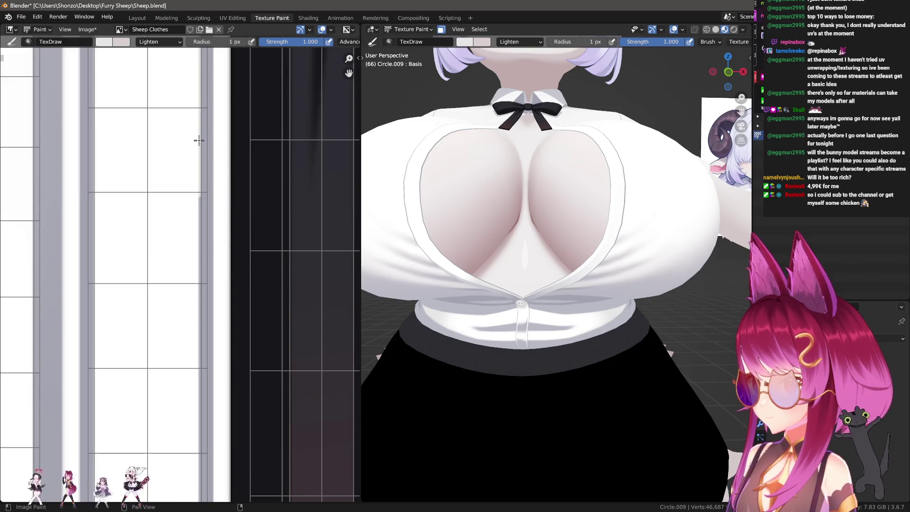
key("ctrl+z")
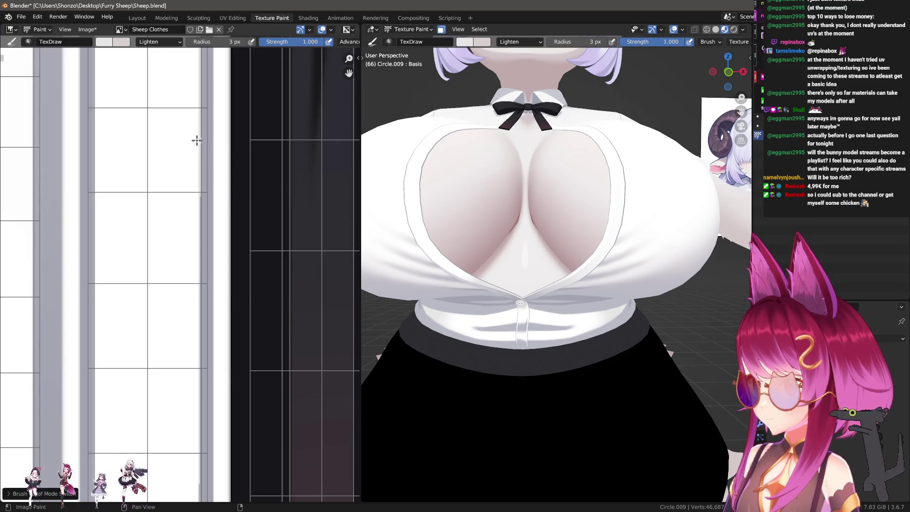
middle_click_drag(205, 462, 181, 216)
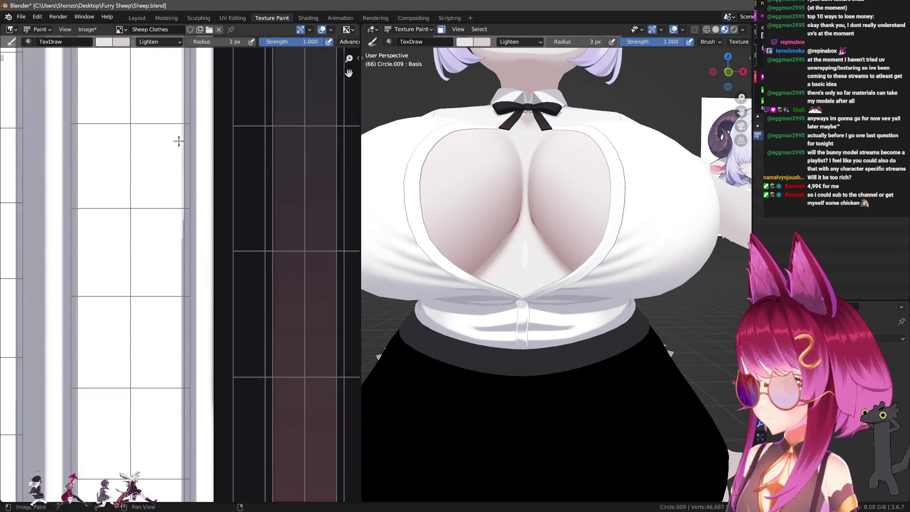
mouse_move(188, 392)
middle_mouse_down()
mouse_move(176, 182)
mouse_move(159, 234)
mouse_move(174, 172)
middle_mouse_up()
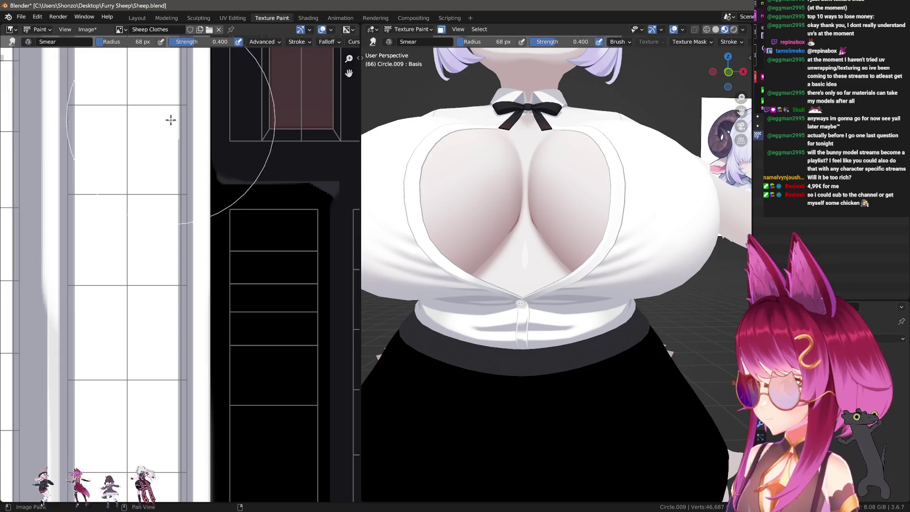
Step: Switch to the Smear brush and turn the 3D view to face the sheep girl straight on
key("shift+space")
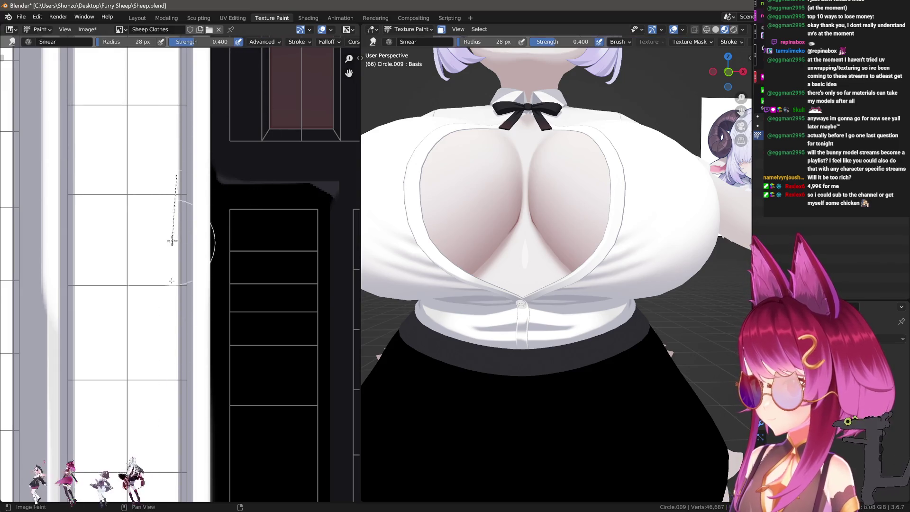
scroll(560, 245, "up", 2)
scroll(561, 285, "down", 5)
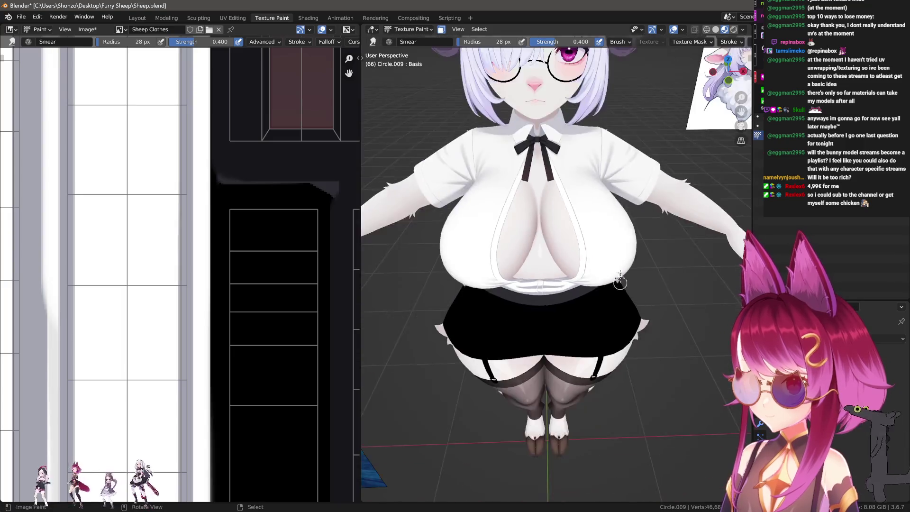
scroll(608, 266, "up", 1)
scroll(607, 267, "up", 2)
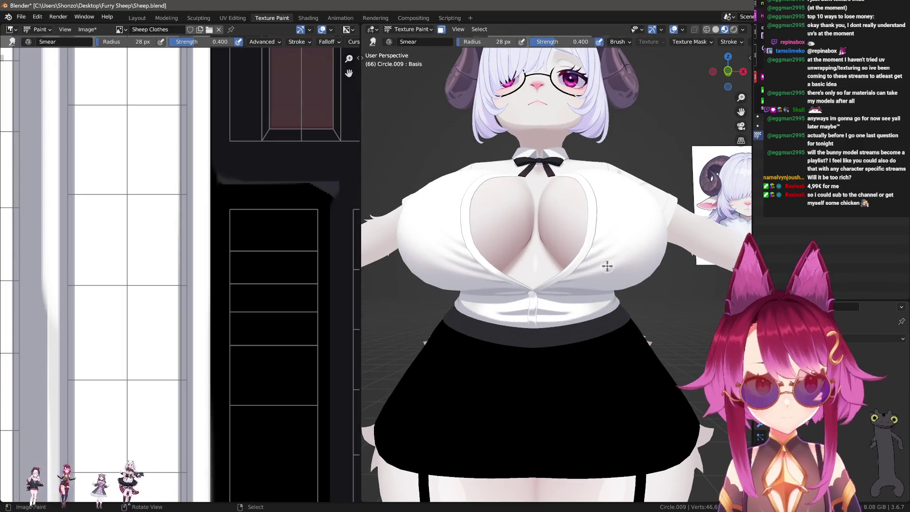
scroll(159, 386, "down", 2)
scroll(158, 387, "down", 2)
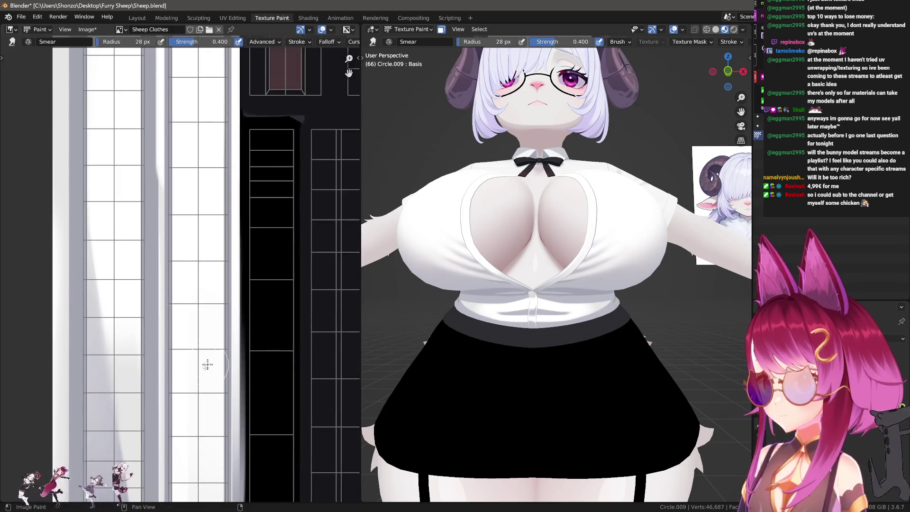
scroll(198, 263, "down", 1)
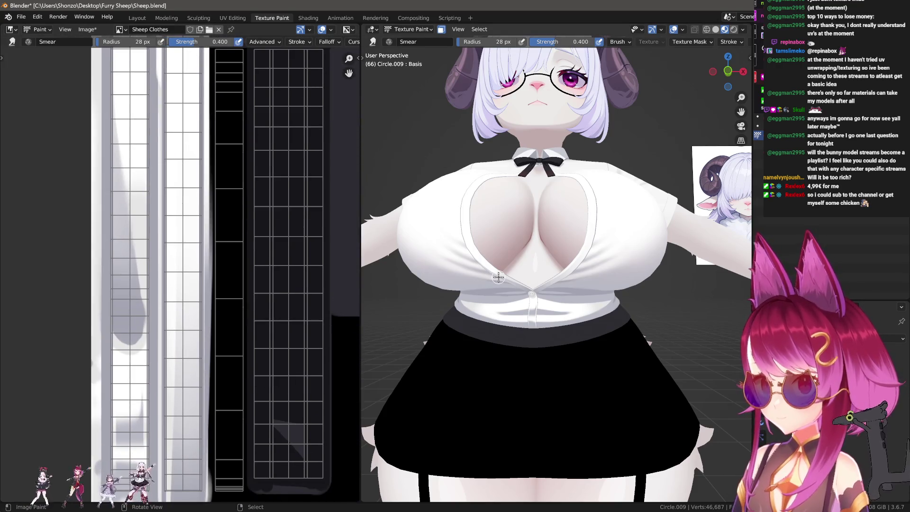
middle_click_drag(553, 250, 513, 364)
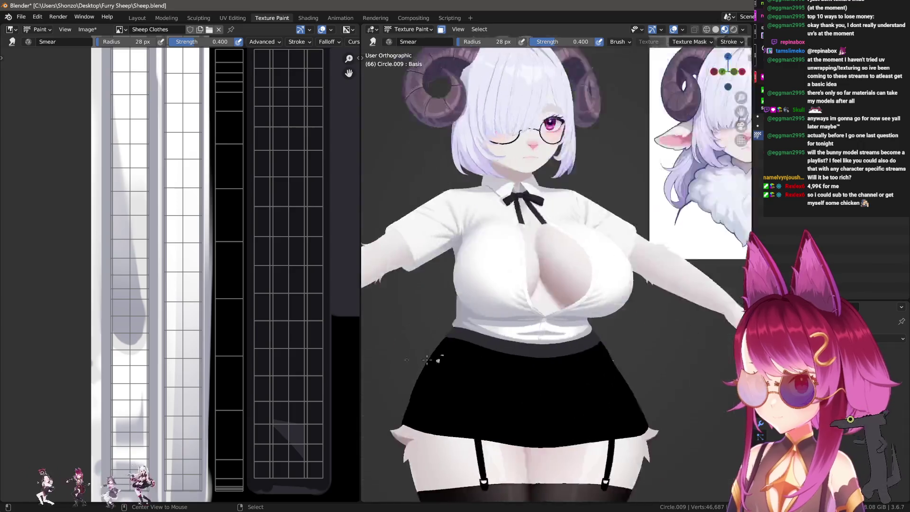
scroll(152, 322, "up", 3)
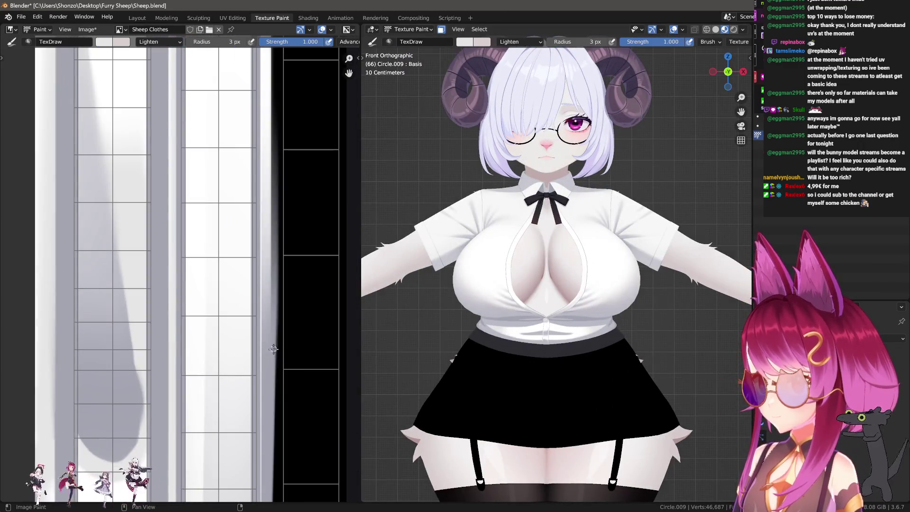
scroll(271, 326, "down", 2)
Step: Enlarge the Lighten Draw brush radius to about 13 px, leaving strength unchanged
right_click(214, 334)
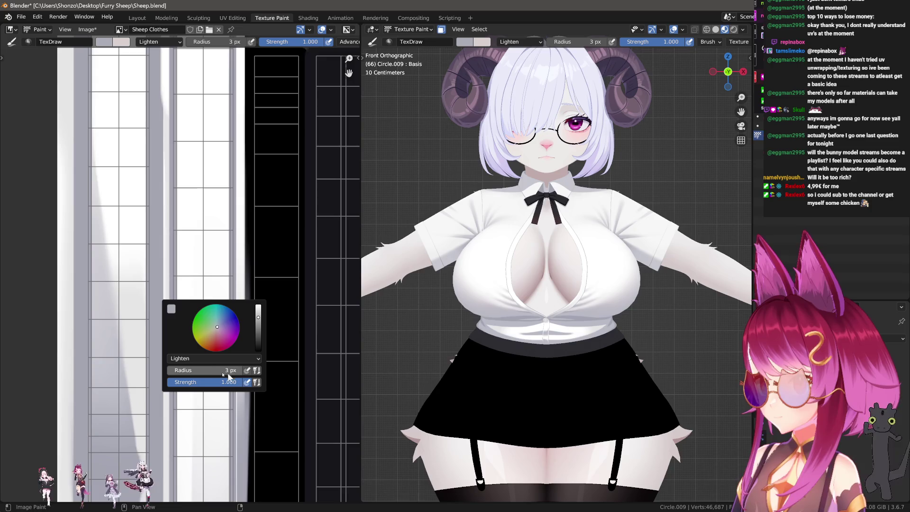
left_click(214, 369)
middle_click_drag(213, 362, 288, 430)
scroll(216, 386, "down", 3)
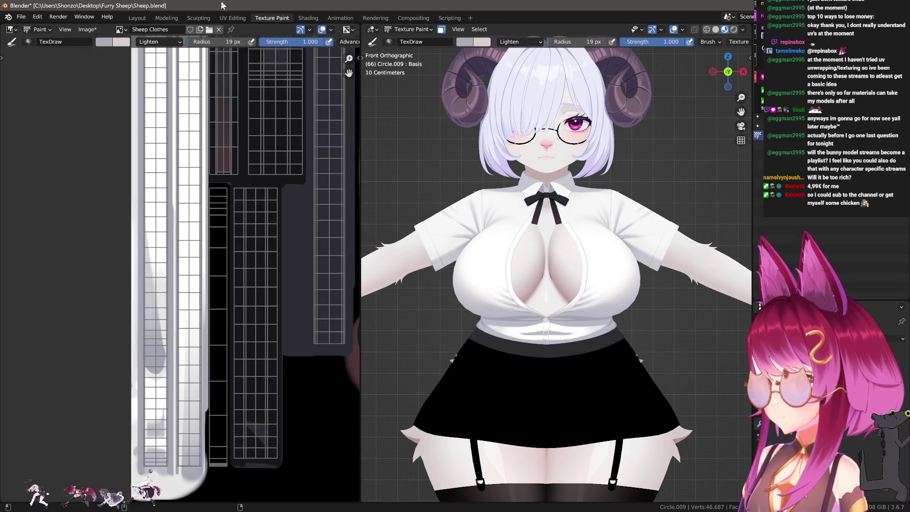
scroll(205, 337, "up", 3)
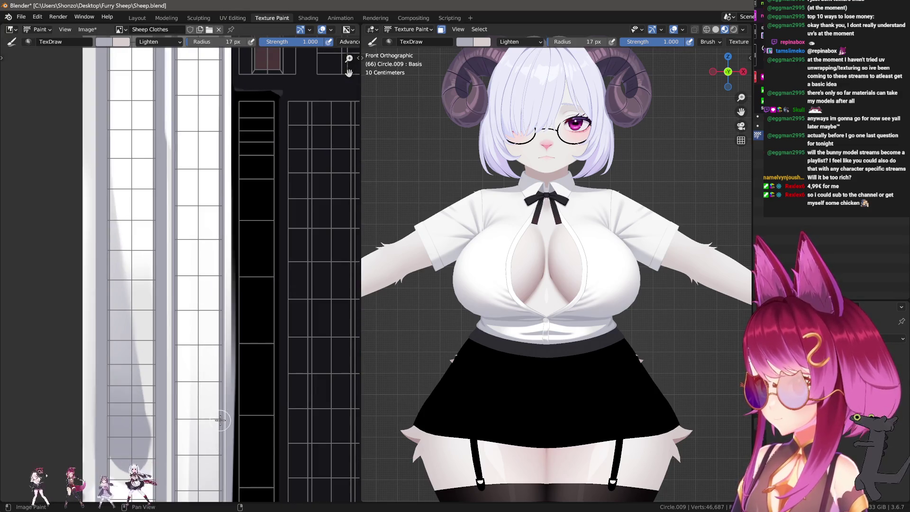
scroll(206, 164, "down", 2)
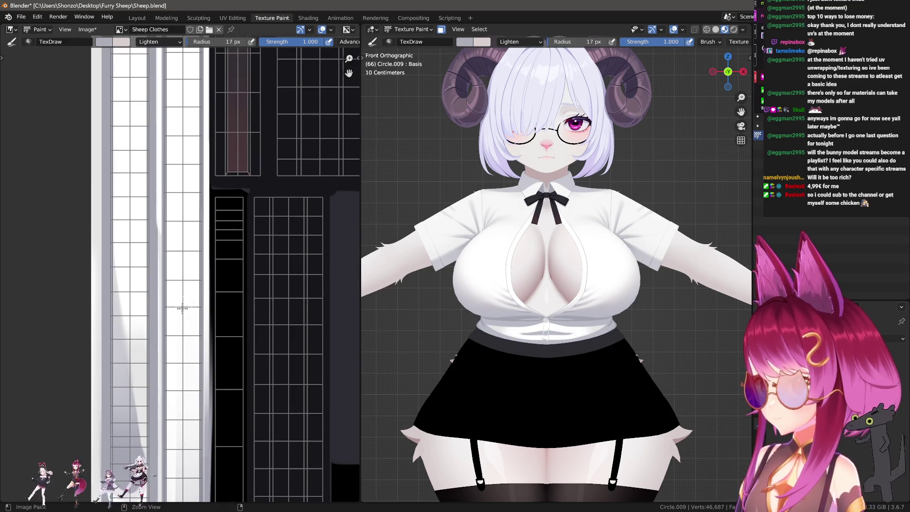
key("shift+f")
key("Escape")
scroll(213, 393, "up", 1)
scroll(214, 393, "up", 1)
Step: Sample a light colour, paint a thin highlight line down a shirt fold, and return to Smear
key("s")
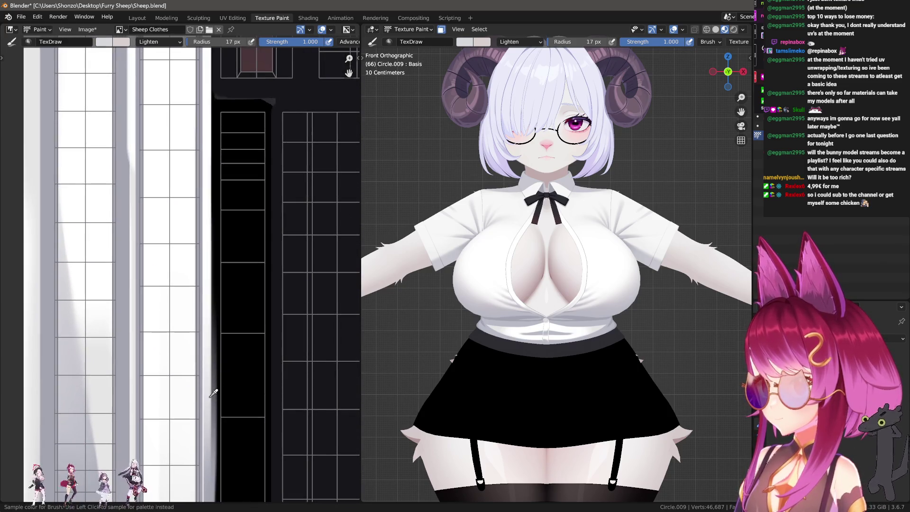
left_click_drag(206, 224, 207, 228)
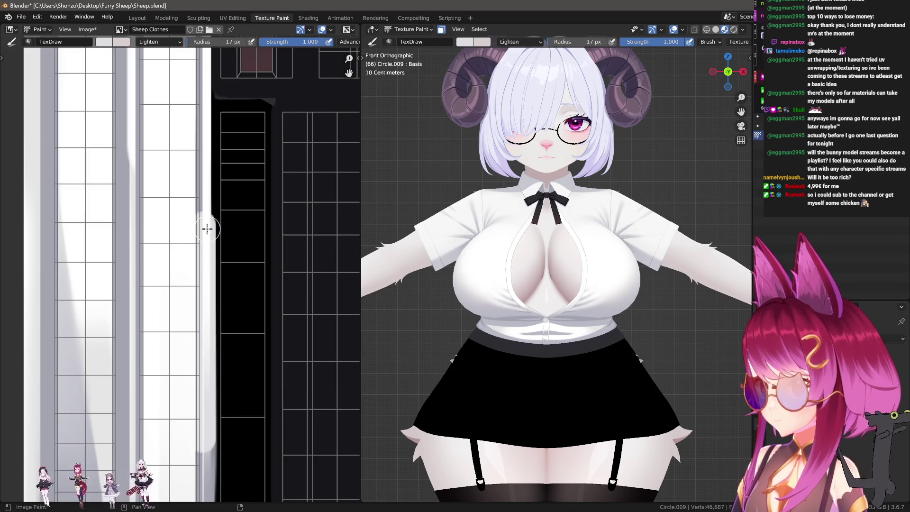
scroll(462, 262, "up", 3)
scroll(173, 366, "down", 2)
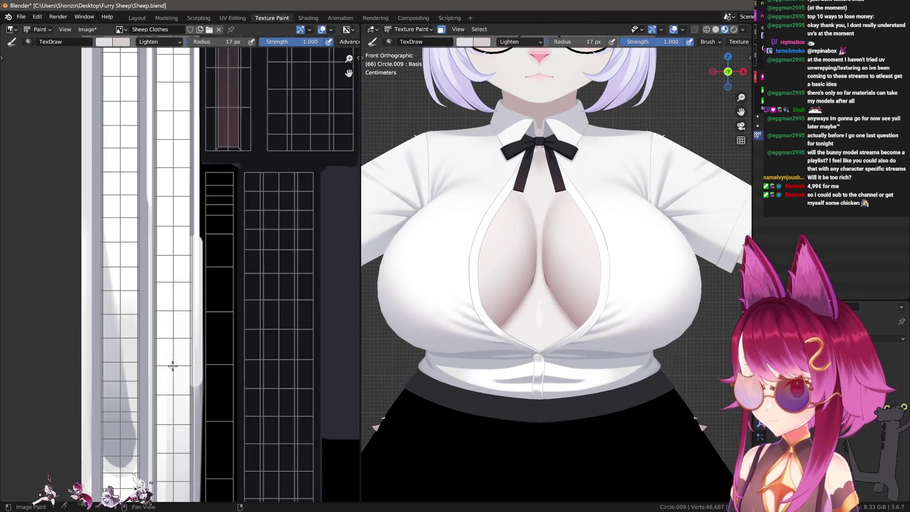
scroll(181, 391, "down", 2)
middle_click_drag(181, 391, 193, 429)
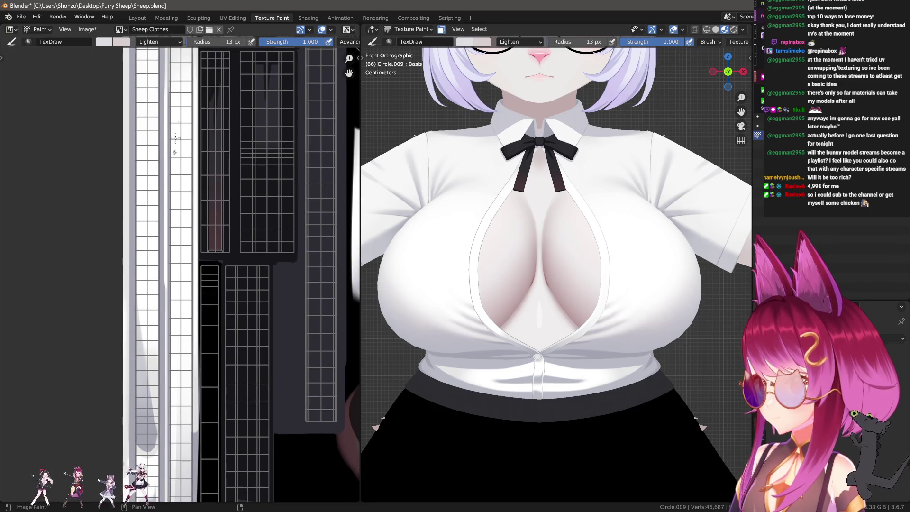
scroll(177, 138, "up", 2)
scroll(172, 340, "up", 2)
scroll(186, 292, "up", 1)
key("3")
scroll(199, 245, "up", 2)
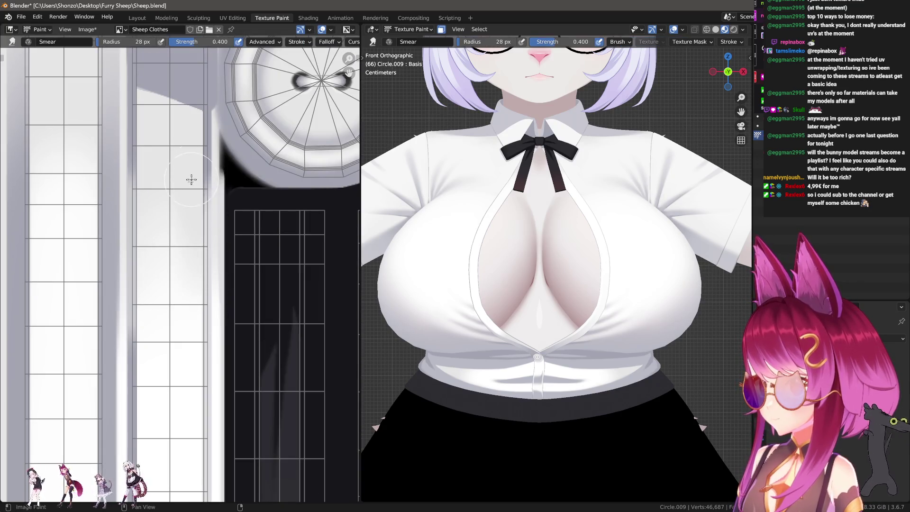
Step: Pan to the shaded shirt strip, switch to Smear and enlarge its radius
middle_click_drag(180, 404, 178, 316)
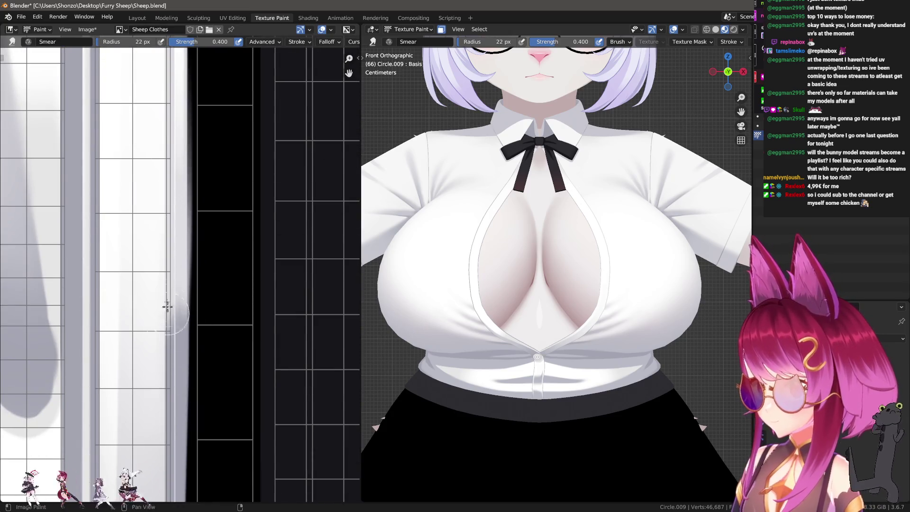
scroll(147, 356, "down", 4)
middle_click_drag(181, 304, 165, 351)
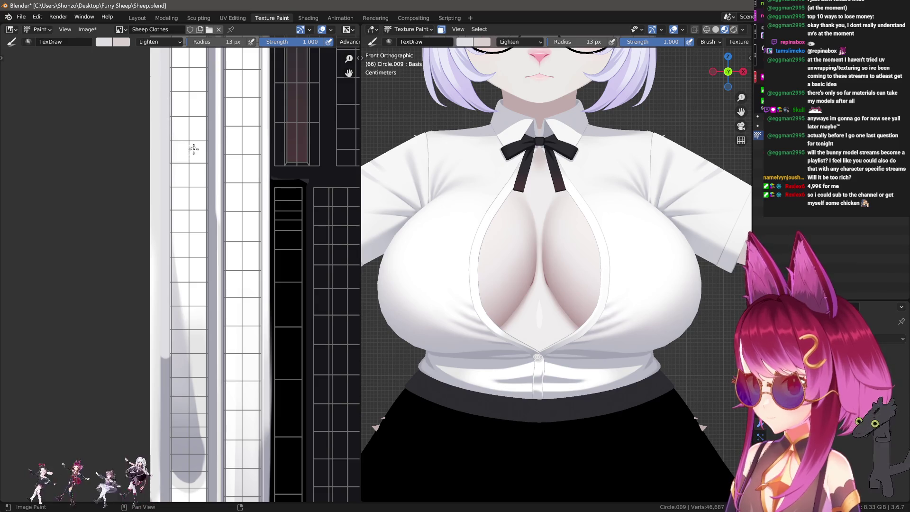
scroll(189, 258, "up", 2)
scroll(190, 259, "up", 1)
key("shift+space")
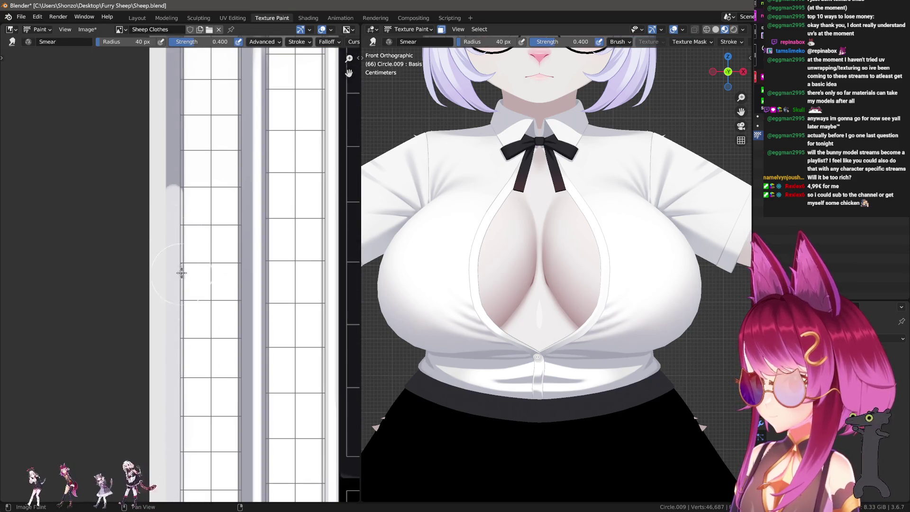
scroll(181, 273, "down", 2)
key("f")
left_click_drag(184, 277, 183, 156)
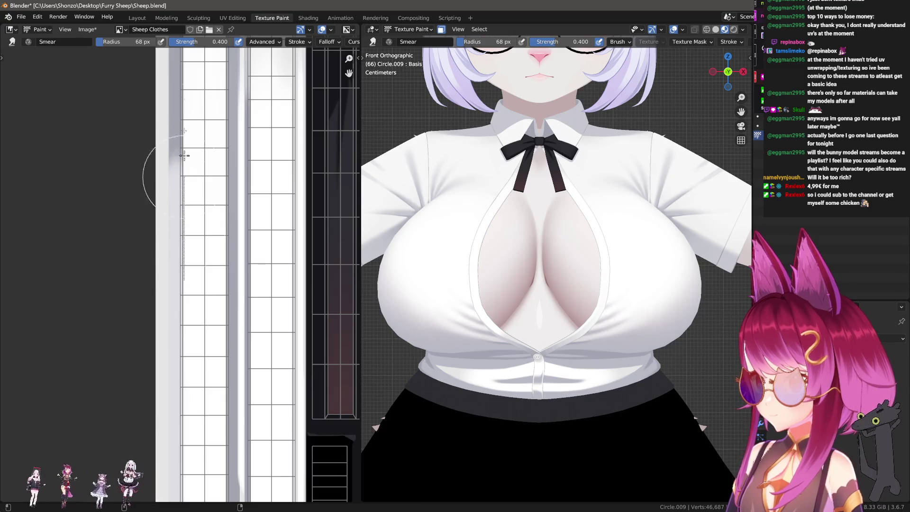
left_click(158, 203)
Step: Smear the grey fold shading along the strip, shrinking the brush to 38 px as you go
middle_click_drag(158, 204, 165, 36)
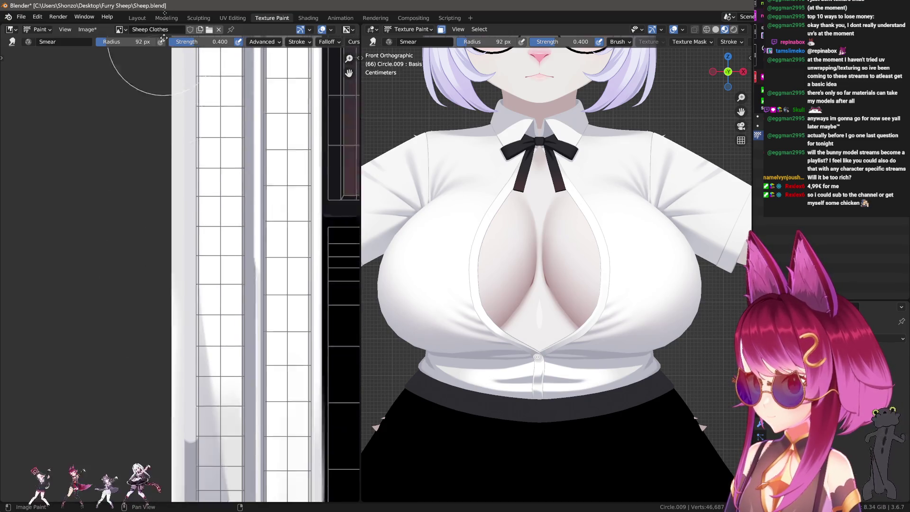
key("f")
left_click(142, 356)
left_click_drag(136, 315, 174, 187)
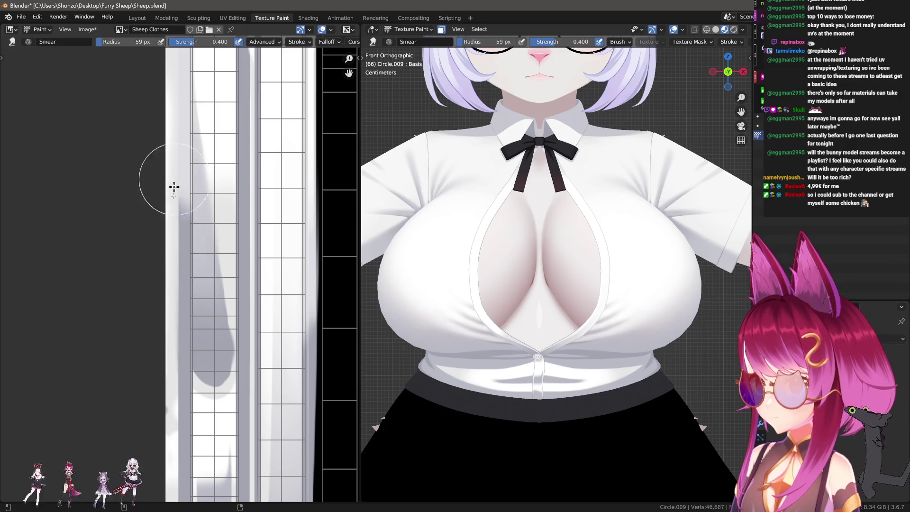
key("f")
left_click(175, 174)
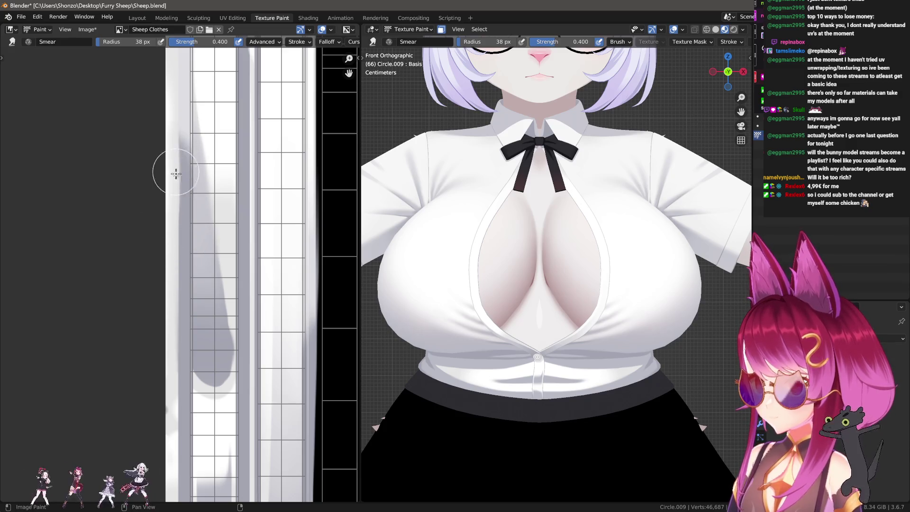
scroll(174, 200, "up", 2)
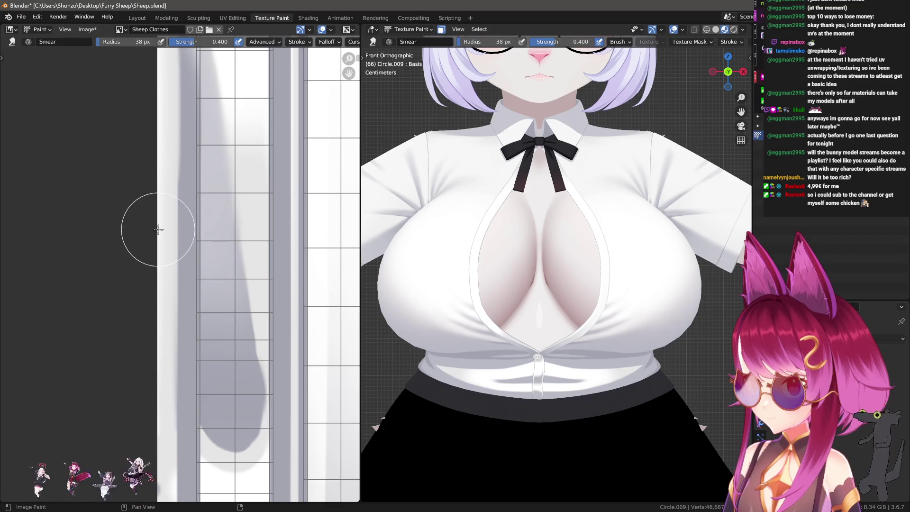
middle_click_drag(609, 332, 604, 310, "shift")
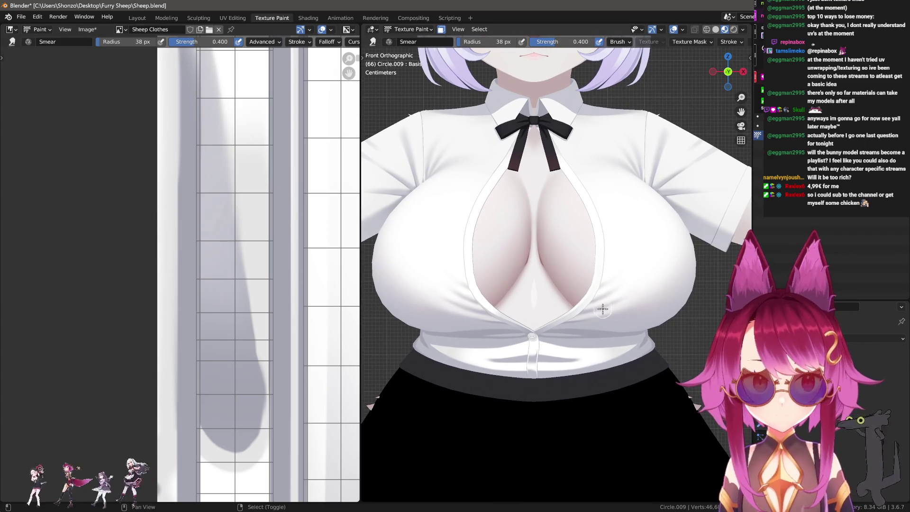
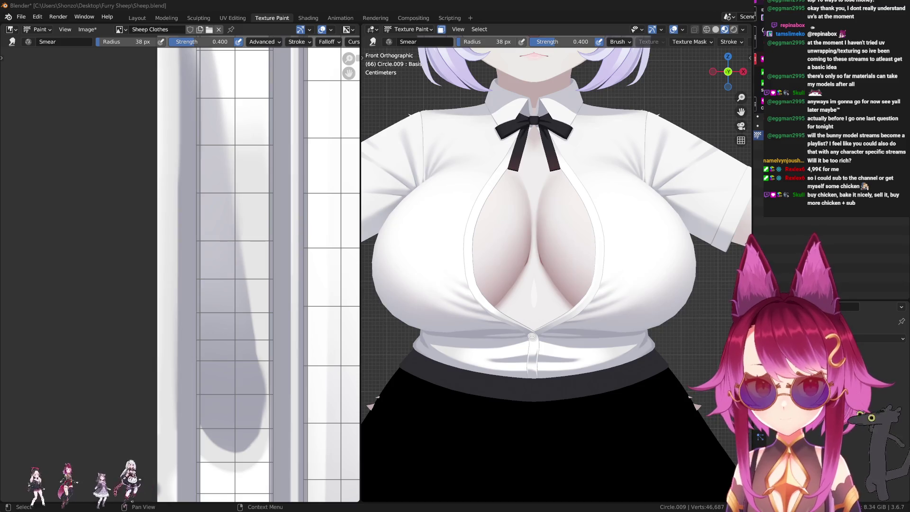
Step: Switch to TexDraw with Mix blending and paint grey shading below the shirt strip
mouse_move(229, 315)
middle_mouse_down()
mouse_move(196, 191)
mouse_move(199, 239)
mouse_move(203, 178)
middle_mouse_up()
scroll(579, 316, "up", 3)
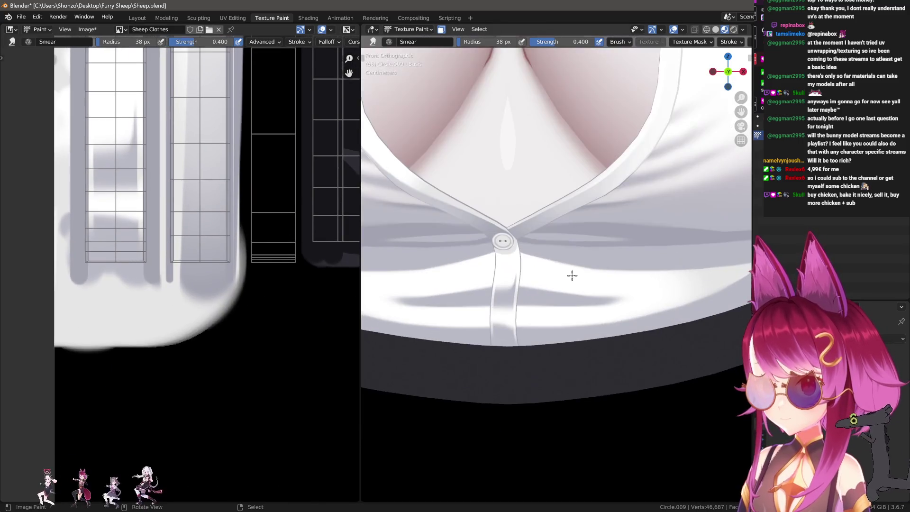
scroll(572, 279, "up", 2)
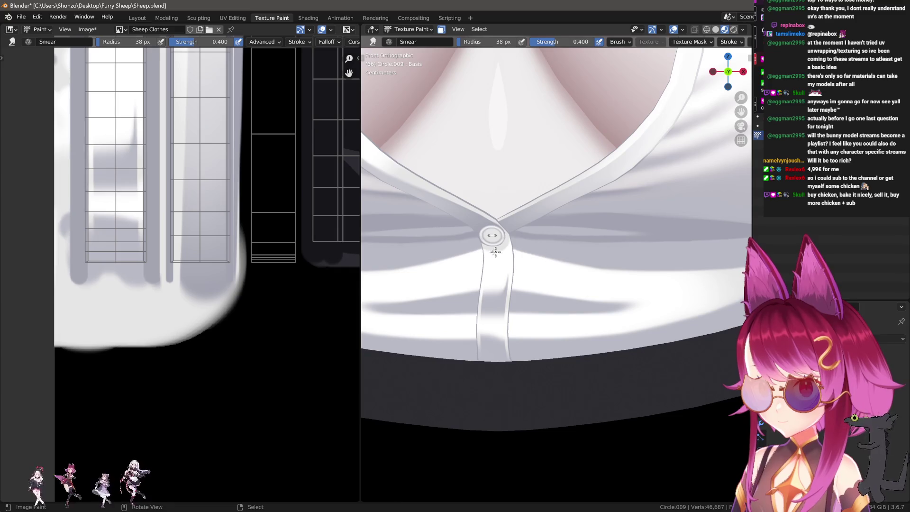
scroll(298, 235, "up", 1)
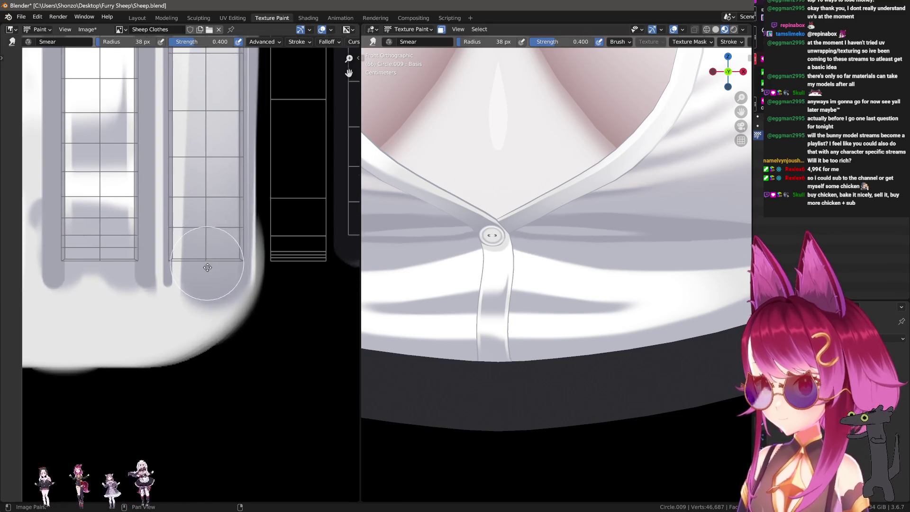
key("1")
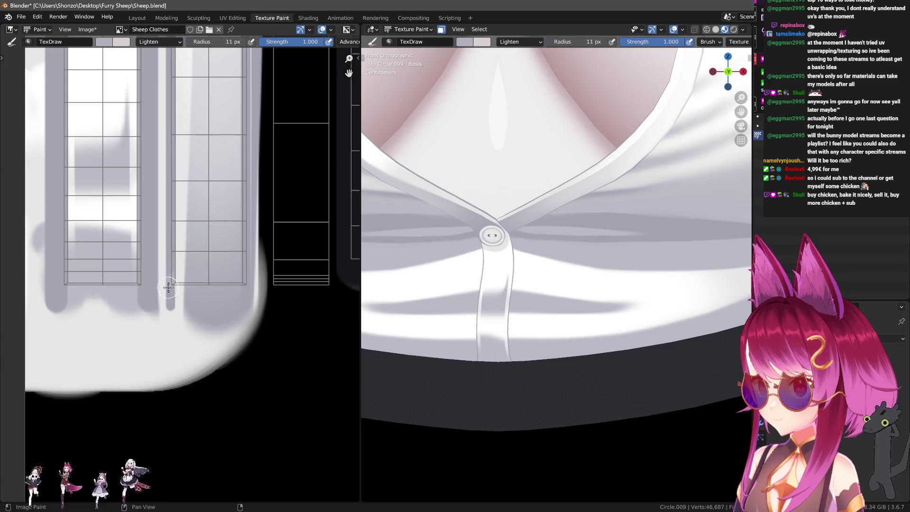
scroll(198, 311, "up", 3)
scroll(198, 310, "down", 2)
scroll(193, 311, "up", 1)
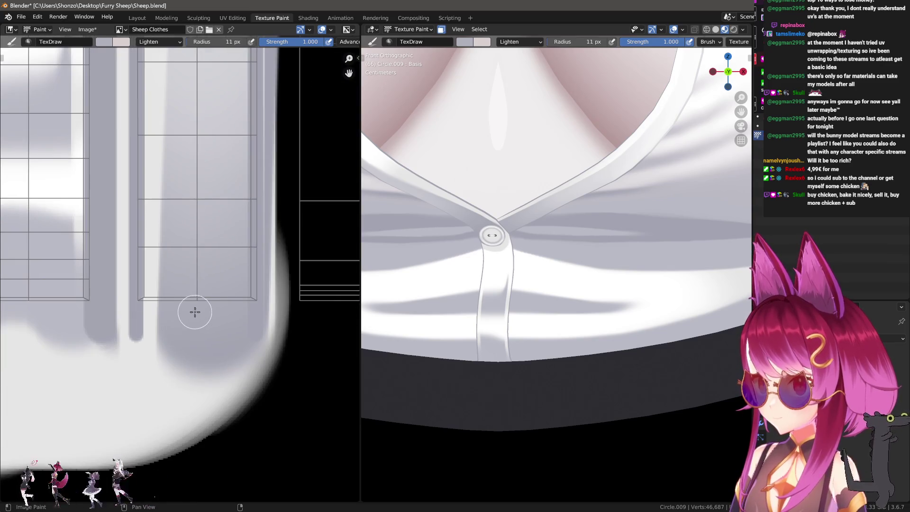
right_click(193, 311)
left_click(143, 286)
left_click(135, 299)
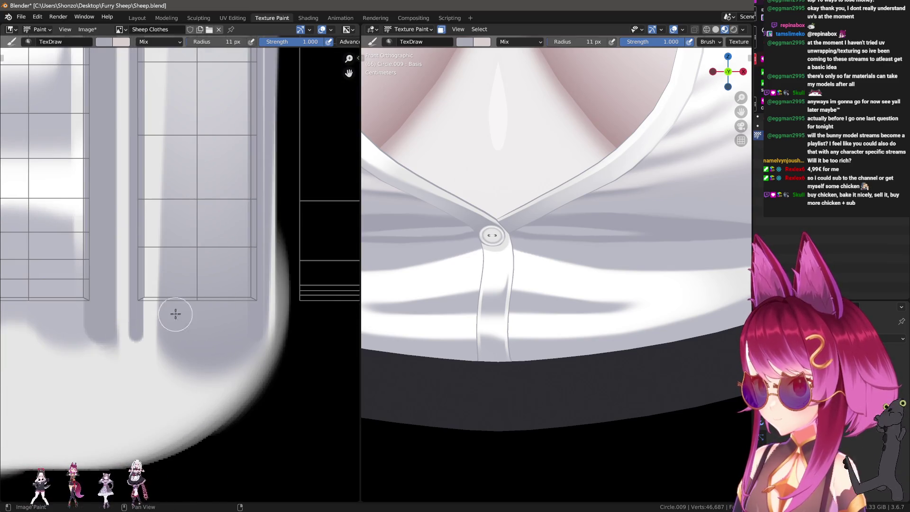
scroll(153, 312, "up", 2)
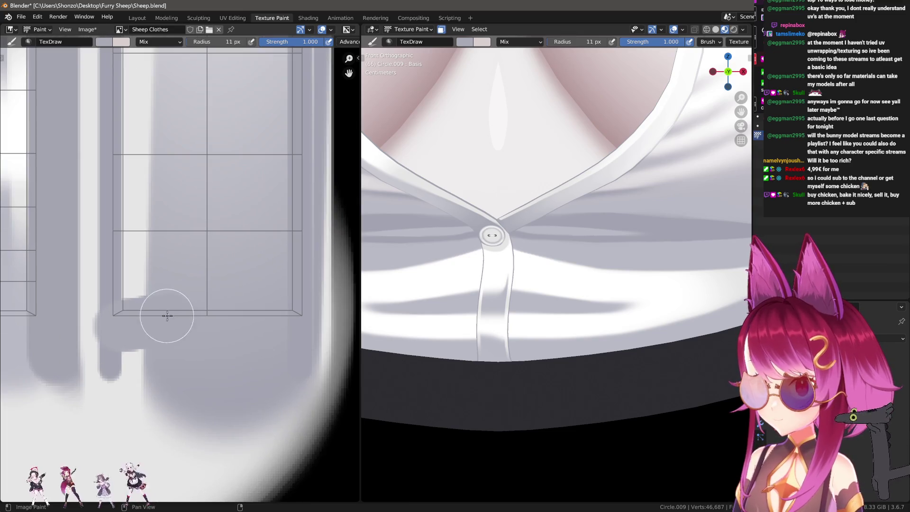
key("bracketleft")
mouse_move(167, 328)
left_mouse_down()
mouse_move(136, 330)
mouse_move(183, 337)
mouse_move(123, 335)
mouse_move(188, 334)
left_mouse_up()
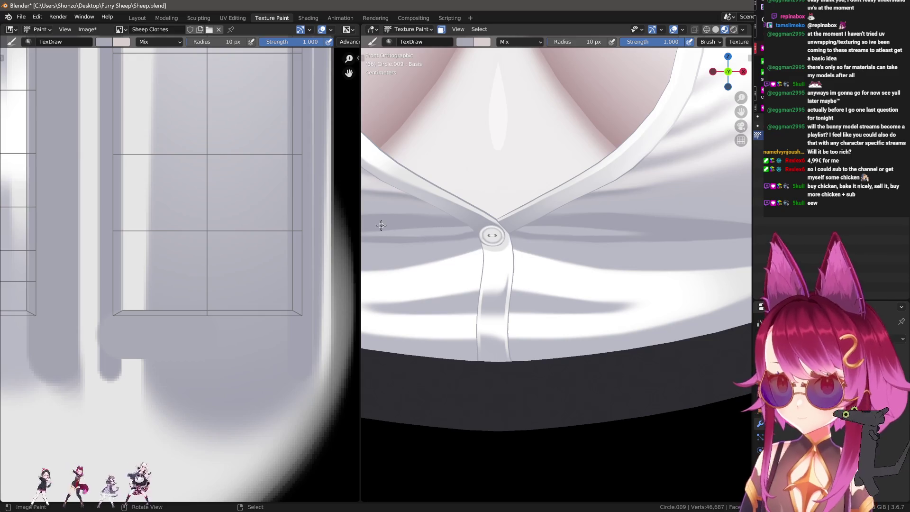
scroll(534, 275, "down", 2)
Step: Inspect the shirt hem, dab a small mark, and make white the active paint colour
middle_click_drag(586, 295, 576, 321, "shift")
scroll(576, 322, "down", 3)
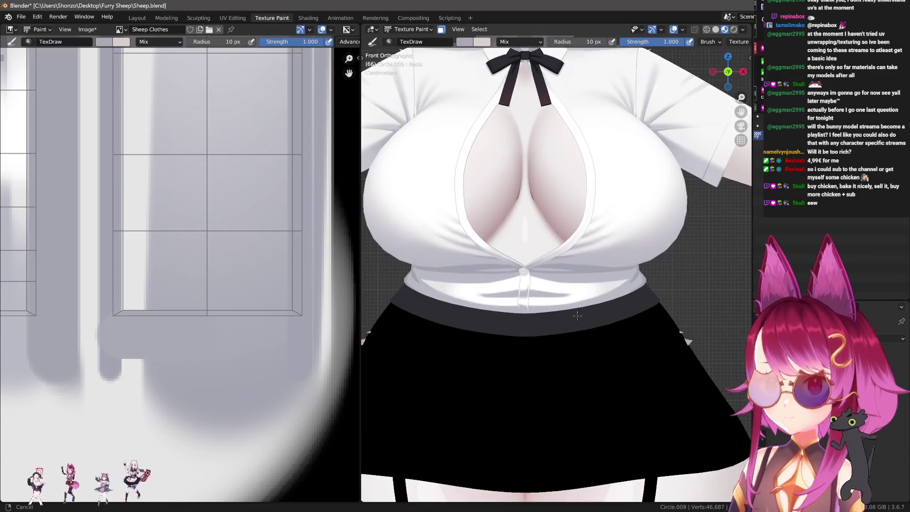
scroll(577, 319, "up", 3)
scroll(579, 324, "up", 3)
scroll(623, 292, "up", 6)
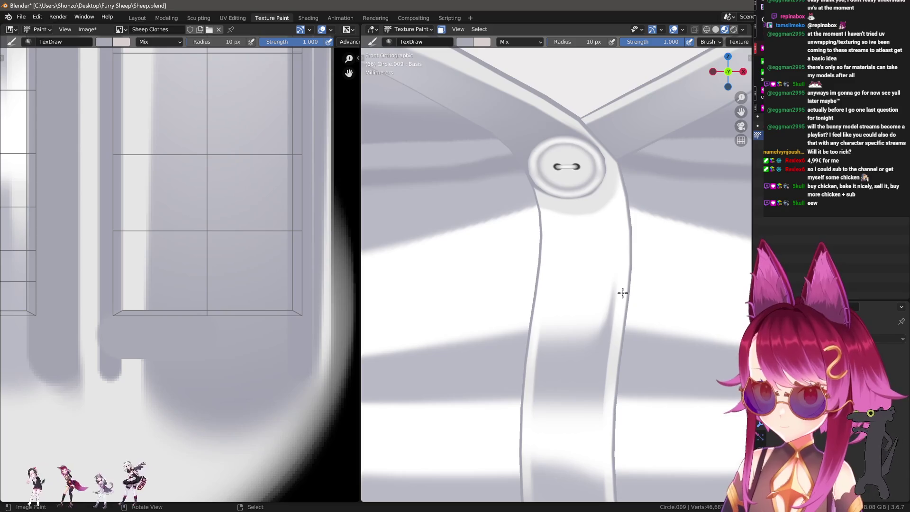
scroll(622, 293, "down", 2)
scroll(622, 292, "down", 3)
scroll(622, 292, "down", 1)
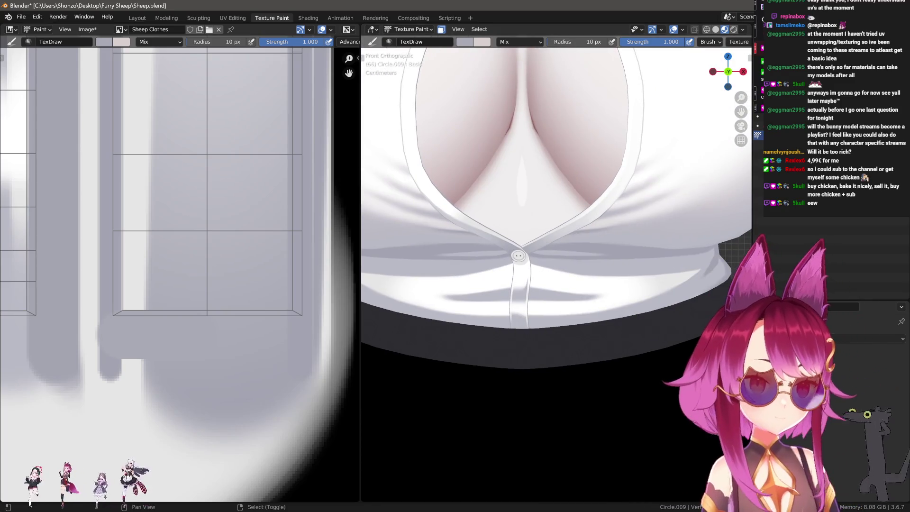
left_click_drag(523, 184, 523, 202)
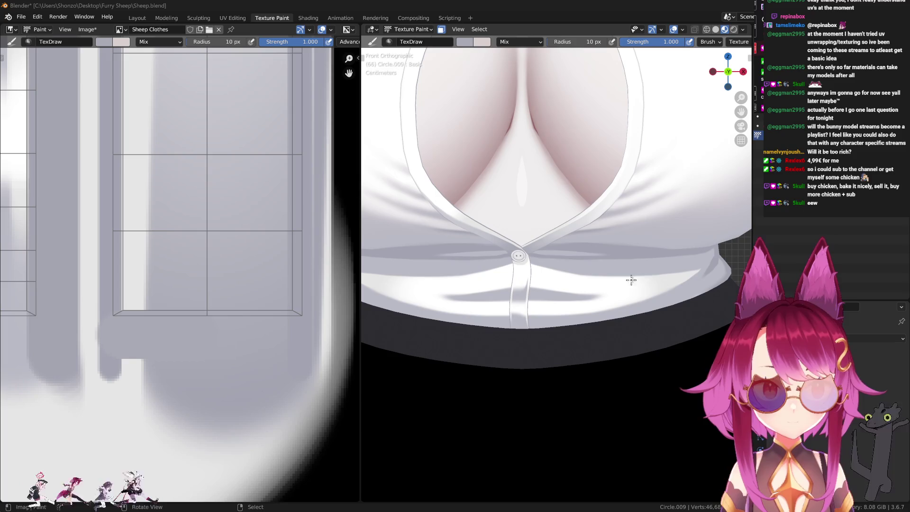
scroll(573, 301, "up", 2)
scroll(520, 293, "up", 2)
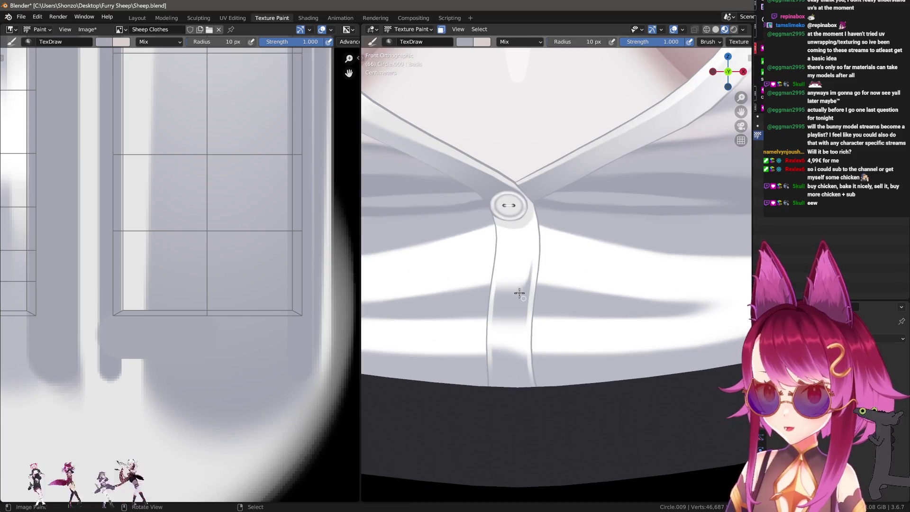
scroll(189, 213, "down", 2)
scroll(183, 256, "down", 2)
scroll(181, 277, "down", 1)
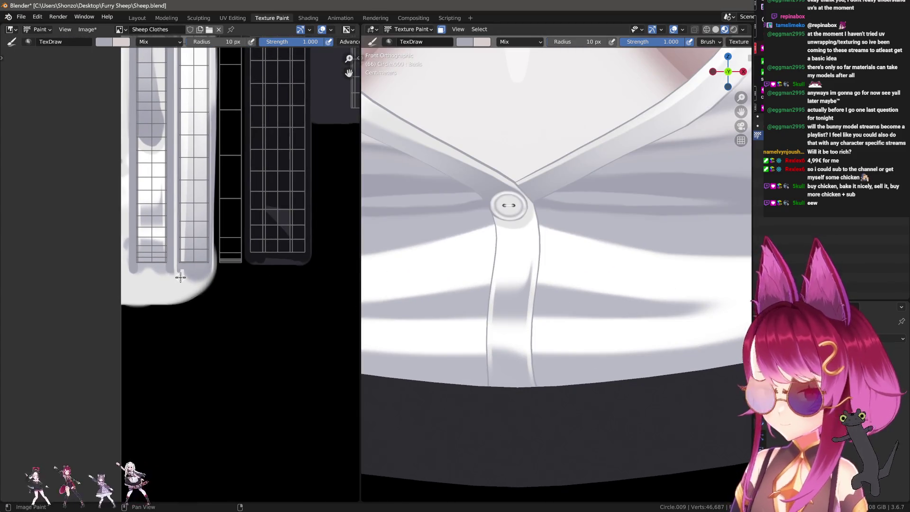
scroll(214, 280, "down", 1)
scroll(229, 280, "down", 1)
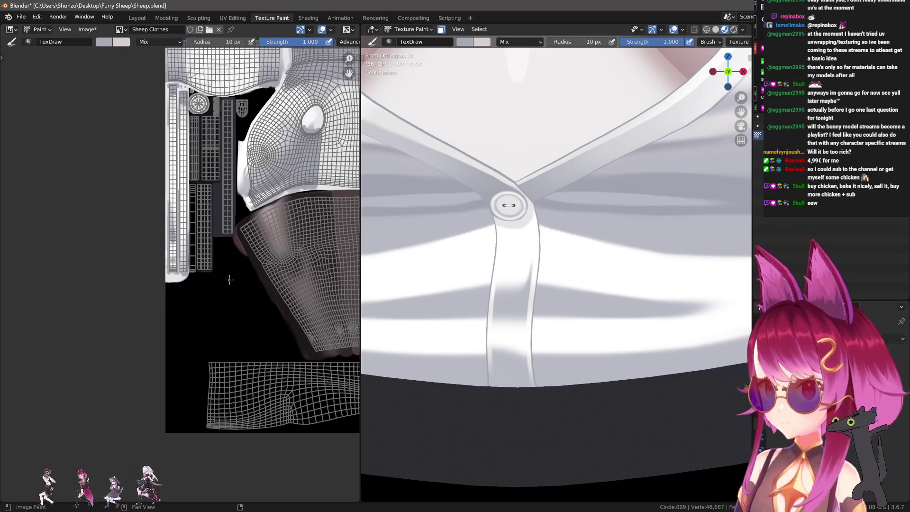
scroll(229, 279, "up", 2)
scroll(211, 341, "up", 2)
scroll(170, 358, "up", 3)
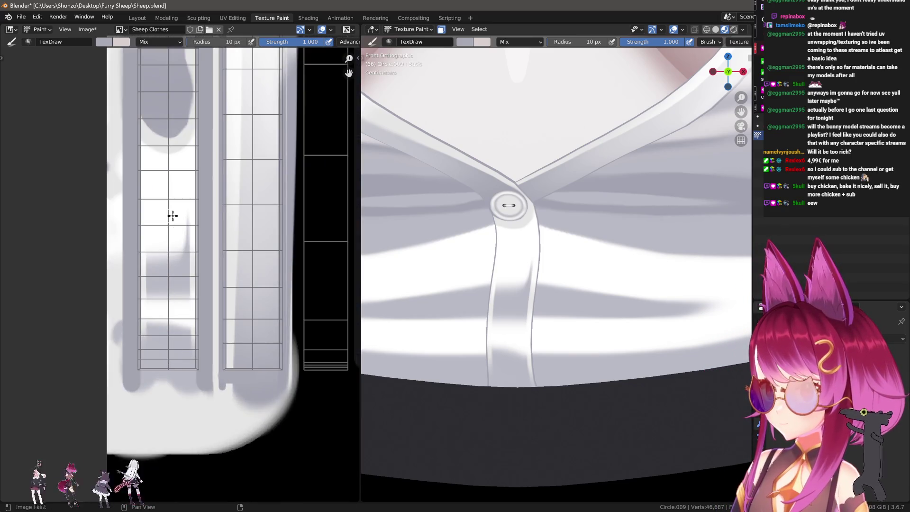
scroll(172, 215, "up", 2)
key("s")
scroll(166, 235, "up", 1)
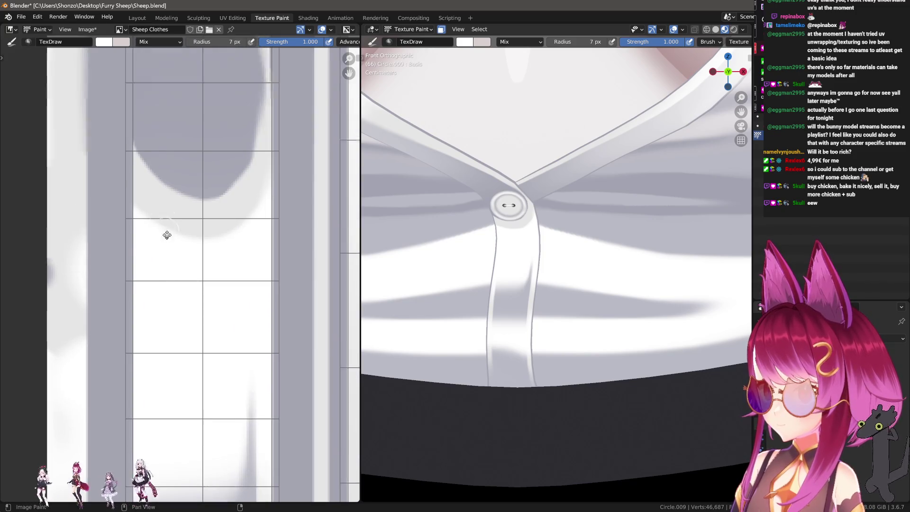
Step: Soften the grey shading edges on the strip's left side with the Soften brush
middle_click_drag(166, 235, 177, 272)
key("shift+s")
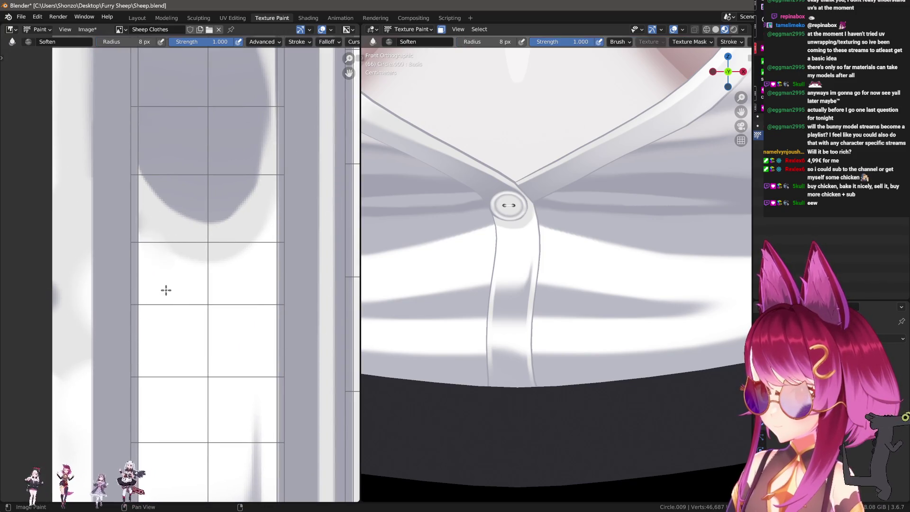
left_click_drag(181, 261, 170, 250)
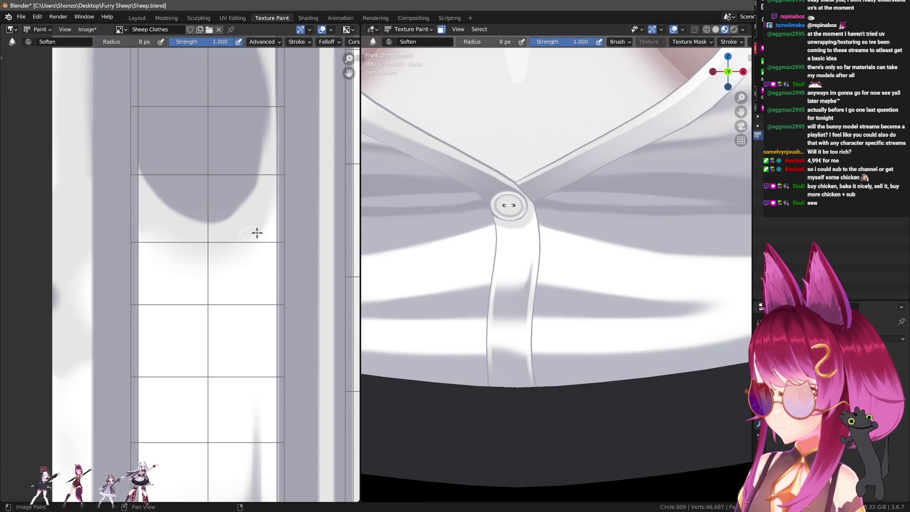
left_click_drag(259, 225, 253, 233)
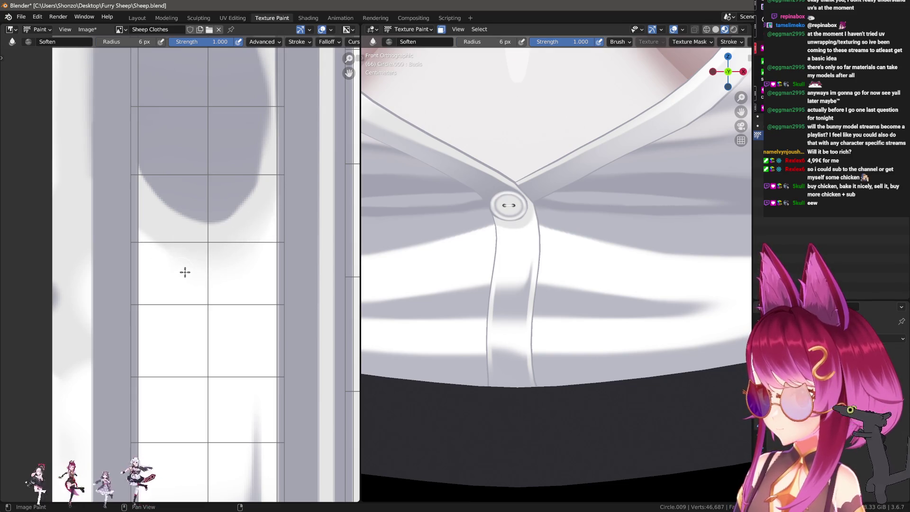
left_click_drag(157, 229, 168, 261)
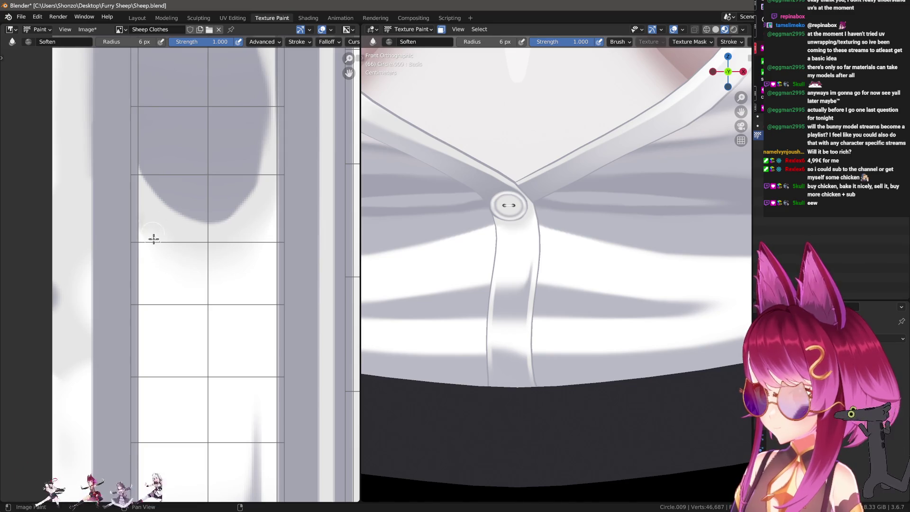
Step: Smear the grey shadow further down the strip with a smaller Smear brush
key("f")
left_click(265, 204)
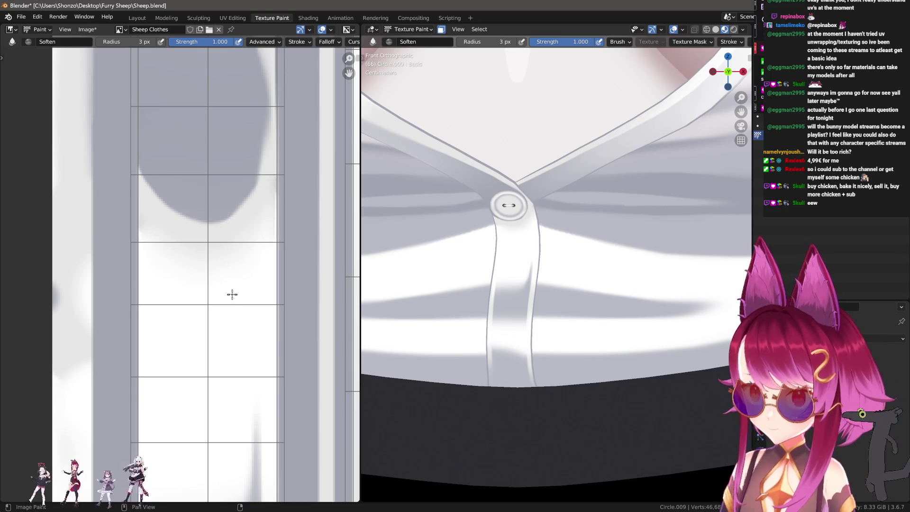
key("shift+space")
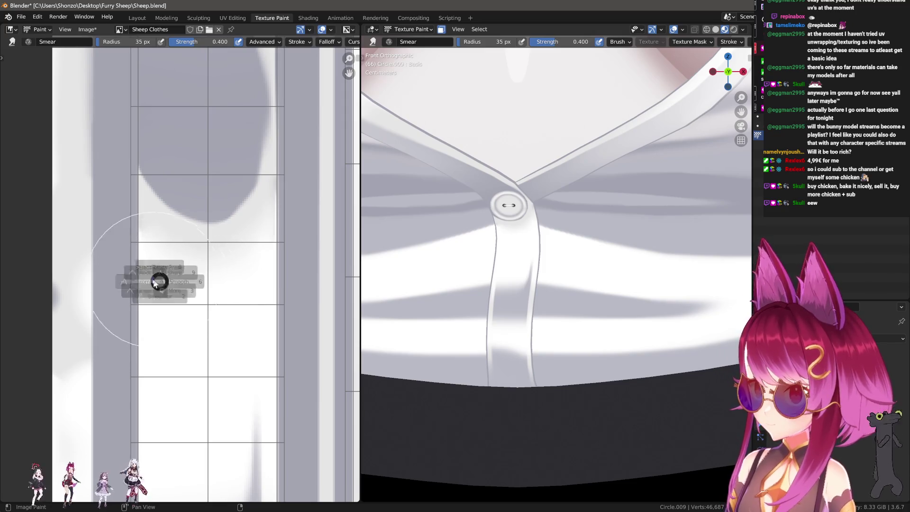
left_click_drag(160, 280, 159, 214)
key("e")
left_click(141, 232)
Step: Retune the smear brush radius several times and return to the Soften brush
key("f")
left_click(122, 275)
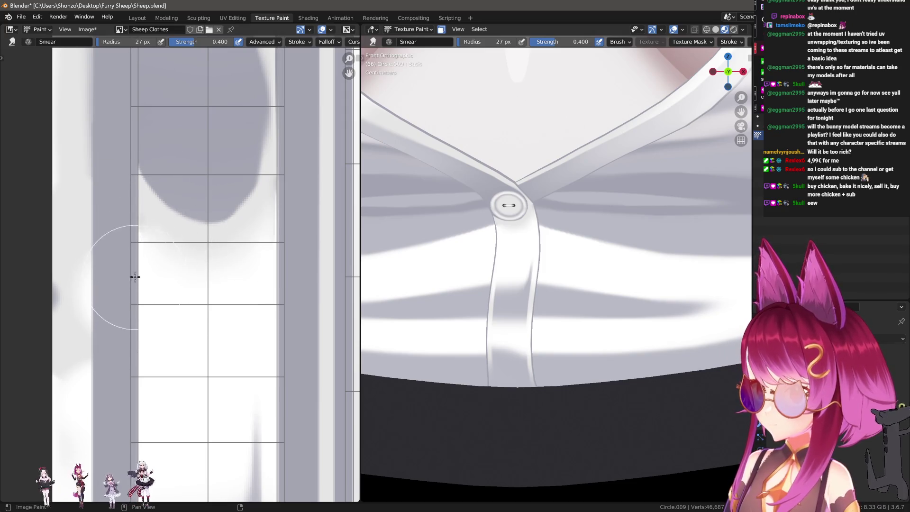
key("f")
left_click(120, 242)
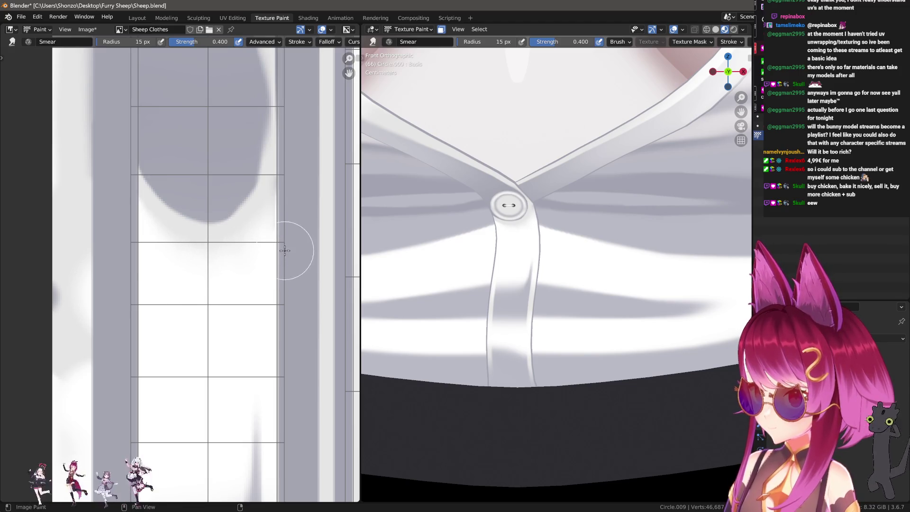
key("f")
left_click(305, 131)
key("f")
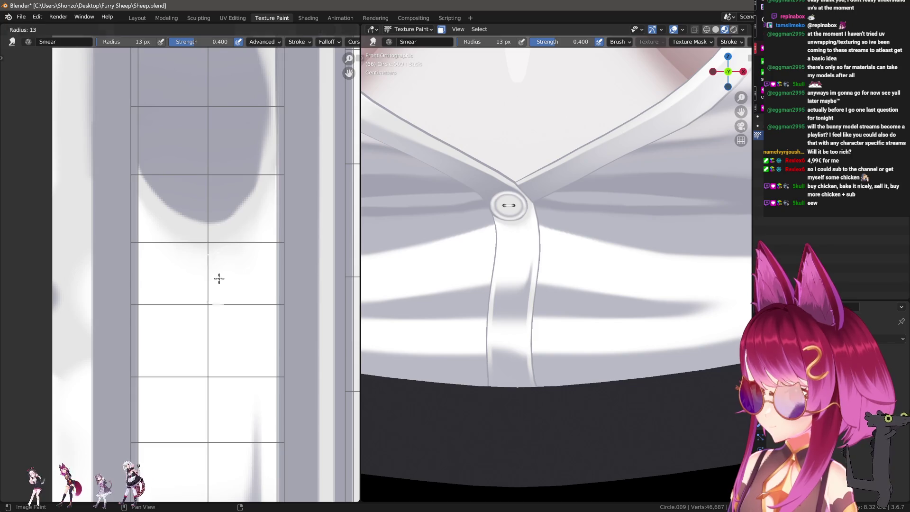
left_click(234, 270)
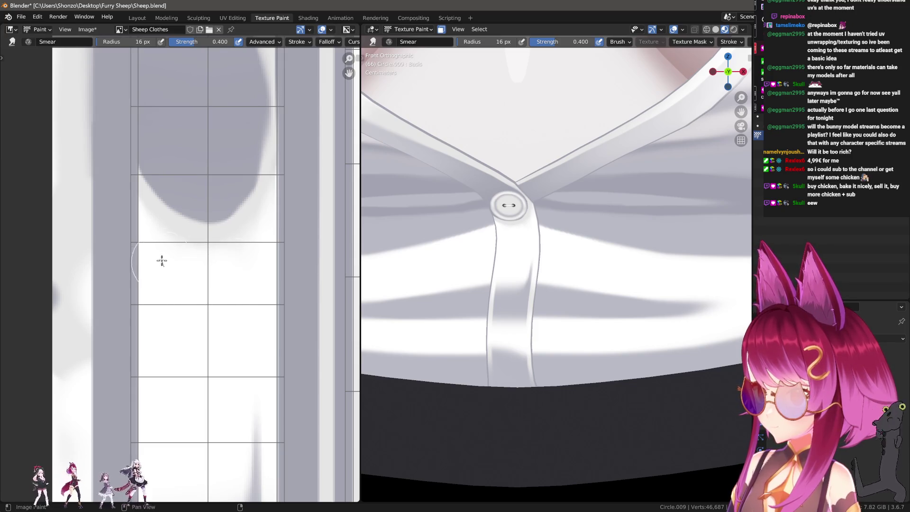
key("s")
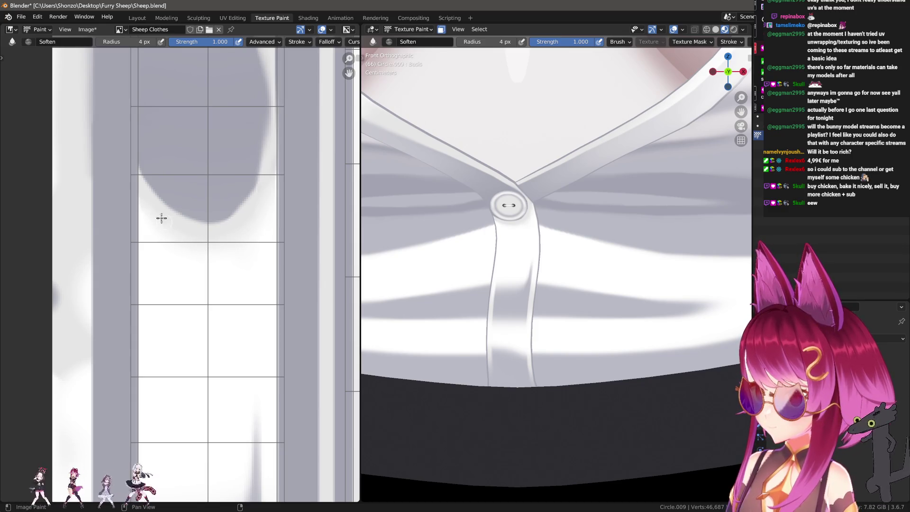
mouse_move(419, 302)
middle_mouse_down("ctrl")
mouse_move(581, 329)
mouse_move(591, 420)
middle_mouse_up("ctrl")
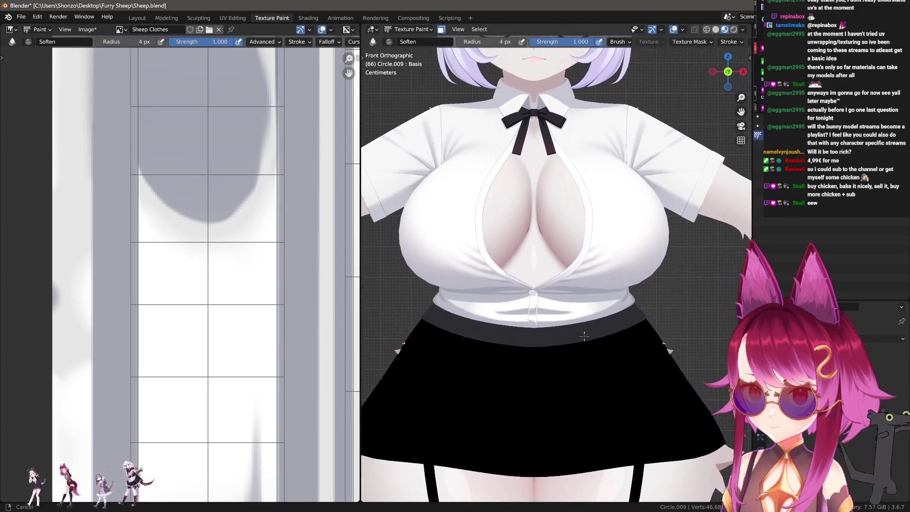
scroll(591, 420, "up", 1)
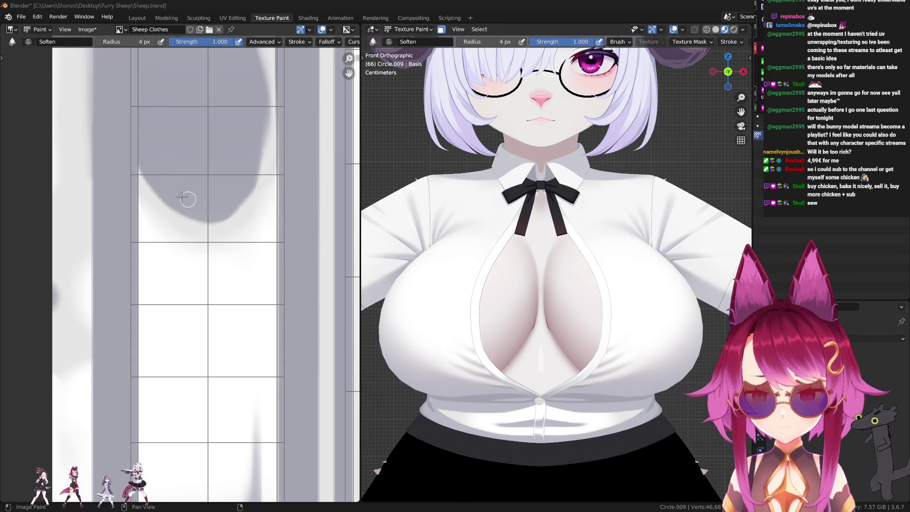
scroll(131, 342, "down", 3)
scroll(130, 341, "down", 2)
scroll(131, 341, "down", 3)
scroll(130, 341, "up", 3)
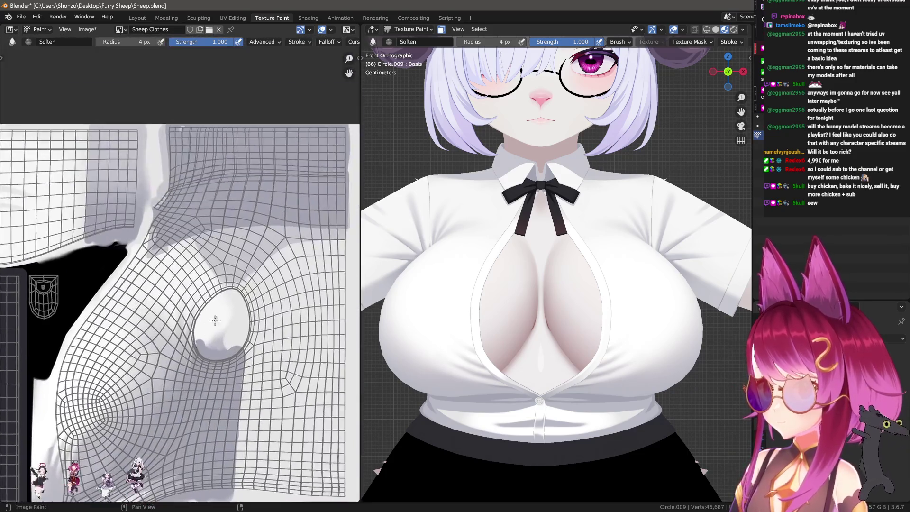
scroll(130, 341, "up", 3)
Step: Activate the Smear brush over the shadowed texture area with a larger radius
middle_click_drag(204, 285, 240, 268)
scroll(240, 268, "up", 2)
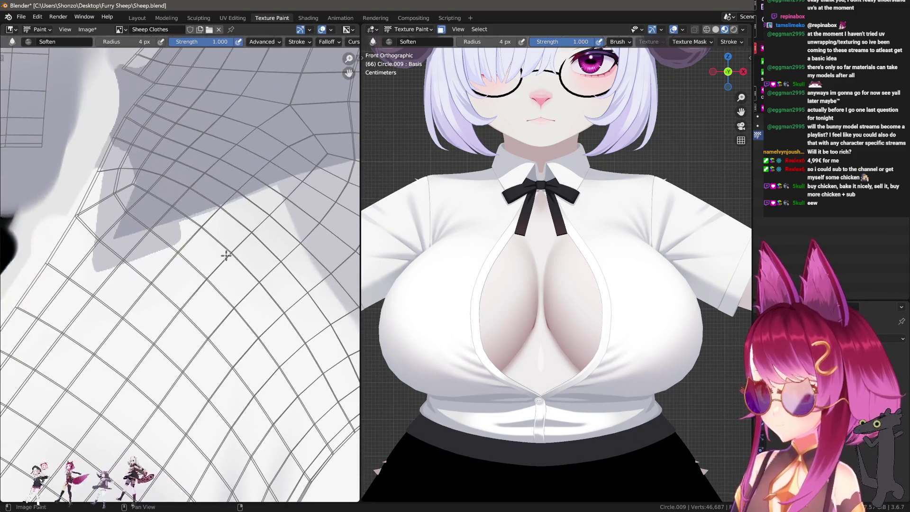
key("3")
scroll(240, 278, "up", 2)
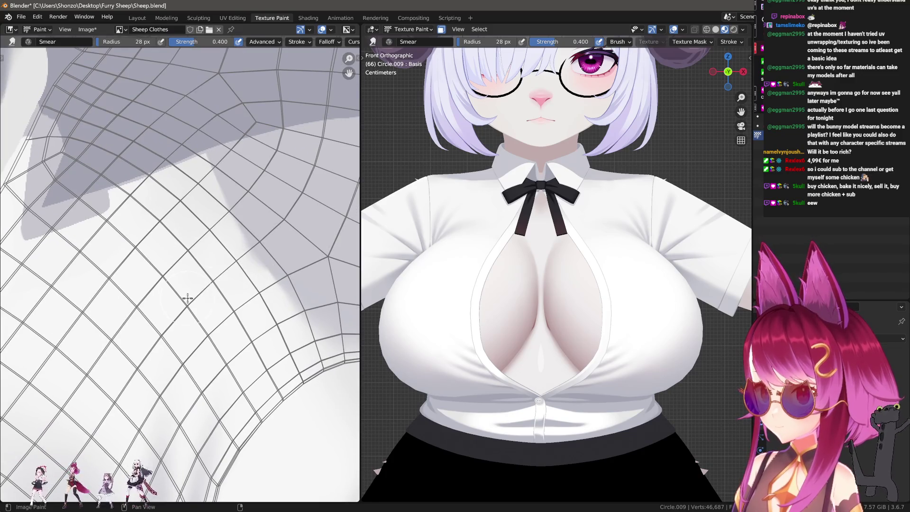
key("grave")
key("q")
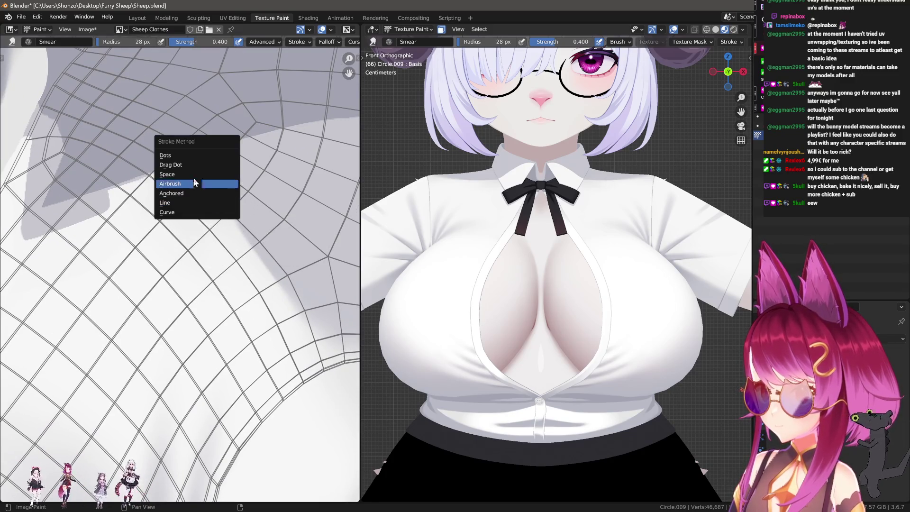
key("Escape")
key("f")
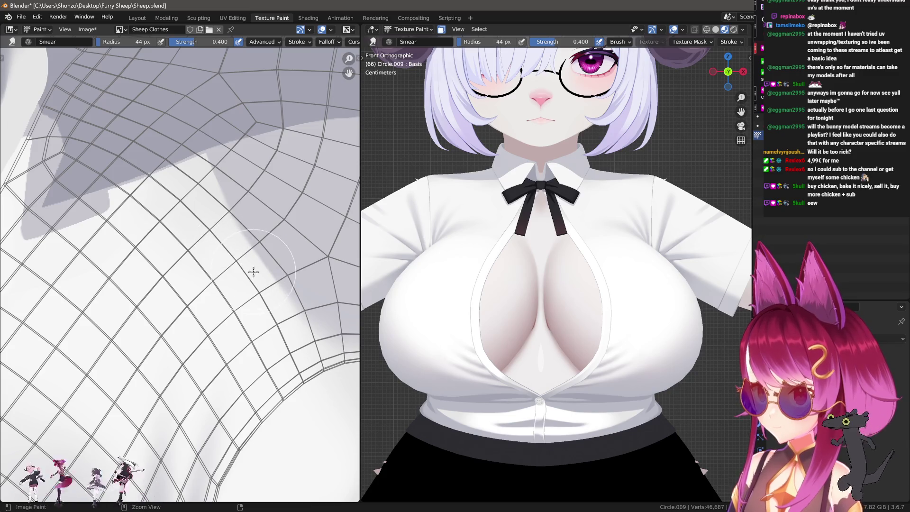
left_click(258, 275)
middle_click_drag(258, 275, 253, 266)
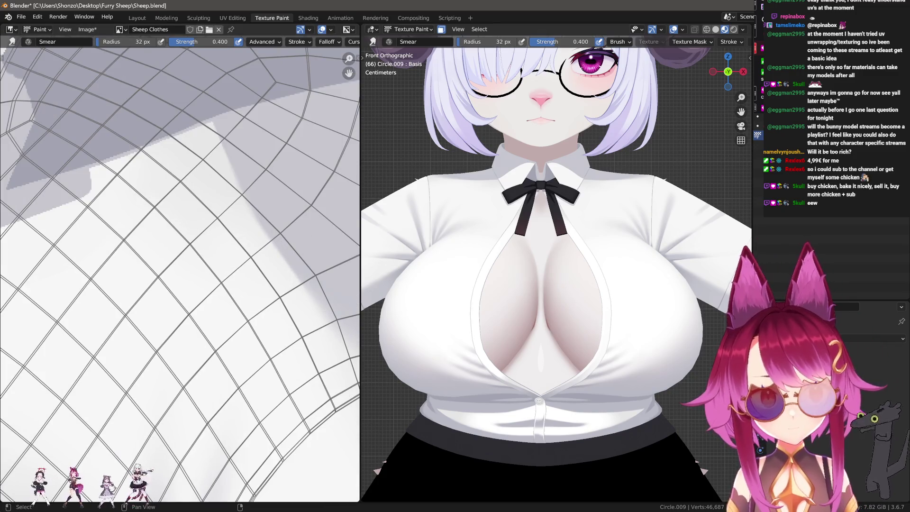
scroll(585, 263, "down", 2)
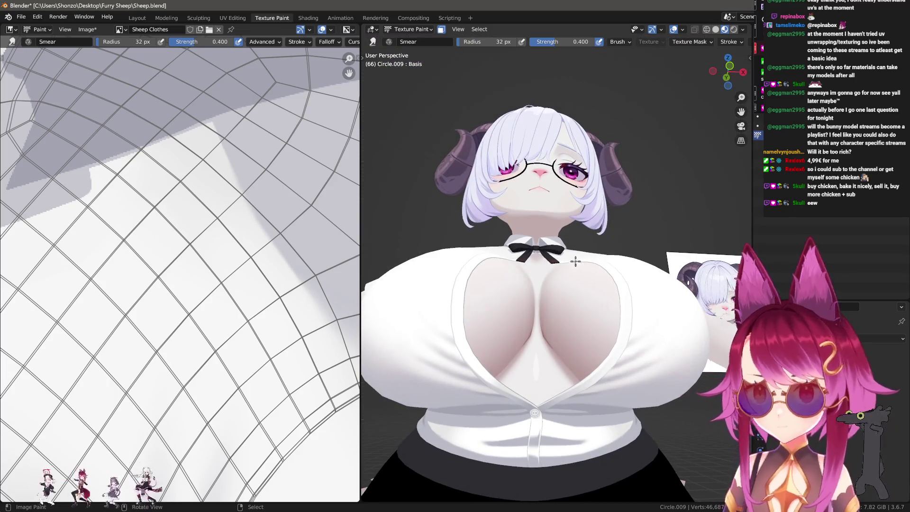
Step: Check the shirt in front view and settle the smear brush at a medium radius
middle_click_drag(576, 261, 495, 282)
scroll(495, 282, "up", 3)
key("KP_1")
scroll(242, 284, "down", 2)
scroll(249, 304, "up", 3)
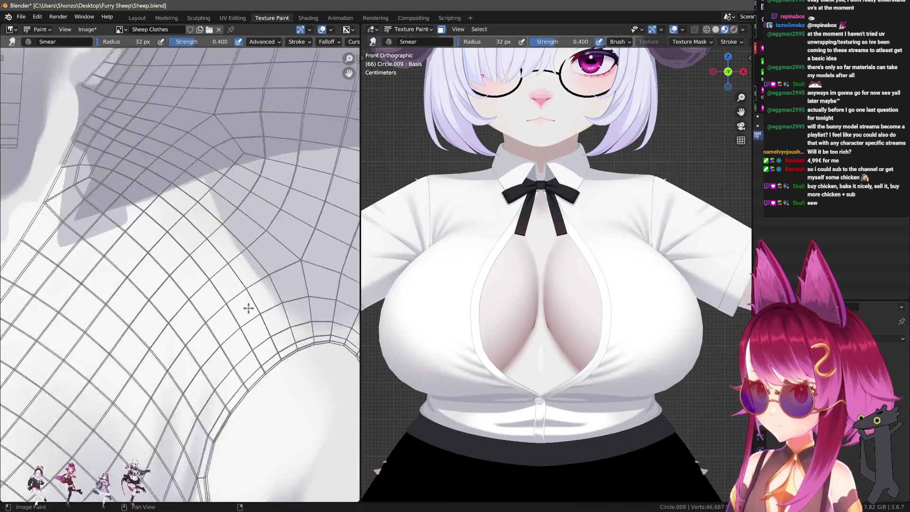
key("bracketleft")
key("bracketleft")
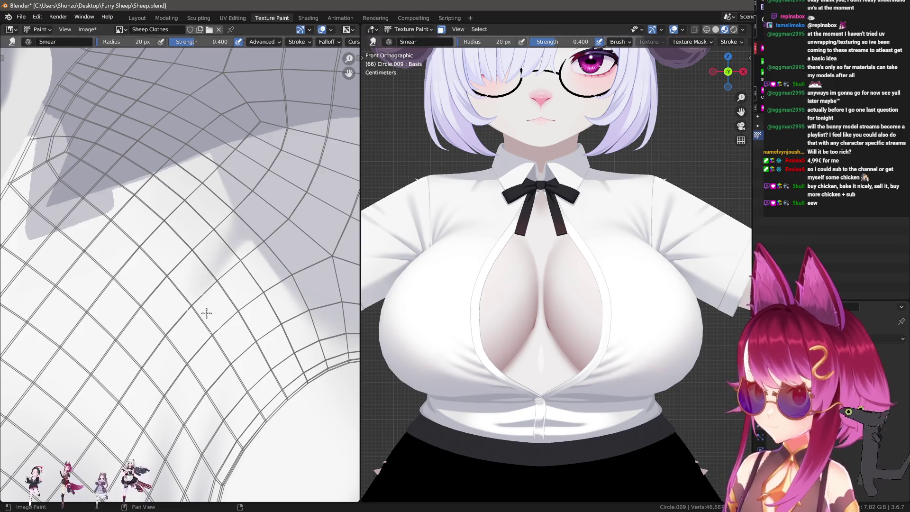
scroll(514, 214, "up", 4)
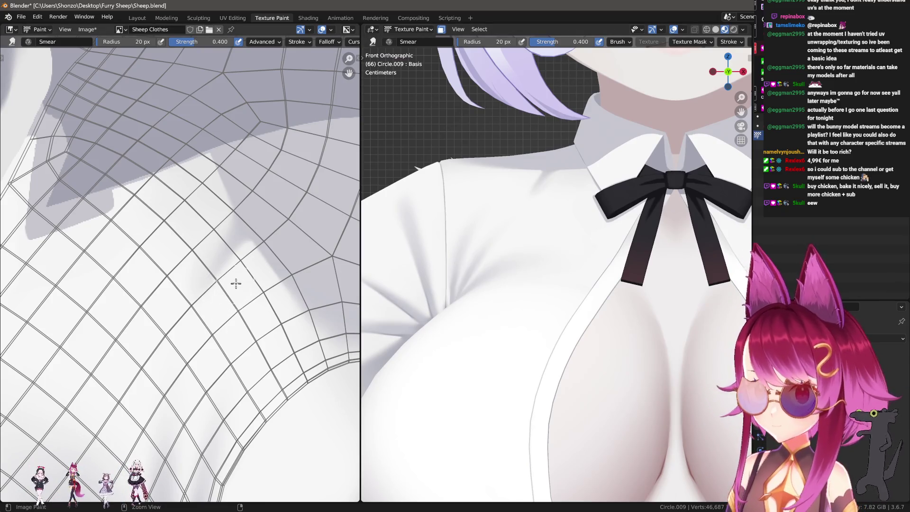
key("bracketleft")
key("bracketright")
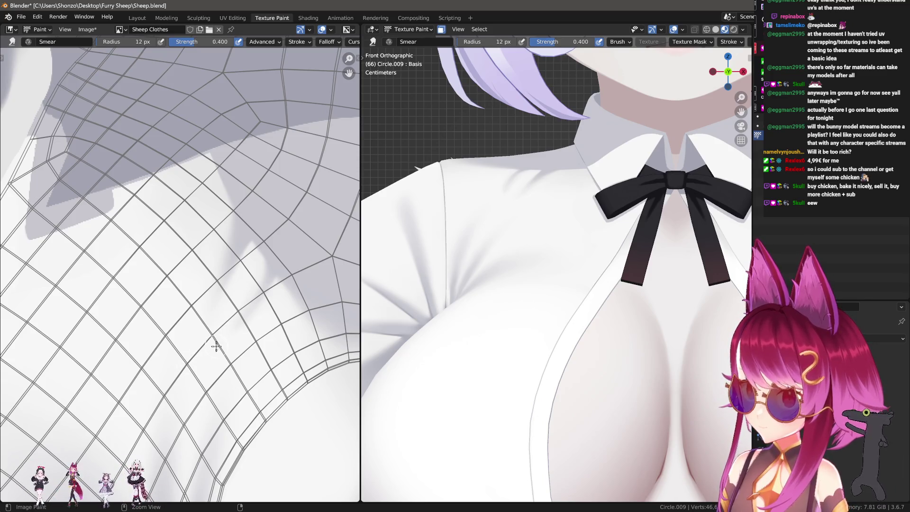
key("f")
left_click(208, 332)
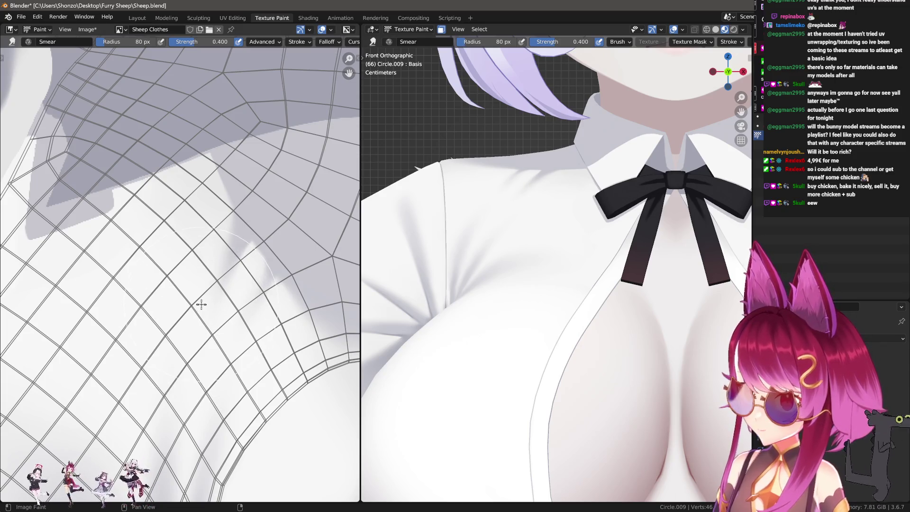
left_click(188, 228)
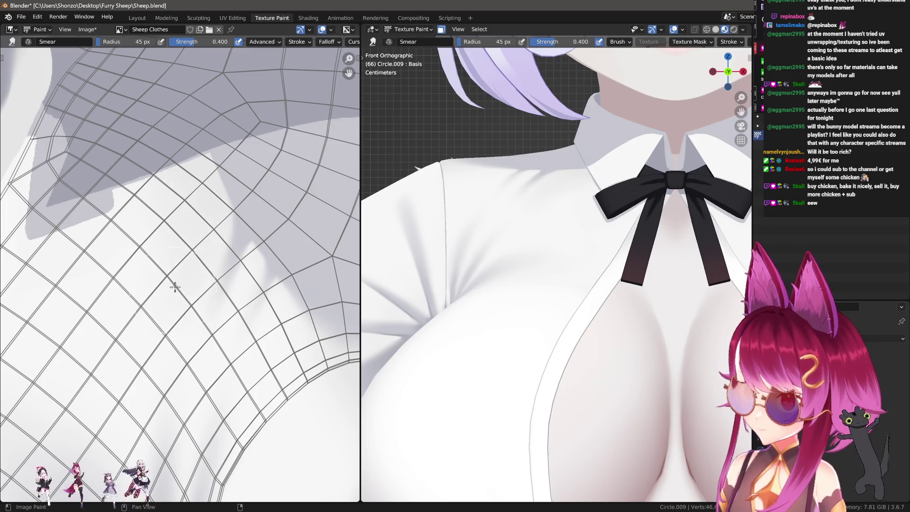
scroll(619, 265, "down", 6)
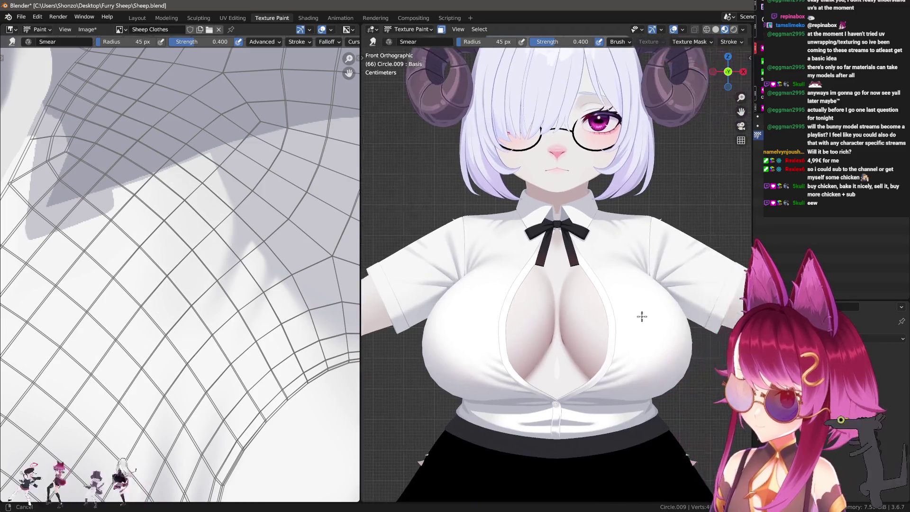
scroll(626, 311, "up", 5)
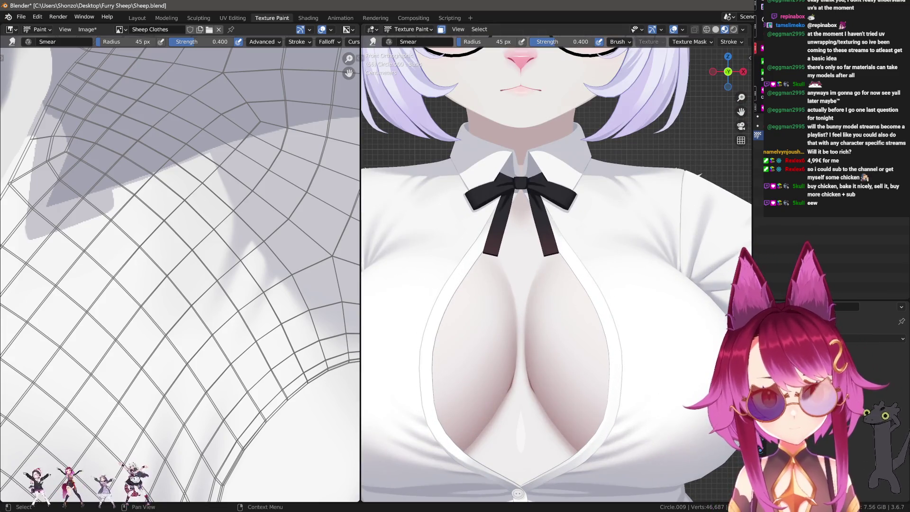
scroll(517, 493, "down", 4)
scroll(567, 324, "up", 1)
scroll(566, 323, "up", 1)
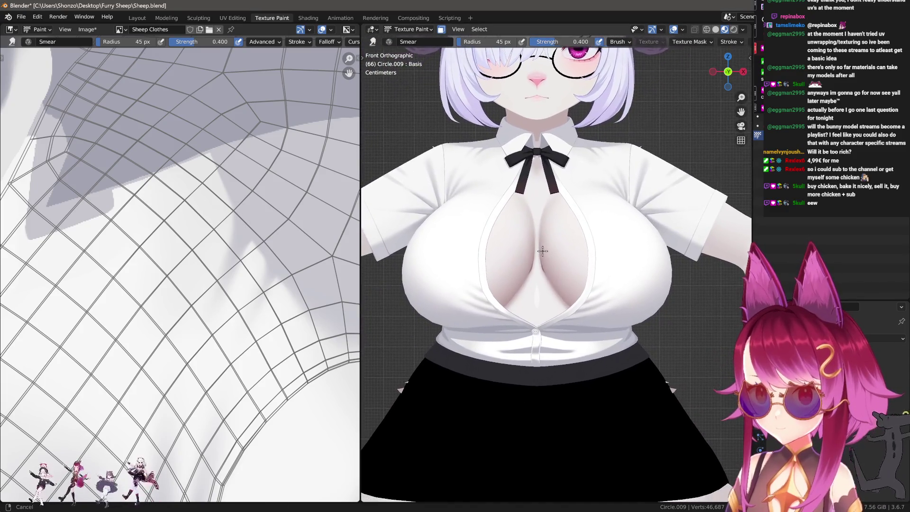
scroll(567, 324, "up", 2)
scroll(566, 324, "up", 1)
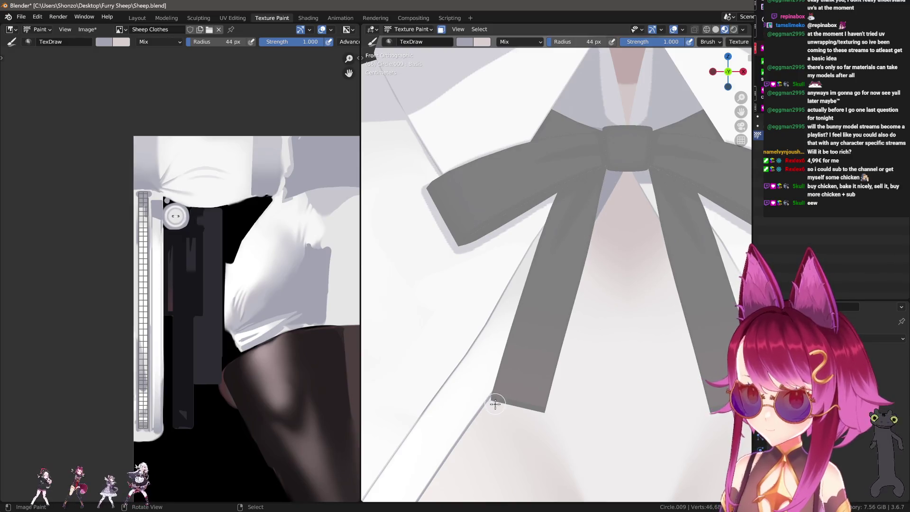
Step: Sample the grey, set blending to Darken, and shade the bow ribbon's left edge
key("s")
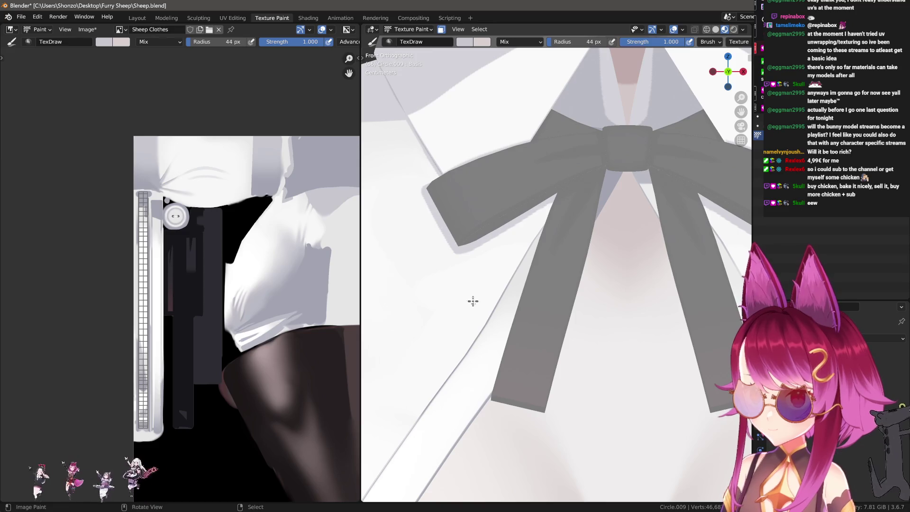
left_click_drag(498, 406, 556, 212)
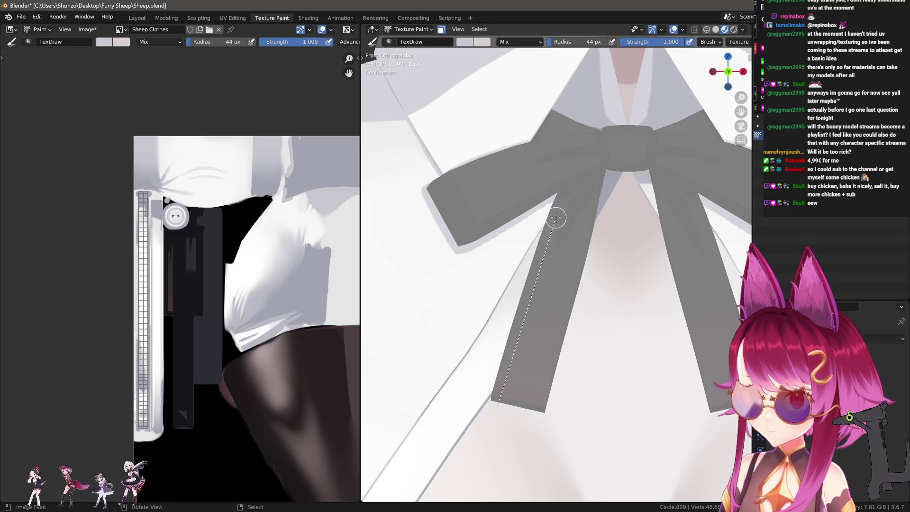
right_click(503, 416)
left_click(460, 383)
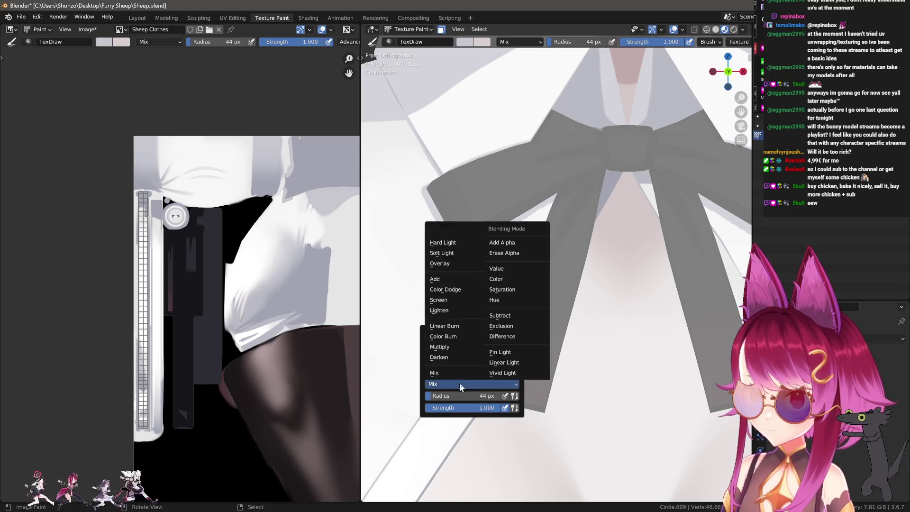
left_click(442, 381)
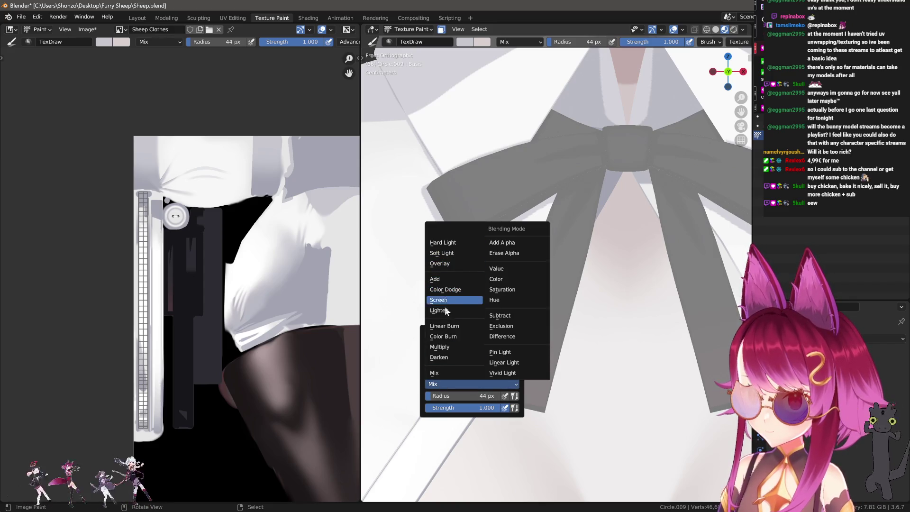
left_click(448, 357)
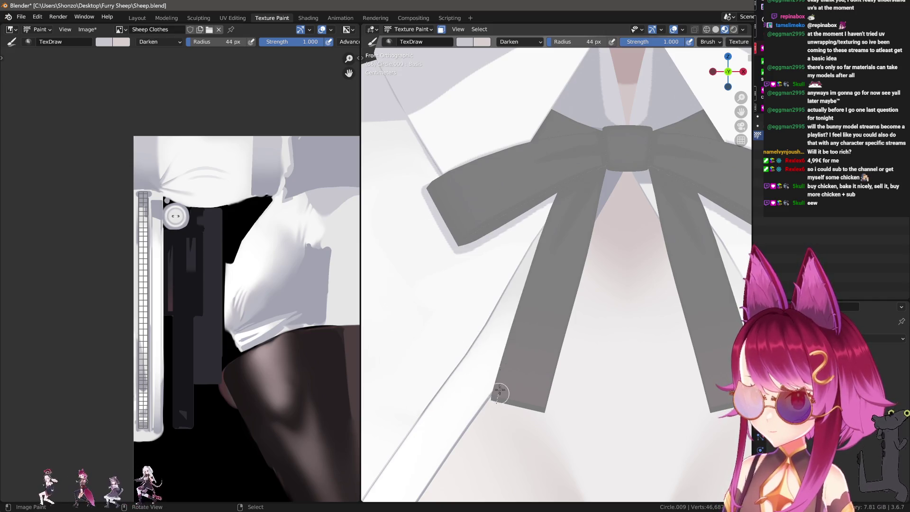
left_click_drag(498, 395, 559, 217)
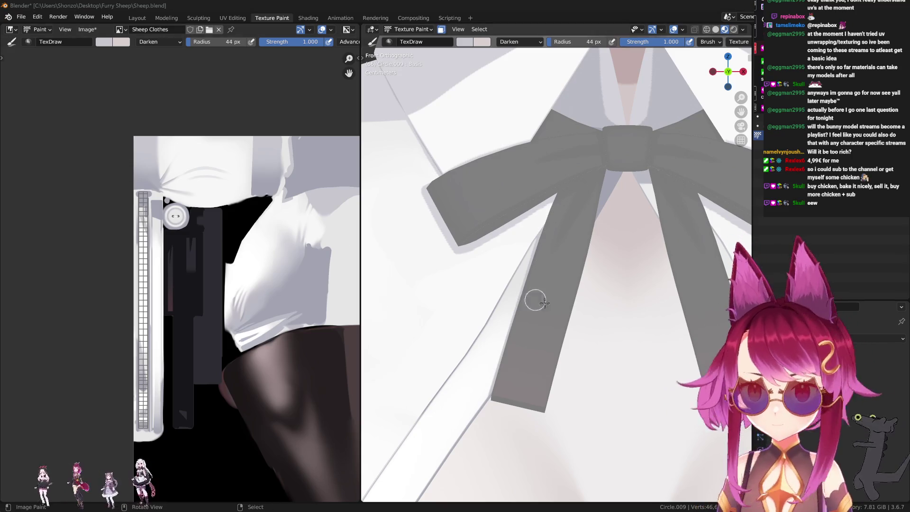
Step: Draw straight shadow lines along the right streamer's edge, undoing too-dark strokes, and resample the shirt shadow colour
middle_click_drag(535, 300, 412, 275, "shift")
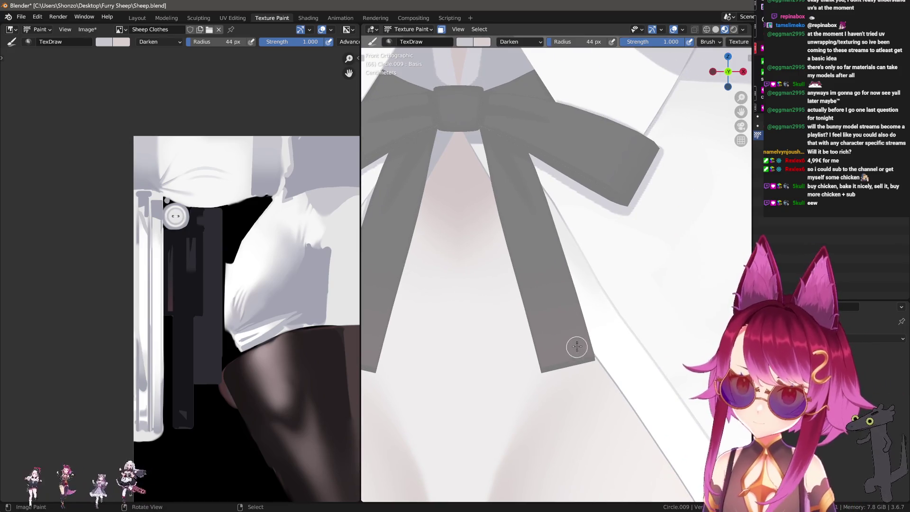
key("ctrl+z")
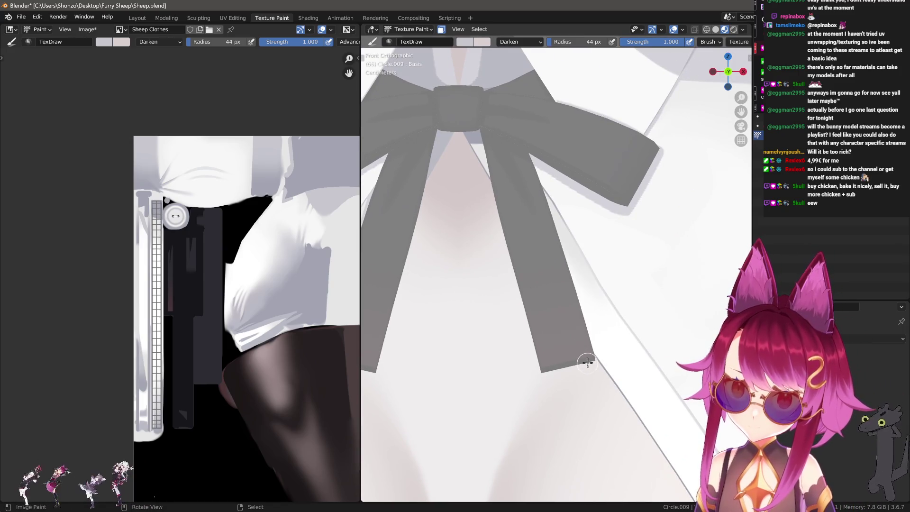
left_click_drag(587, 362, 533, 183, "alt")
left_click_drag(589, 365, 533, 172)
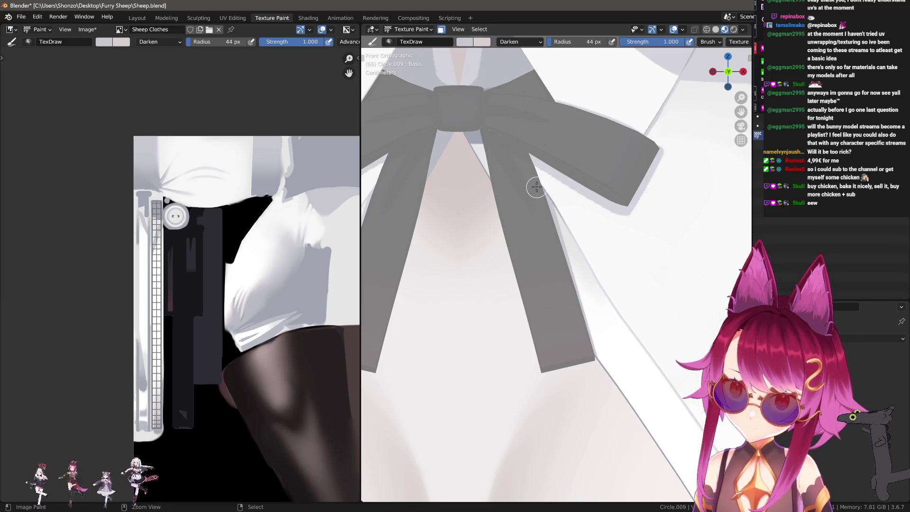
key("ctrl+z")
left_click_drag(533, 178, 578, 361)
scroll(533, 335, "down", 3)
scroll(526, 284, "up", 4)
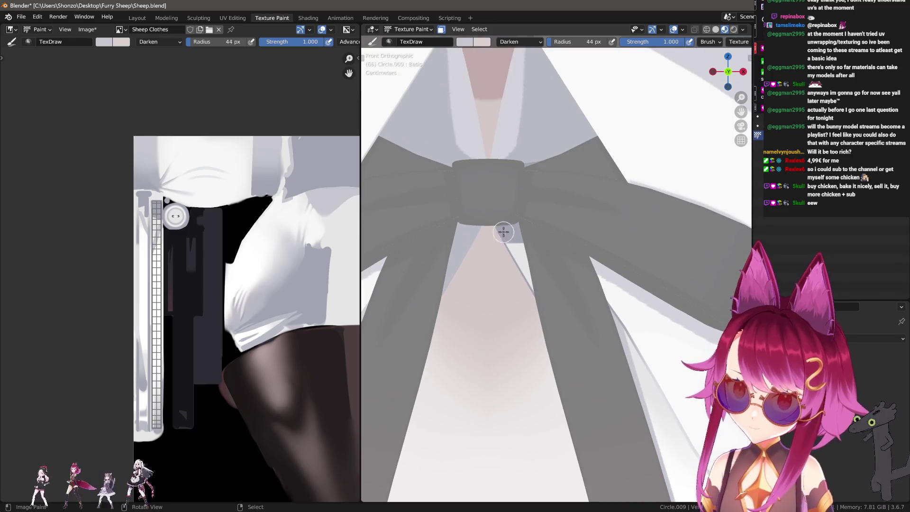
key("s")
left_click(513, 229)
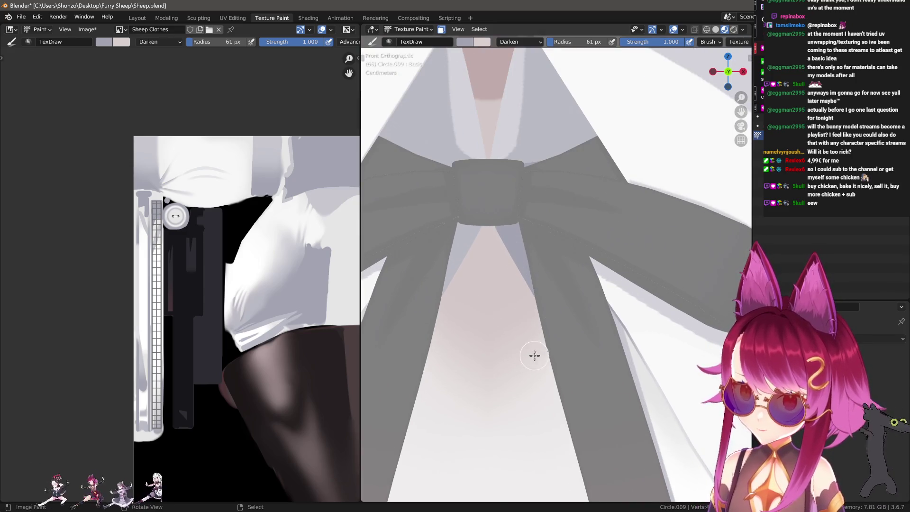
scroll(533, 356, "down", 3)
scroll(549, 376, "down", 1)
scroll(563, 372, "down", 1)
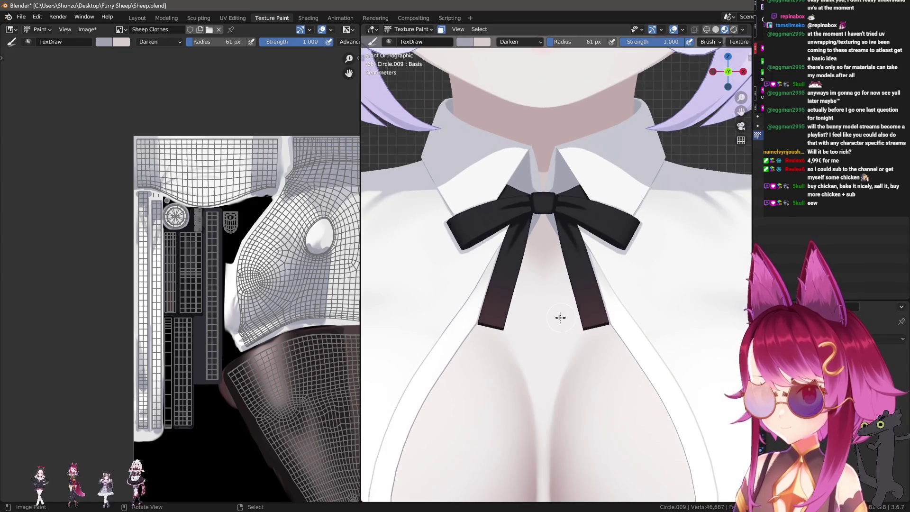
scroll(514, 267, "down", 2)
Step: Paint grey fold shadow strokes over the right and left shirt UV strips at roughly 12–17 px
middle_click_drag(514, 267, 530, 316)
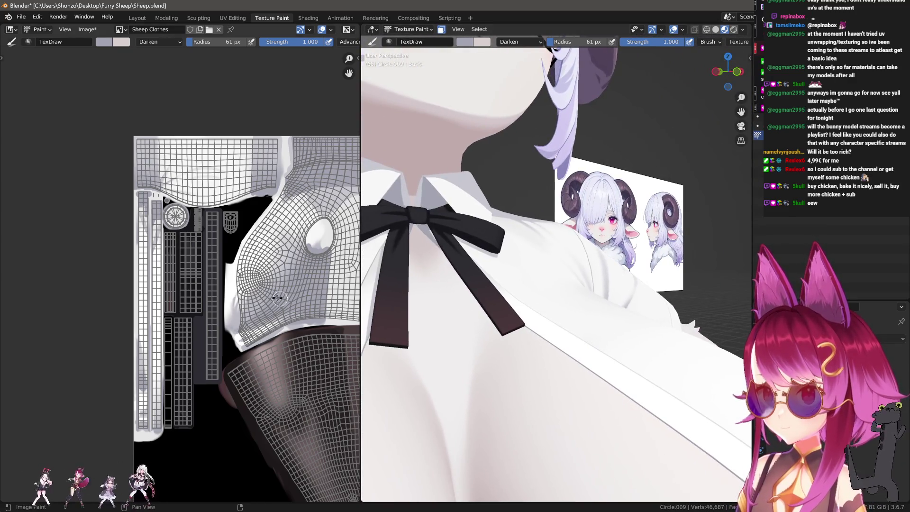
scroll(162, 336, "up", 1)
scroll(162, 335, "up", 2)
scroll(167, 335, "up", 2)
scroll(177, 331, "up", 1)
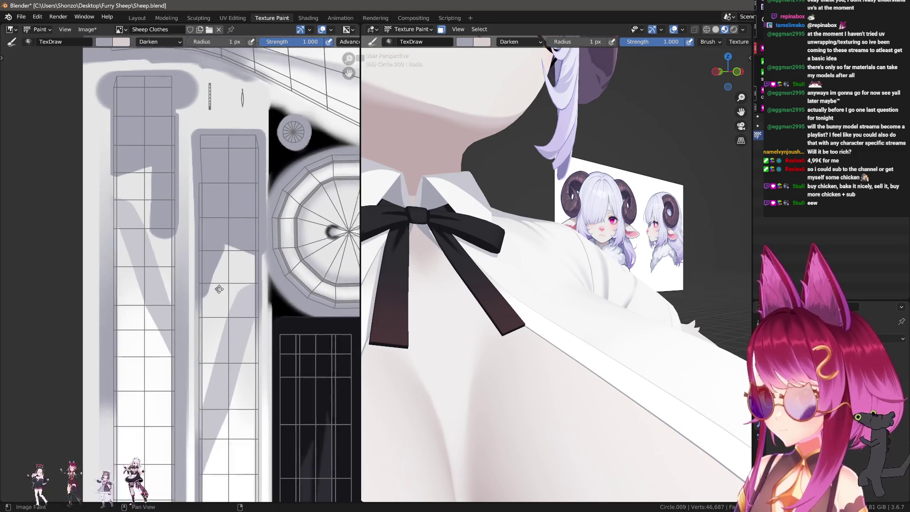
scroll(186, 330, "up", 2)
key("bracketright")
key("bracketright")
key("bracketright")
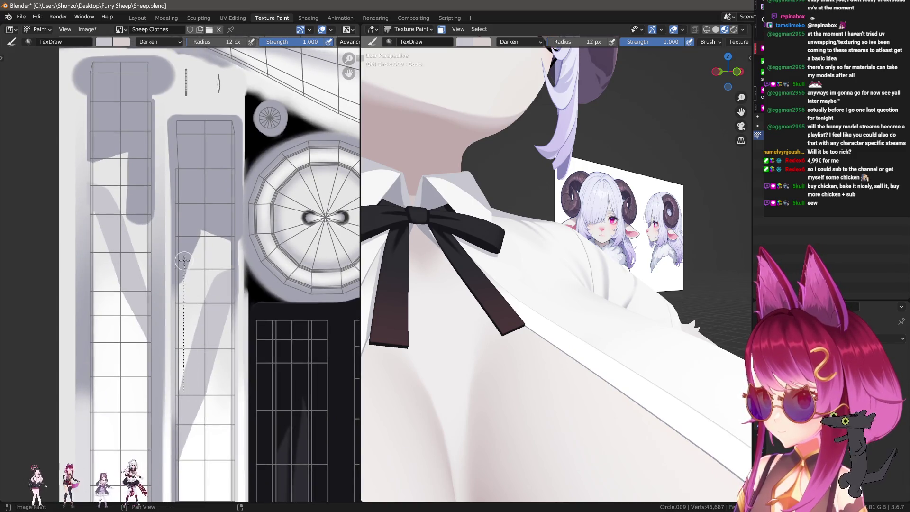
mouse_move(184, 259)
left_mouse_down()
mouse_move(192, 285)
mouse_move(221, 245)
mouse_move(144, 266)
mouse_move(121, 146)
left_mouse_up()
key("bracketright")
key("bracketright")
key("bracketright")
key("bracketright")
key("bracketright")
key("bracketright")
key("bracketleft")
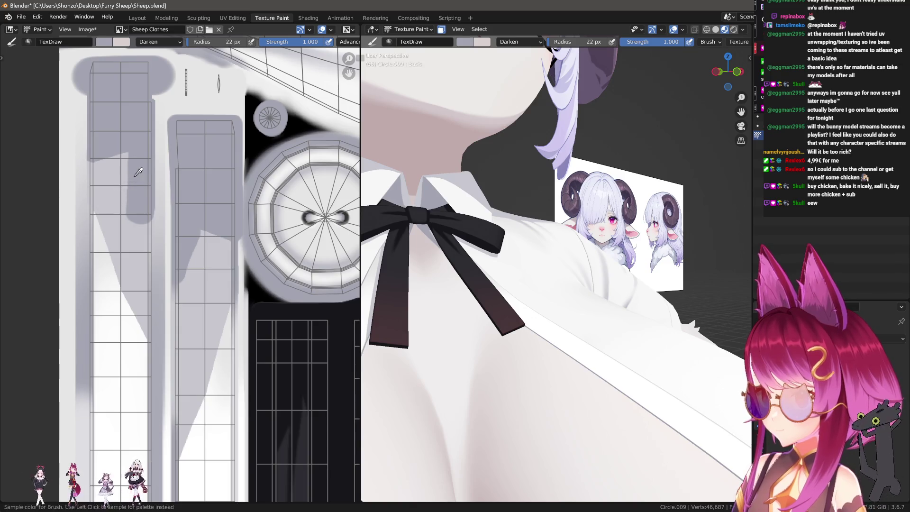
mouse_move(135, 211)
left_mouse_down()
mouse_move(100, 153)
mouse_move(103, 160)
left_mouse_up()
key("bracketleft")
key("bracketleft")
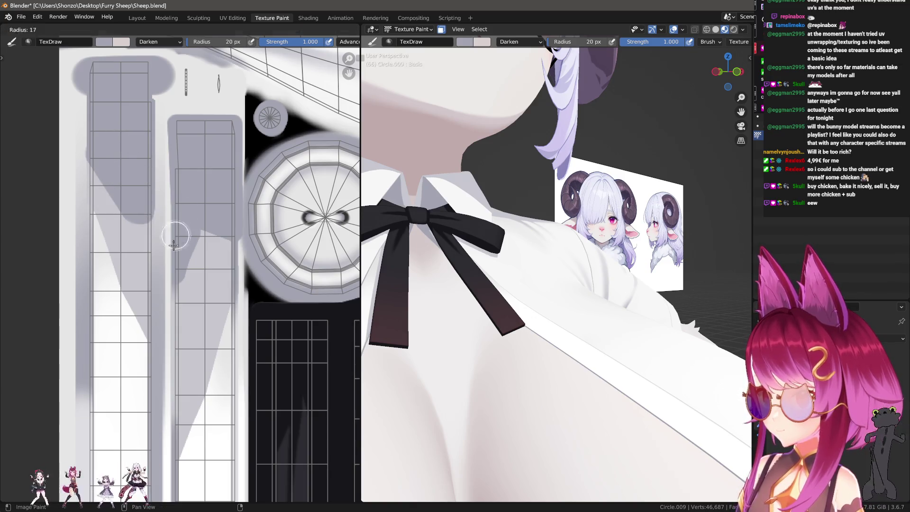
left_click_drag(218, 237, 198, 237)
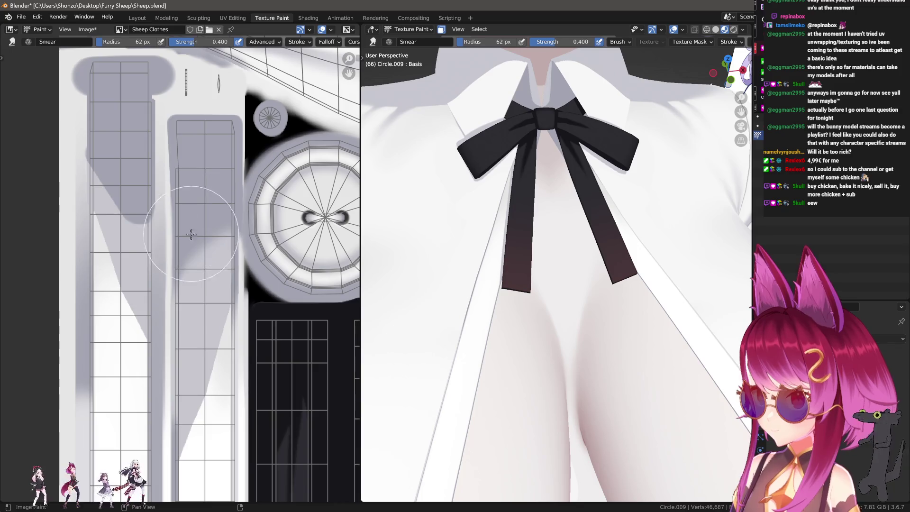
Step: Smear the grey shading downward along the UV strips with a roughly 55 px brush
key("shift+f")
left_click(183, 180)
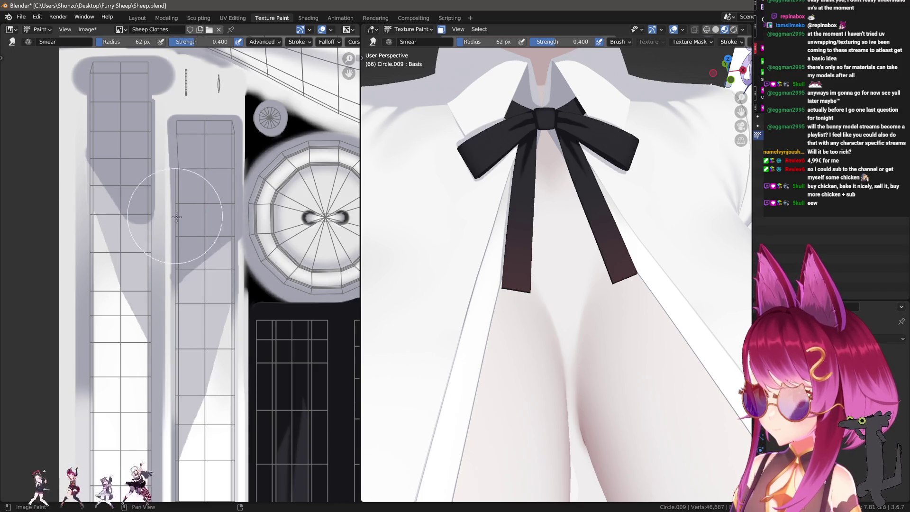
left_click_drag(183, 185, 191, 259)
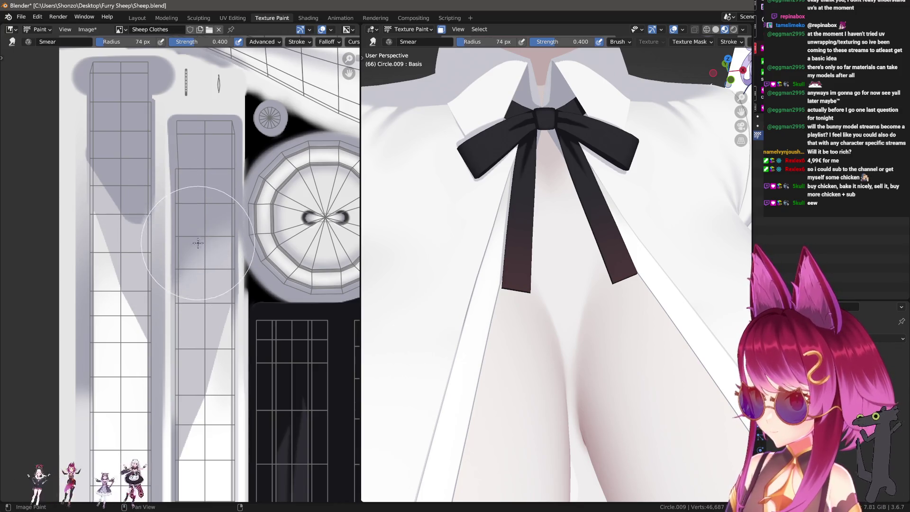
key("f")
left_click(204, 205)
mouse_move(204, 206)
left_mouse_down()
mouse_move(202, 267)
mouse_move(179, 272)
left_mouse_up()
key("f")
left_click(201, 268)
scroll(169, 276, "up", 2)
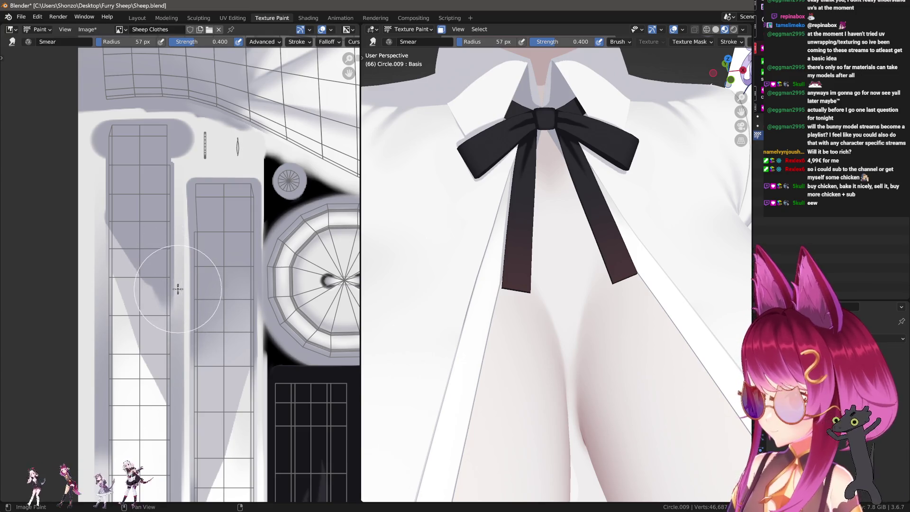
Step: Retune the radius through 54, 38 and 47 px, smear up the left strip, and switch to Soften
key("f")
left_click(157, 243)
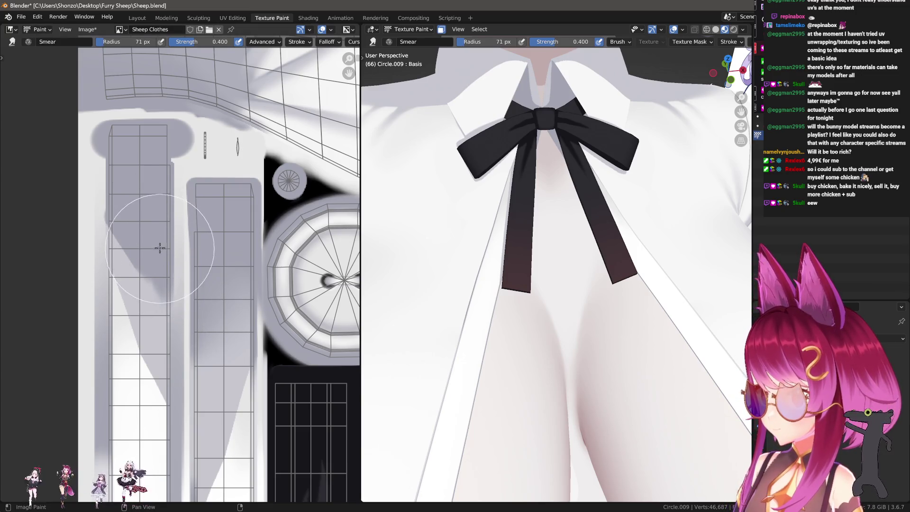
key("f")
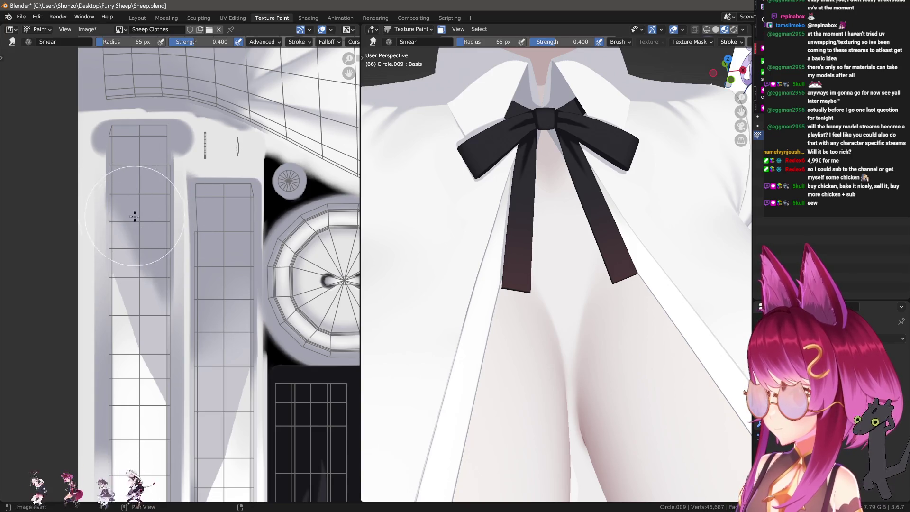
left_click(146, 250)
key("f")
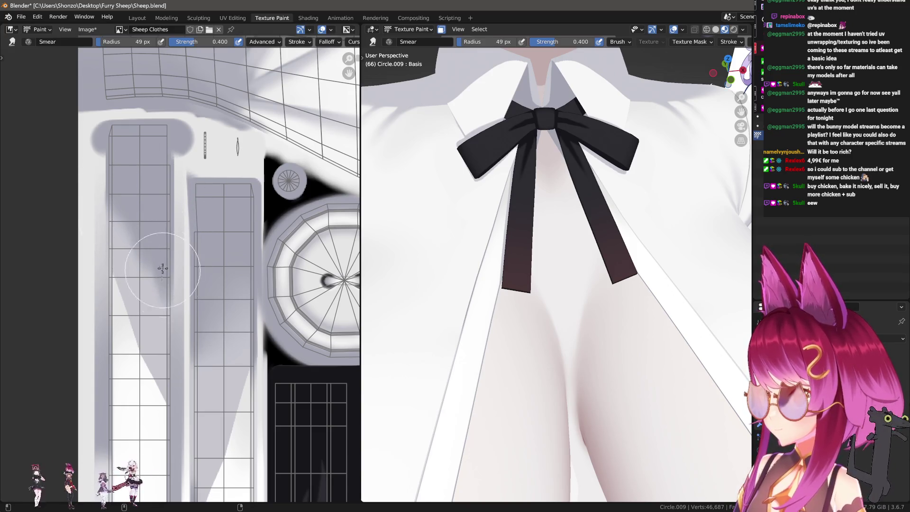
left_click(134, 243)
left_click_drag(137, 238, 137, 198)
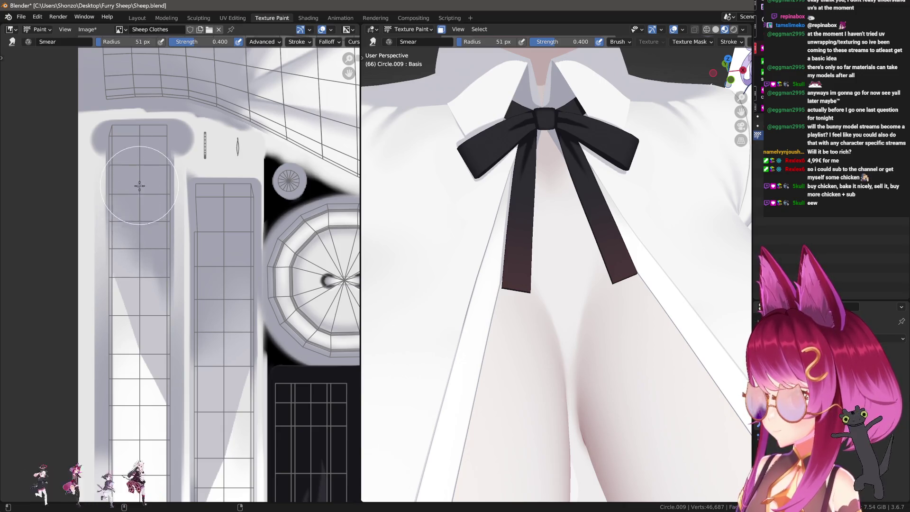
key("f")
left_click(163, 269)
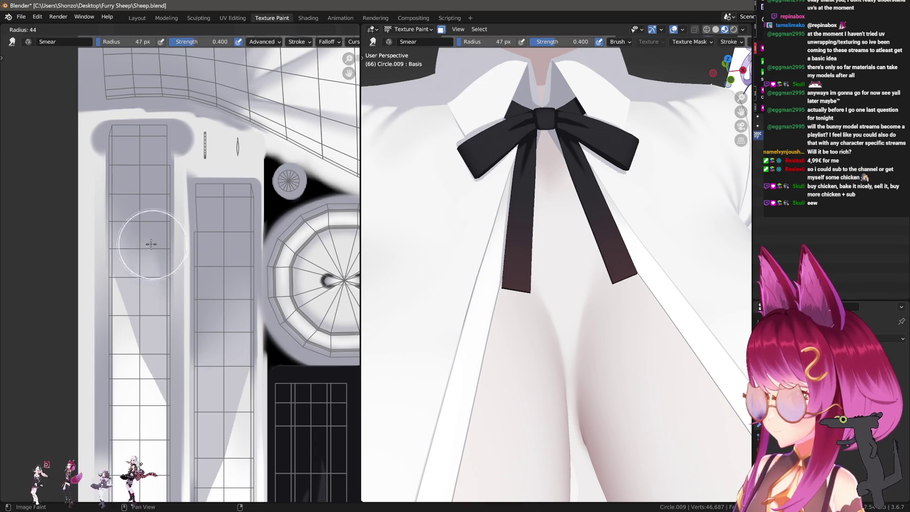
key("shift+space")
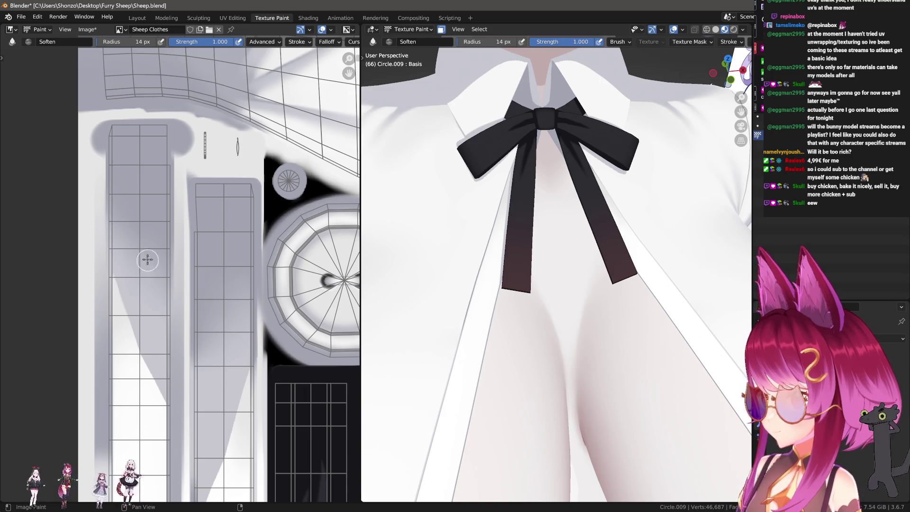
mouse_move(526, 178)
middle_mouse_down()
mouse_move(607, 243)
mouse_move(544, 261)
mouse_move(532, 303)
mouse_move(583, 264)
middle_mouse_up()
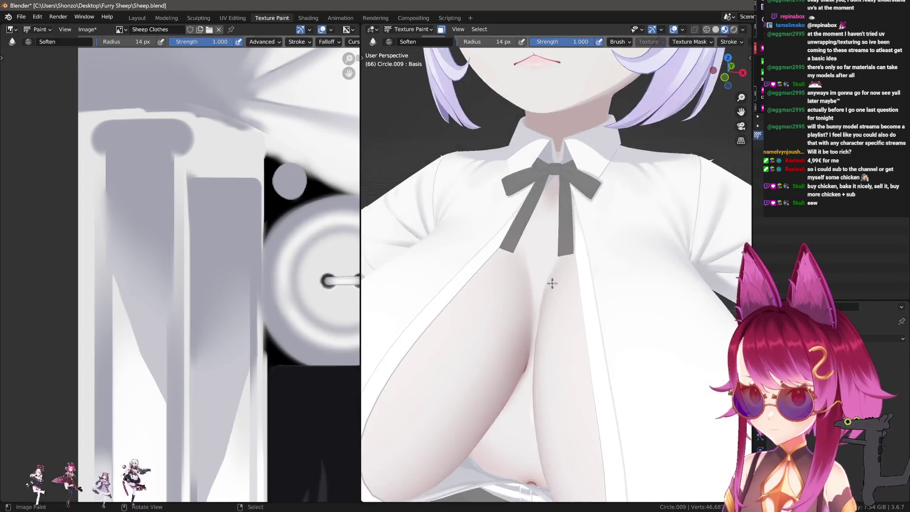
scroll(583, 264, "down", 3)
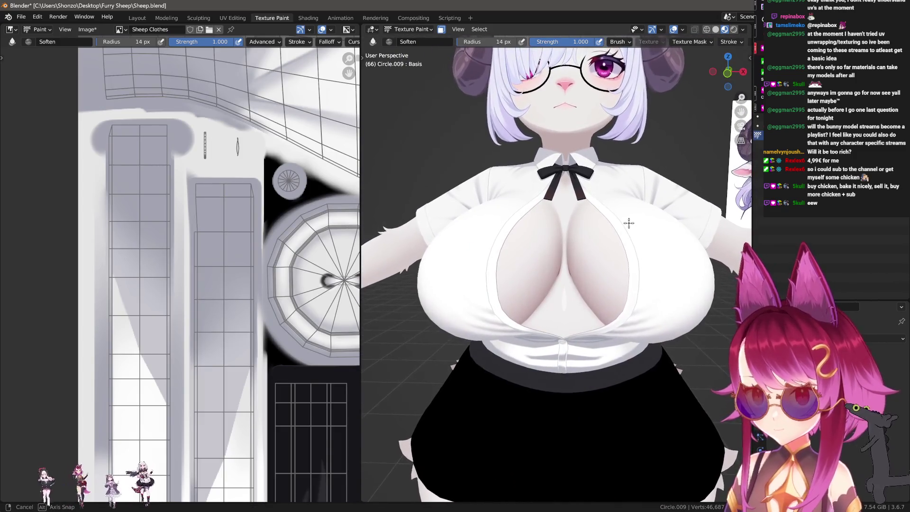
mouse_move(628, 222)
middle_mouse_down()
mouse_move(637, 211)
mouse_move(696, 263)
mouse_move(683, 256)
middle_mouse_up()
scroll(213, 320, "up", 3)
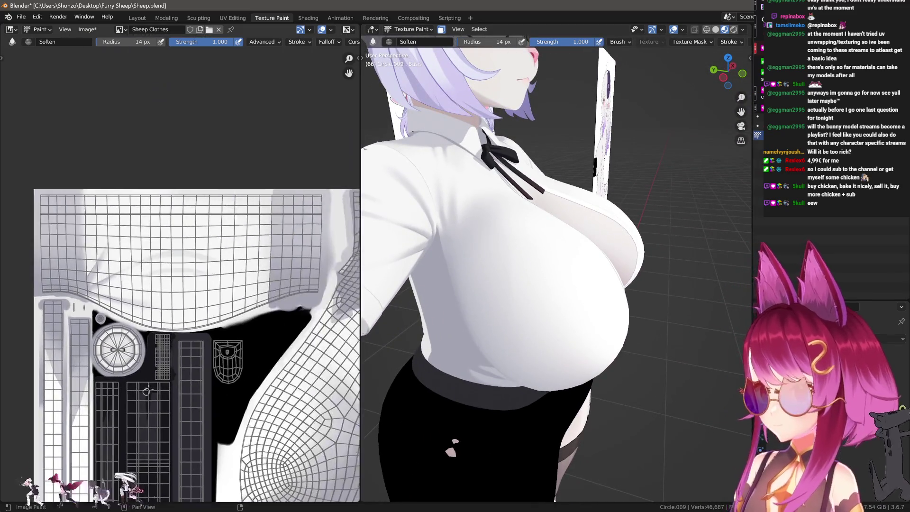
Step: Show the brush settings panel and shrink the Soften brush to 16 px over the chest area
middle_click_drag(214, 320, 240, 340)
scroll(240, 340, "up", 3)
scroll(228, 313, "up", 2)
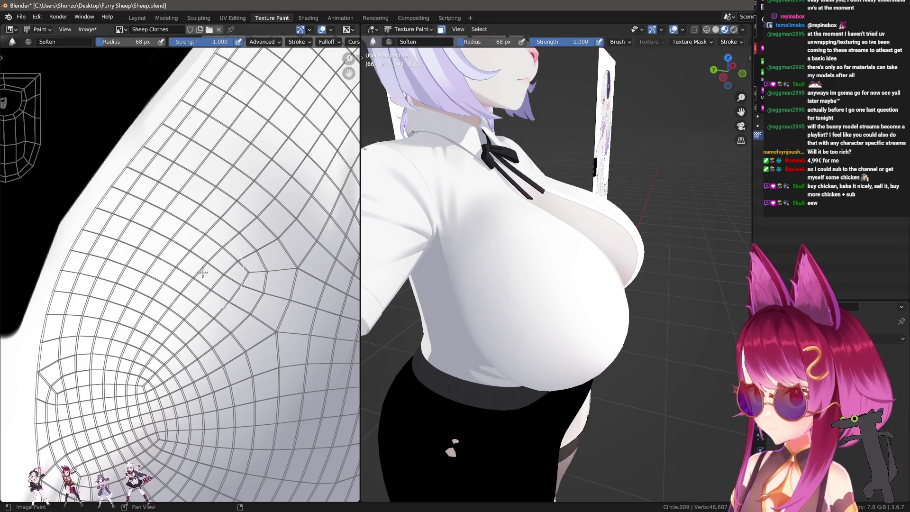
key("n")
key("n")
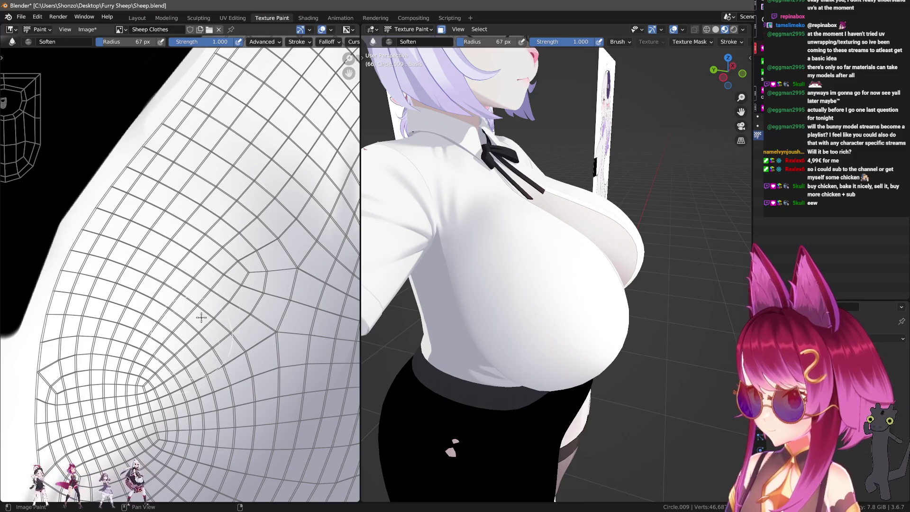
scroll(542, 287, "up", 4)
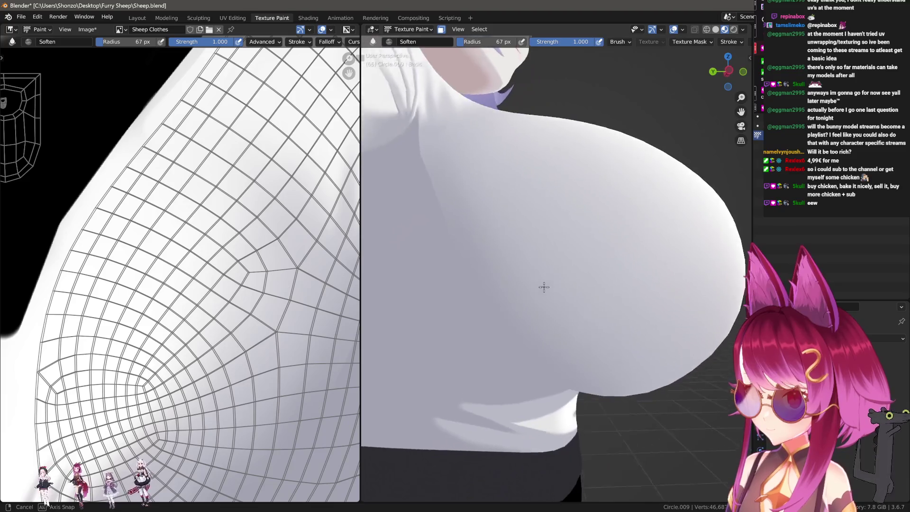
middle_click_drag(542, 286, 545, 287)
scroll(451, 263, "down", 2)
scroll(177, 299, "down", 2)
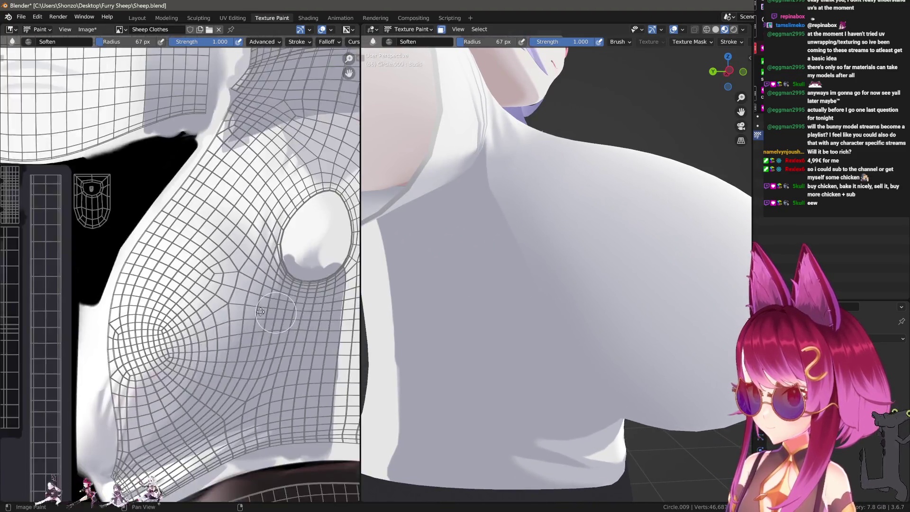
scroll(150, 339, "up", 4)
key("f")
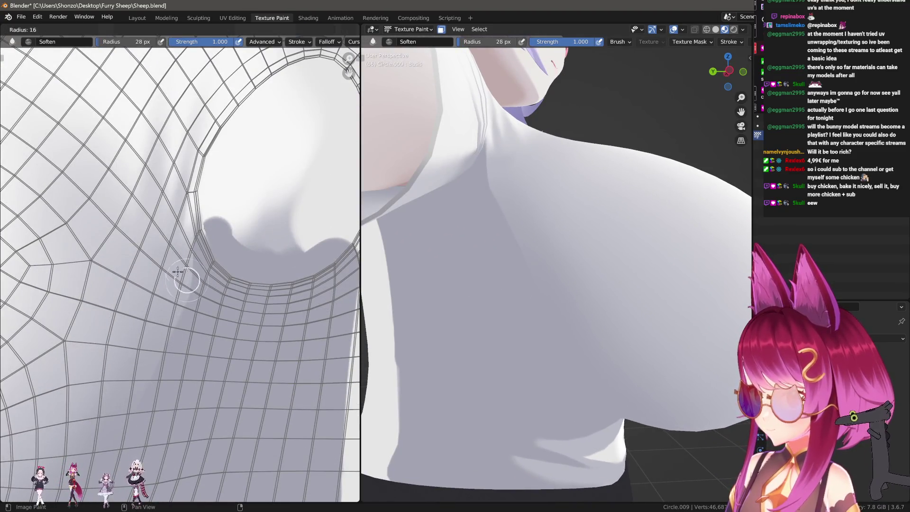
left_click(190, 253)
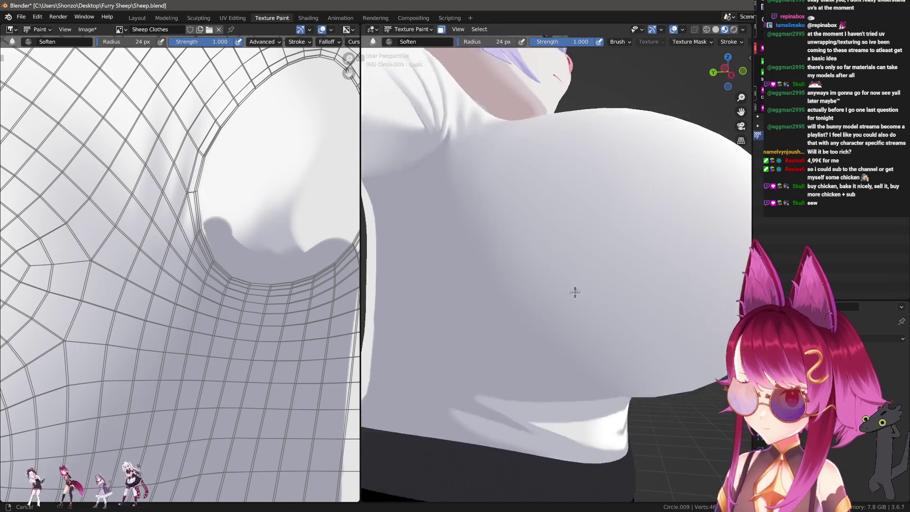
middle_click_drag(434, 358, 592, 260)
Step: Switch to the Smear brush at 21 px with strength raised to 0.600
key("shift+space")
key("f")
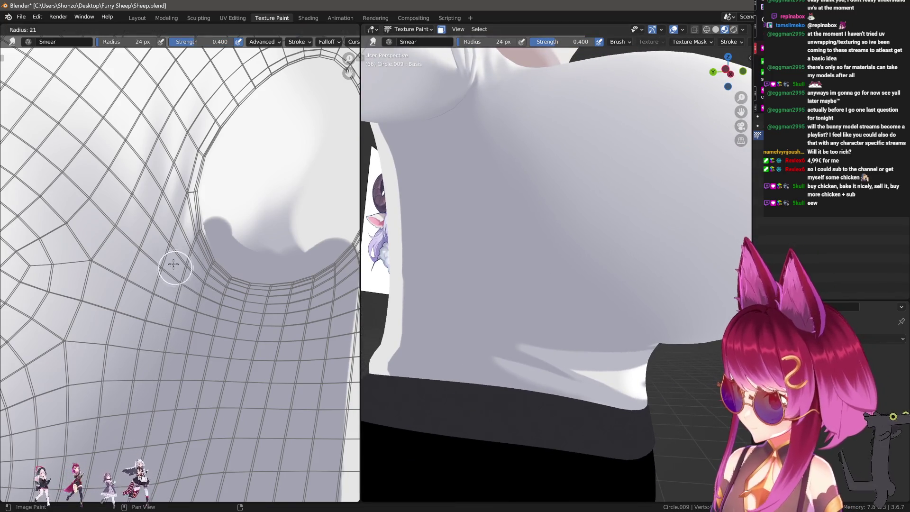
left_click(178, 265)
key("w")
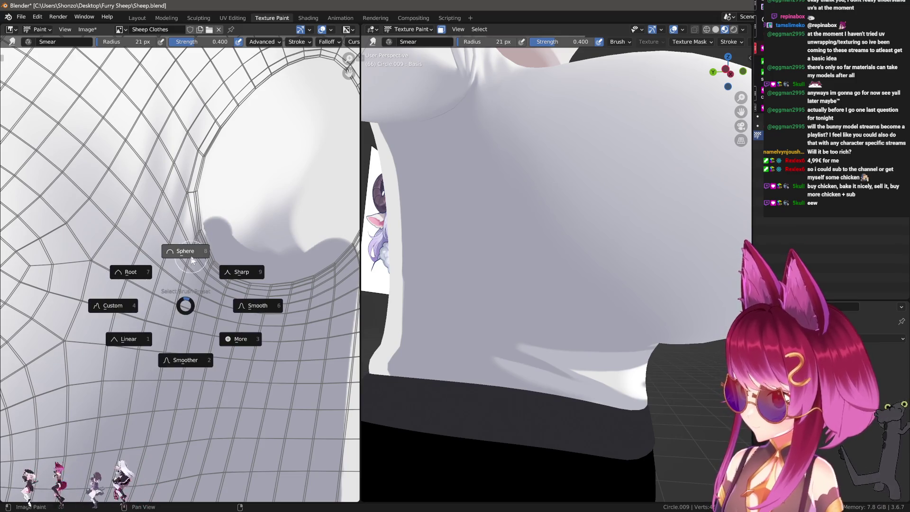
key("shift+space")
left_click(177, 225)
middle_click_drag(176, 225, 190, 233)
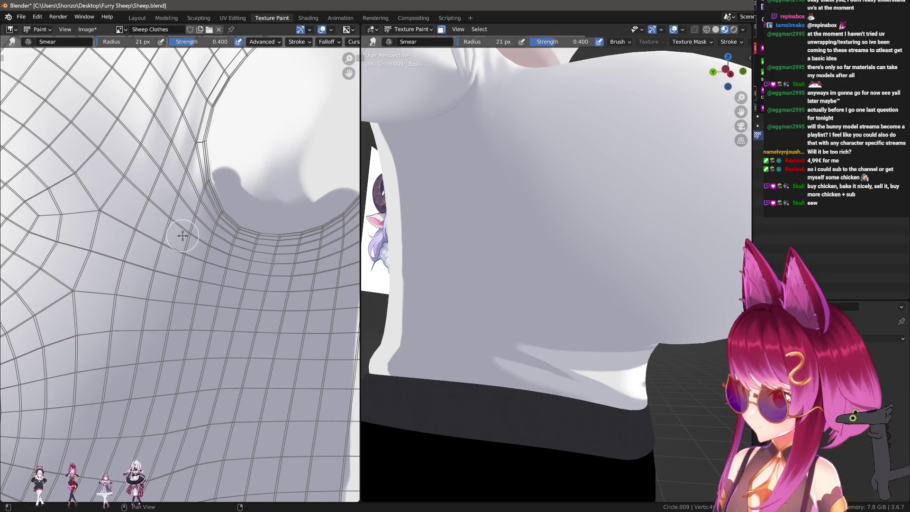
key("shift+f")
left_click(187, 231)
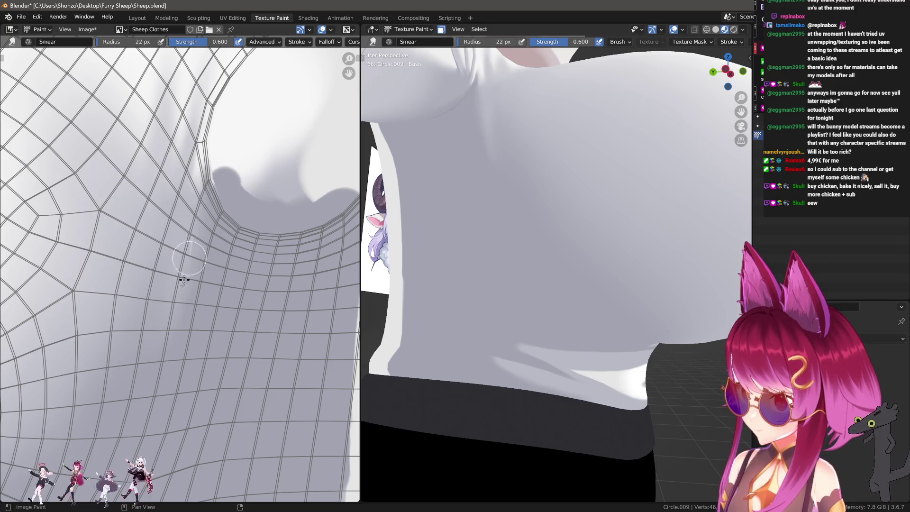
middle_click_drag(447, 345, 493, 308)
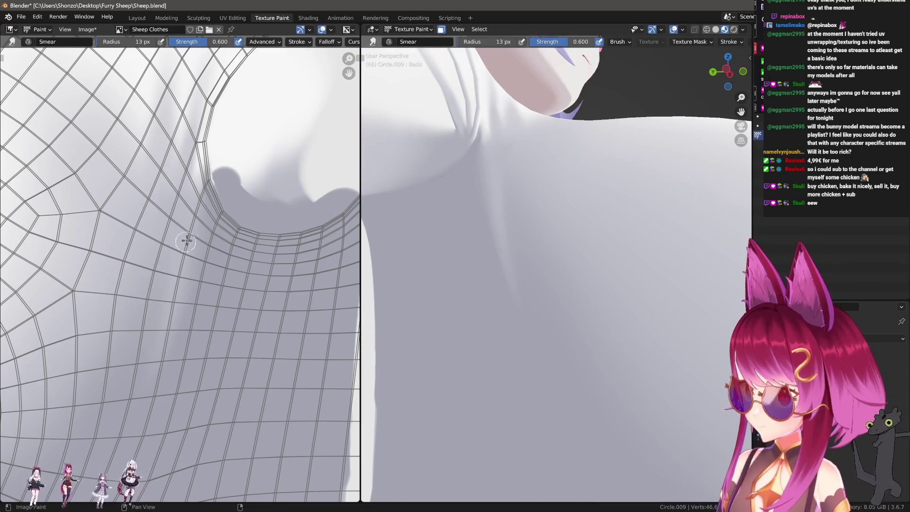
Step: Smear light streaks down the under-chest fold shading at 17–16 px
key("bracketleft")
key("bracketleft")
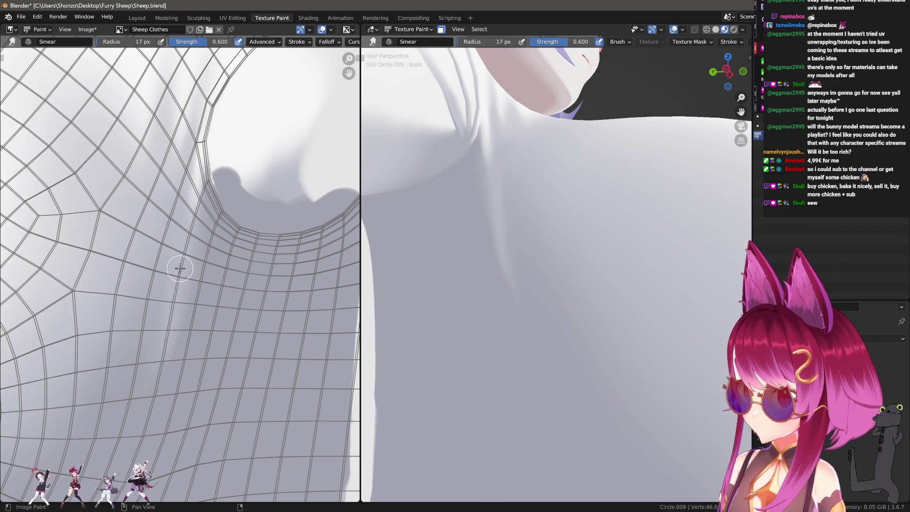
left_click_drag(152, 382, 142, 427)
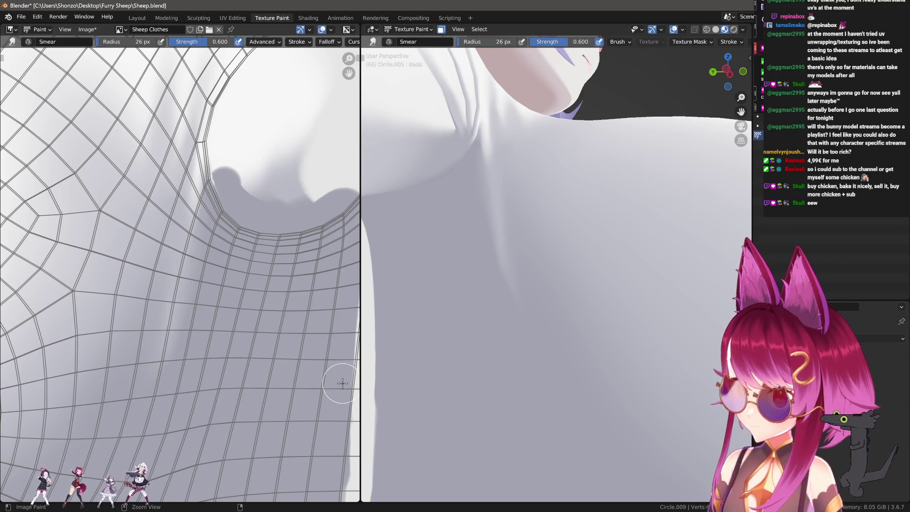
key("bracketleft")
key("bracketleft")
key("bracketleft")
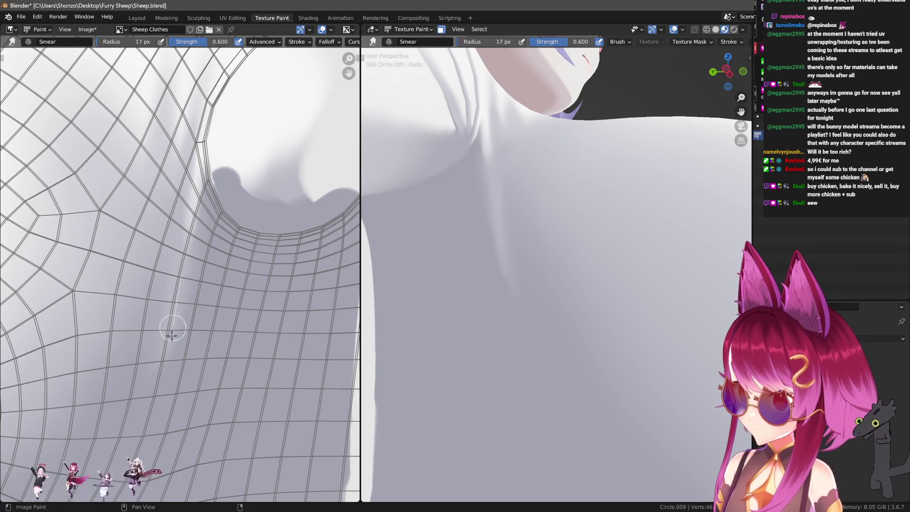
key("bracketleft")
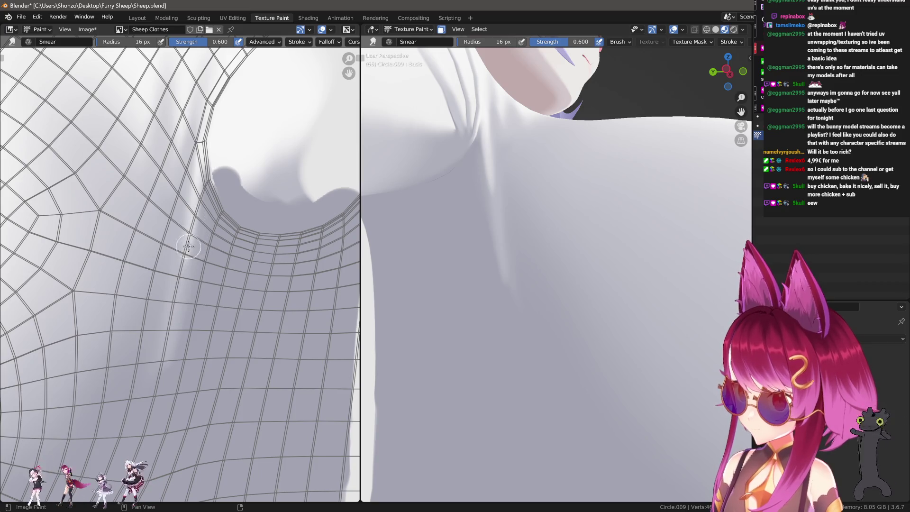
left_click_drag(188, 246, 162, 375)
key("bracketleft")
key("bracketleft")
key("bracketleft")
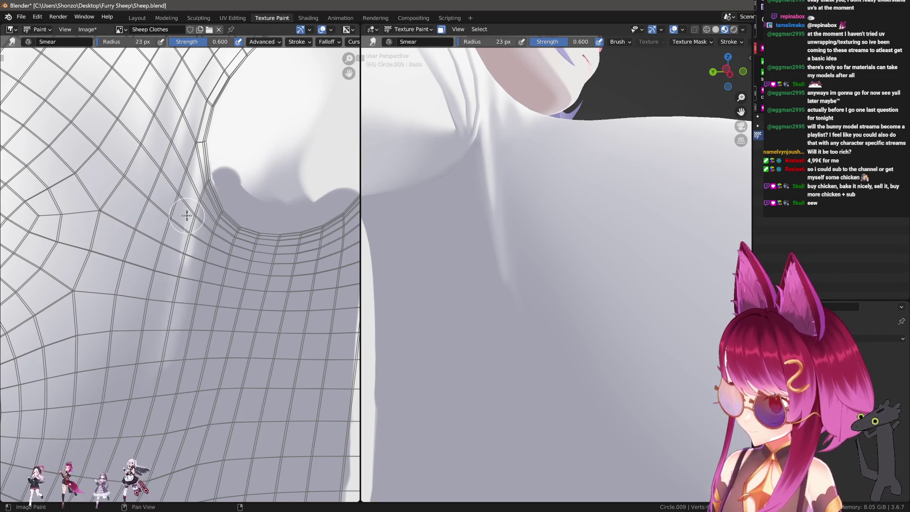
key("bracketleft")
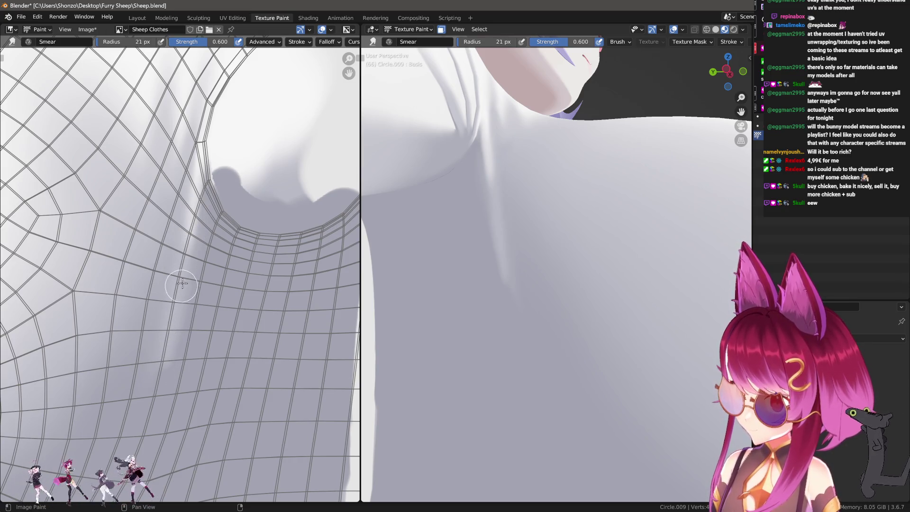
left_click_drag(190, 246, 154, 425)
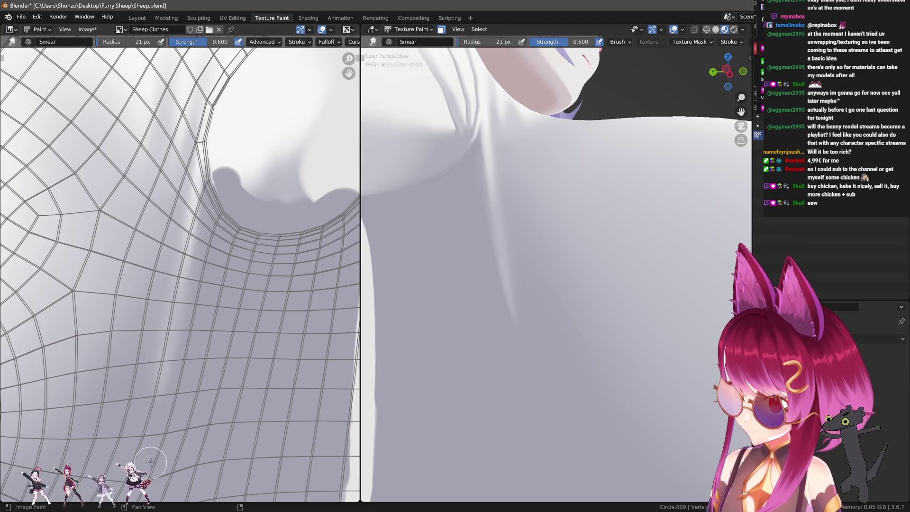
Step: Switch to the Soften brush and orbit to view the shirt shoulder
key("2")
scroll(150, 462, "up", 1)
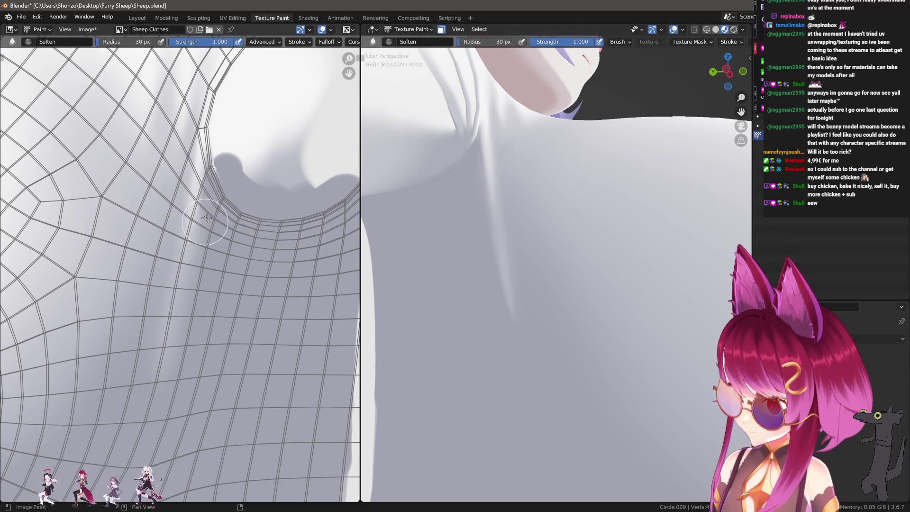
middle_click_drag(588, 346, 592, 328)
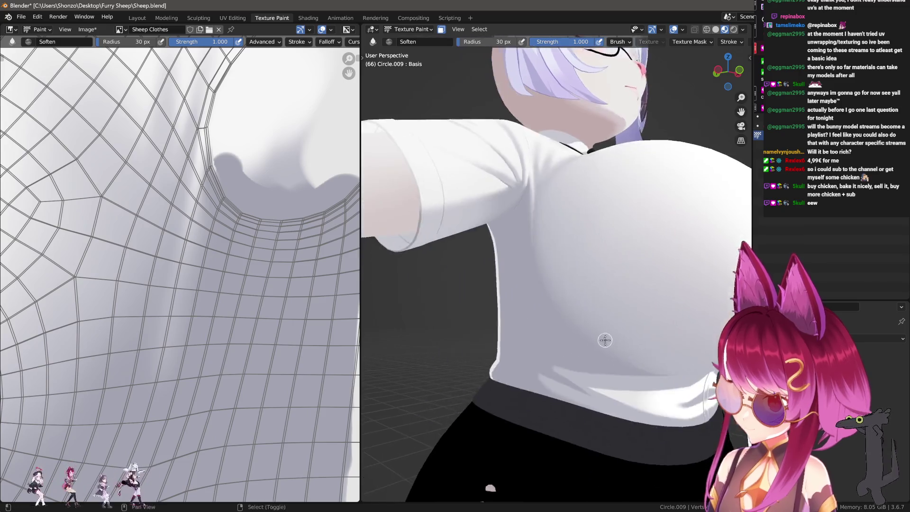
scroll(305, 295, "up", 1)
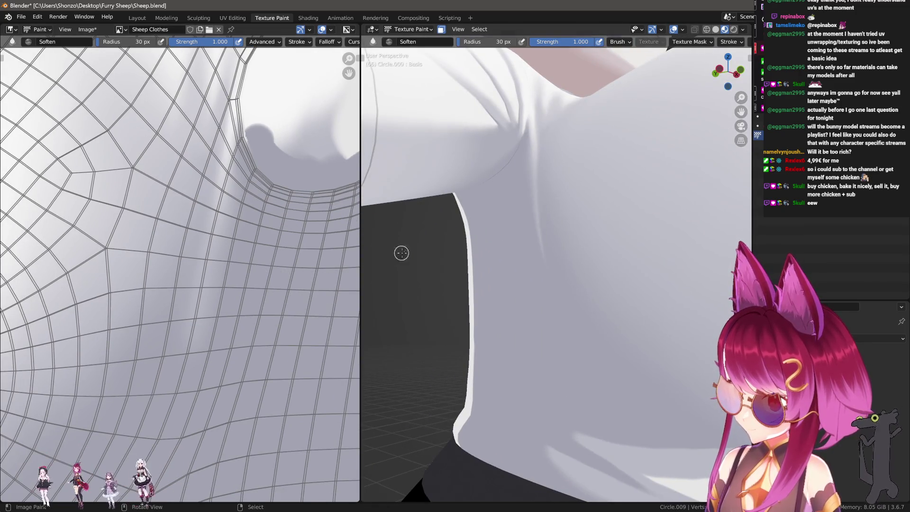
middle_click_drag(400, 254, 473, 321)
scroll(315, 346, "down", 1)
Step: Return to the Smear brush and set a small radius over the side-fold area
key("3")
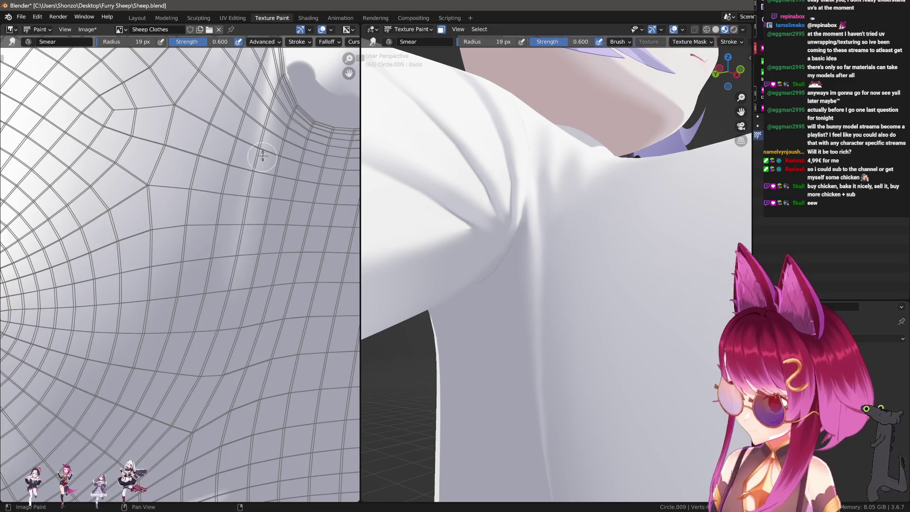
scroll(250, 231, "up", 1)
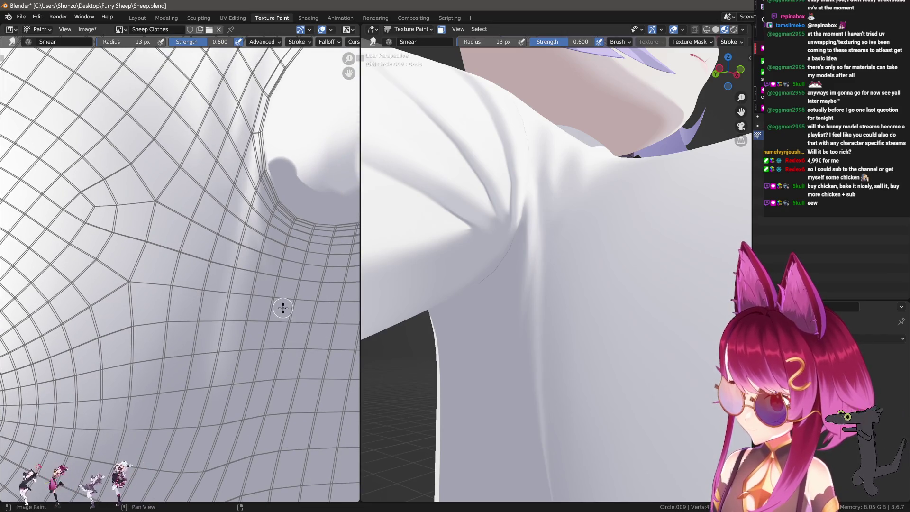
key("bracketright")
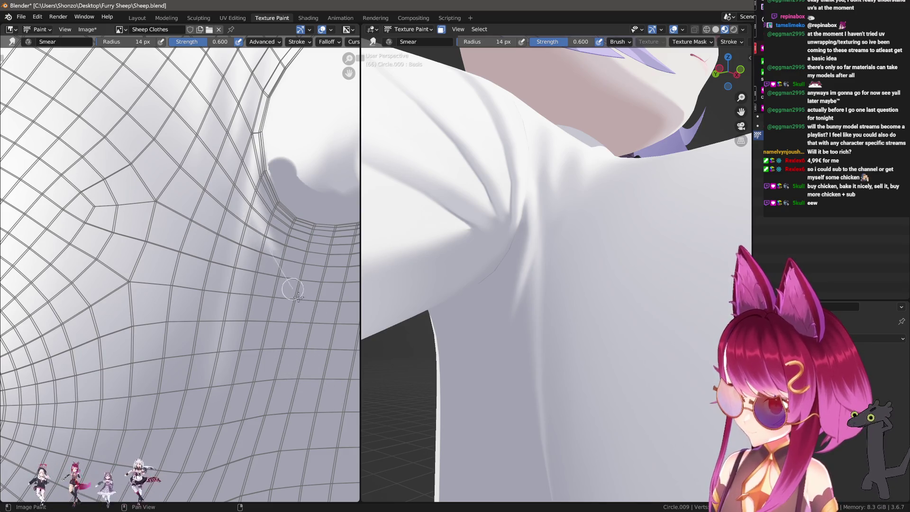
middle_click_drag(355, 410, 275, 305)
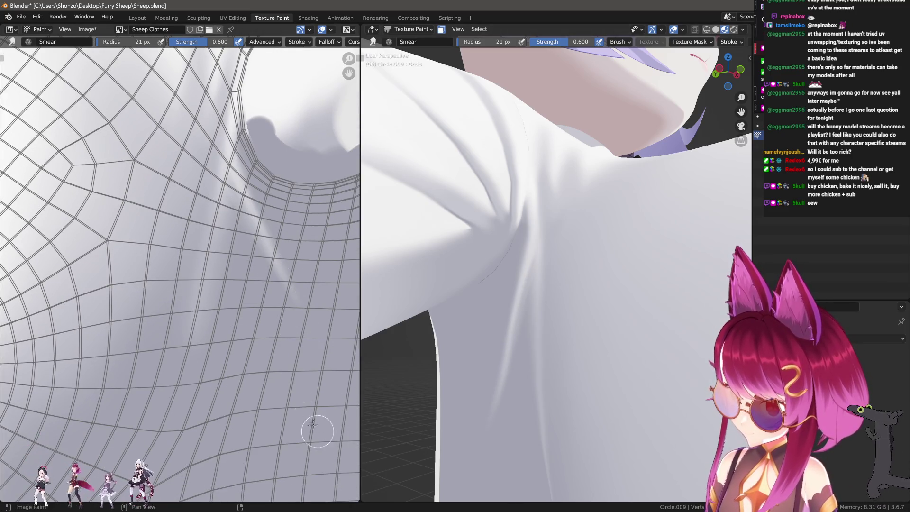
key("f")
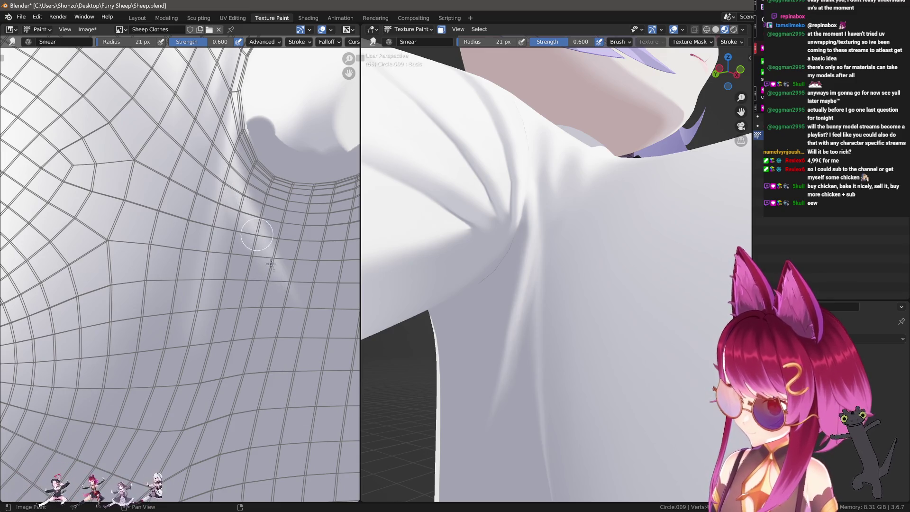
left_click(272, 307)
Step: Switch to the Soften brush and orbit to check the shirt shading
key("shift+space")
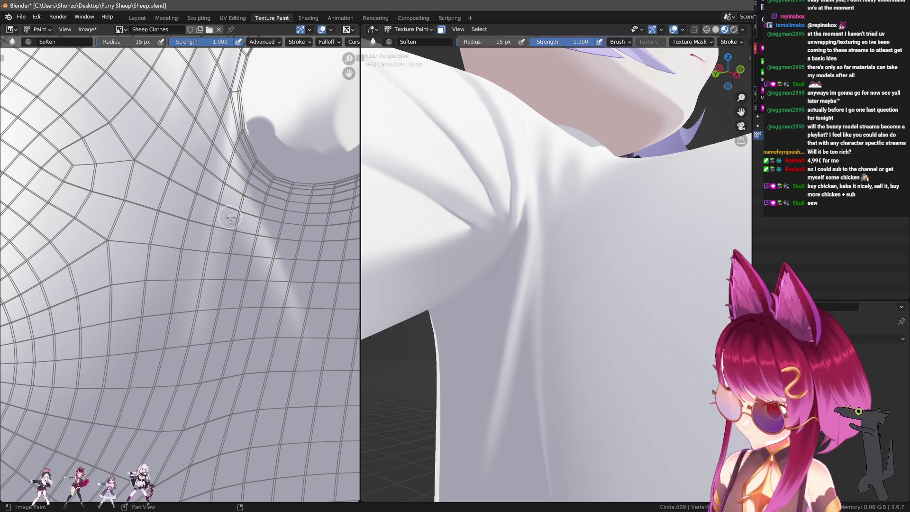
mouse_move(575, 318)
middle_mouse_down()
mouse_move(550, 372)
mouse_move(548, 356)
middle_mouse_up()
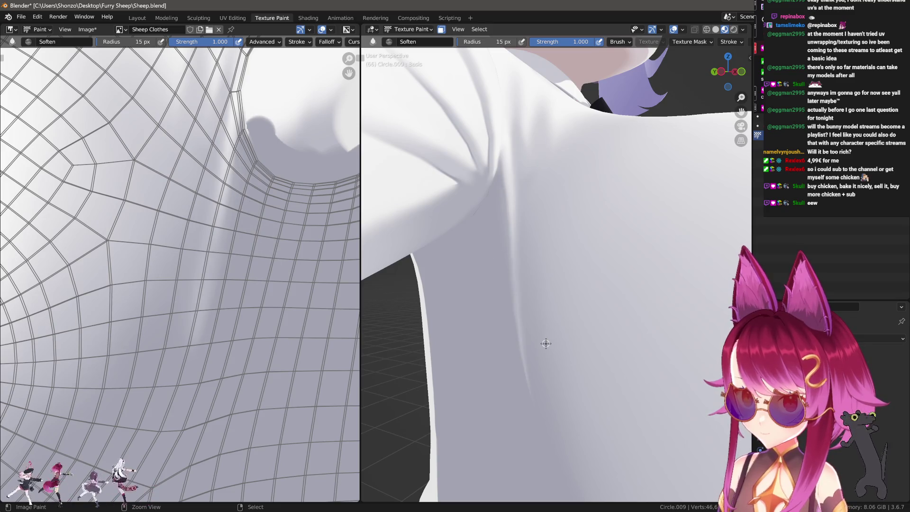
mouse_move(545, 344)
middle_mouse_down()
mouse_move(573, 369)
mouse_move(677, 334)
middle_mouse_up()
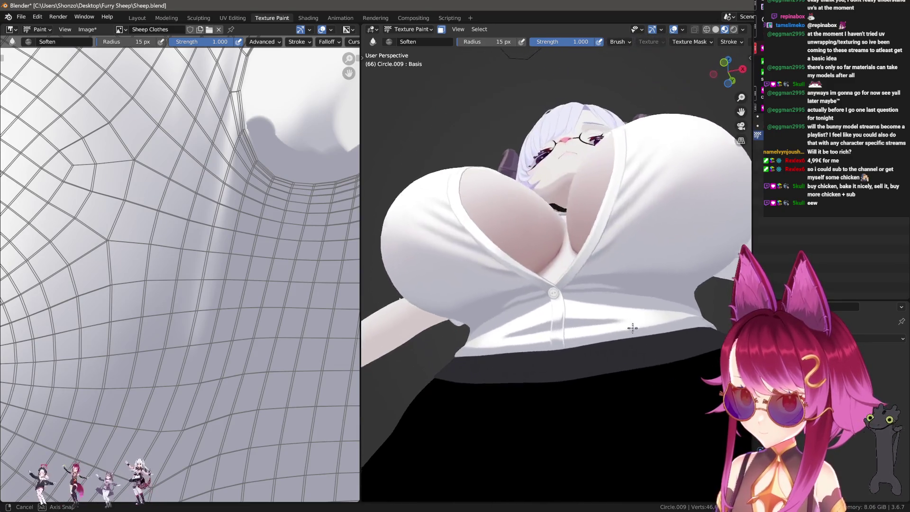
Step: Frame the under-chest fold and reselect the Smear brush at a smaller size
mouse_move(677, 333)
middle_mouse_down()
mouse_move(466, 307)
mouse_move(442, 292)
middle_mouse_up()
middle_click_drag(185, 285, 174, 317, "shift")
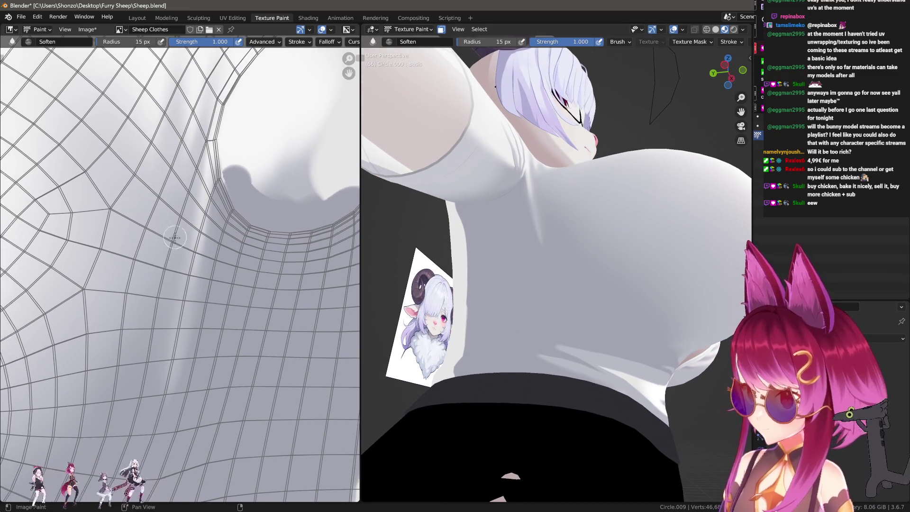
middle_click_drag(150, 379, 215, 268, "shift")
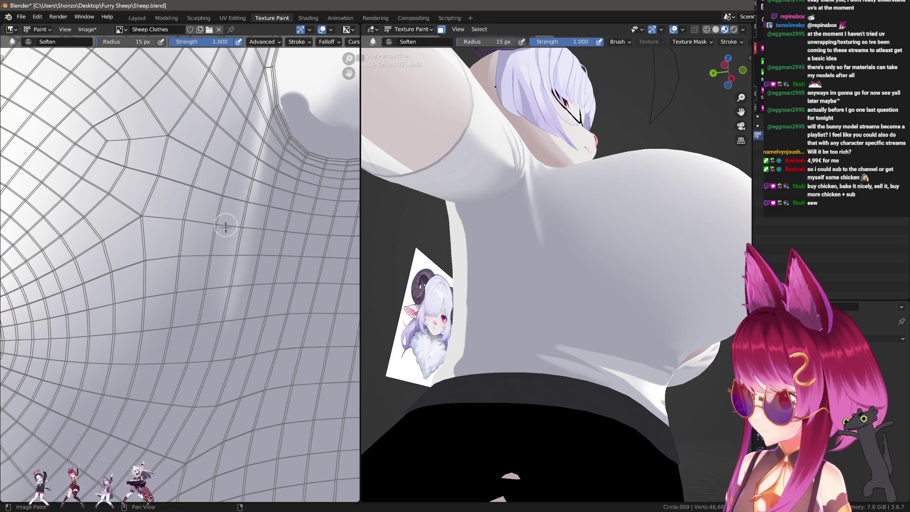
key("shift+space")
key("f")
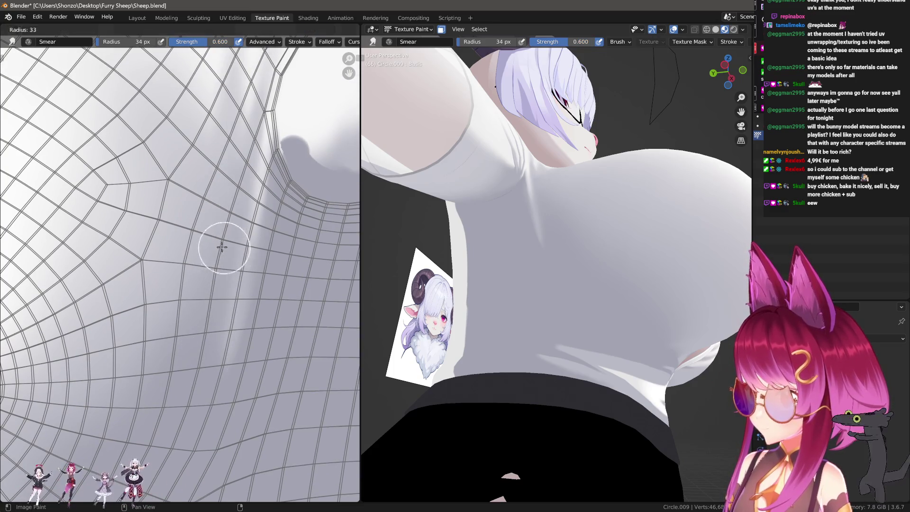
left_click(227, 223)
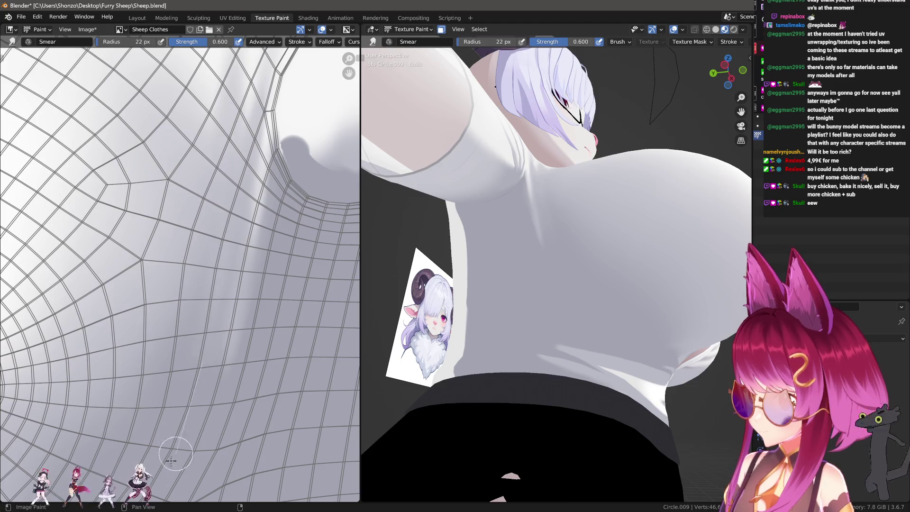
Step: Set the smear brush to 13 px radius and 0.800 strength
middle_click_drag(171, 460, 249, 213, "shift")
key("f")
left_click(243, 207)
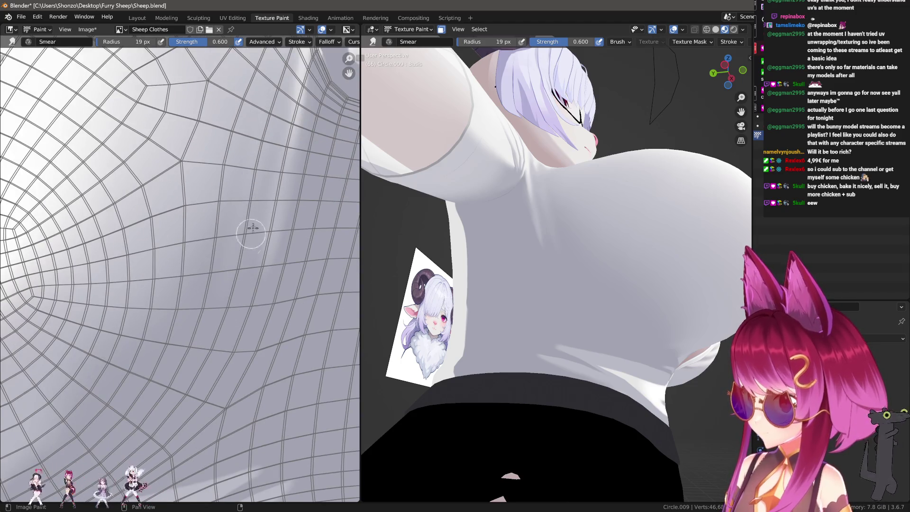
key("f")
left_click(262, 129)
key("shift+f")
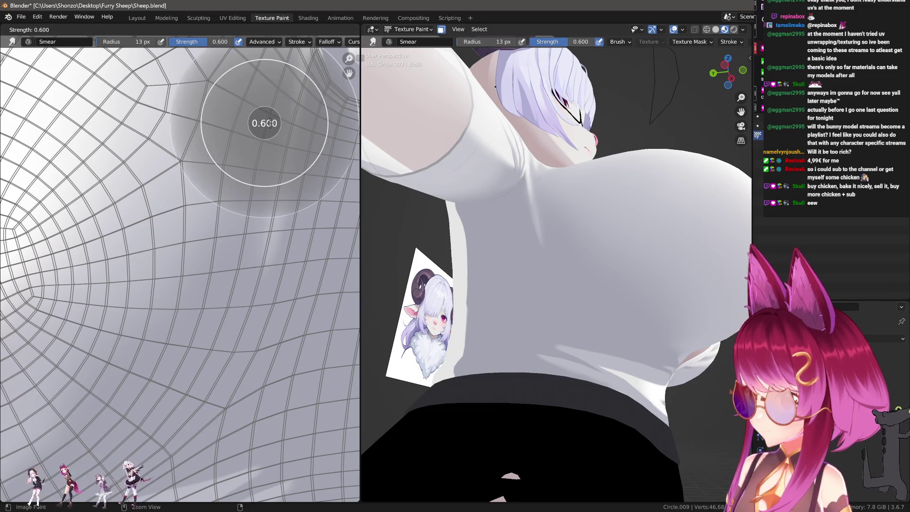
left_click(278, 108)
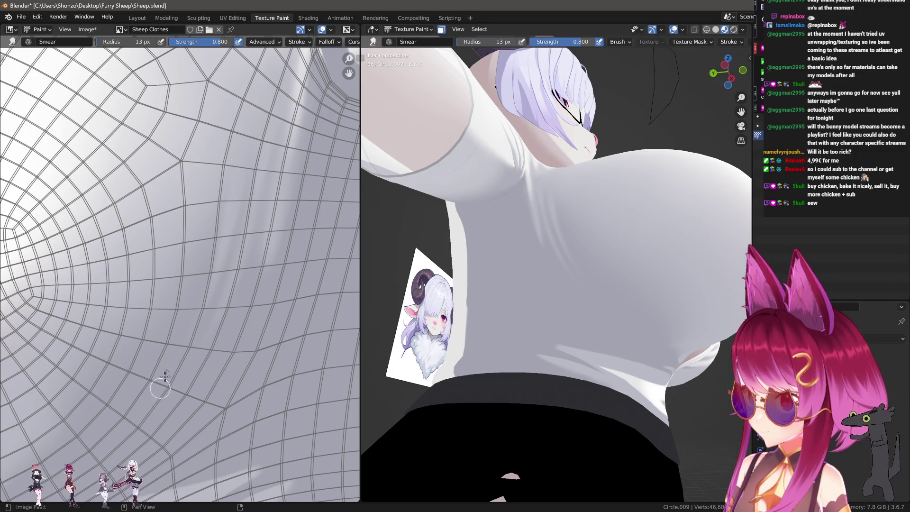
scroll(506, 352, "up", 5)
scroll(505, 351, "up", 2)
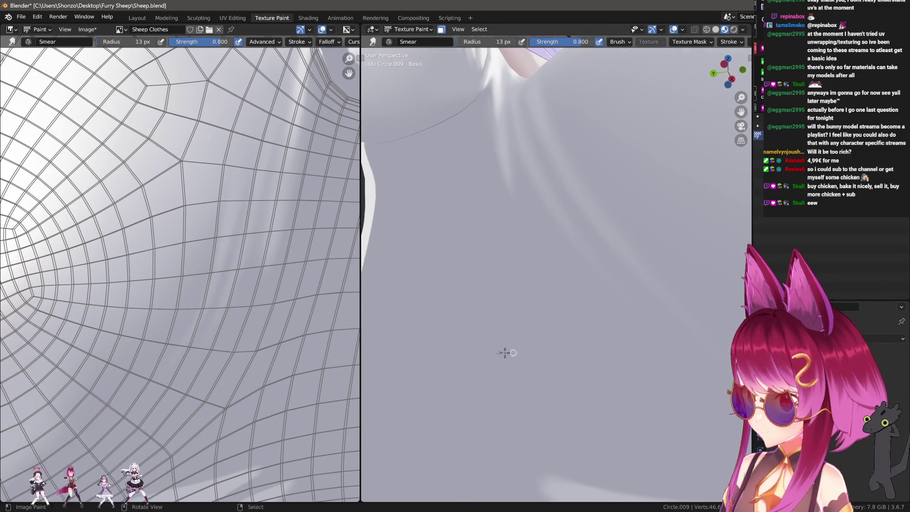
scroll(233, 304, "up", 2)
scroll(233, 303, "up", 2)
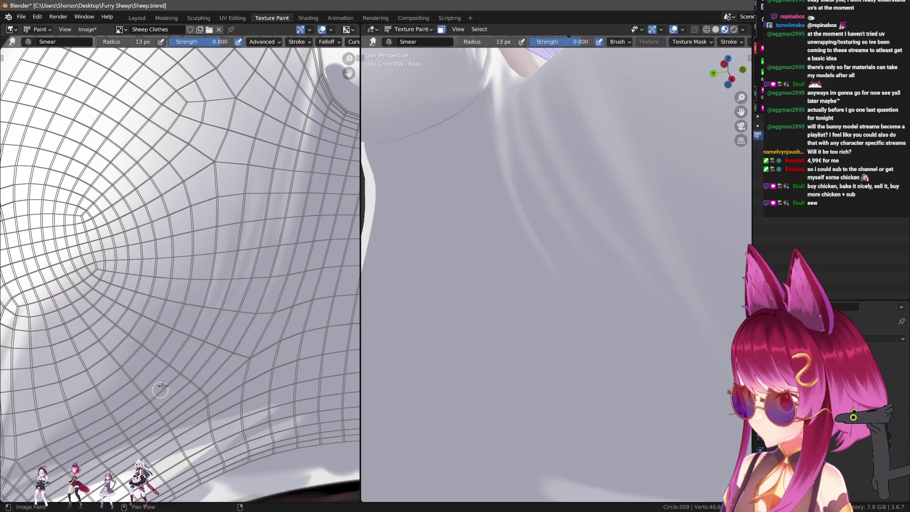
scroll(604, 342, "down", 8)
Step: Lower the Smear brush radius to 10 px while reframing the shirt in both views
mouse_move(605, 342)
middle_mouse_down()
mouse_move(632, 364)
mouse_move(452, 336)
middle_mouse_up()
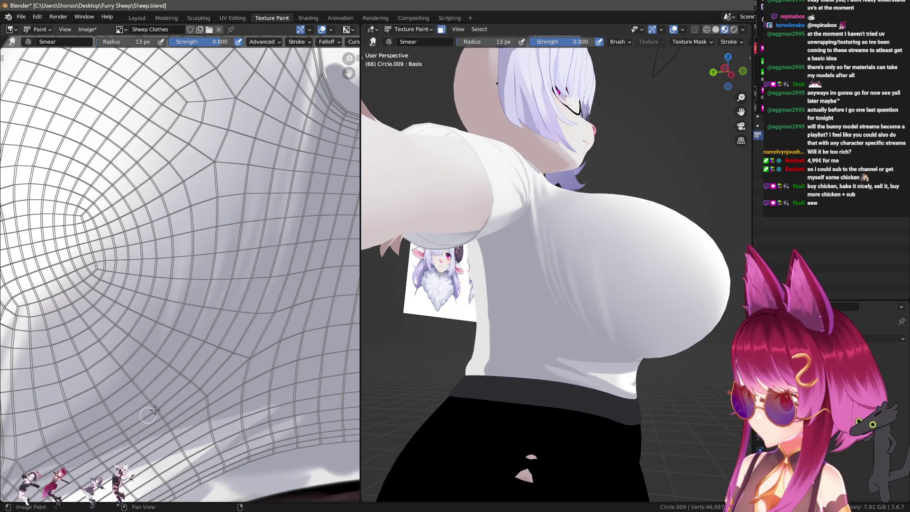
key("bracketright")
key("bracketright")
key("bracketright")
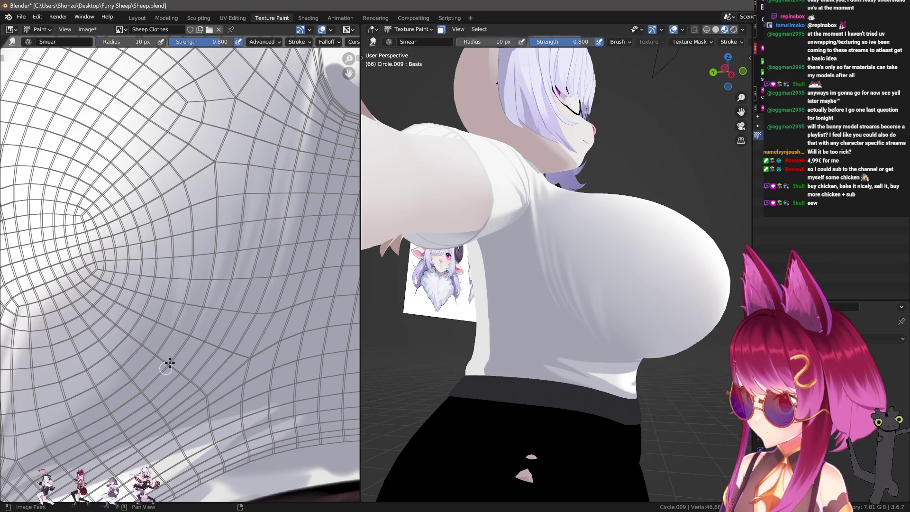
middle_click_drag(166, 356, 166, 345)
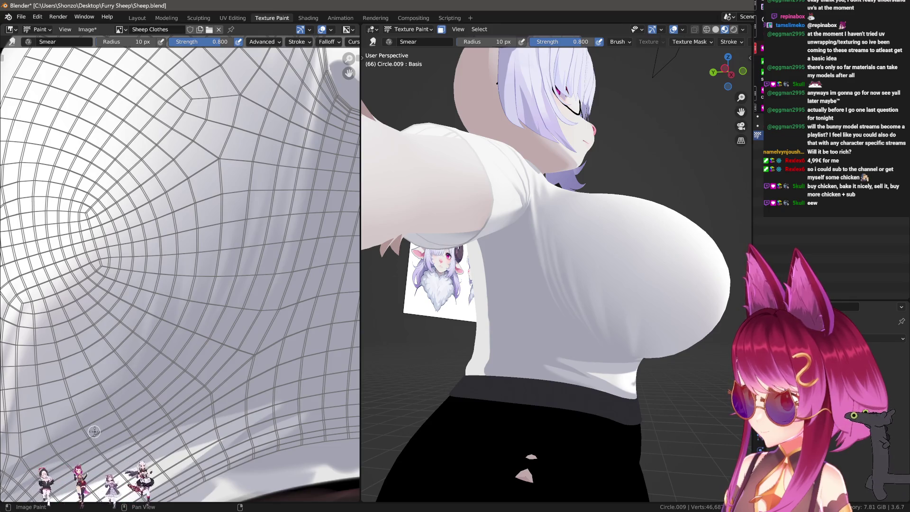
middle_click_drag(514, 330, 476, 278)
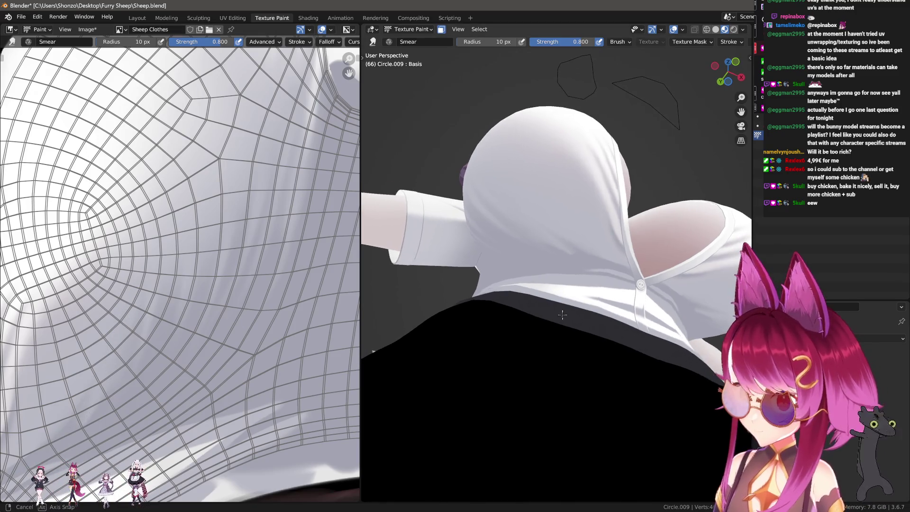
Step: Enlarge the Soften brush and work it across the chest fold shadows on the texture
middle_click_drag(189, 359, 170, 354)
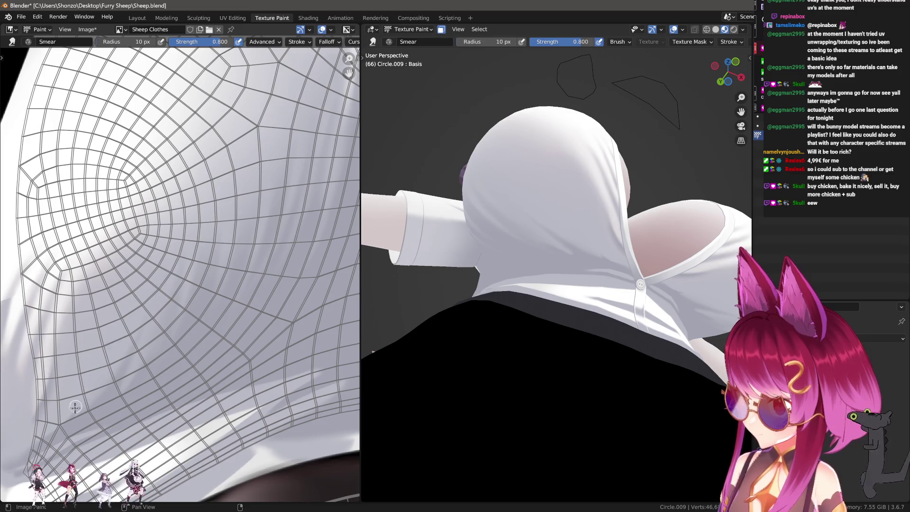
middle_click_drag(469, 298, 434, 335)
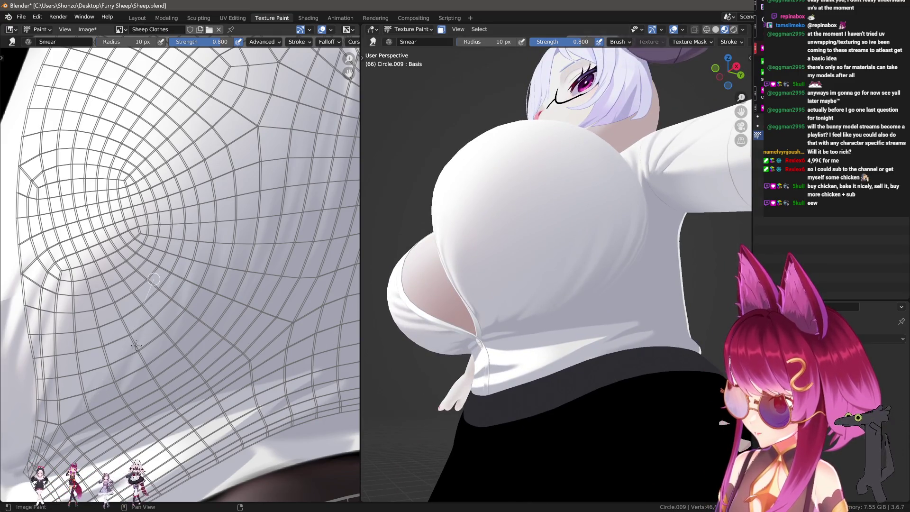
key("f")
left_click(103, 393)
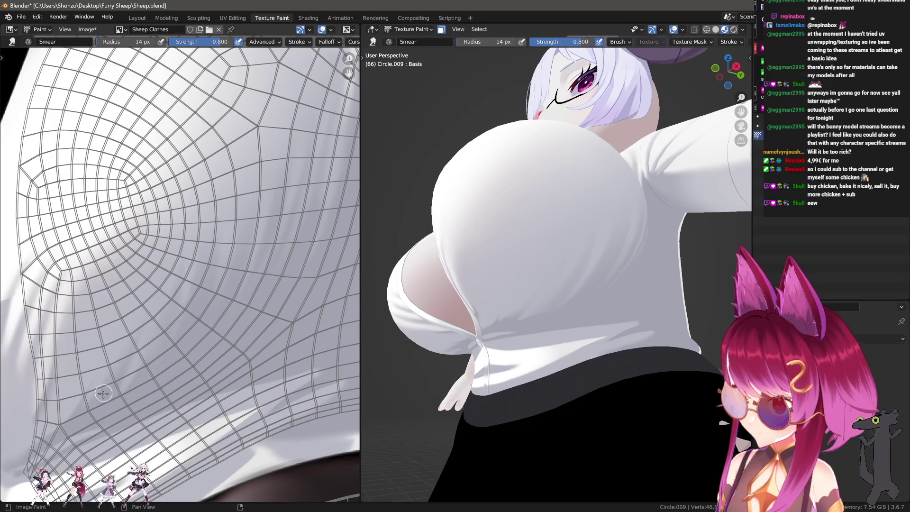
middle_click_drag(561, 286, 540, 299)
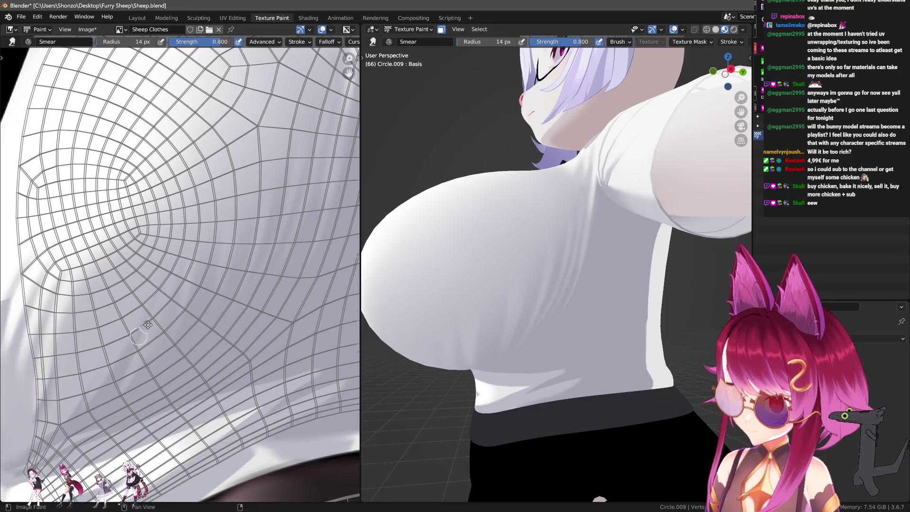
scroll(132, 354, "up", 2)
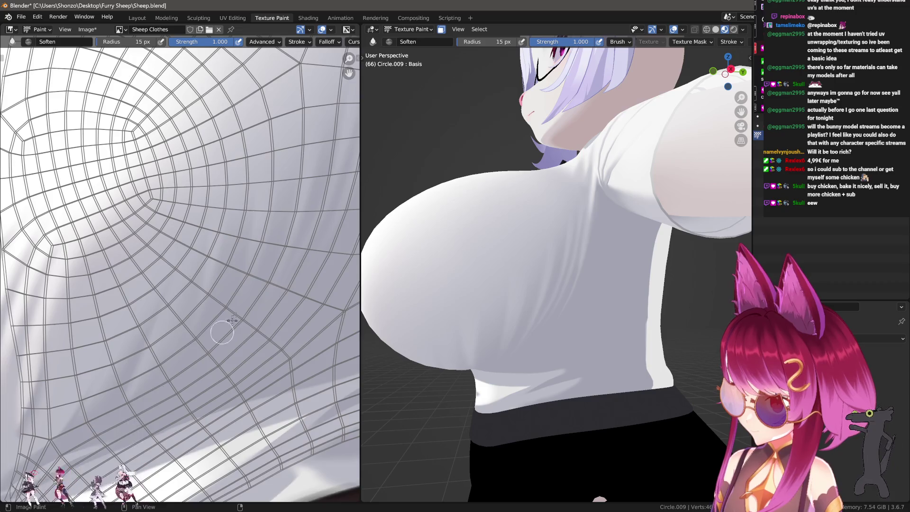
middle_click_drag(223, 334, 172, 388)
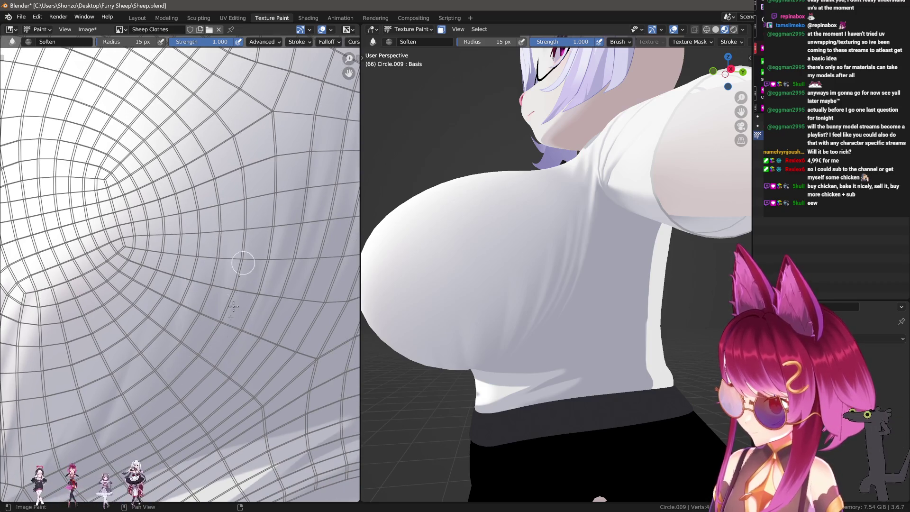
middle_click_drag(266, 304, 246, 333)
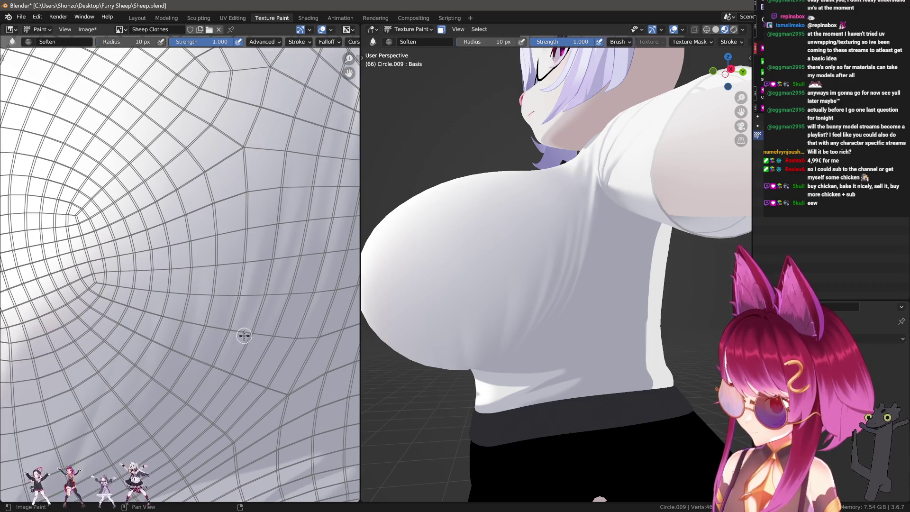
scroll(283, 207, "up", 2)
scroll(255, 275, "up", 1)
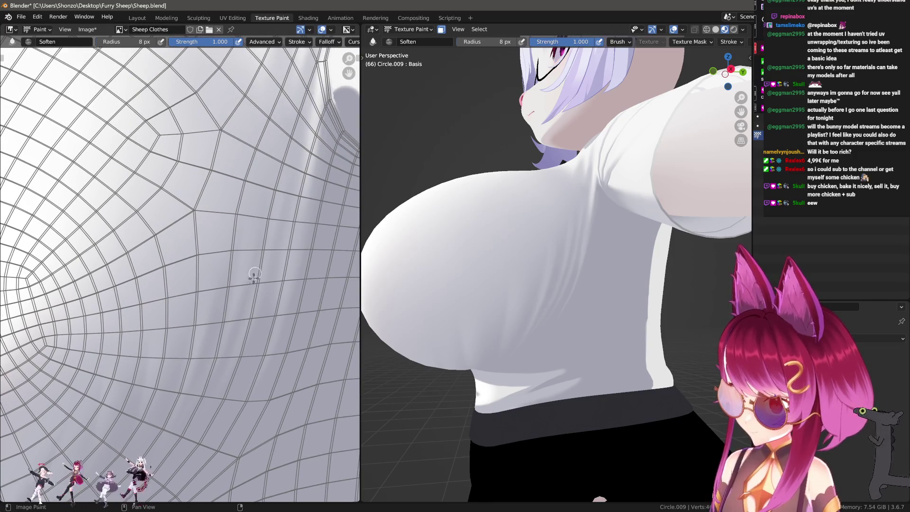
scroll(569, 334, "up", 5)
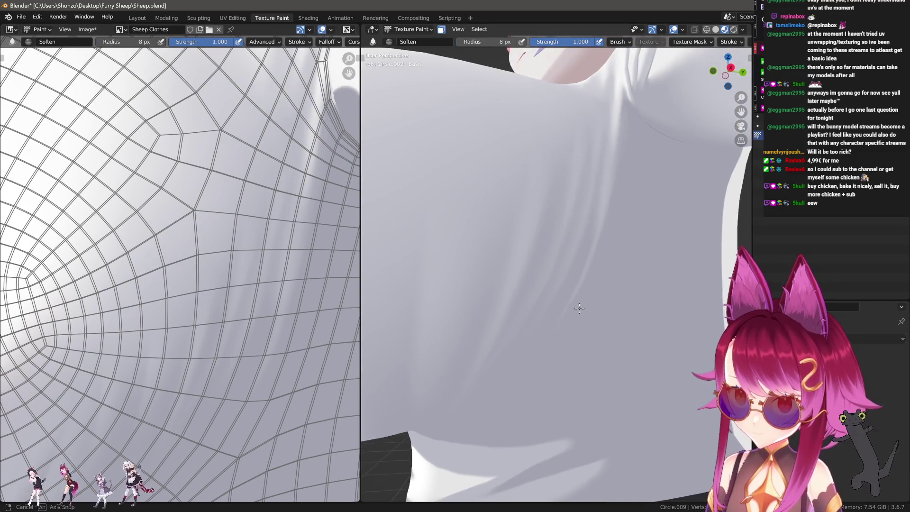
scroll(579, 313, "down", 2)
scroll(577, 340, "down", 2)
scroll(557, 356, "down", 2)
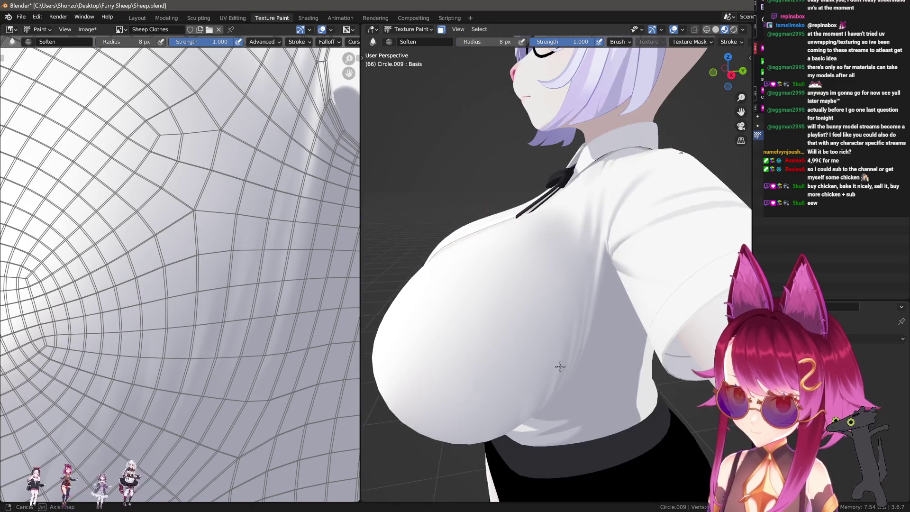
Step: Check the shirt shading from the sides, then change over to the Smear brush
mouse_move(559, 361)
middle_mouse_down()
mouse_move(579, 332)
mouse_move(545, 346)
mouse_move(598, 349)
mouse_move(653, 329)
mouse_move(654, 341)
mouse_move(626, 350)
middle_mouse_up()
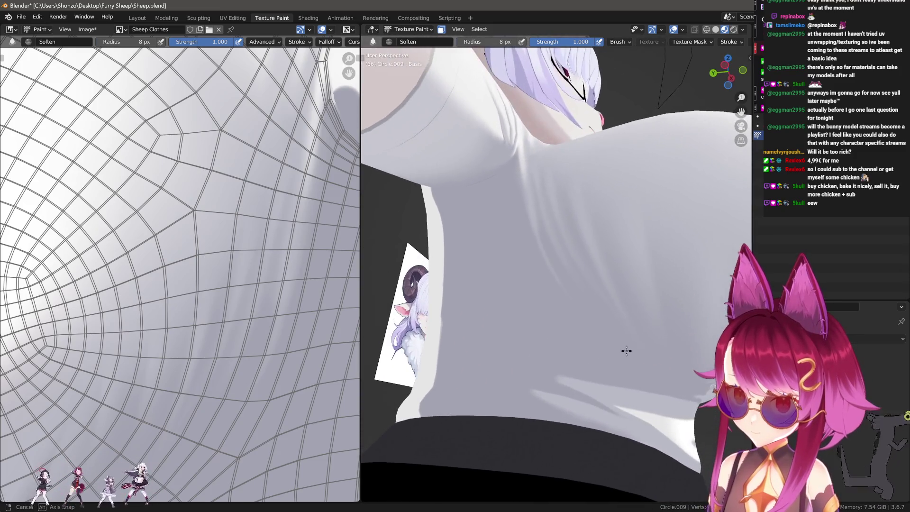
mouse_move(188, 343)
middle_mouse_down()
mouse_move(197, 331)
mouse_move(168, 280)
middle_mouse_up()
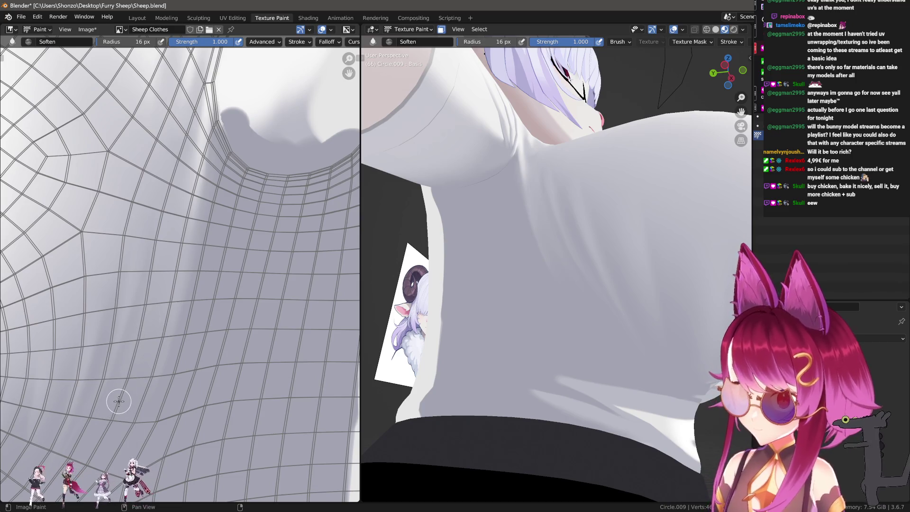
middle_click_drag(125, 395, 145, 373)
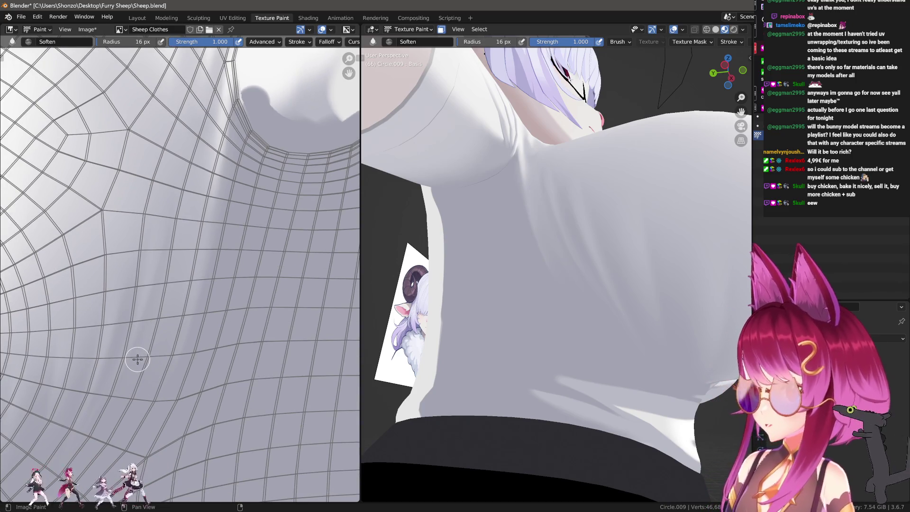
scroll(145, 347, "up", 1)
scroll(135, 331, "up", 1)
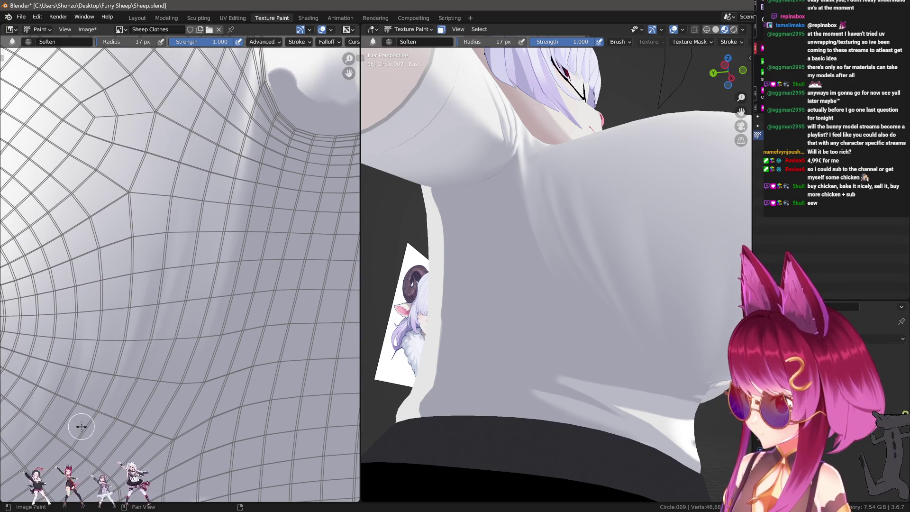
scroll(628, 279, "down", 1)
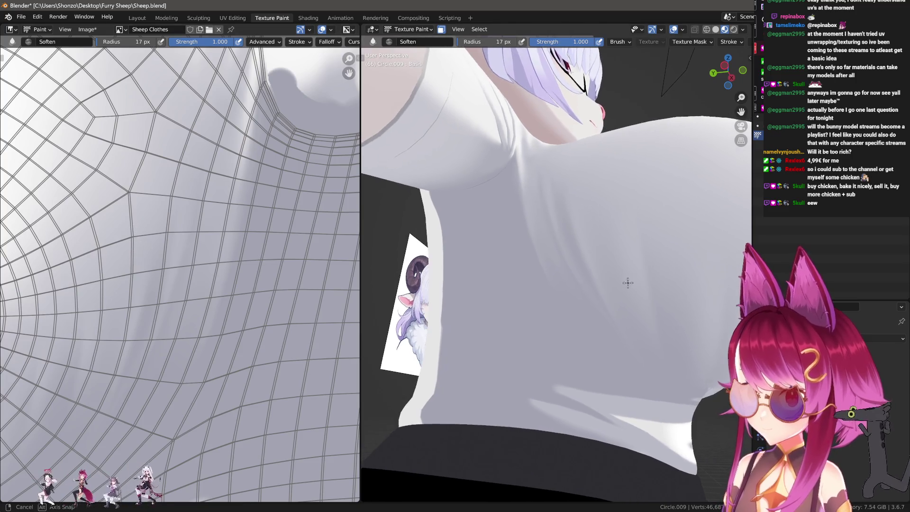
scroll(626, 281, "down", 3)
mouse_move(626, 280)
middle_mouse_down()
mouse_move(638, 317)
mouse_move(469, 315)
mouse_move(552, 372)
middle_mouse_up()
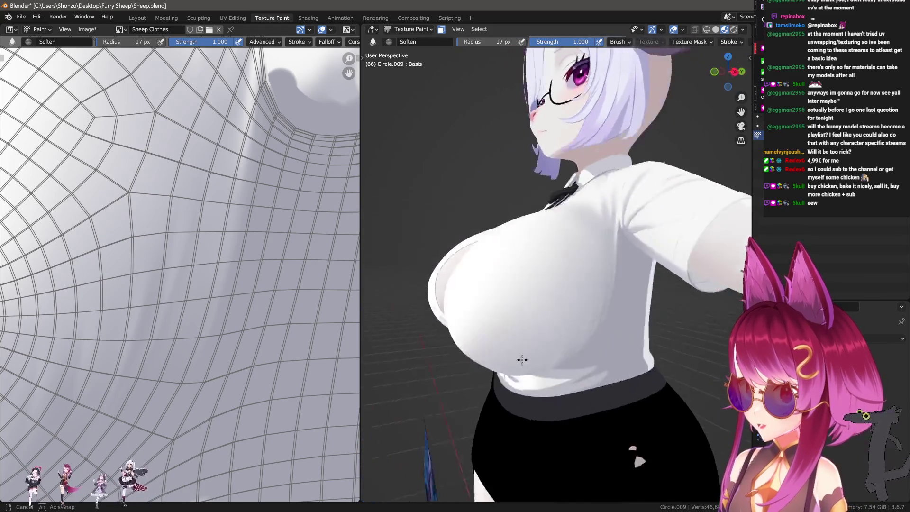
mouse_move(552, 372)
middle_mouse_down()
mouse_move(682, 339)
mouse_move(502, 336)
mouse_move(558, 308)
mouse_move(512, 360)
middle_mouse_up()
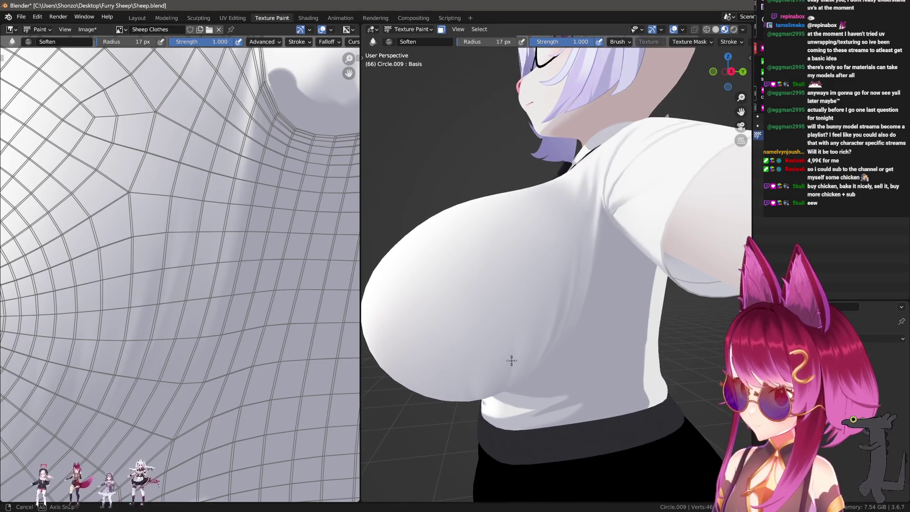
middle_click_drag(140, 296, 173, 321)
key("shift+space")
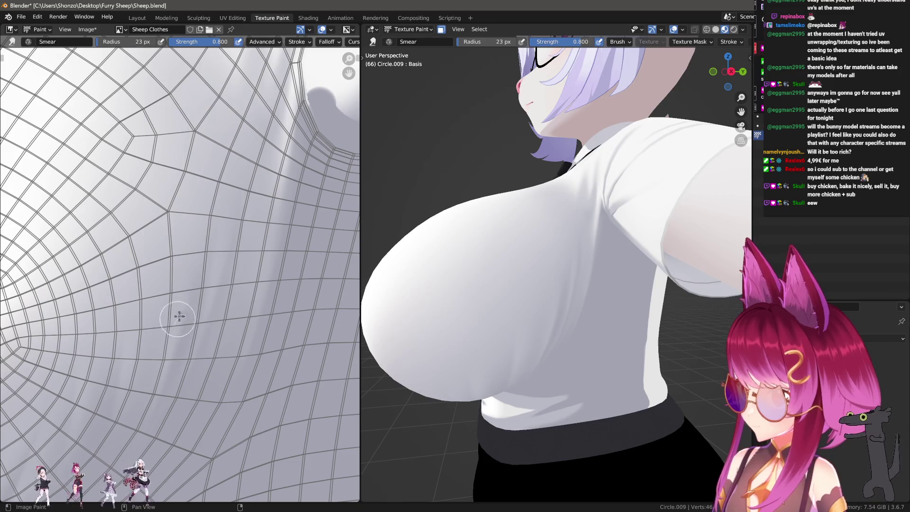
Step: Set the Smear strength to 0.2 and frame the next fold on the texture
key("shift+f")
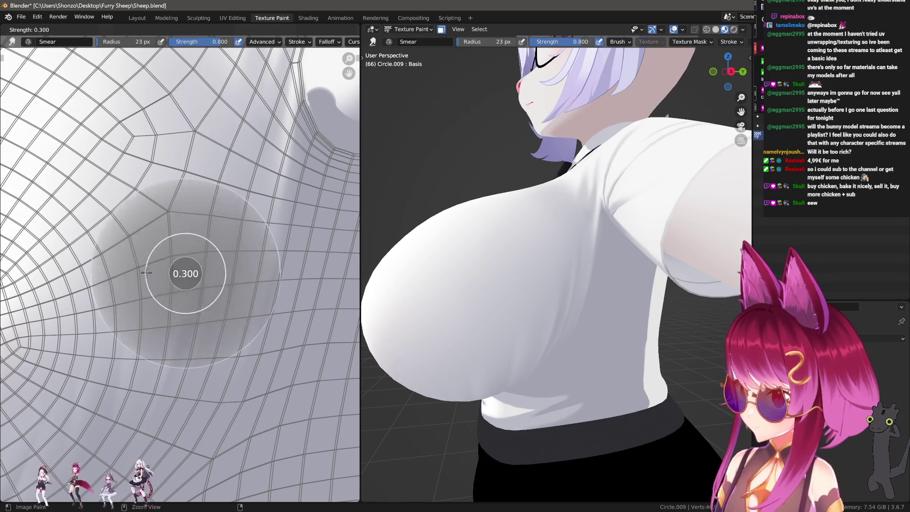
left_click(180, 284)
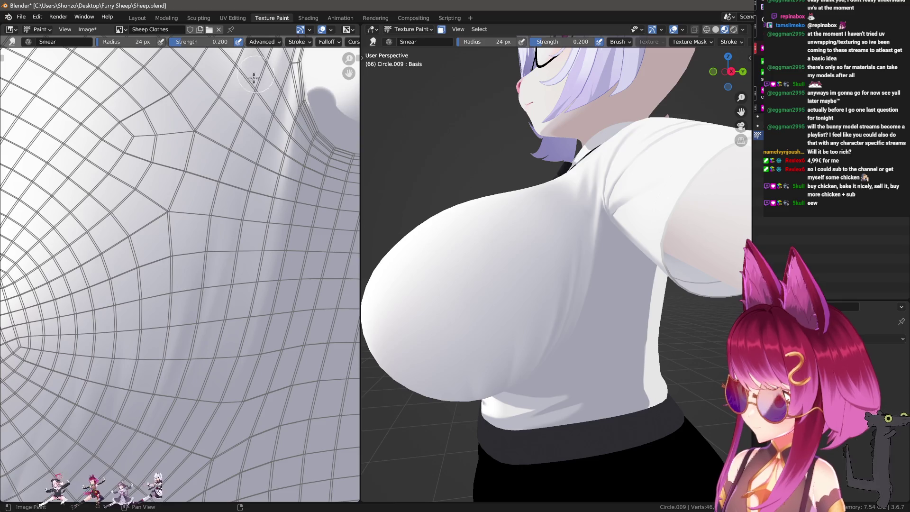
scroll(179, 294, "down", 2)
middle_click_drag(129, 324, 183, 231)
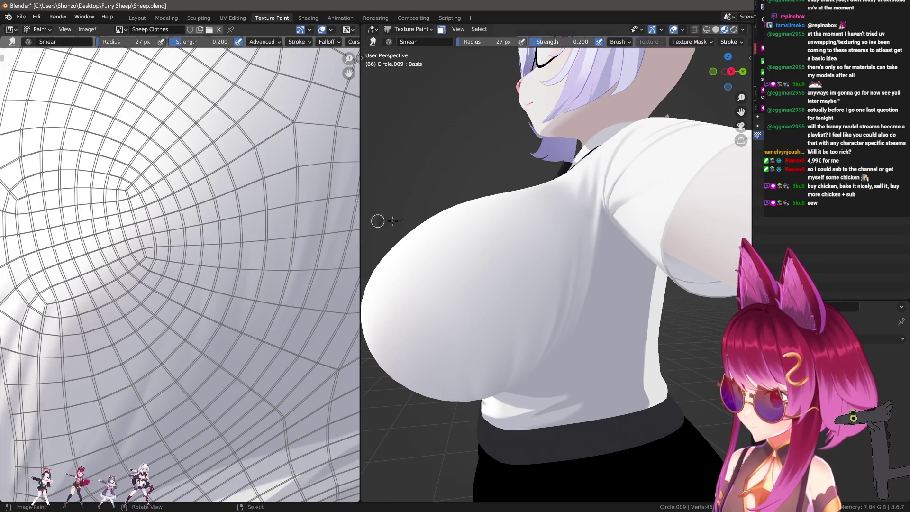
middle_click_drag(378, 221, 566, 186)
scroll(335, 281, "up", 3)
scroll(204, 346, "up", 3)
mouse_move(121, 386)
middle_mouse_down()
mouse_move(139, 333)
mouse_move(153, 373)
middle_mouse_up()
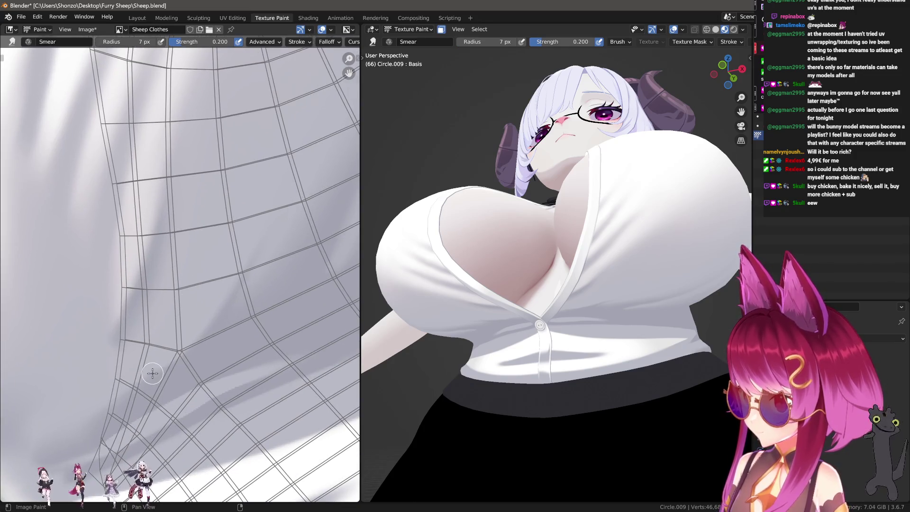
Step: Raise Smear strength to 0.6 then 0.9 and drag the fold shadow up-right into longer creases
key("shift+f")
left_click(196, 375)
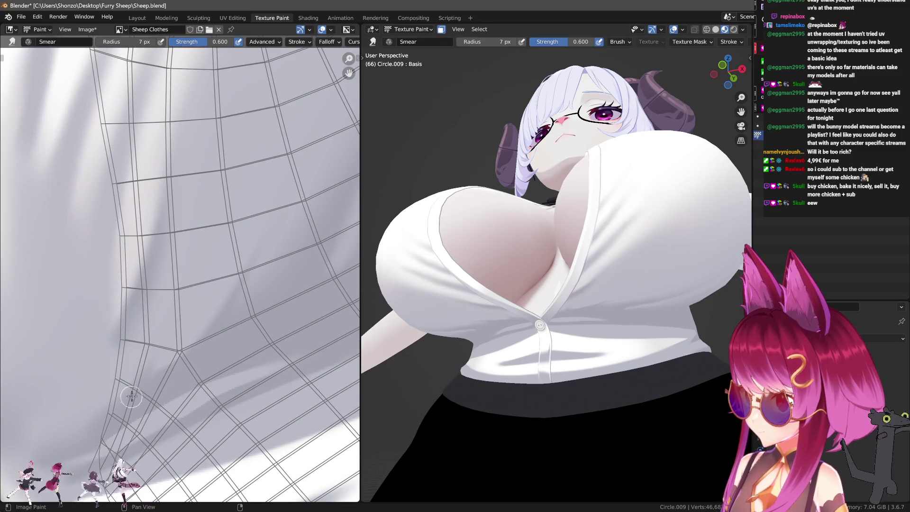
key("shift+f")
left_click(132, 383)
left_click_drag(133, 383, 211, 207)
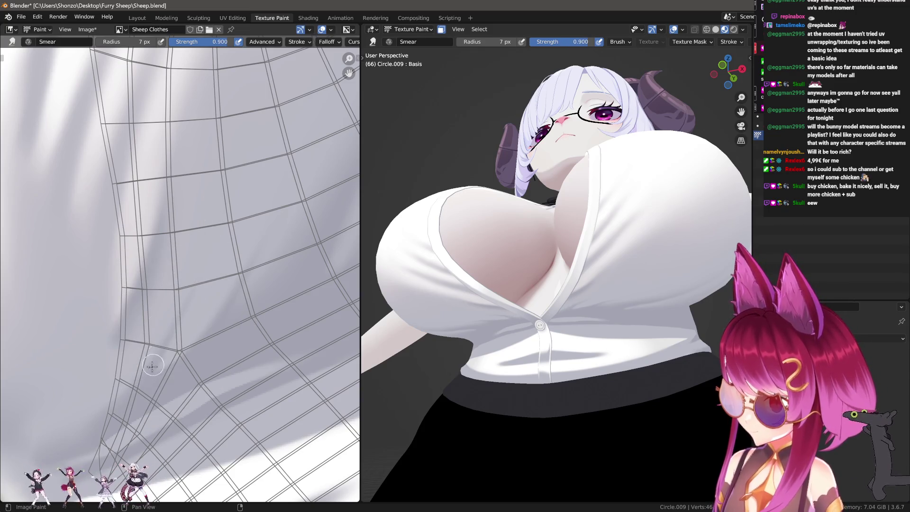
left_click_drag(153, 366, 223, 232)
scroll(589, 316, "up", 5)
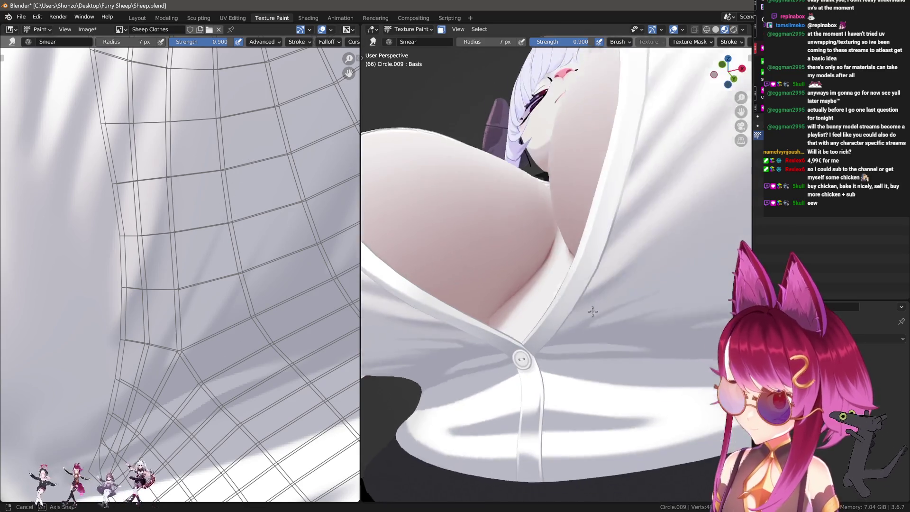
middle_click_drag(590, 314, 524, 301)
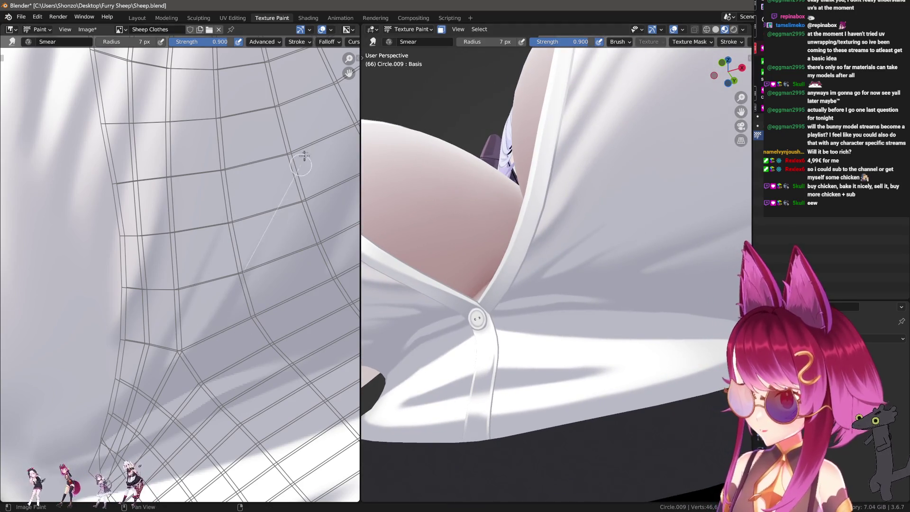
scroll(275, 258, "down", 2)
scroll(207, 347, "up", 2)
left_click_drag(241, 229, 272, 172)
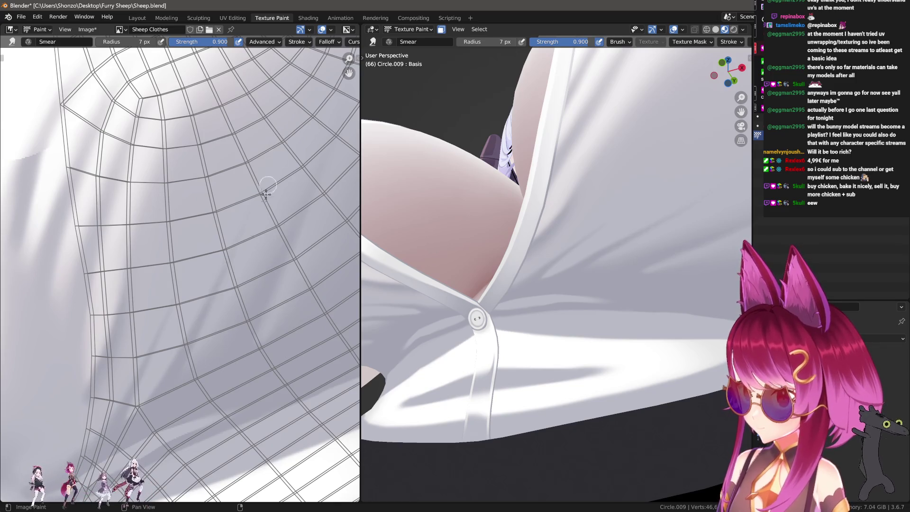
Step: Return to the Soften brush with its radius raised to 6 px
key("shift+space")
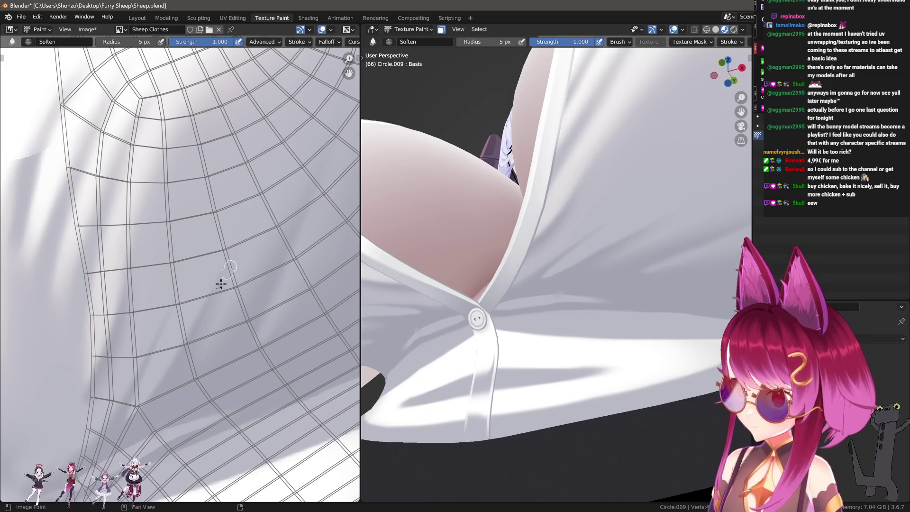
key("bracketright")
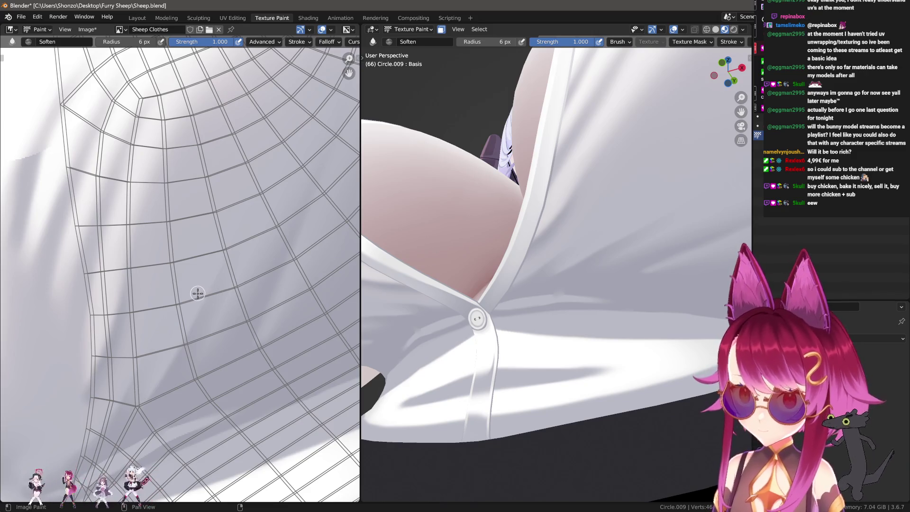
scroll(620, 314, "down", 3)
scroll(642, 319, "down", 2)
mouse_move(646, 320)
middle_mouse_down()
mouse_move(655, 320)
mouse_move(650, 309)
mouse_move(581, 317)
mouse_move(604, 330)
mouse_move(610, 379)
middle_mouse_up()
scroll(610, 378, "up", 1)
scroll(657, 378, "up", 2)
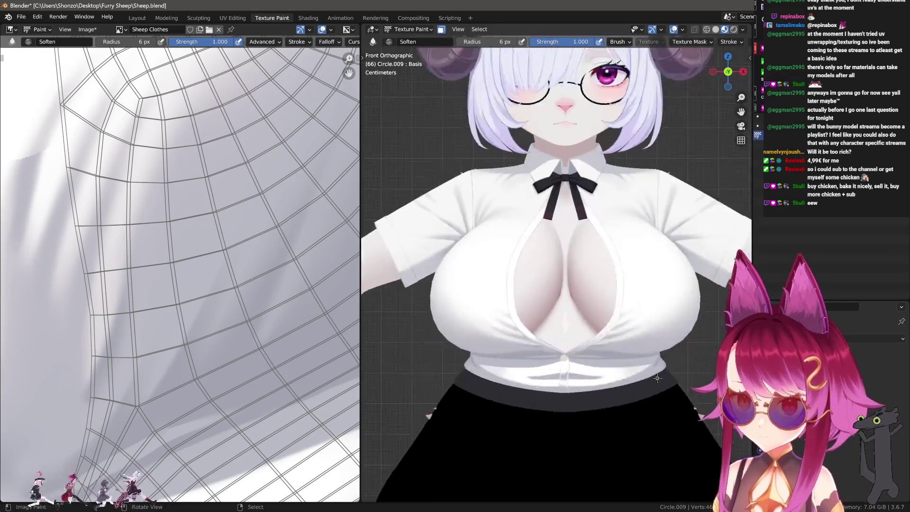
scroll(657, 377, "up", 1)
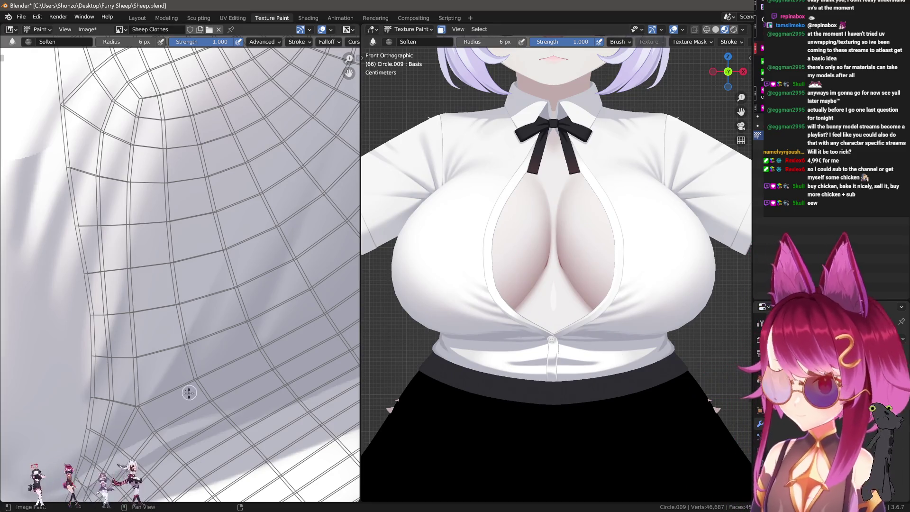
scroll(188, 393, "up", 2)
scroll(172, 211, "up", 2)
scroll(197, 280, "up", 2)
scroll(128, 319, "up", 1)
Step: Switch to the plain draw brush at 3 px radius with Mix blending
key("d")
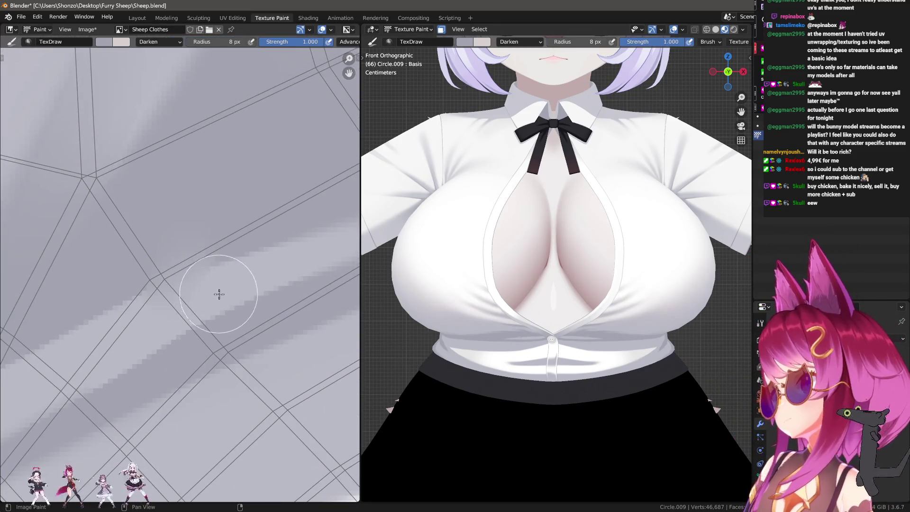
key("f")
left_click(220, 283)
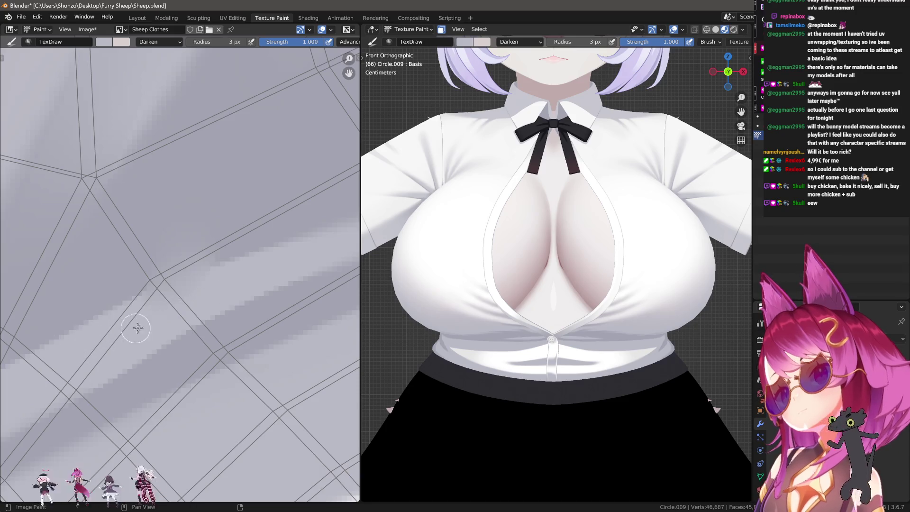
middle_click_drag(137, 327, 187, 309)
right_click(188, 285)
left_click(143, 253)
left_click(135, 265)
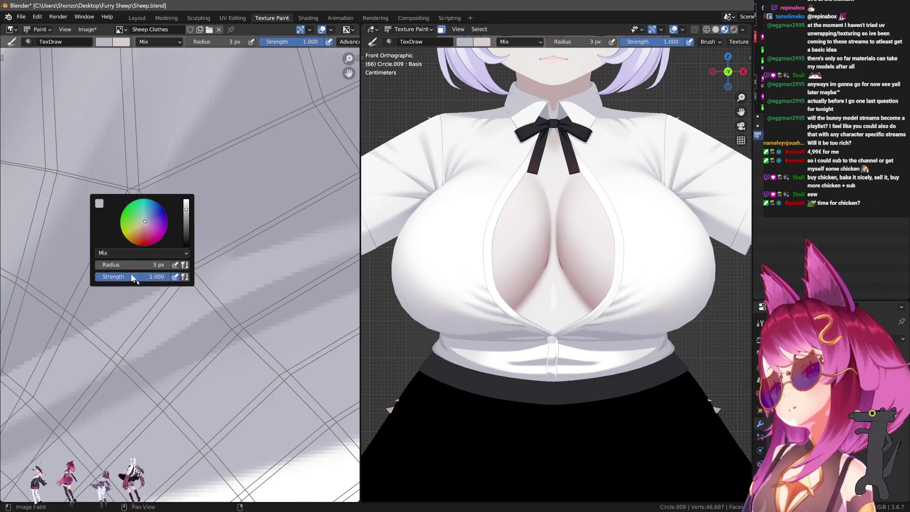
Step: Choose the Smooth falloff, paint a faint light stroke over the shadow, and sample a darker grey
key("shift+f")
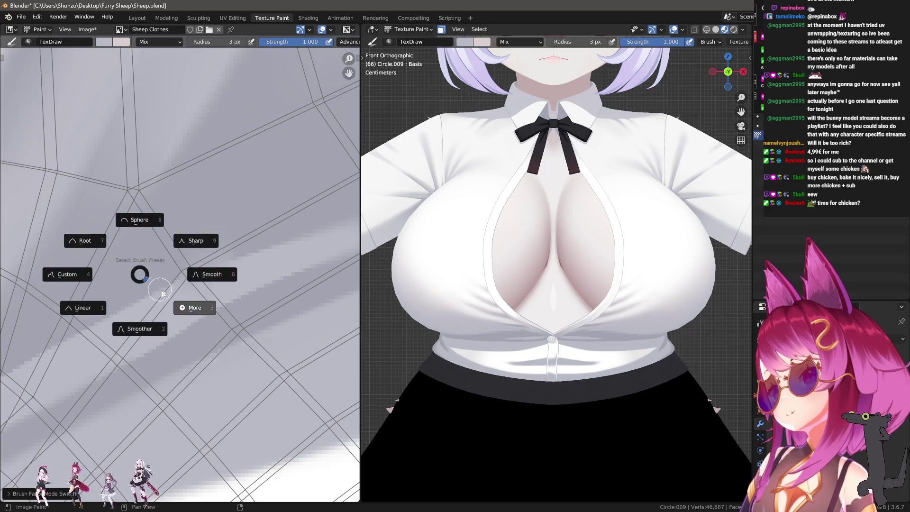
left_click(160, 290)
left_click(121, 311)
key("shift+f")
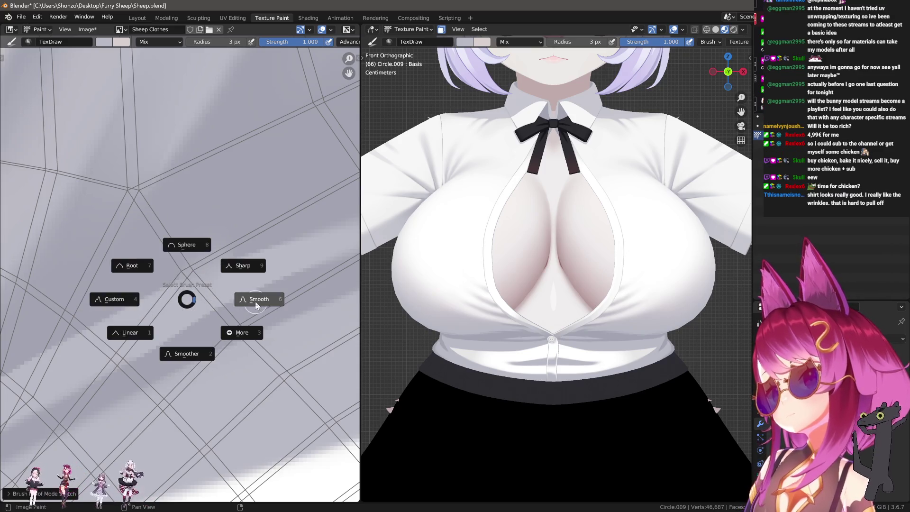
left_click(188, 306)
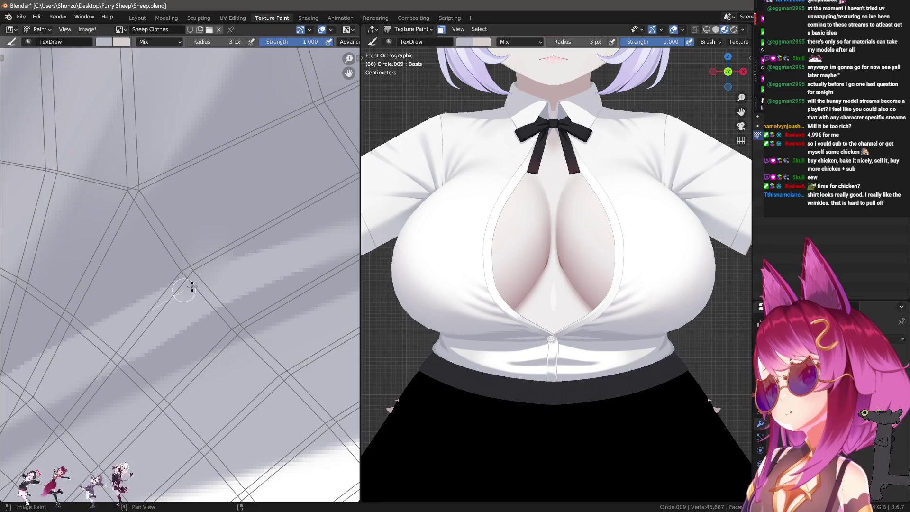
left_click_drag(231, 271, 265, 260)
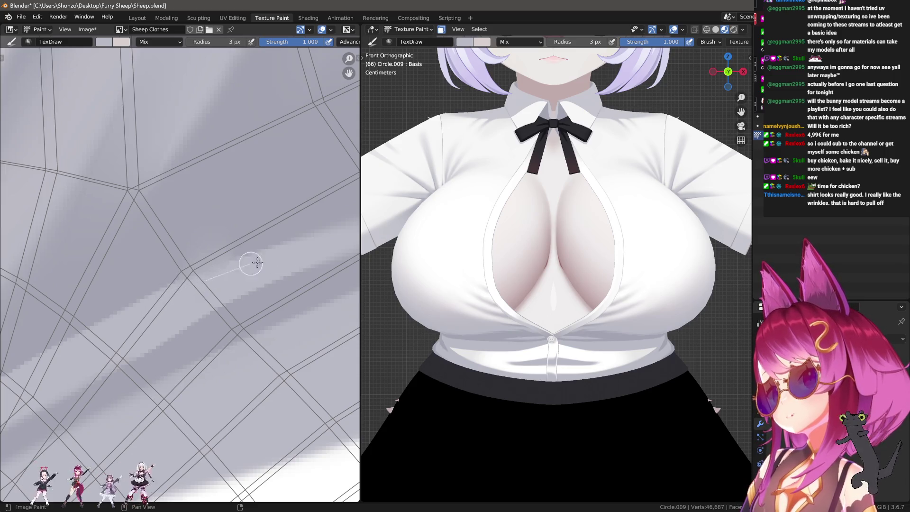
key("s")
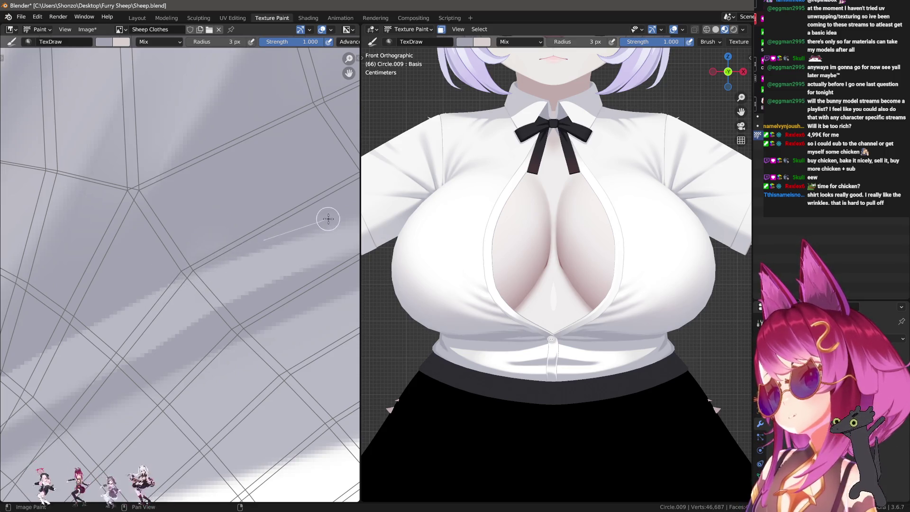
scroll(600, 226, "up", 2)
scroll(600, 227, "down", 2)
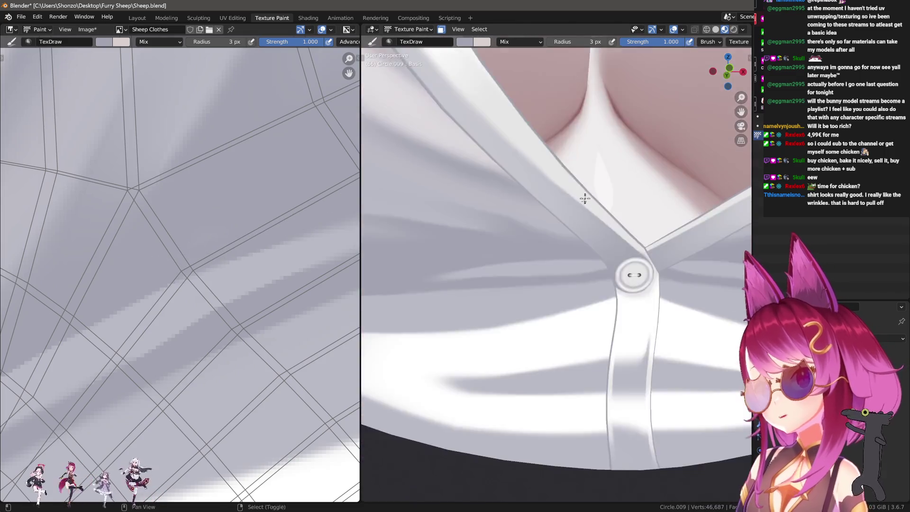
scroll(600, 226, "down", 1)
middle_click_drag(599, 226, 584, 276)
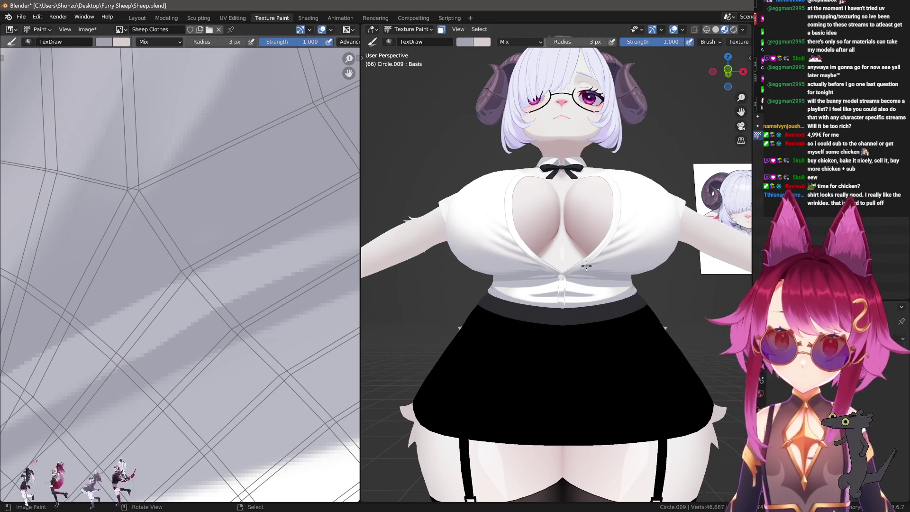
middle_click_drag(583, 274, 595, 262)
scroll(597, 285, "up", 5)
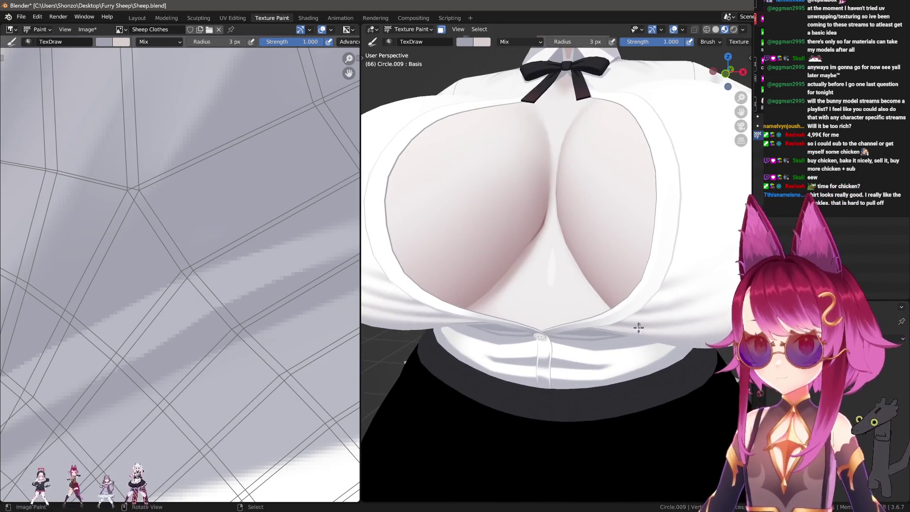
scroll(533, 314, "up", 2)
scroll(456, 278, "up", 2)
scroll(490, 257, "up", 1)
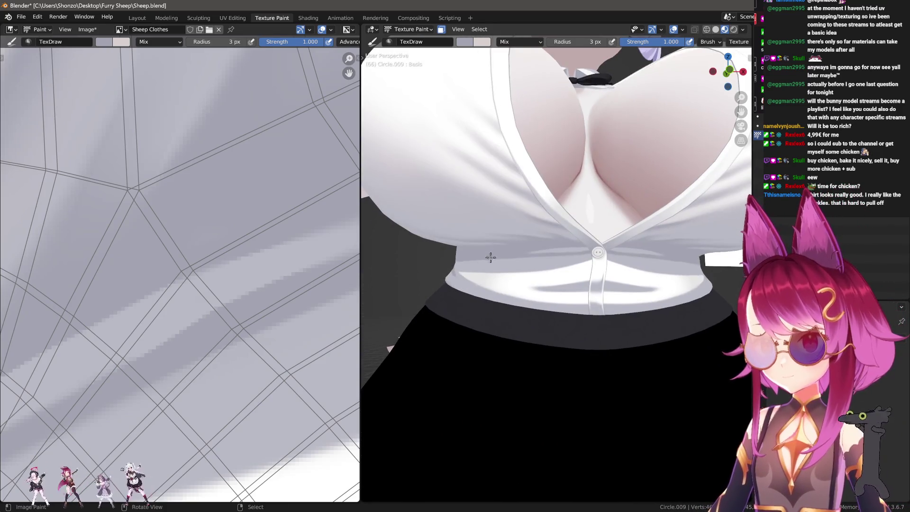
scroll(311, 246, "down", 2)
scroll(260, 247, "down", 2)
scroll(218, 228, "down", 2)
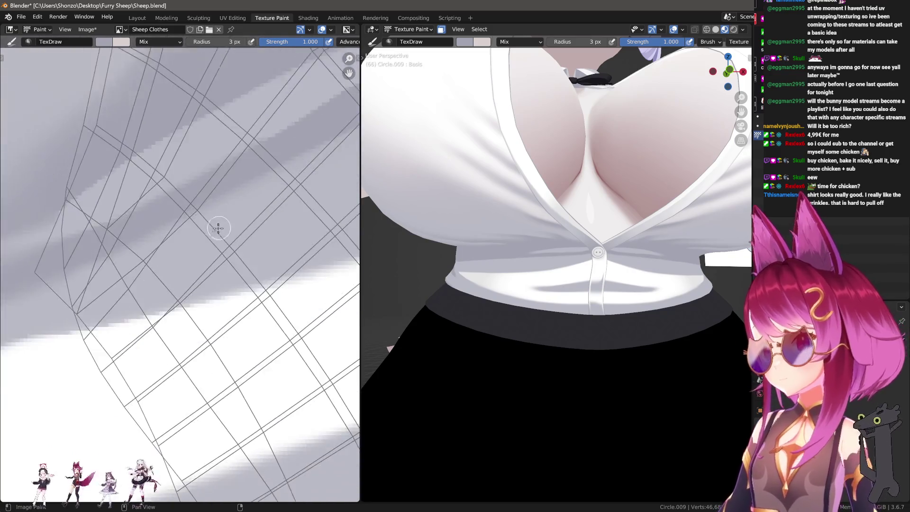
scroll(200, 316, "down", 1)
scroll(201, 317, "up", 2)
scroll(197, 248, "up", 2)
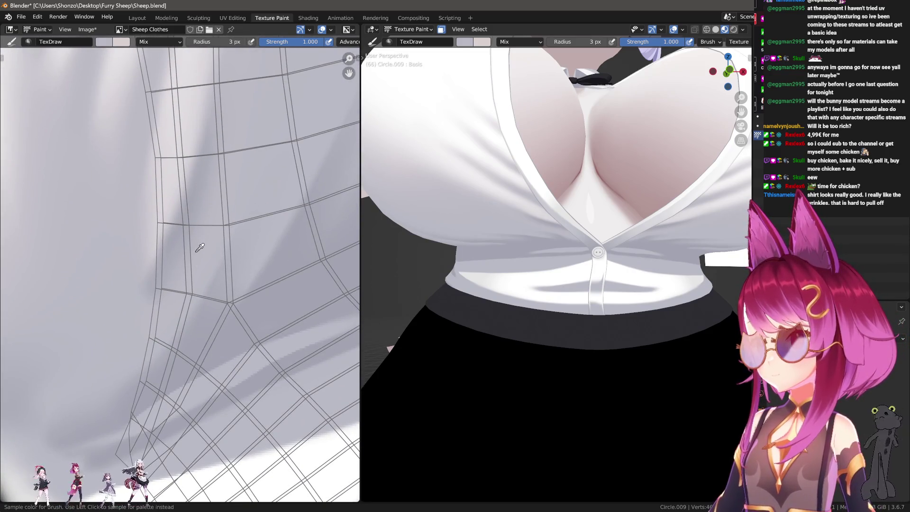
scroll(206, 323, "up", 2)
Step: Set the draw brush to Darken blending and cut its radius to 4 px
key("shift+e")
left_click(200, 244)
right_click(164, 248)
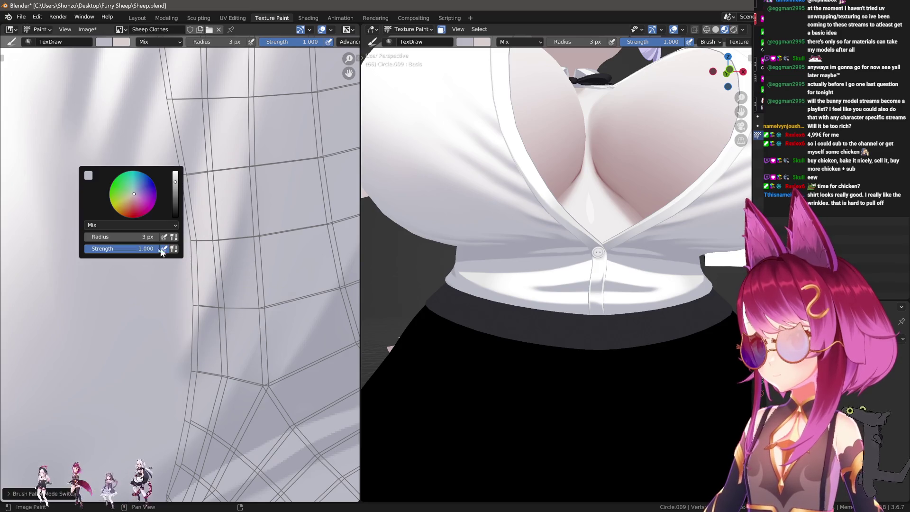
left_click(163, 249)
left_click(110, 235)
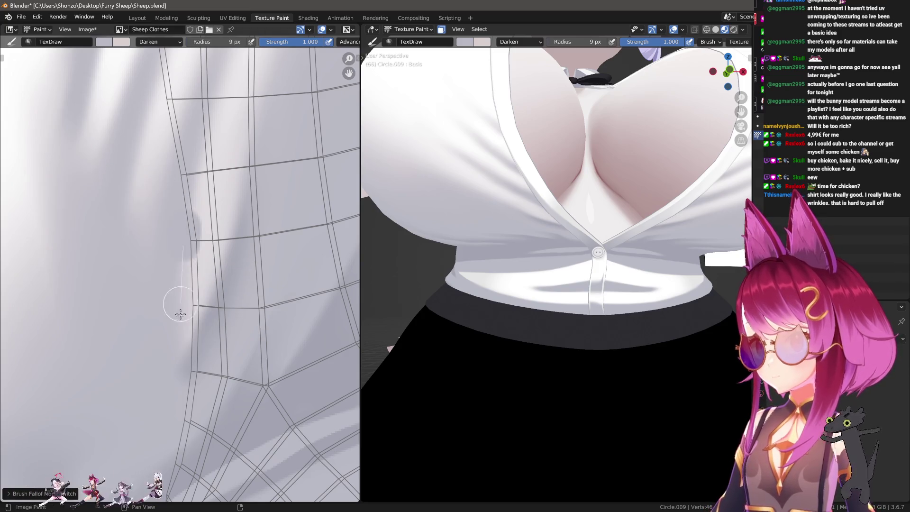
key("f")
left_click(186, 199)
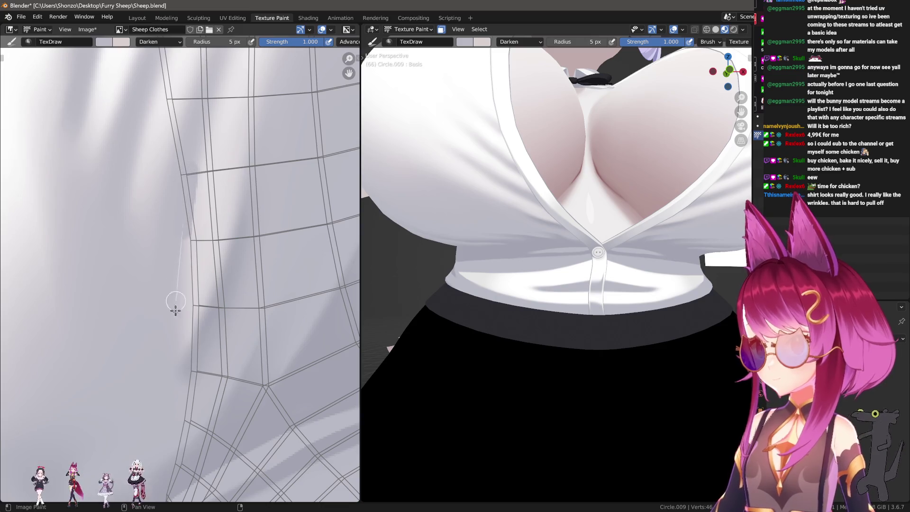
key("f")
left_click(184, 196)
Step: Paint a thin darker grey shadow down the shirt's side seam, then pick brush 3 for smearing
left_click_drag(190, 239, 183, 376)
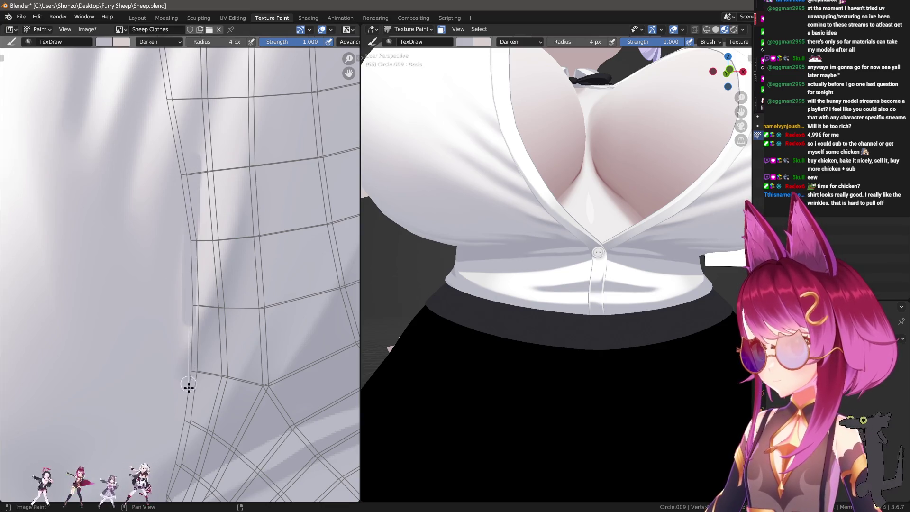
left_click_drag(178, 220, 186, 405)
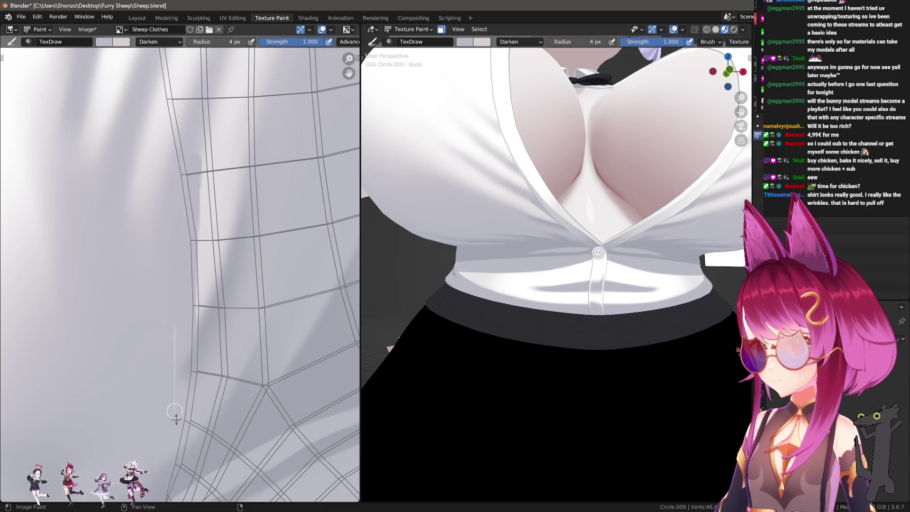
left_click_drag(196, 187, 193, 409)
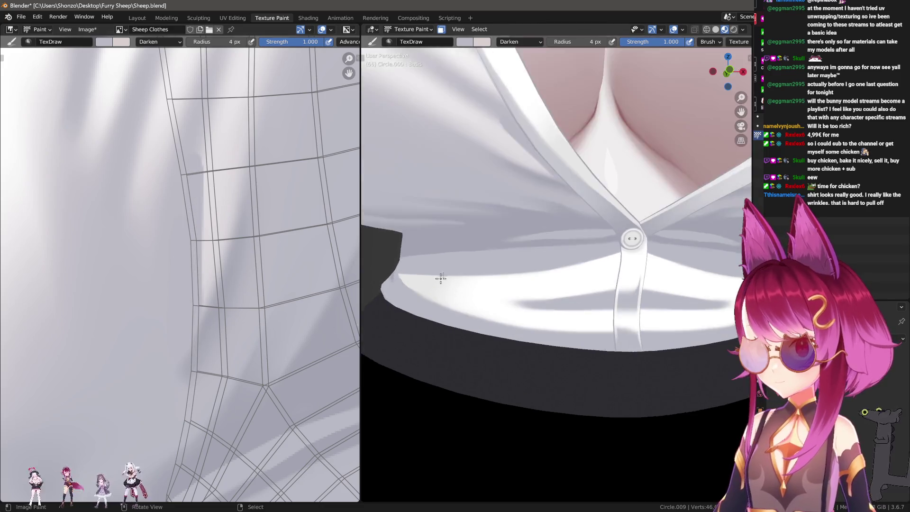
mouse_move(481, 285)
middle_mouse_down("ctrl")
mouse_move(482, 236)
mouse_move(489, 272)
middle_mouse_up("ctrl")
middle_click_drag(281, 212, 192, 264)
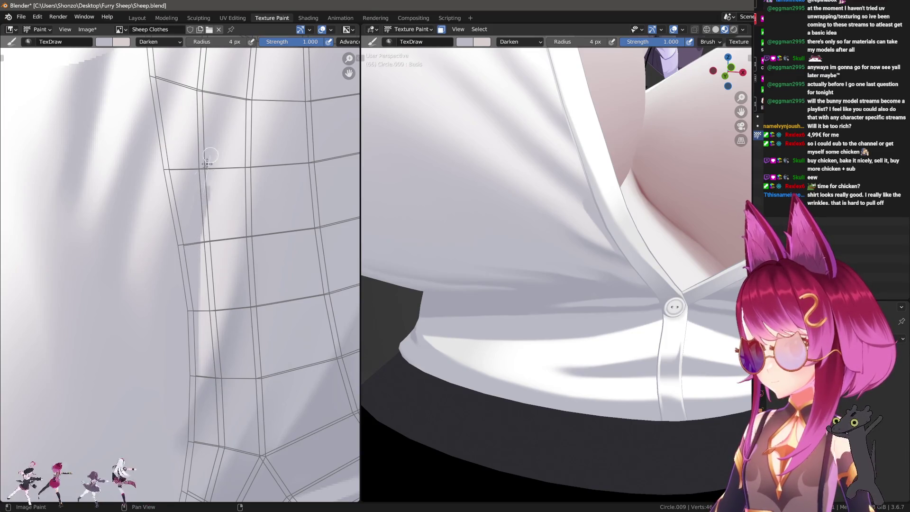
left_click_drag(206, 214, 186, 294)
key("3")
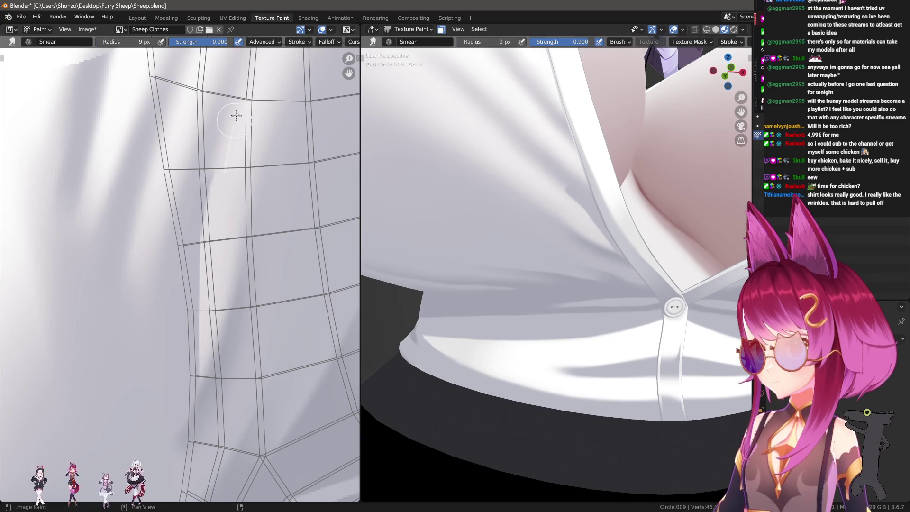
Step: Smear the side-seam shadow at 0.3 strength, alternating with Soften passes
left_click(170, 216)
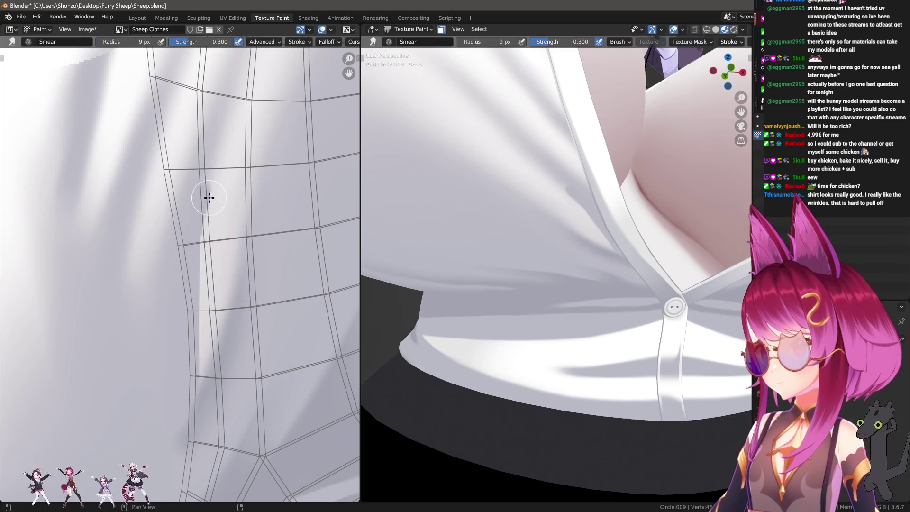
key("shift+f")
left_click(212, 192)
middle_click_drag(213, 192, 192, 245)
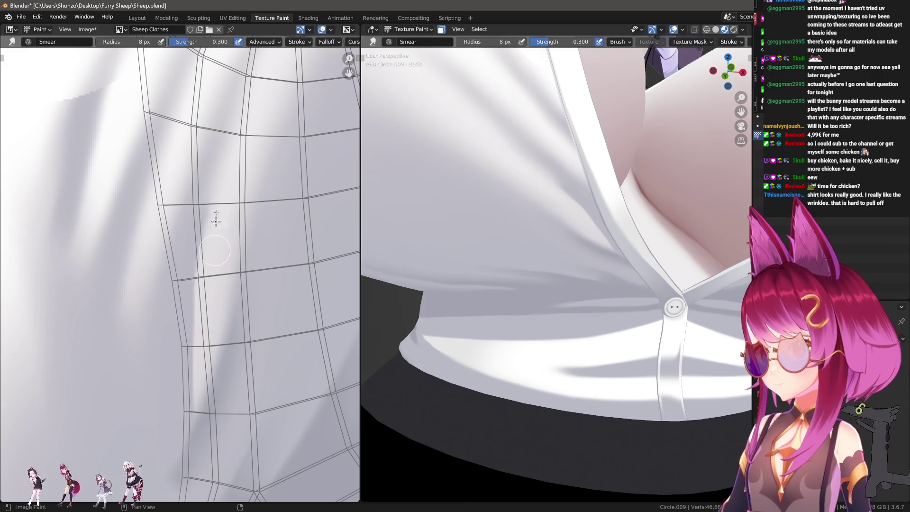
key("s")
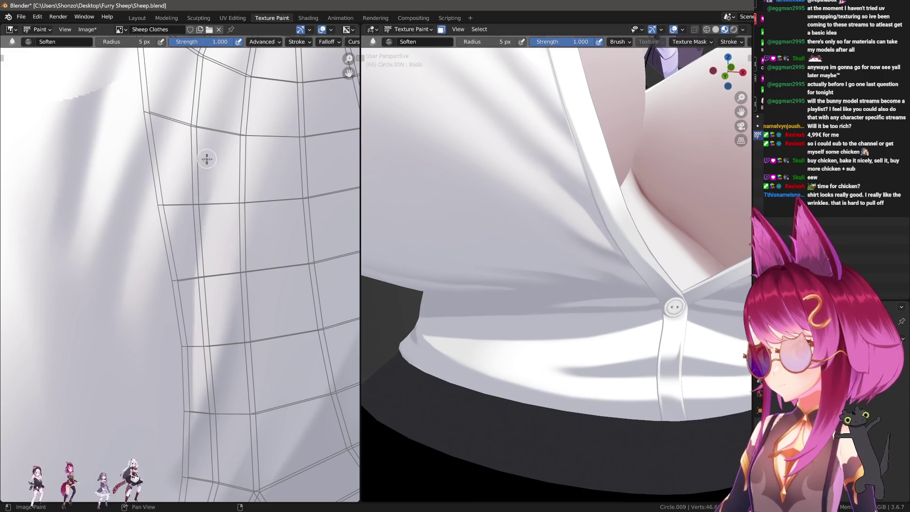
key("n")
key("n")
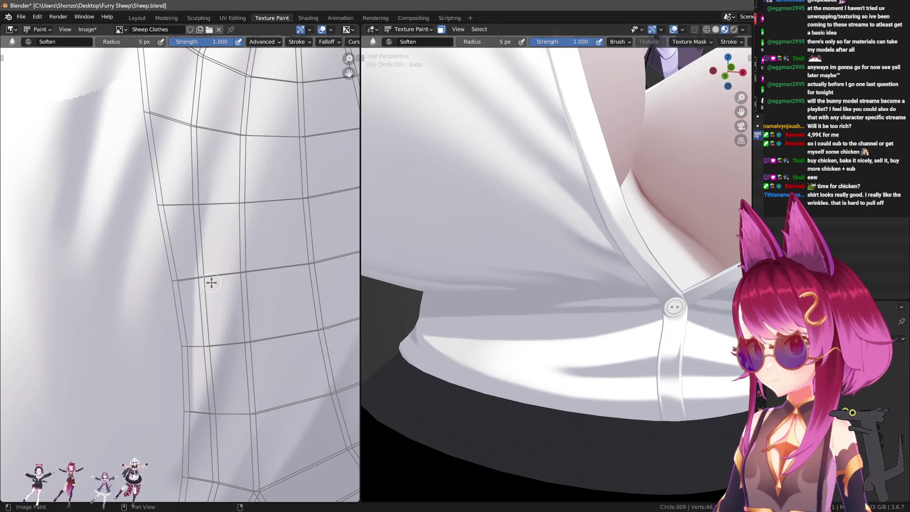
key("s")
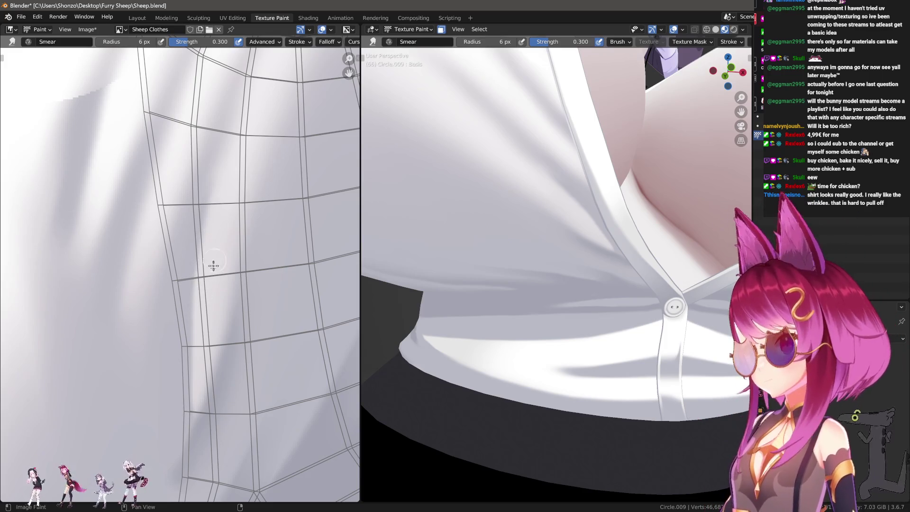
scroll(262, 140, "up", 2)
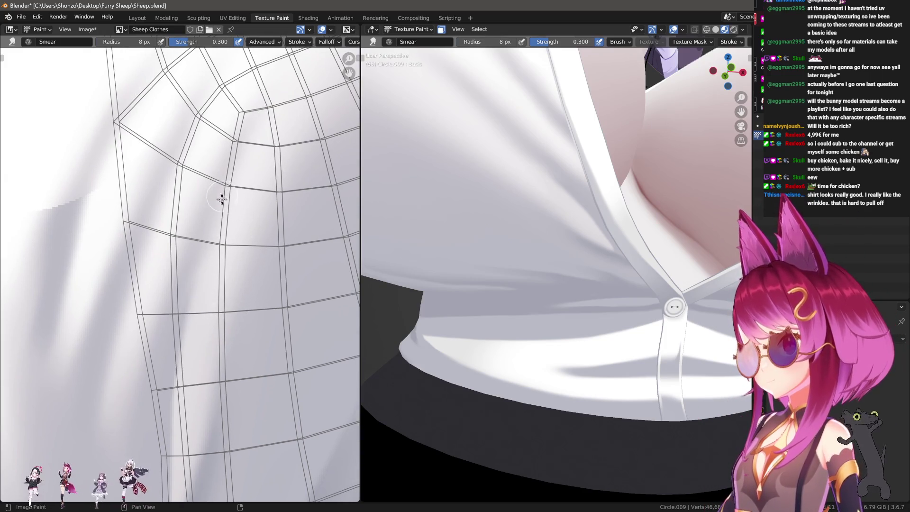
scroll(488, 214, "down", 5)
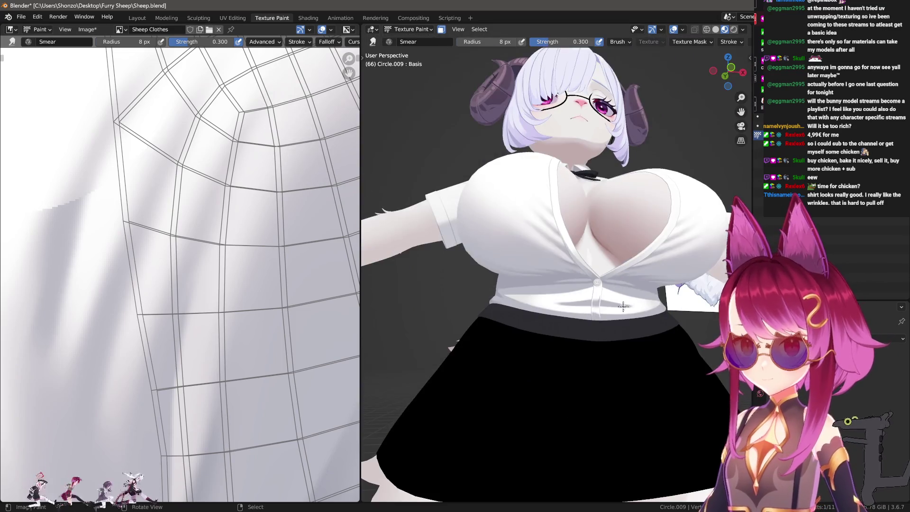
scroll(489, 214, "up", 1)
scroll(573, 293, "up", 4)
scroll(573, 293, "up", 2)
scroll(548, 290, "down", 2)
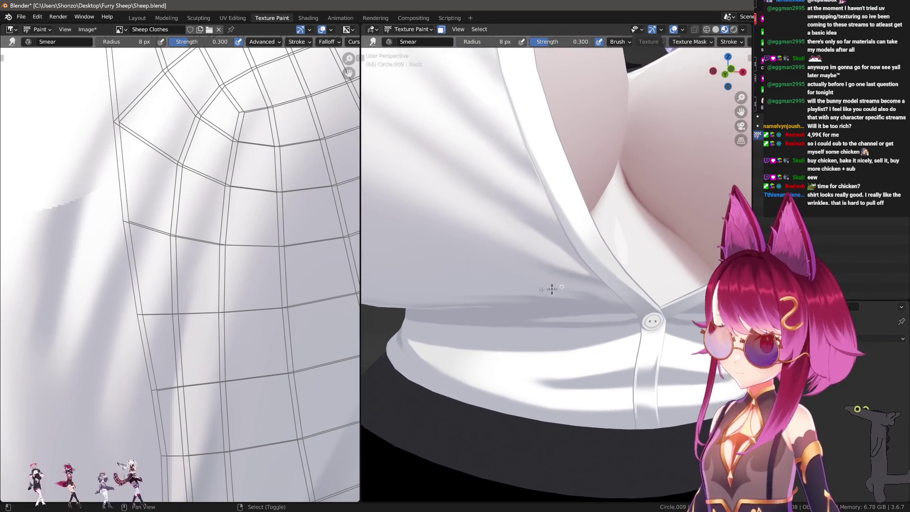
Step: Paint grey fold-shadow strokes down the side seam with the Darken brush, redoing one stroke
key("1")
mouse_move(150, 356)
middle_mouse_down()
mouse_move(176, 320)
mouse_move(172, 193)
middle_mouse_up()
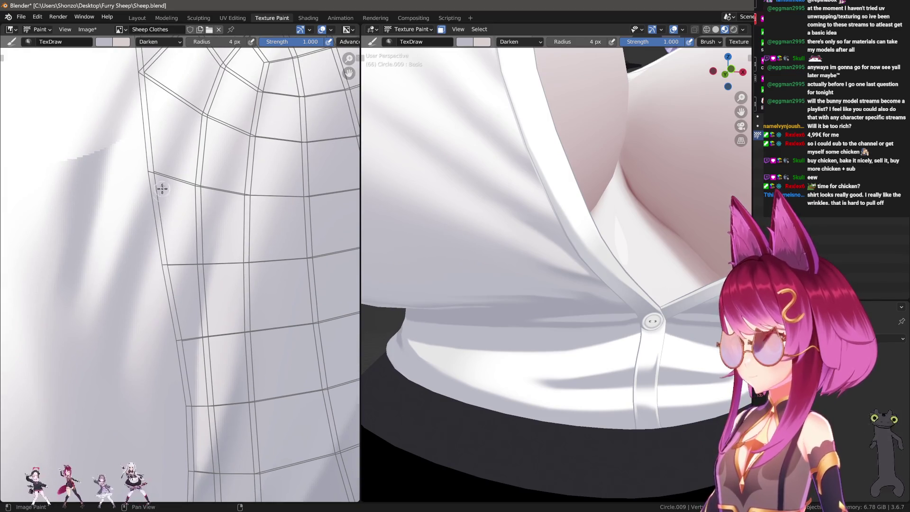
mouse_move(165, 181)
left_mouse_down()
mouse_move(143, 288)
mouse_move(161, 185)
left_mouse_up()
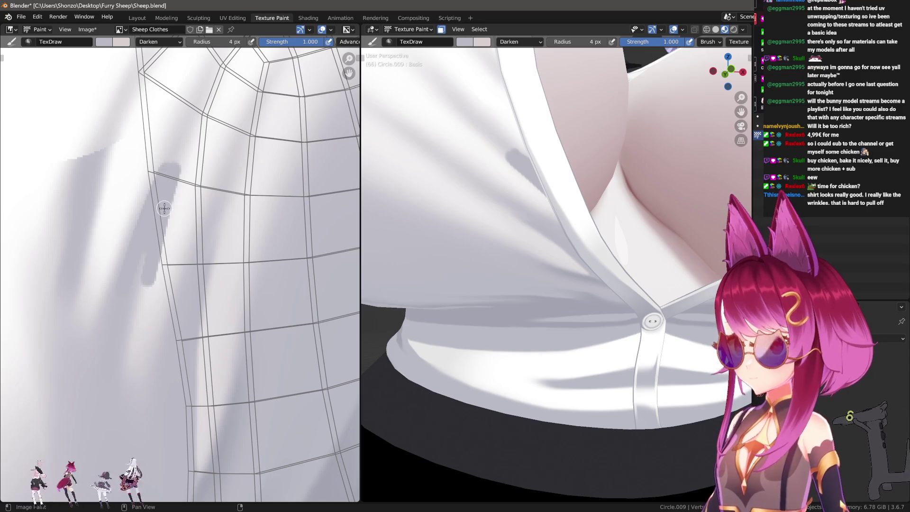
left_click_drag(167, 192, 165, 371)
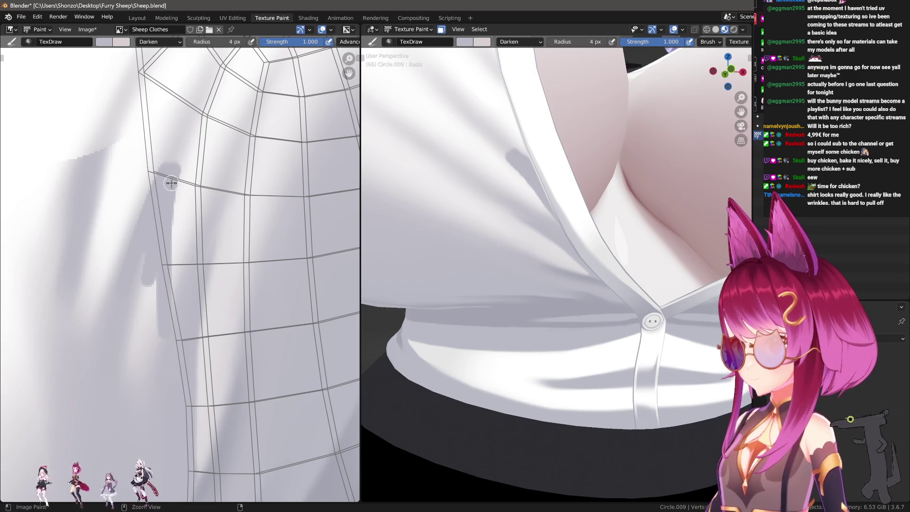
key("ctrl+z")
left_click_drag(167, 194, 167, 359)
middle_click_drag(167, 178, 166, 225)
key("shift+space")
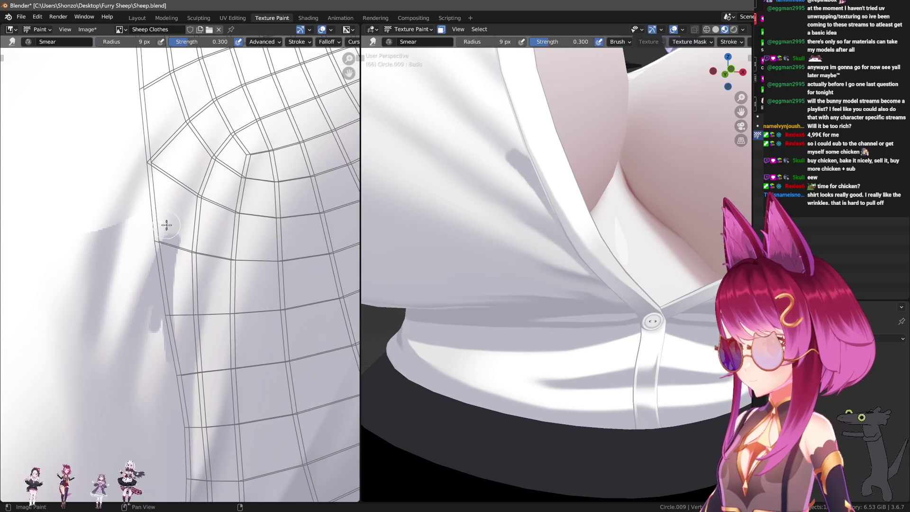
Step: Smear the light streak upward at 6 px, then show the Soften brush settings in the sidebar
left_click_drag(176, 226, 183, 201)
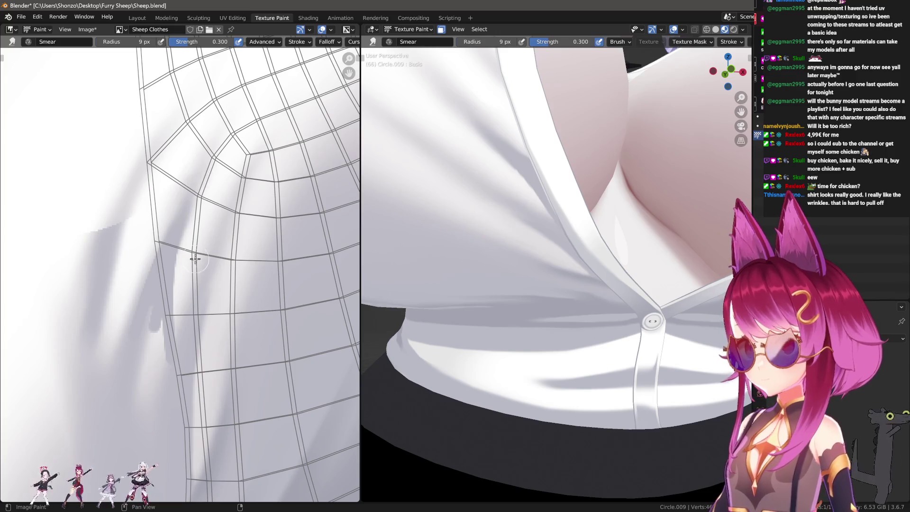
middle_click_drag(195, 259, 185, 211)
key("bracketleft")
key("bracketleft")
key("bracketleft")
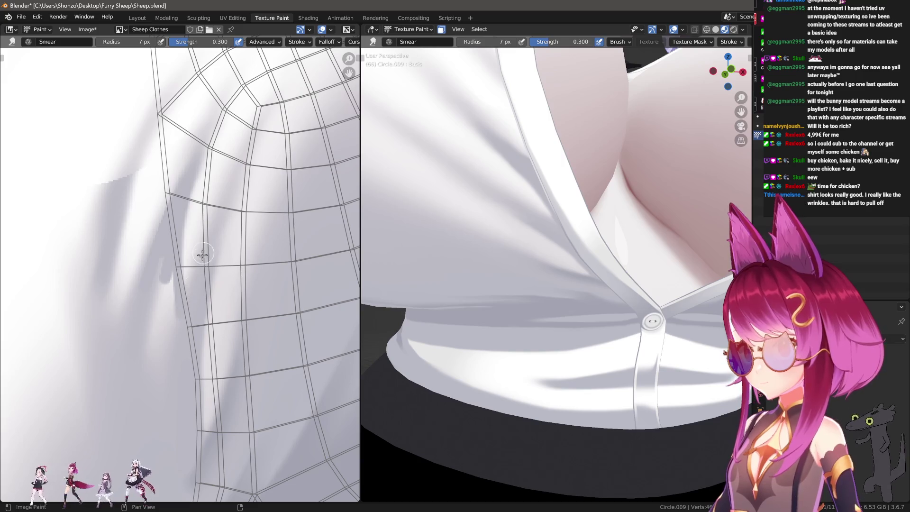
scroll(277, 225, "up", 2)
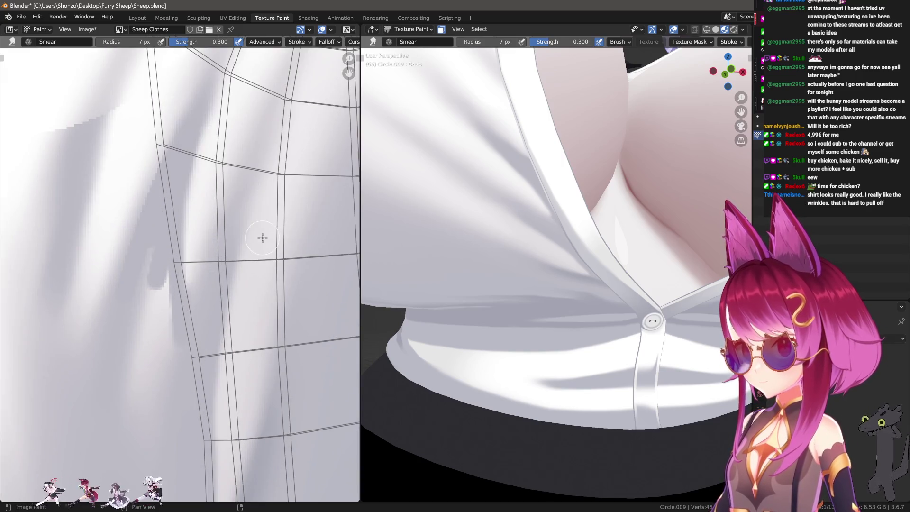
middle_click_drag(254, 177, 267, 206)
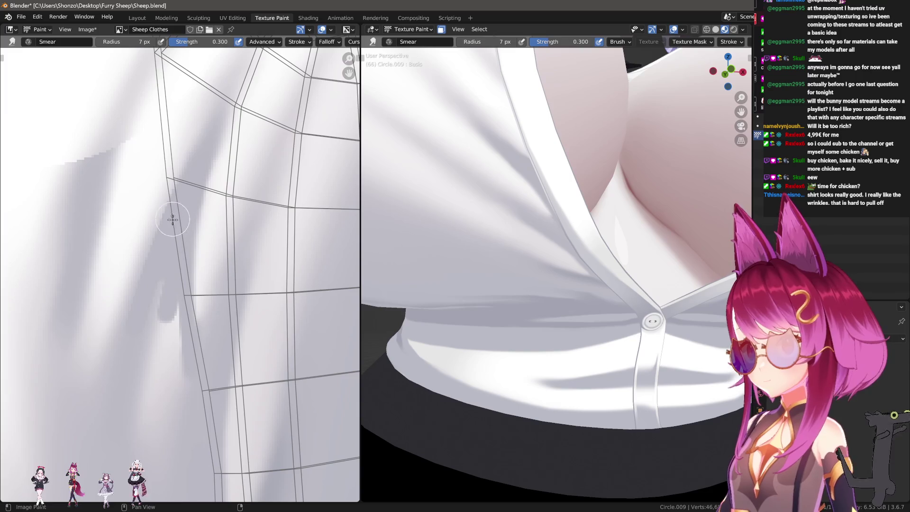
middle_click_drag(164, 243, 169, 317)
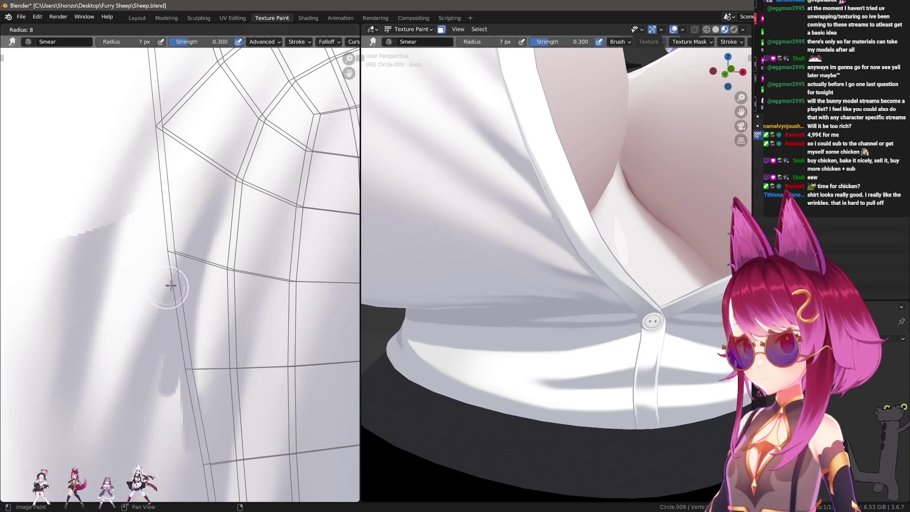
scroll(544, 173, "down", 5)
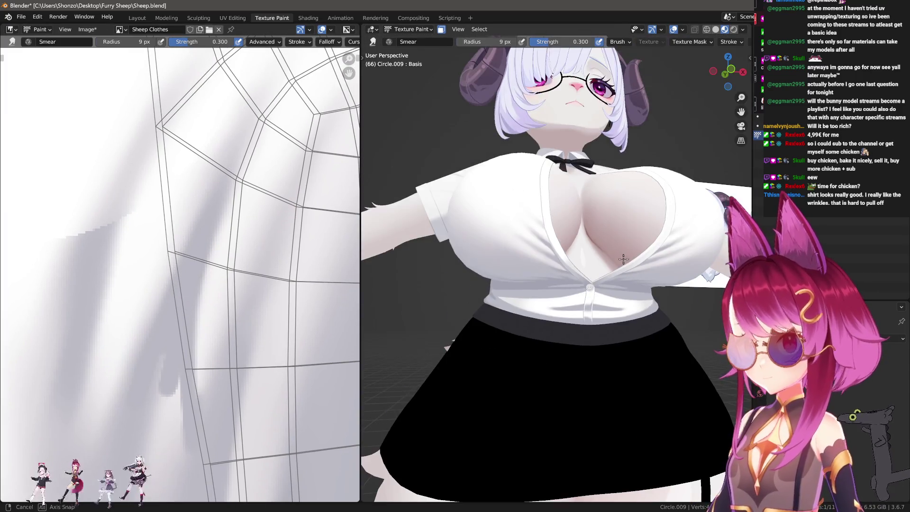
scroll(543, 213, "up", 3)
scroll(276, 264, "up", 1)
key("n")
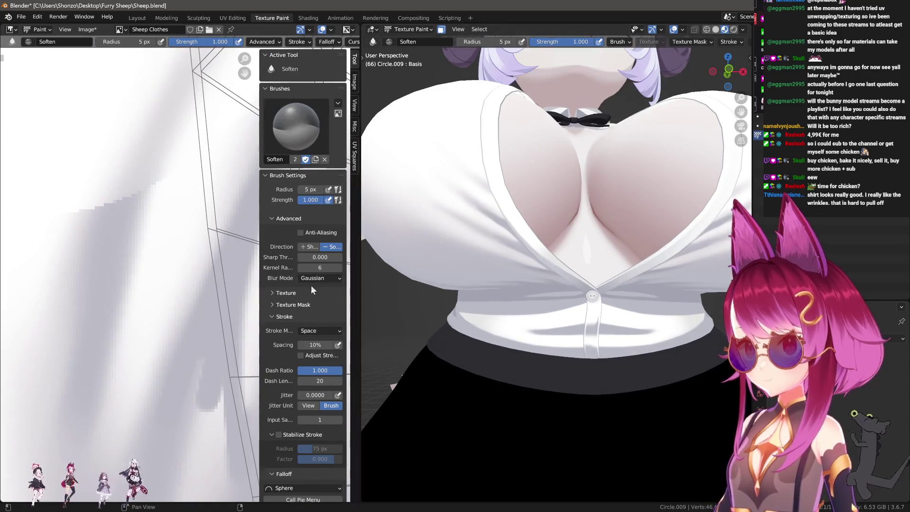
Step: Soften along the side-seam shadow edges and return to the Smear brush at 0.3 strength
key("n")
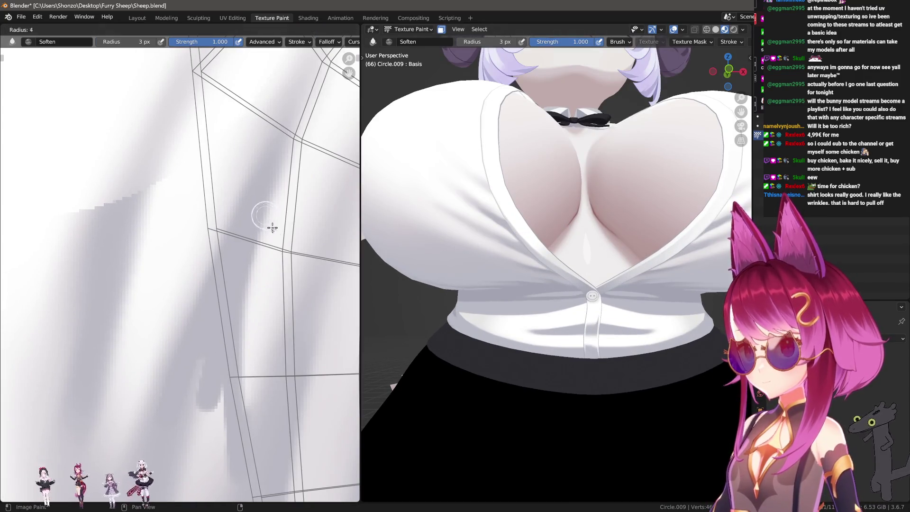
scroll(472, 312, "up", 2)
scroll(471, 315, "up", 2)
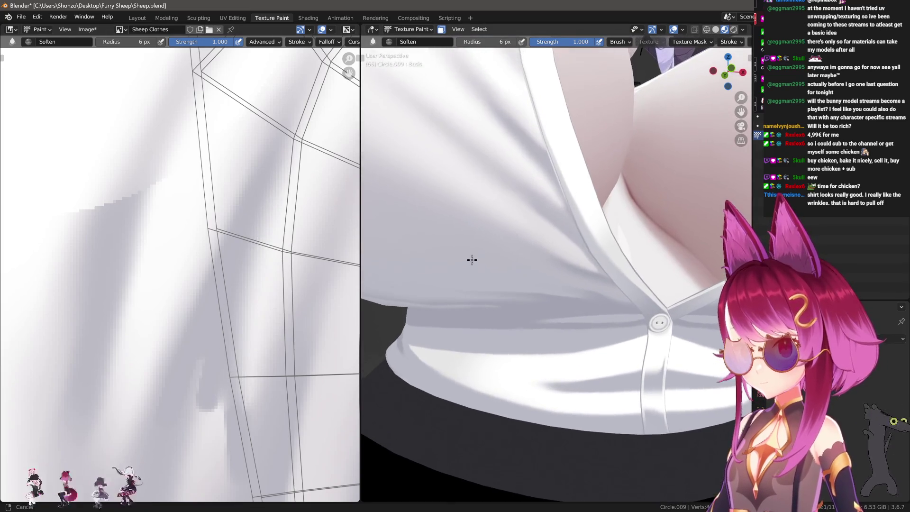
middle_click_drag(263, 316, 234, 244)
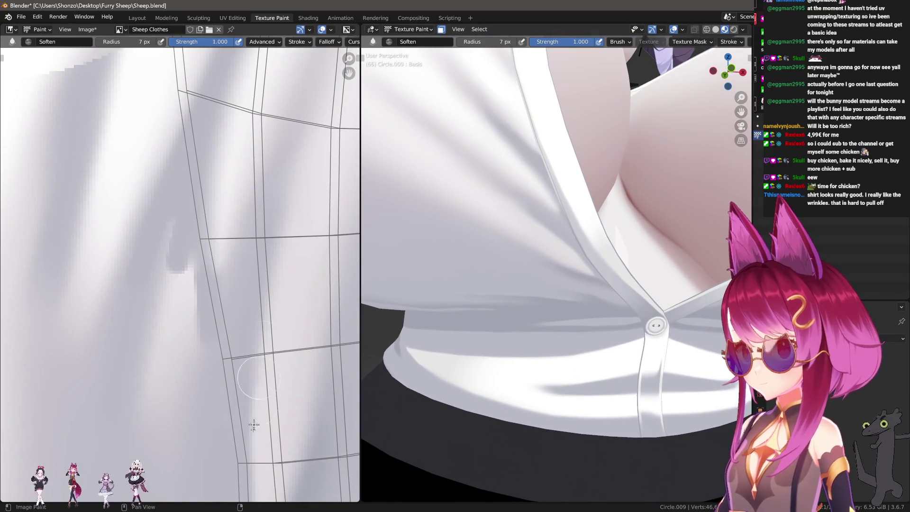
scroll(272, 262, "down", 1)
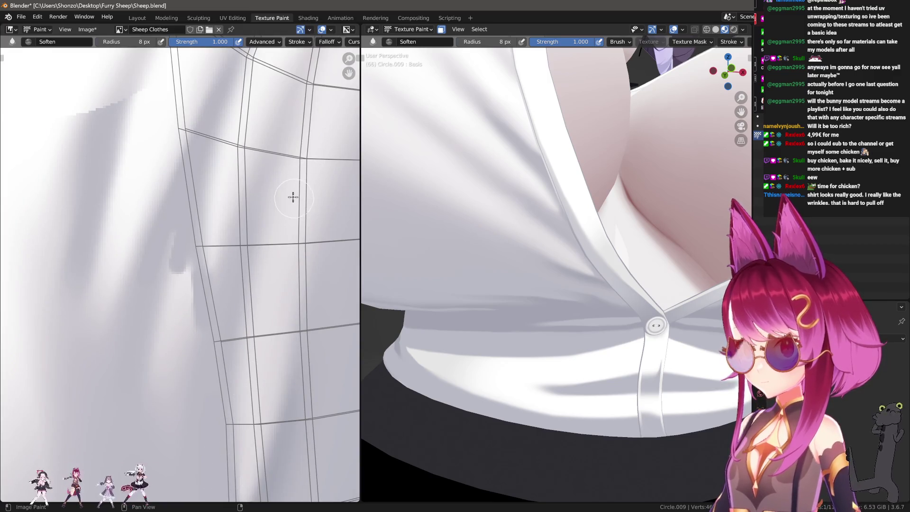
middle_click_drag(225, 150, 187, 202)
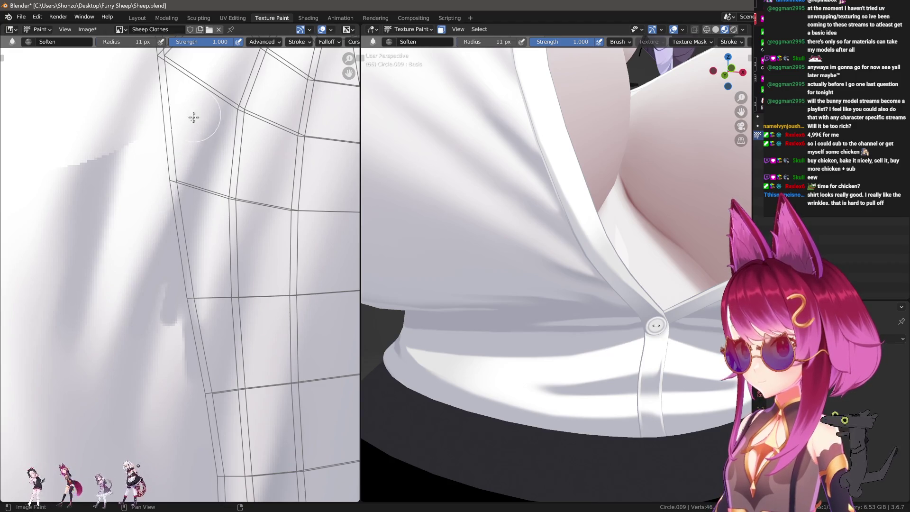
key("shift+space")
key("m")
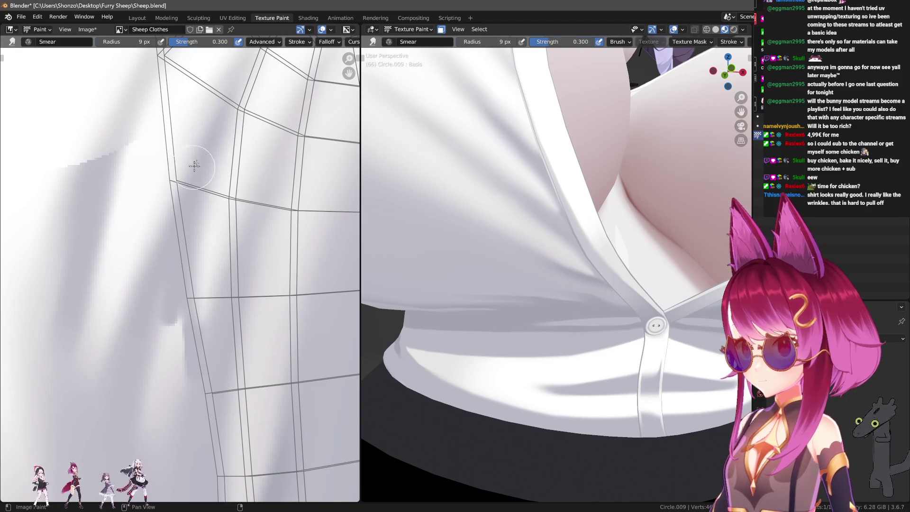
scroll(370, 177, "down", 5)
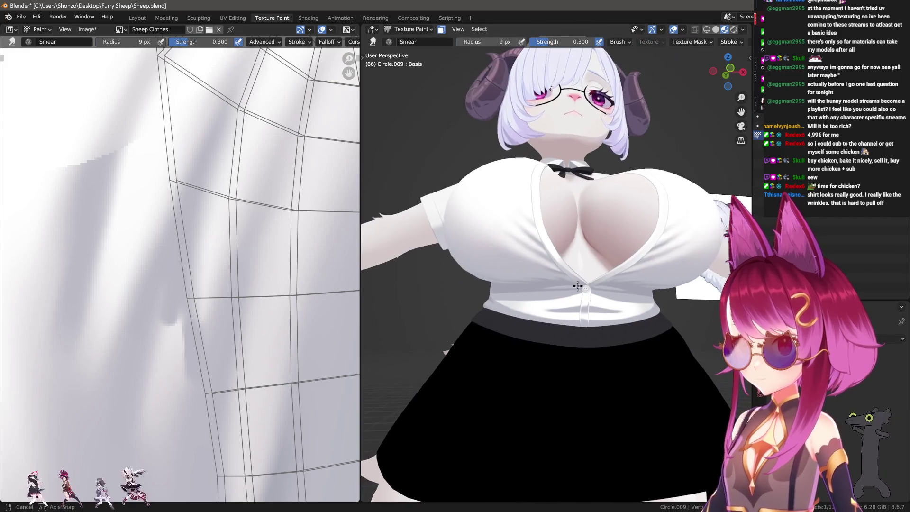
scroll(370, 214, "up", 4)
Step: Alternate Smear and 22 px Soften on the seam-corner shadow, ending on a 53 px Soften brush
middle_click_drag(203, 238, 155, 253)
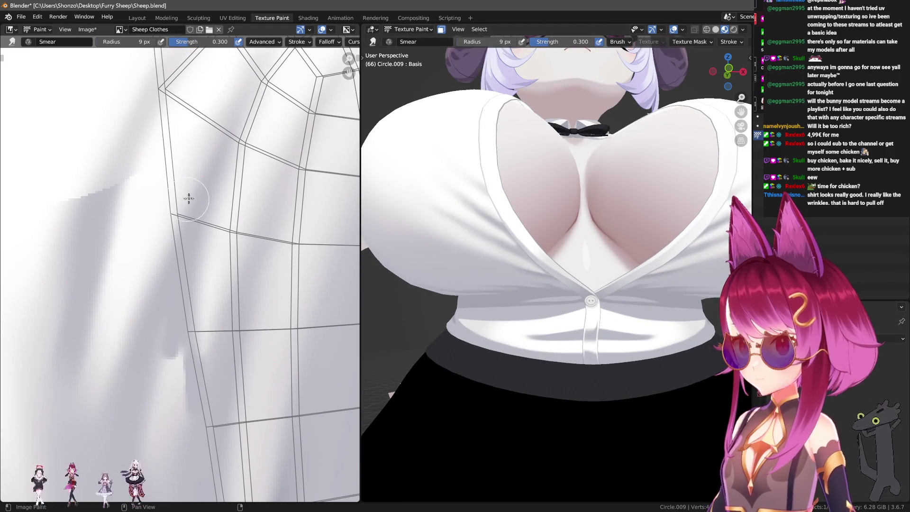
key("bracketleft")
key("bracketleft")
key("bracketleft")
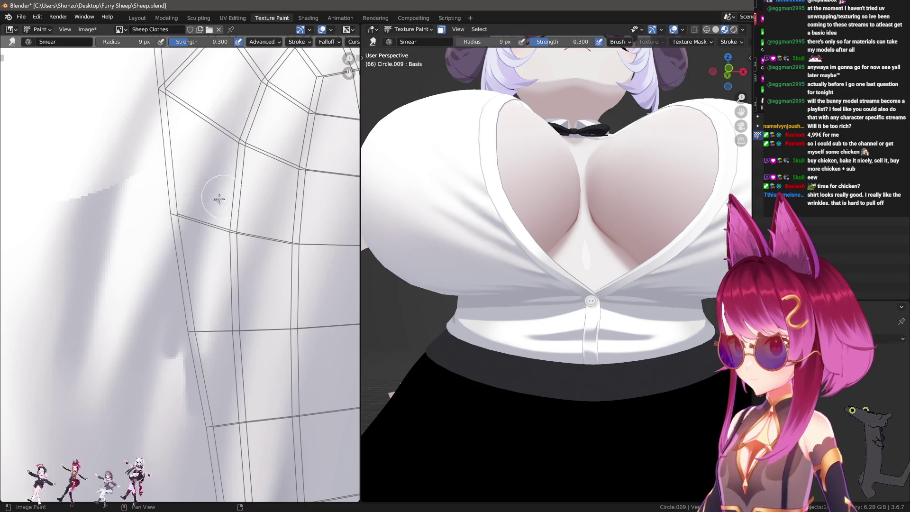
key("shift+space")
key("s")
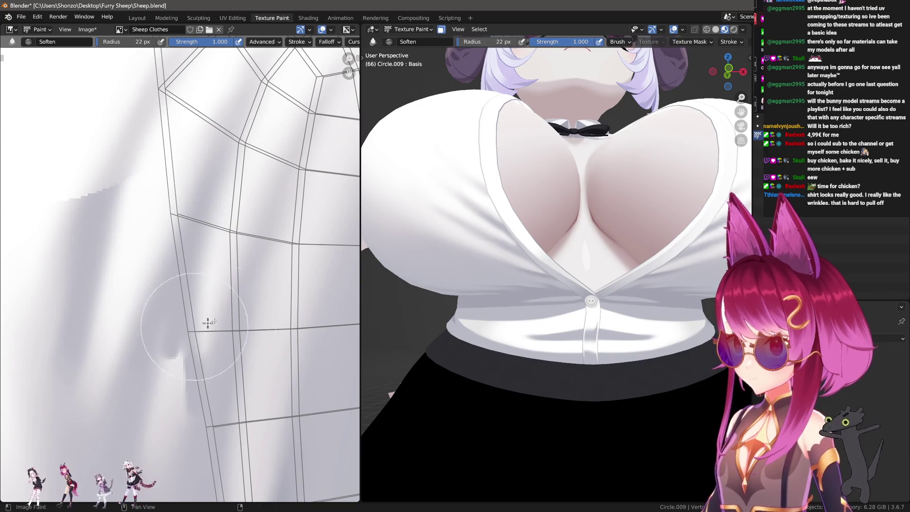
scroll(662, 321, "down", 2)
middle_click_drag(654, 317, 657, 320)
key("shift+space")
key("m")
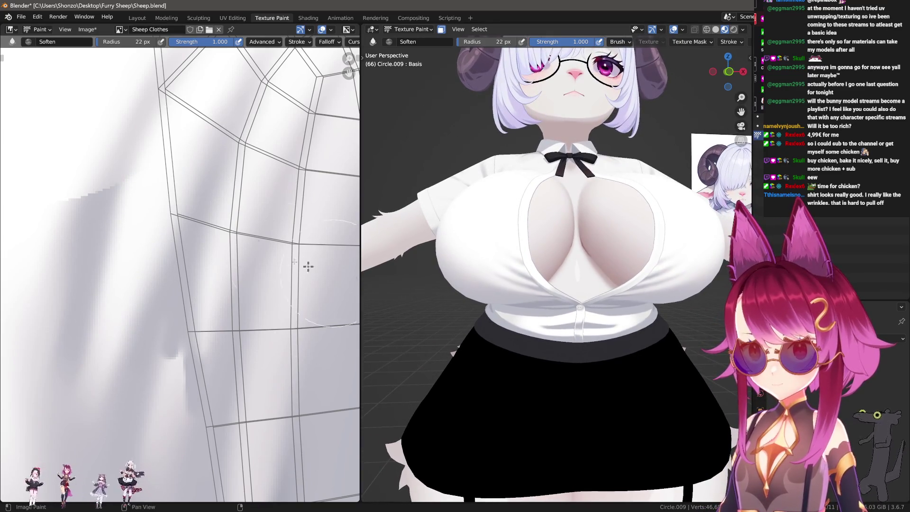
scroll(157, 281, "down", 2)
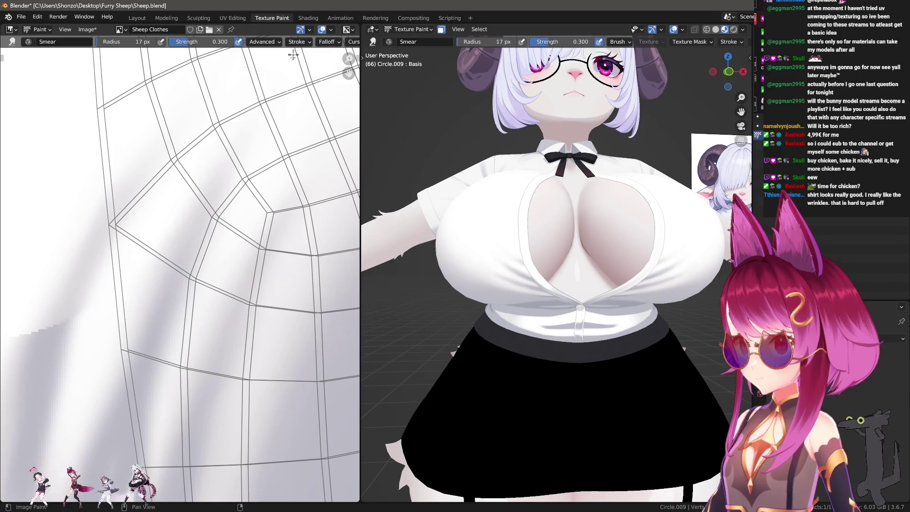
left_click_drag(267, 145, 261, 222)
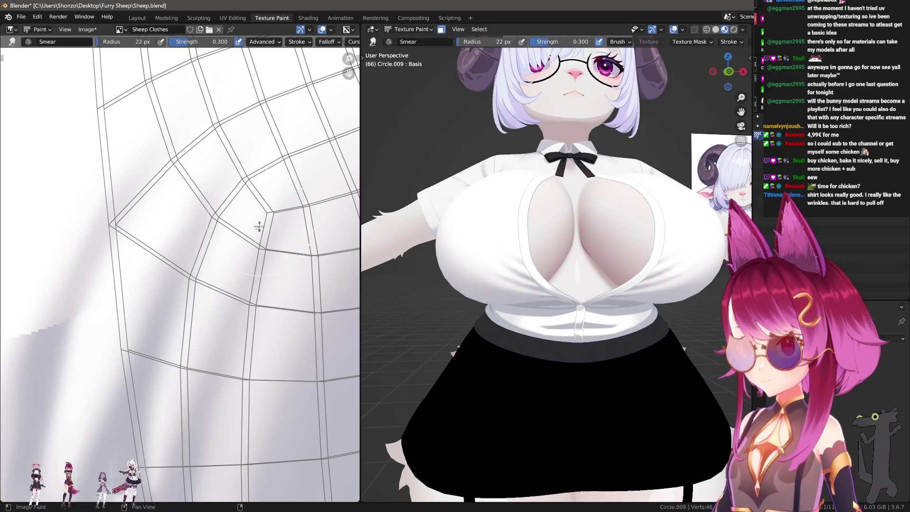
key("shift+space")
key("s")
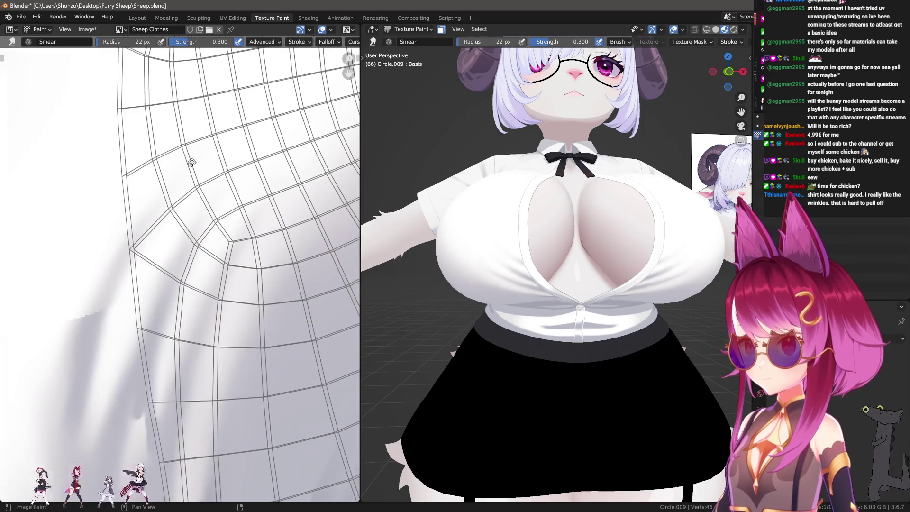
scroll(190, 159, "down", 2)
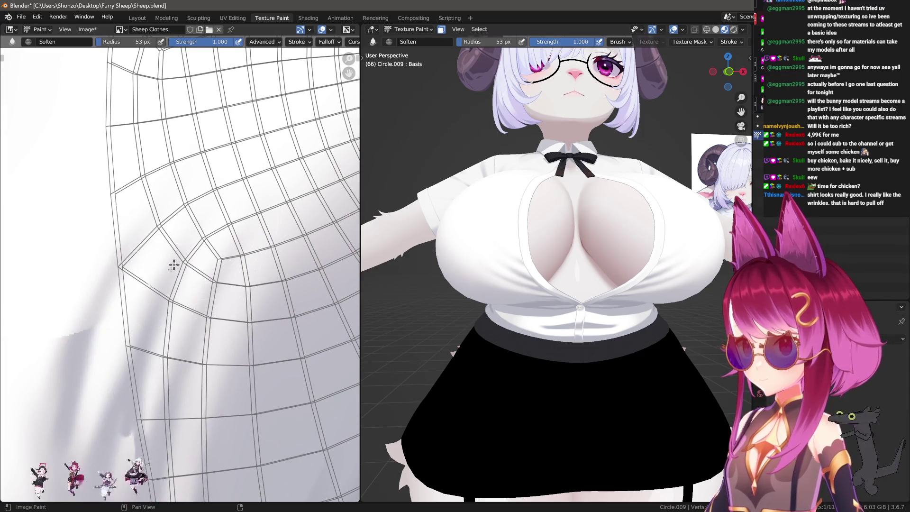
scroll(495, 190, "up", 2)
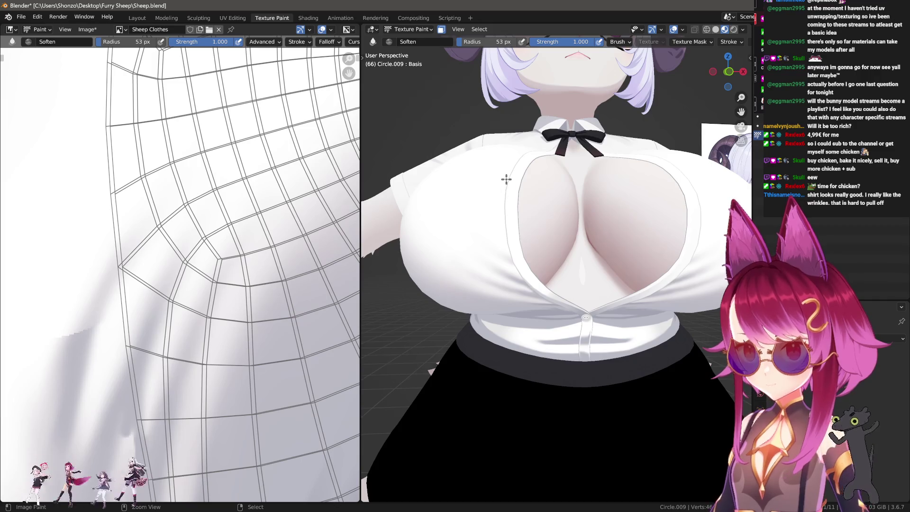
Step: Orbit the model to view the head and then the shirt front
middle_click_drag(506, 174, 554, 203)
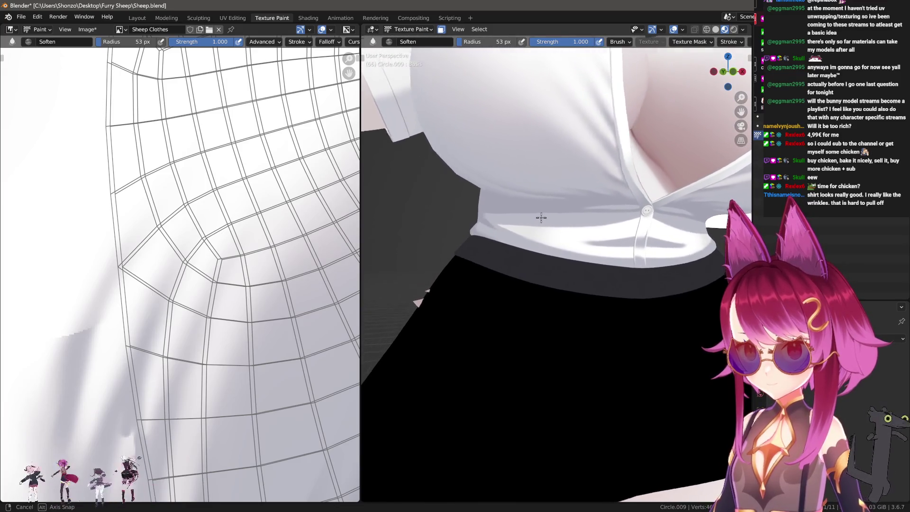
middle_click_drag(554, 204, 518, 221)
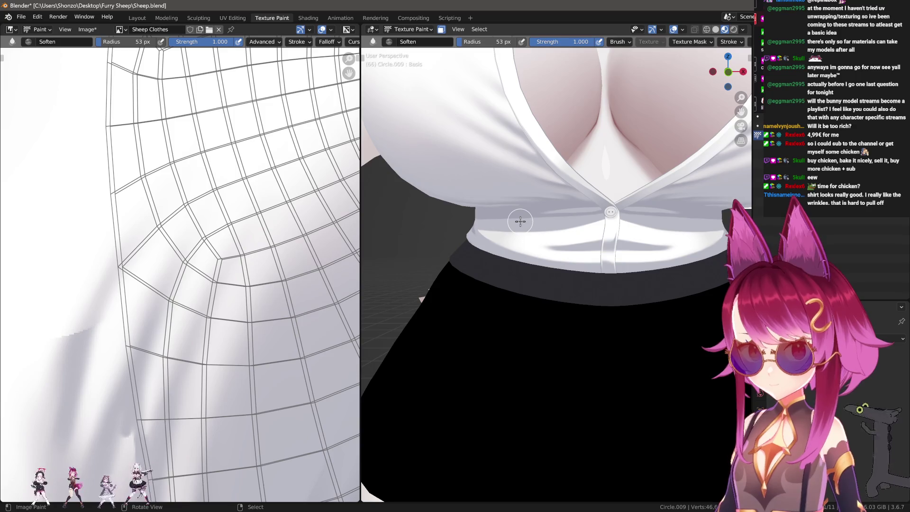
scroll(117, 196, "down", 3)
scroll(117, 195, "up", 5)
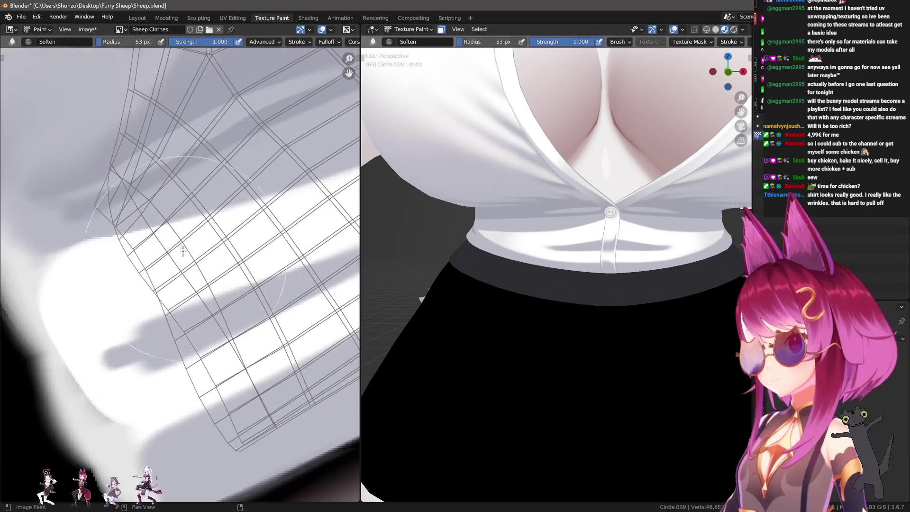
Step: Sample a grey shadow colour and switch to the Smear brush at 0.700 strength
key("s")
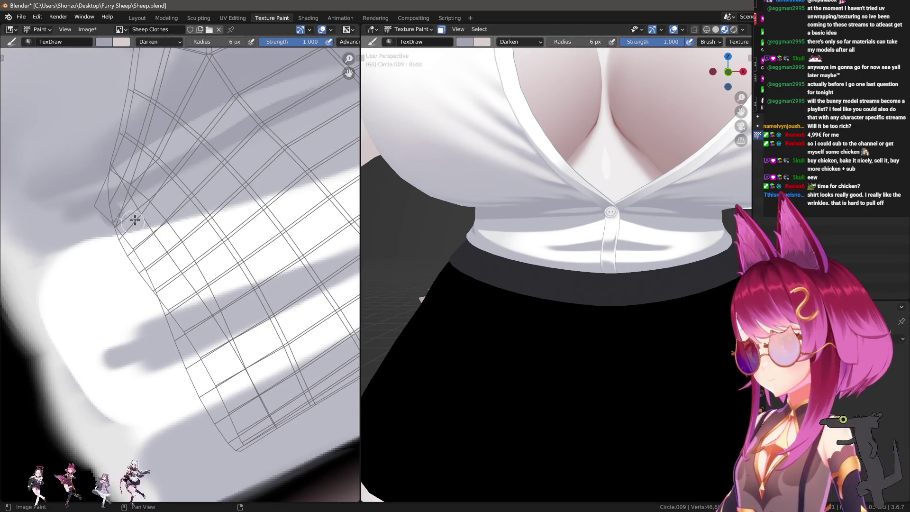
key("bracketright")
key("bracketright")
key("3")
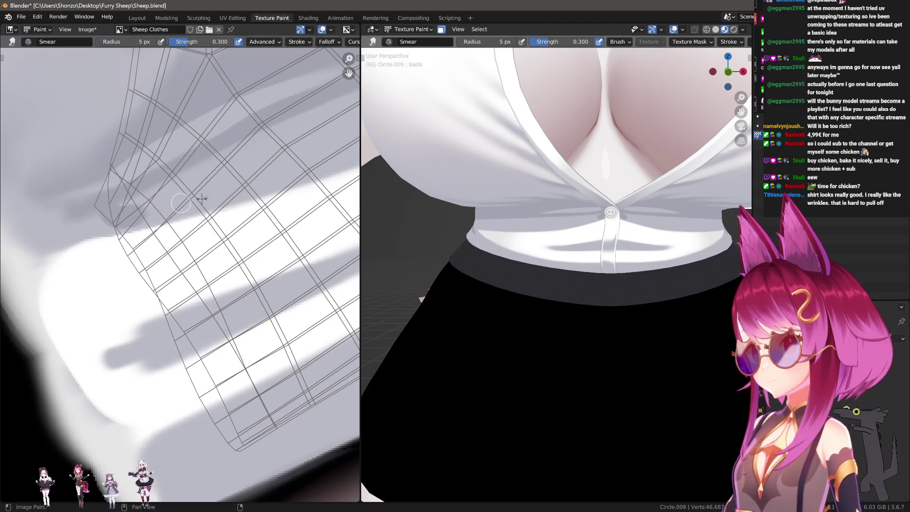
key("shift+f")
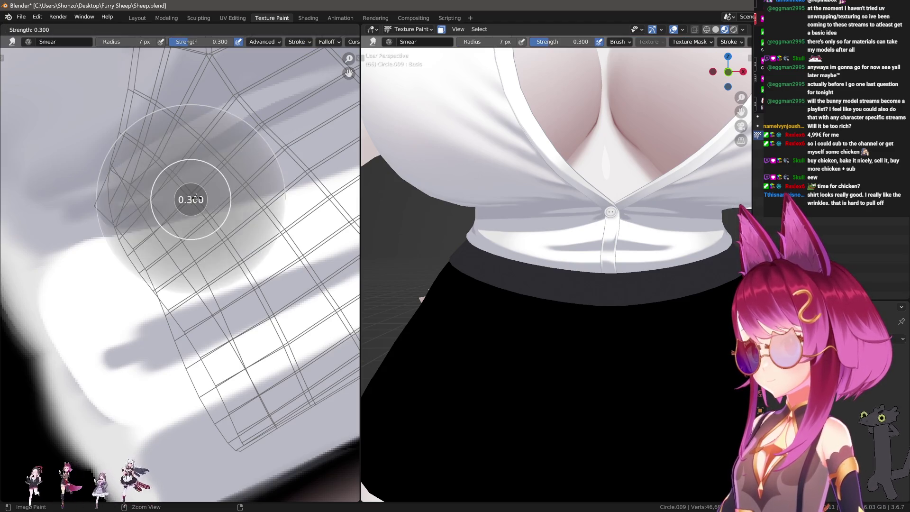
left_click(230, 195)
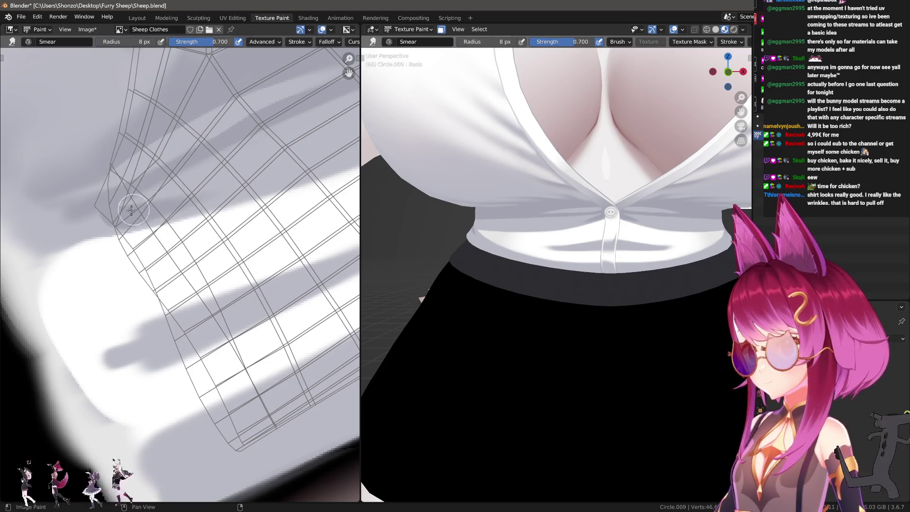
scroll(179, 214, "up", 2)
scroll(178, 213, "up", 1)
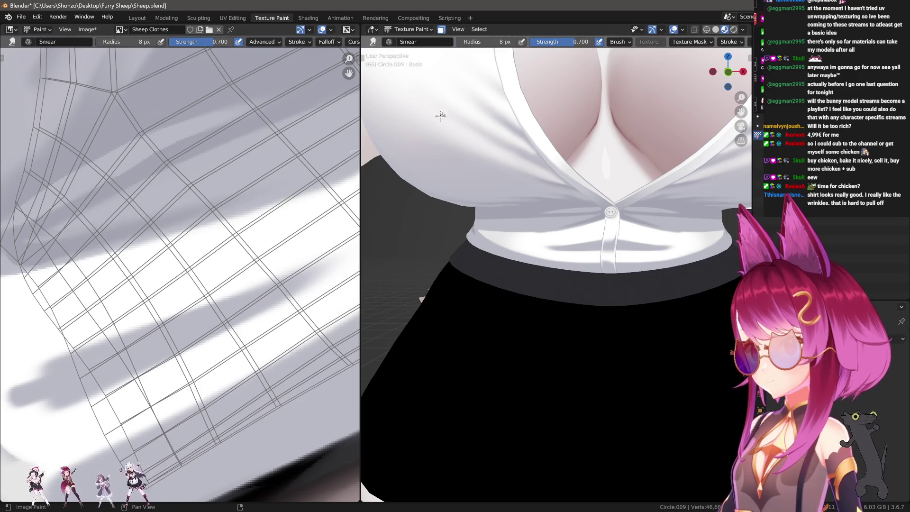
Step: Smear the grey hem shadow softer with a slightly smaller brush, then return to the painting brush
middle_click_drag(296, 163, 338, 177)
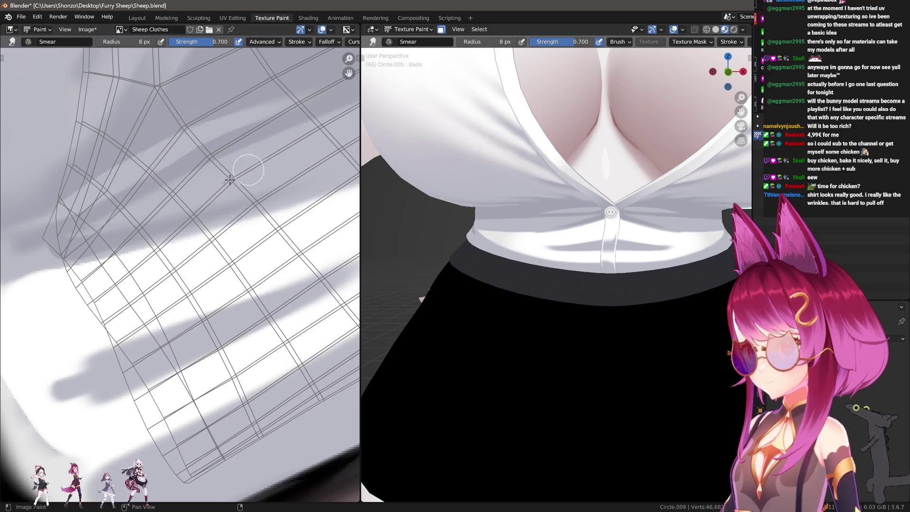
key("bracketleft")
key("bracketleft")
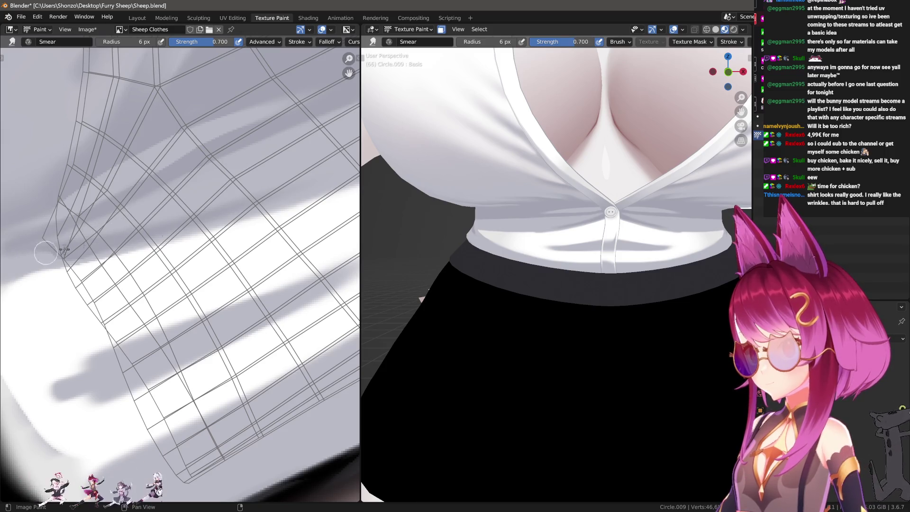
mouse_move(523, 260)
middle_mouse_down("ctrl")
mouse_move(561, 226)
mouse_move(519, 276)
middle_mouse_up("ctrl")
middle_click_drag(300, 238, 106, 235, "ctrl")
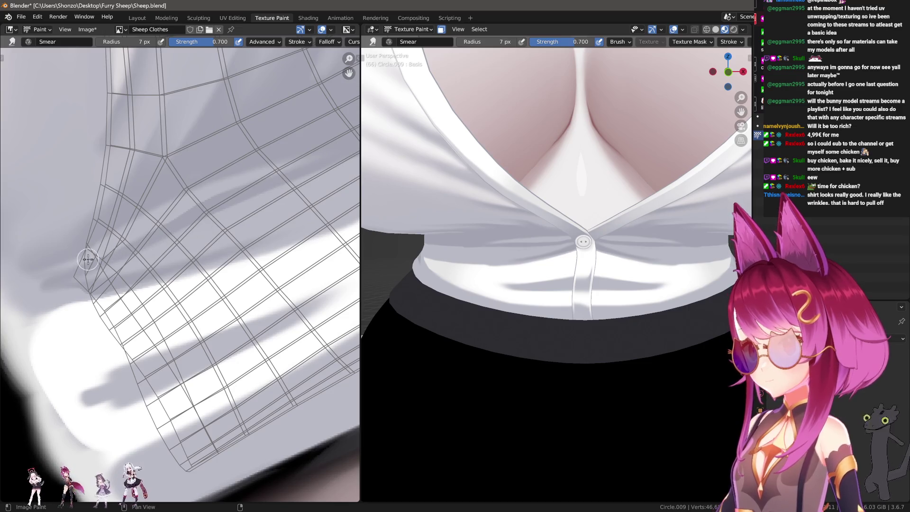
left_click_drag(170, 221, 231, 190)
scroll(241, 185, "up", 2)
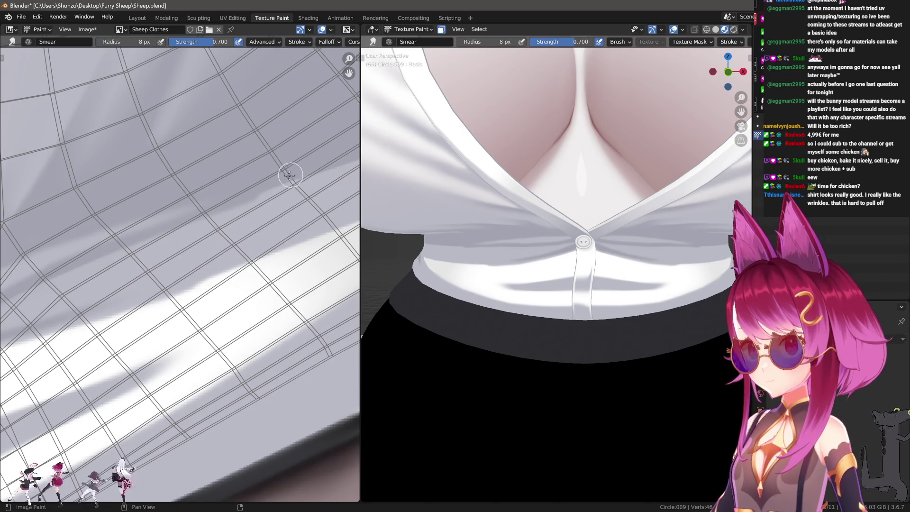
key("1")
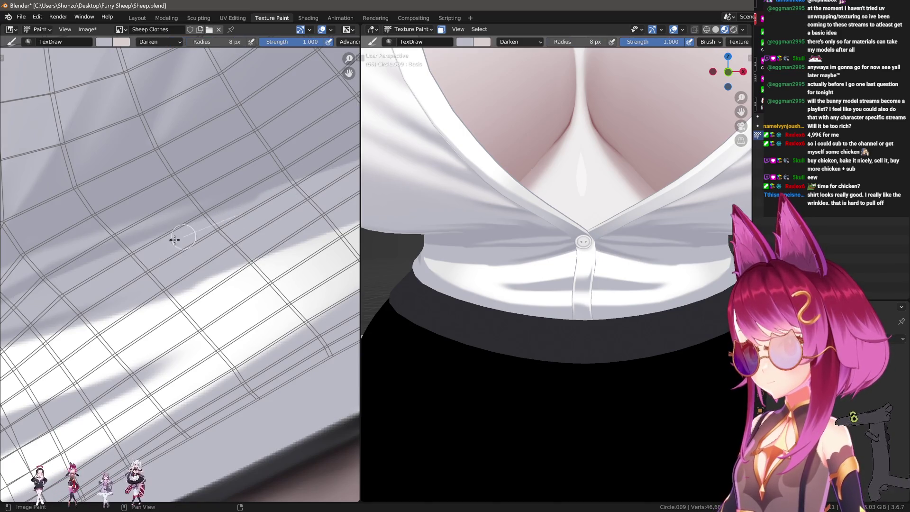
Step: Set the brush to Mix blending with Smooth falloff, undoing a test stroke
right_click(212, 232)
left_click(213, 242)
left_click(209, 271)
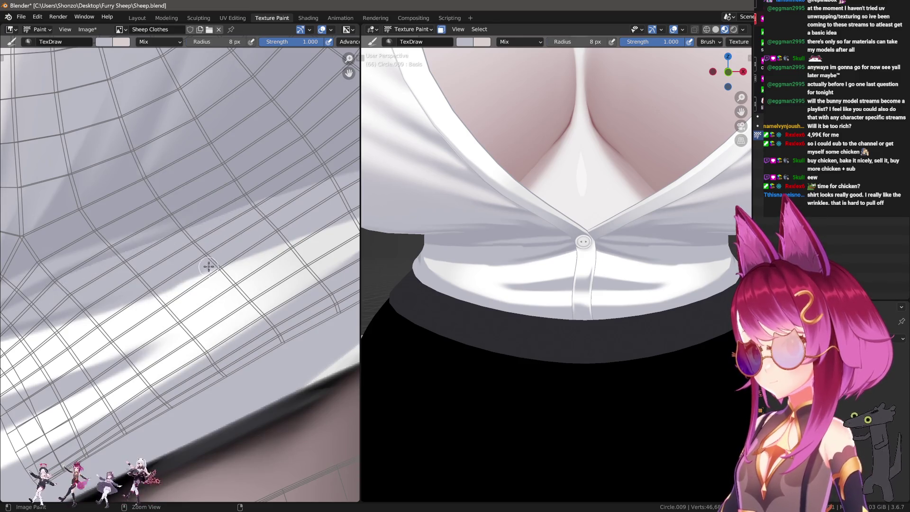
key("shift+f")
left_click(282, 247)
left_click_drag(63, 285, 307, 231)
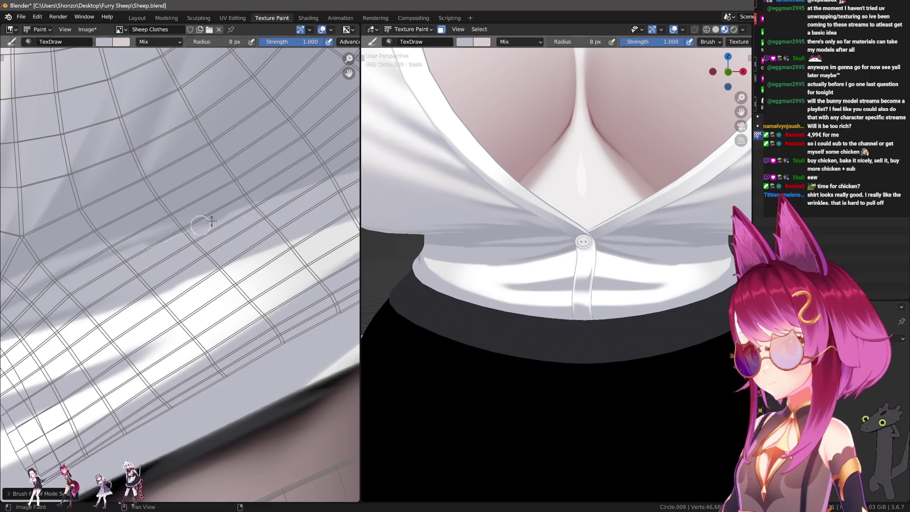
key("ctrl+z")
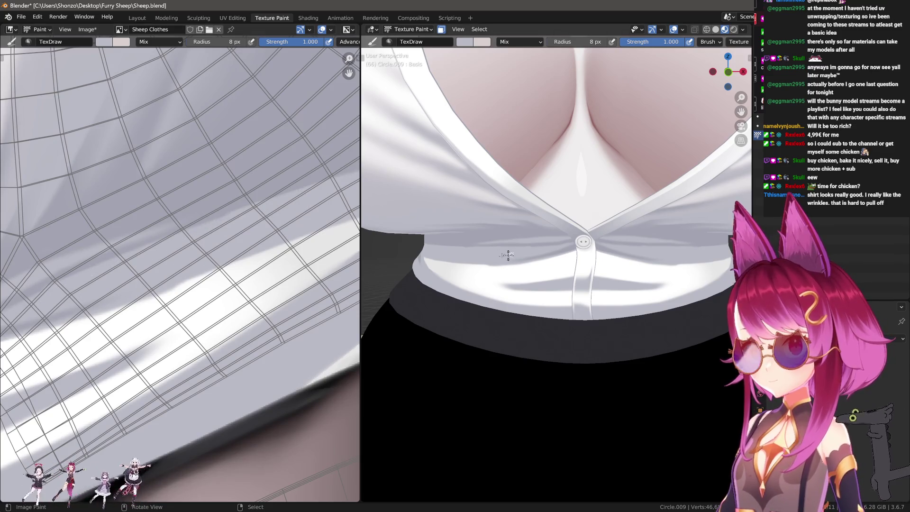
Step: Swap to white, shrink the brush, and undo a trial white highlight along the hem
middle_click_drag(170, 269, 189, 248)
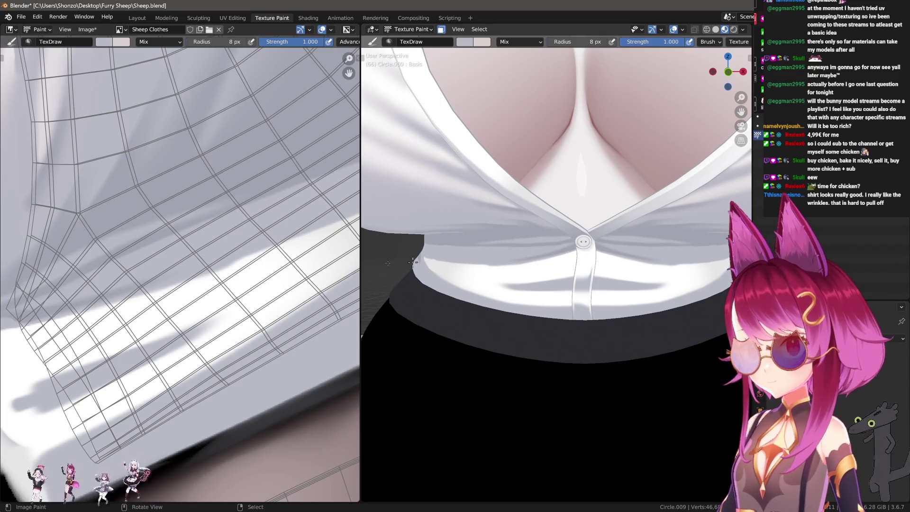
scroll(206, 221, "up", 1)
scroll(244, 254, "up", 1)
scroll(255, 229, "up", 1)
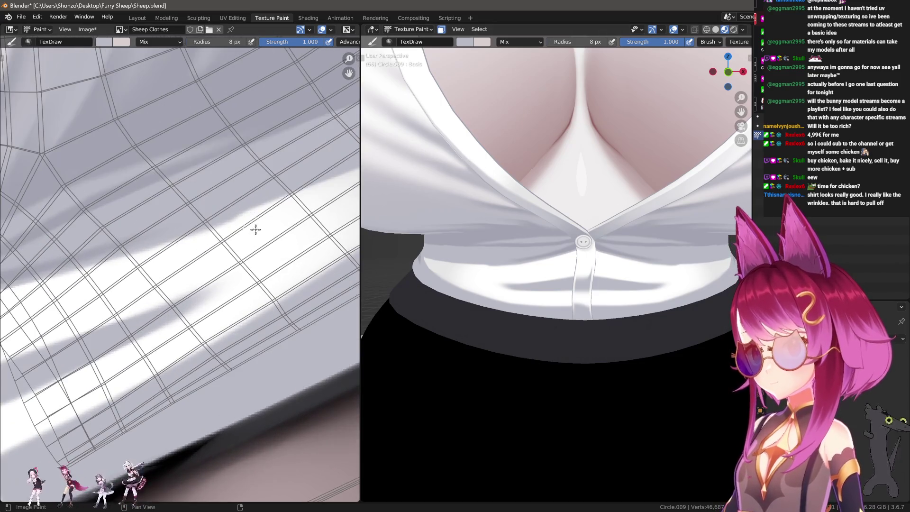
key("s")
scroll(186, 254, "up", 2)
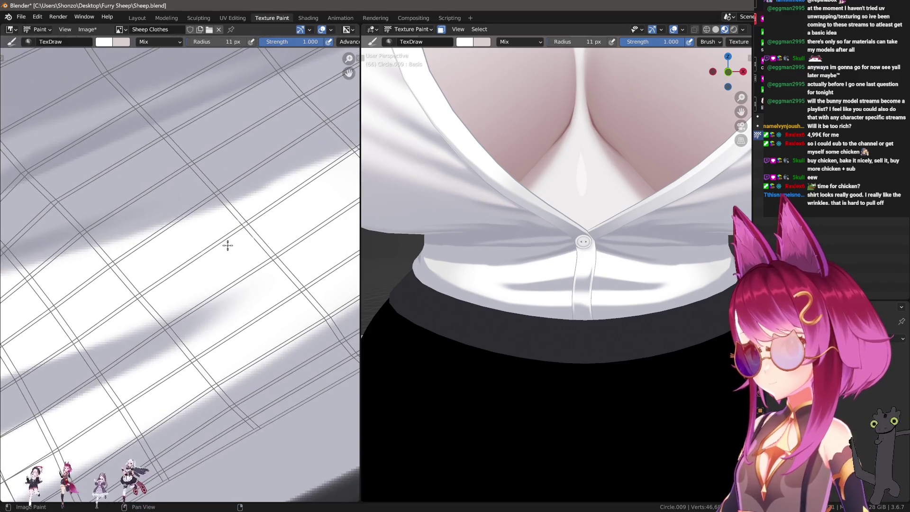
right_click(213, 243)
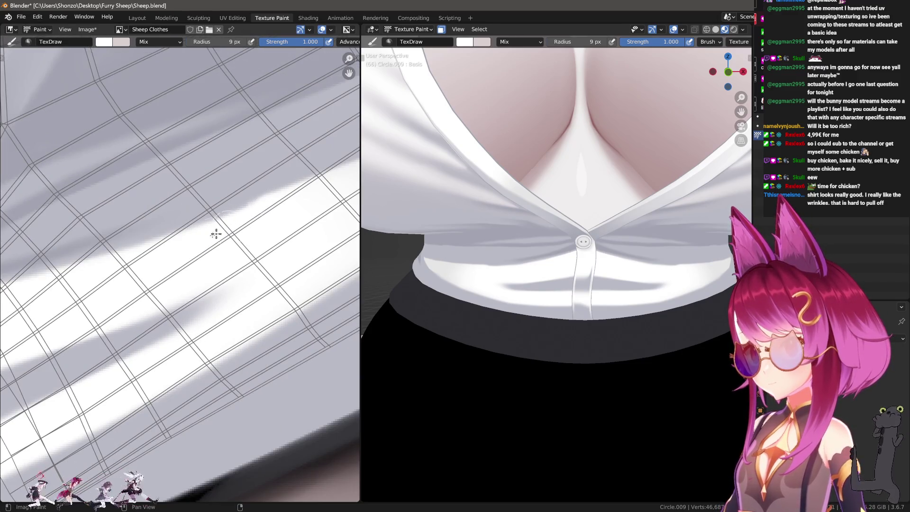
key("bracketleft")
left_click_drag(83, 276, 433, 137)
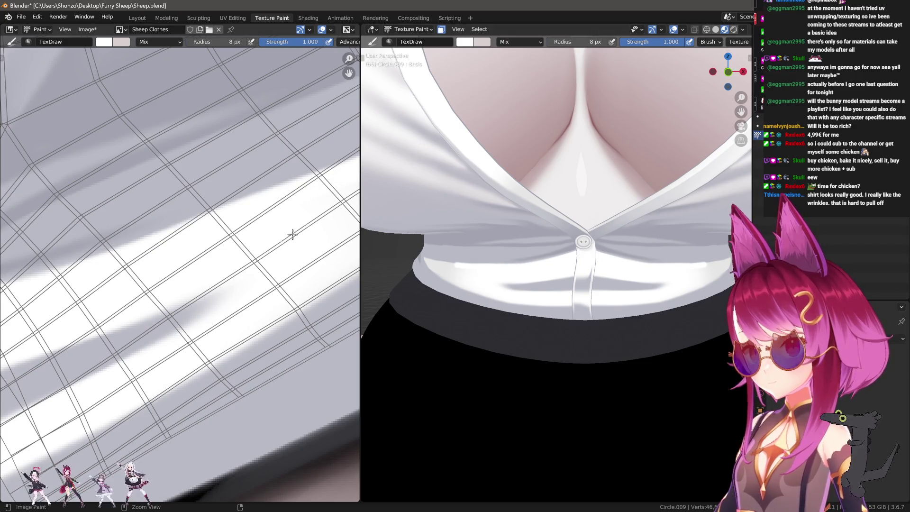
key("ctrl+z")
scroll(630, 163, "down", 1)
scroll(695, 247, "down", 4)
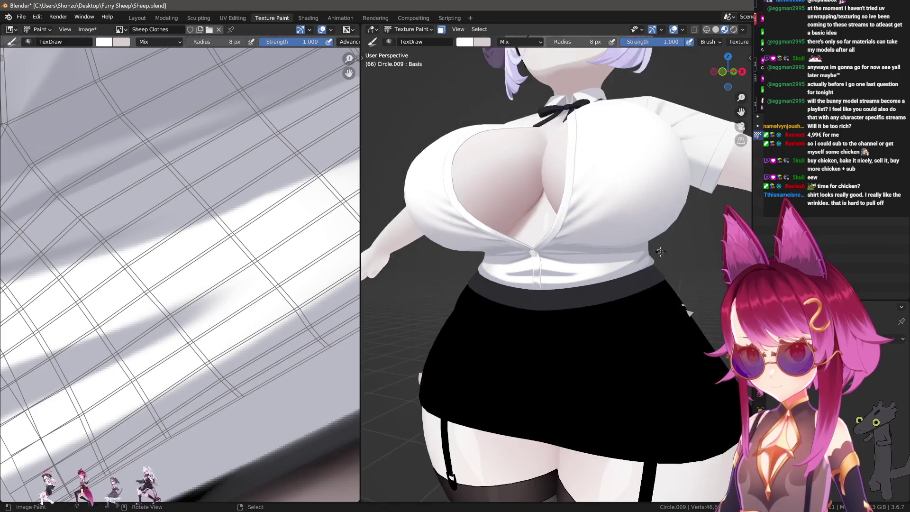
Step: Review the shirt from the front and swap the paint colour back to grey
mouse_move(676, 208)
middle_mouse_down()
mouse_move(652, 222)
mouse_move(640, 213)
middle_mouse_up()
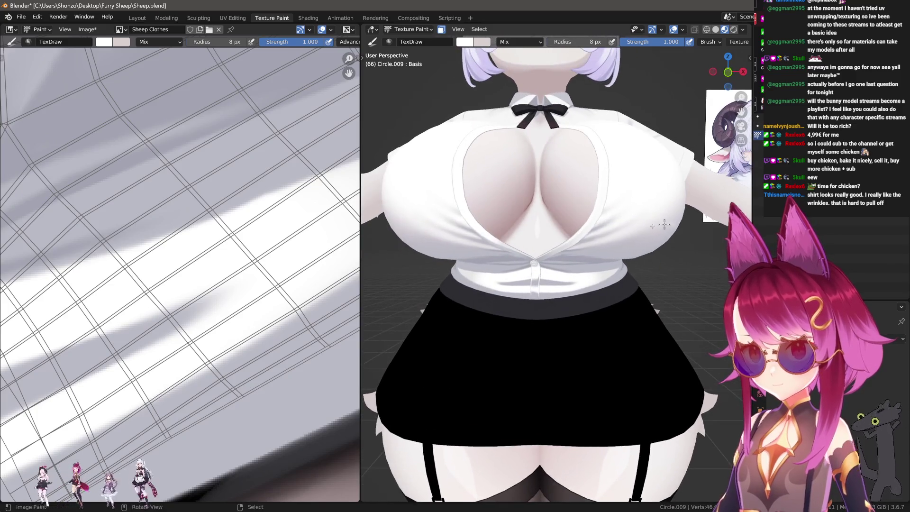
scroll(333, 217, "down", 2)
scroll(333, 218, "up", 2)
mouse_move(299, 234)
middle_mouse_down()
mouse_move(333, 218)
mouse_move(313, 213)
middle_mouse_up()
scroll(333, 218, "down", 2)
key("s")
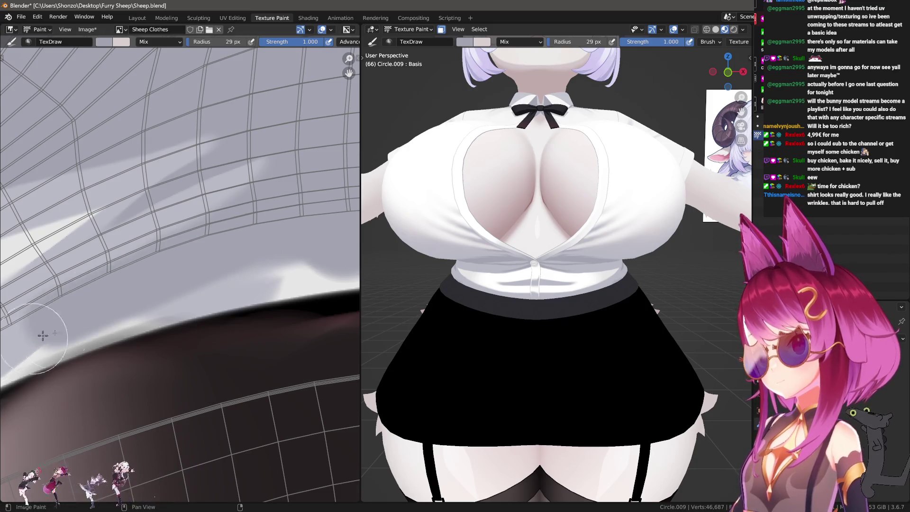
scroll(153, 282, "up", 2)
scroll(89, 299, "down", 2)
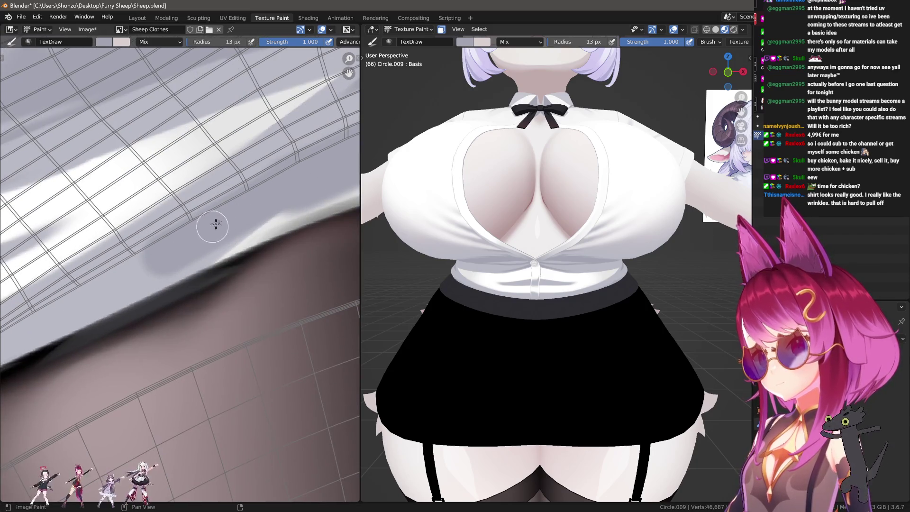
scroll(224, 213, "down", 2)
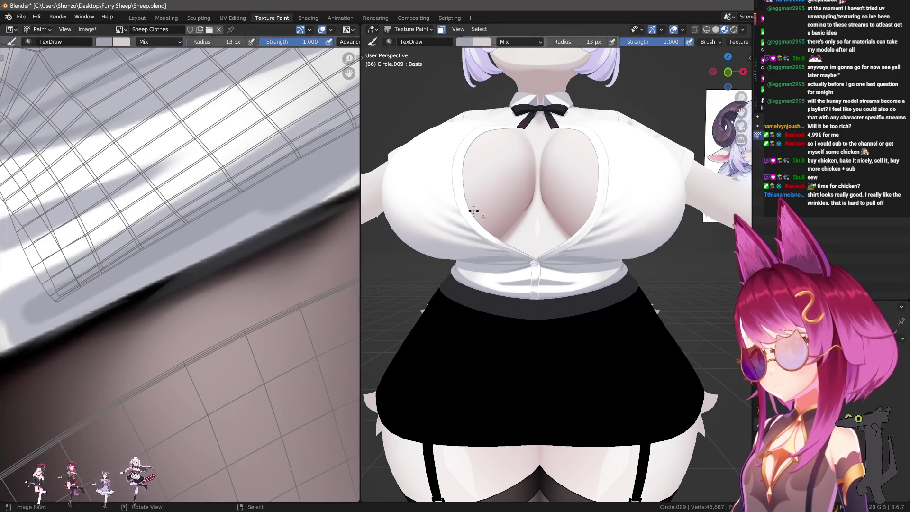
scroll(575, 257, "up", 5)
scroll(165, 294, "down", 1, "ctrl")
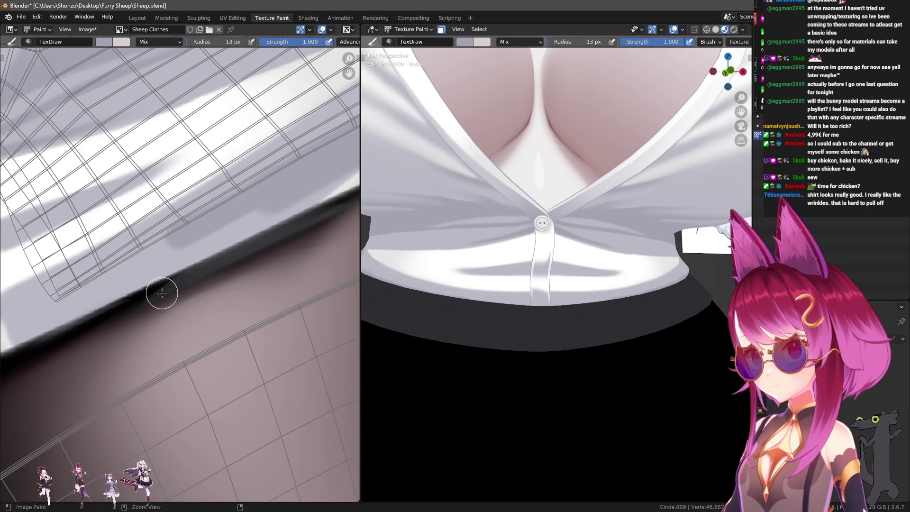
scroll(60, 308, "down", 3)
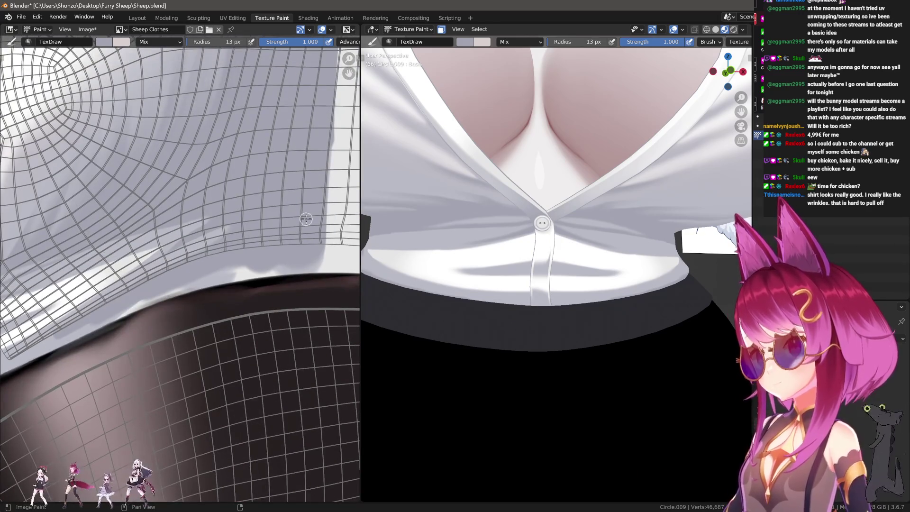
scroll(275, 240, "up", 2)
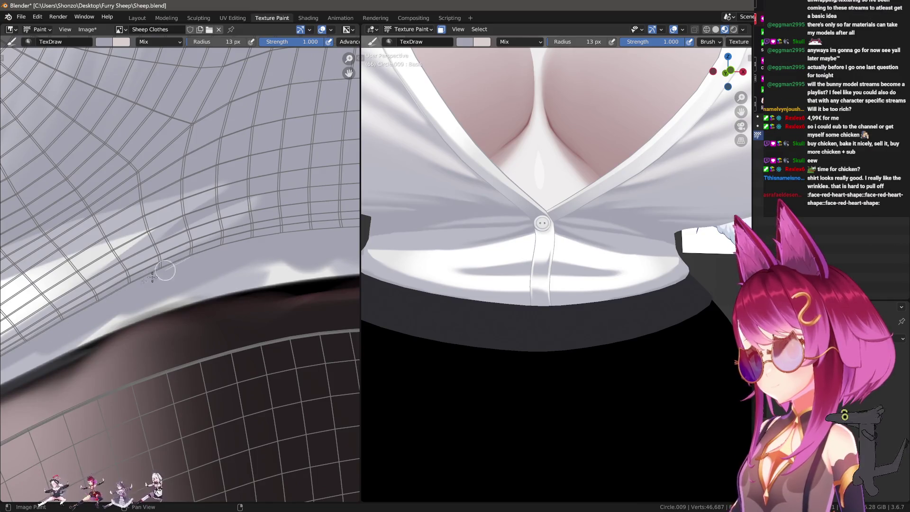
scroll(152, 152, "up", 1)
scroll(162, 152, "up", 1)
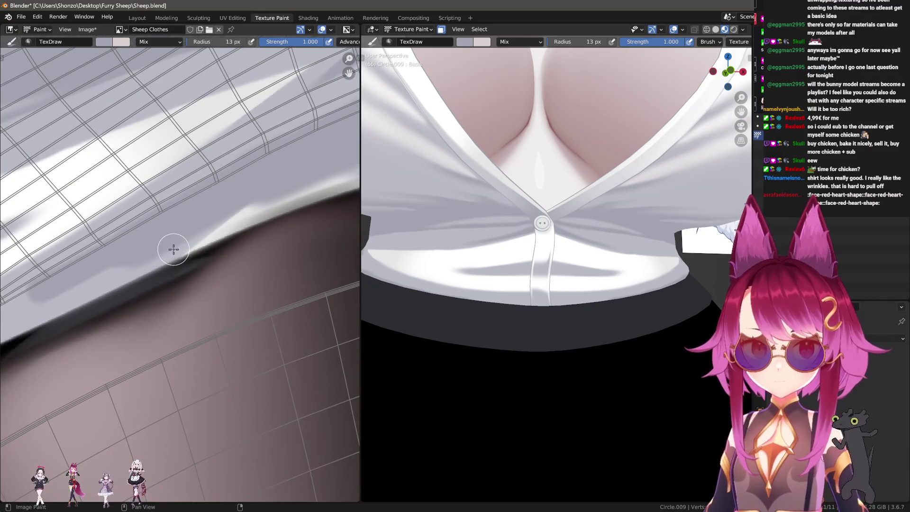
scroll(244, 189, "up", 1)
scroll(245, 179, "up", 1)
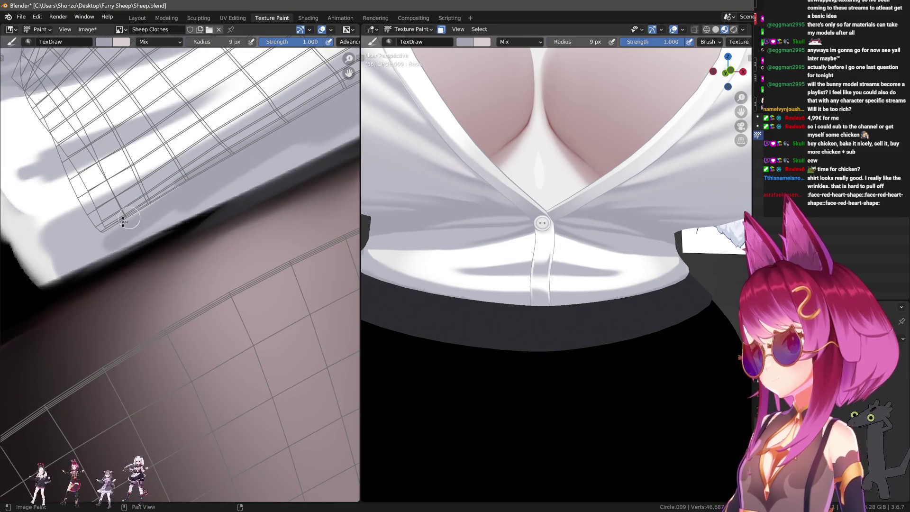
scroll(455, 253, "up", 2)
scroll(455, 253, "up", 2)
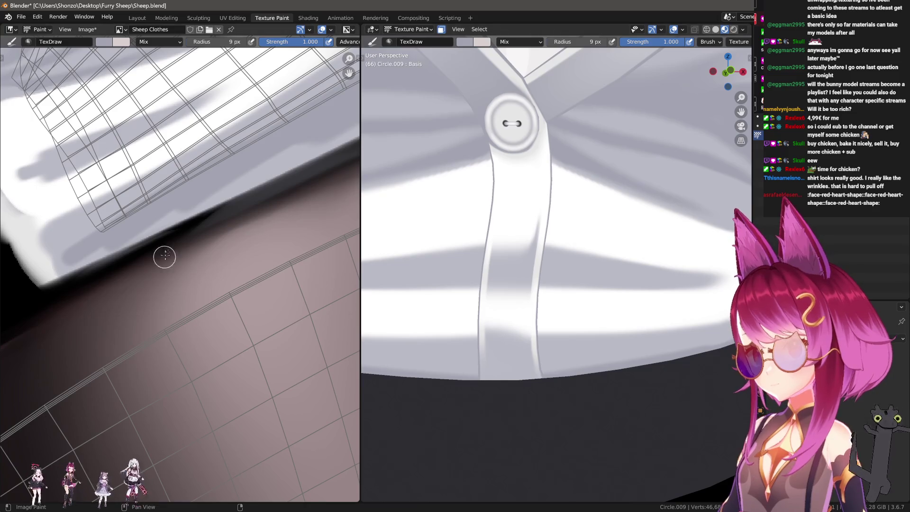
scroll(164, 257, "down", 5)
Step: Pan the texture view across the whole shirt UV layout
middle_click_drag(165, 257, 241, 270)
scroll(230, 262, "down", 4)
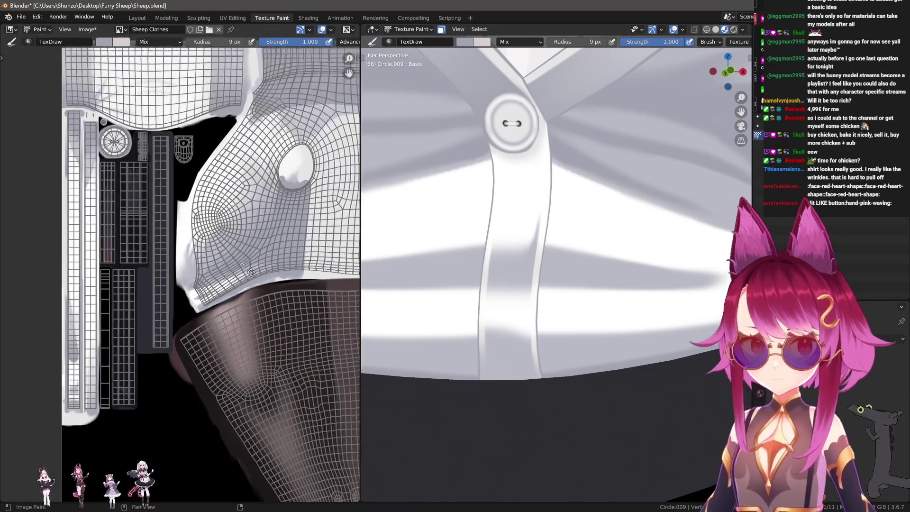
scroll(183, 260, "up", 2)
scroll(183, 260, "up", 2)
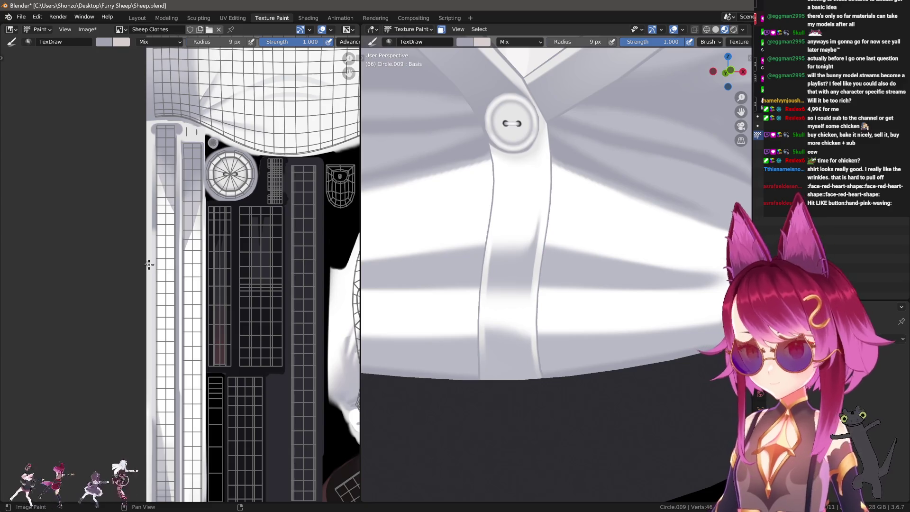
Step: Paint an even grey shadow band along the bottom of the sleeve strips
middle_click_drag(183, 261, 196, 107)
scroll(206, 288, "up", 2)
scroll(205, 288, "up", 2)
scroll(180, 272, "up", 4)
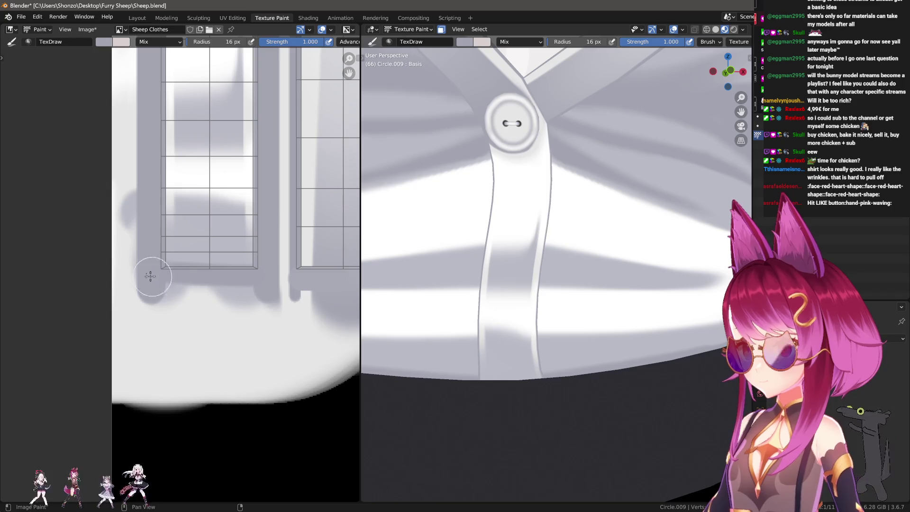
mouse_move(150, 277)
left_mouse_down()
mouse_move(260, 266)
mouse_move(220, 279)
left_mouse_up()
left_click_drag(187, 276, 273, 274)
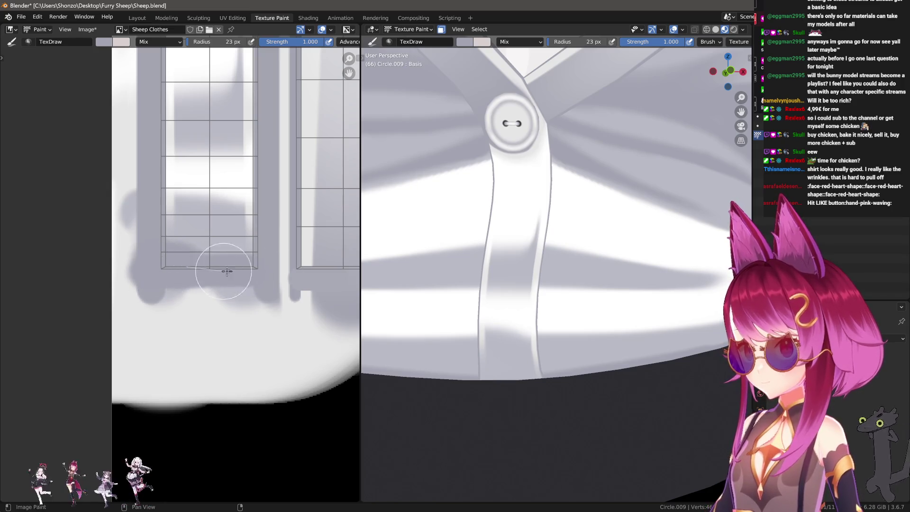
left_click_drag(169, 281, 273, 277)
left_click_drag(177, 273, 271, 281)
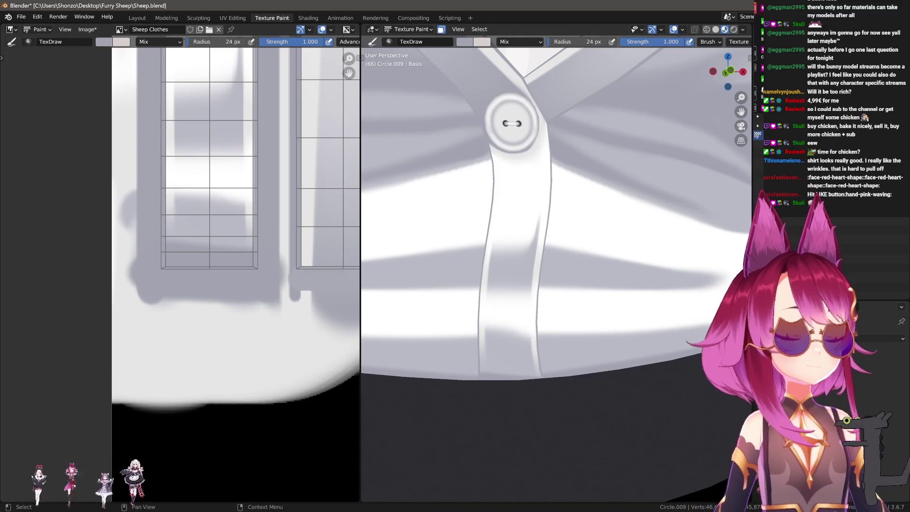
scroll(603, 206, "down", 5)
scroll(603, 207, "down", 2)
scroll(602, 256, "up", 4)
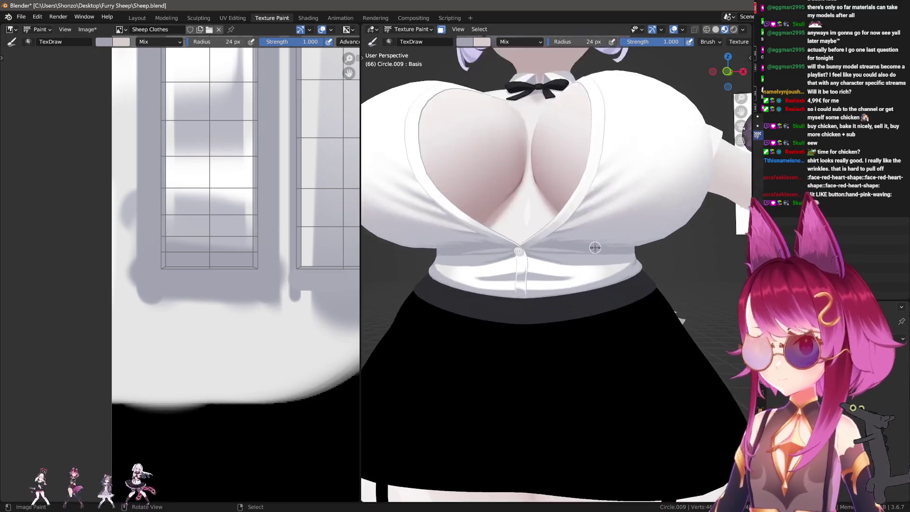
scroll(602, 256, "up", 3)
Step: Zoom out the 3D view to see the full upper body
mouse_move(582, 265)
middle_mouse_down("ctrl")
mouse_move(610, 258)
mouse_move(604, 263)
middle_mouse_up("ctrl")
scroll(563, 323, "up", 4)
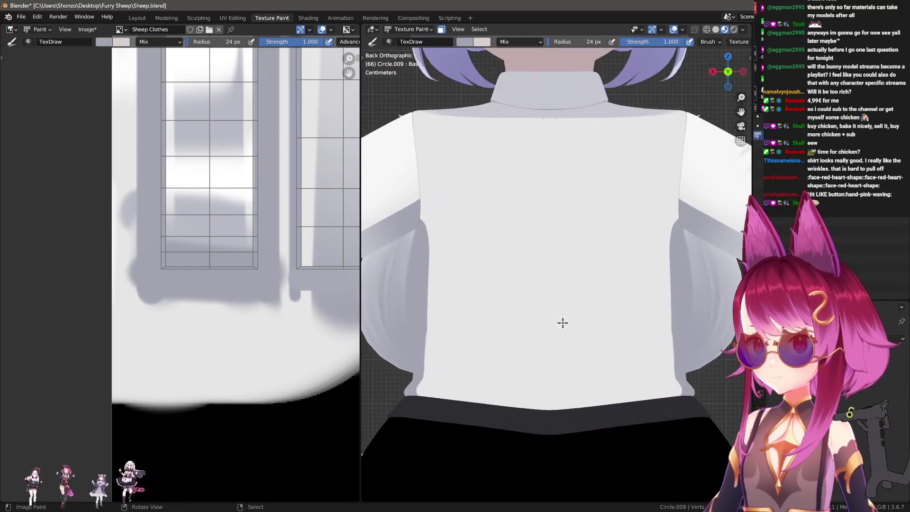
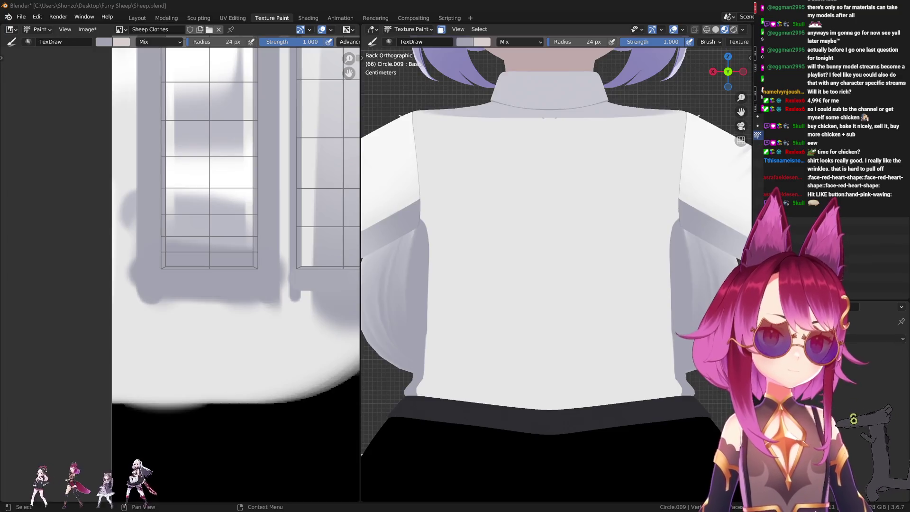
scroll(587, 189, "down", 3)
Step: View the character from the front and select Sheep Clothes Light as the paint texture
middle_click_drag(587, 189, 569, 260)
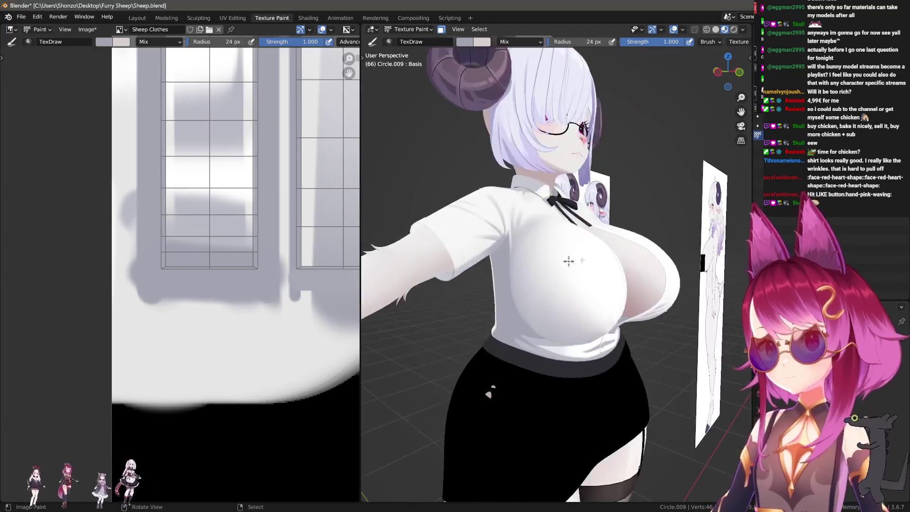
key("KP_1")
scroll(606, 263, "up", 2)
scroll(605, 262, "up", 4)
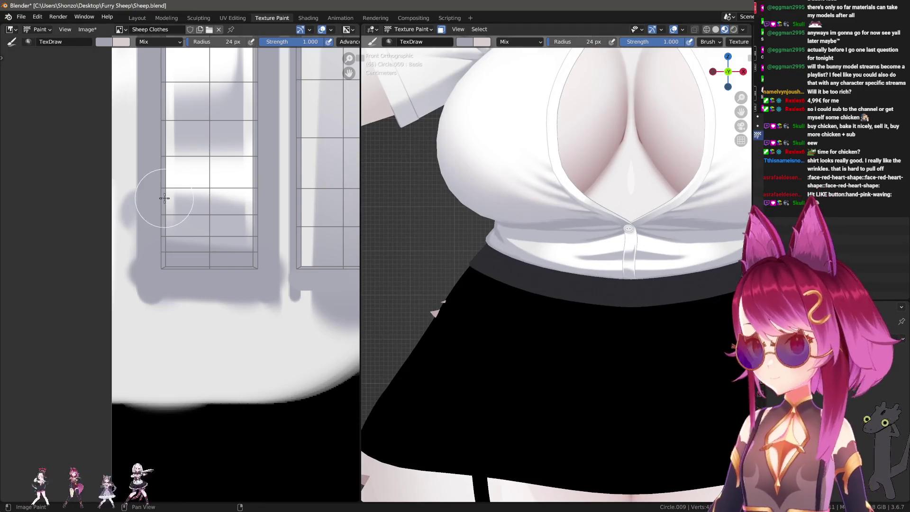
scroll(164, 199, "down", 3)
scroll(152, 284, "up", 3)
key("n")
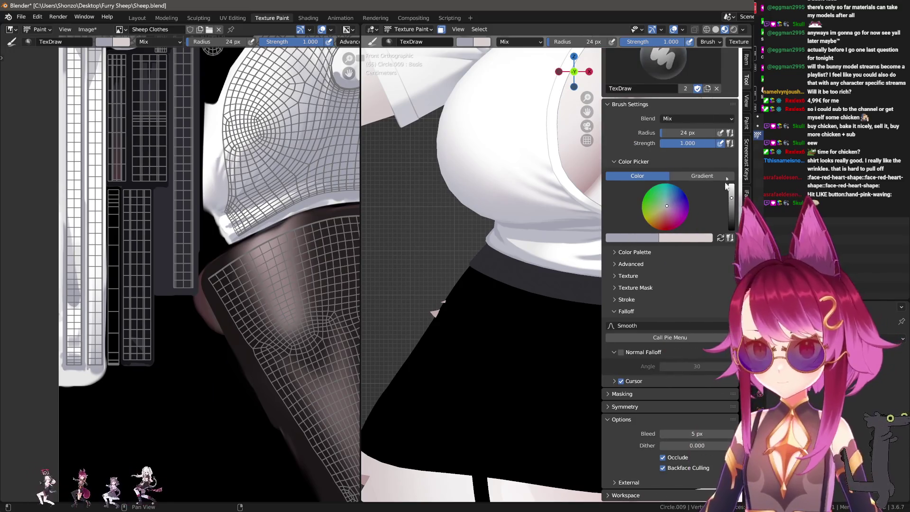
scroll(727, 186, "up", 2)
scroll(682, 172, "up", 2)
scroll(681, 149, "up", 2)
left_click(680, 120)
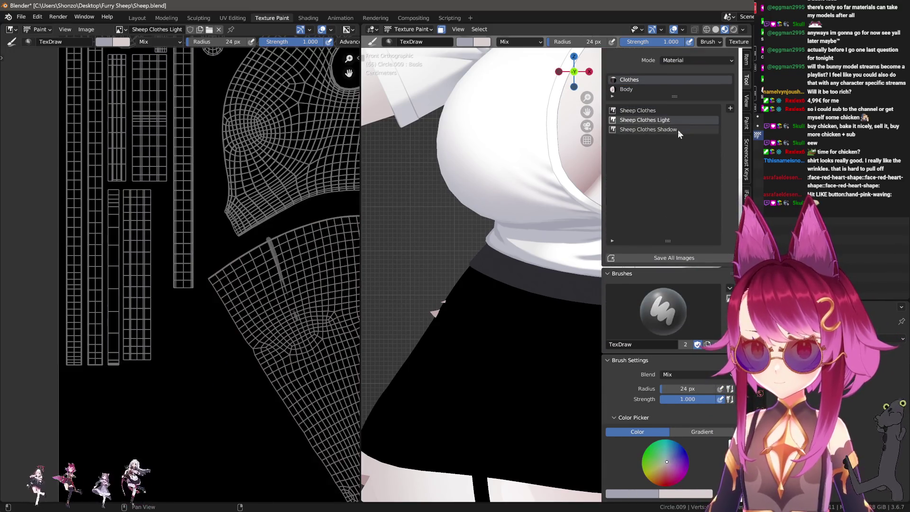
scroll(199, 284, "up", 3)
scroll(171, 170, "up", 3)
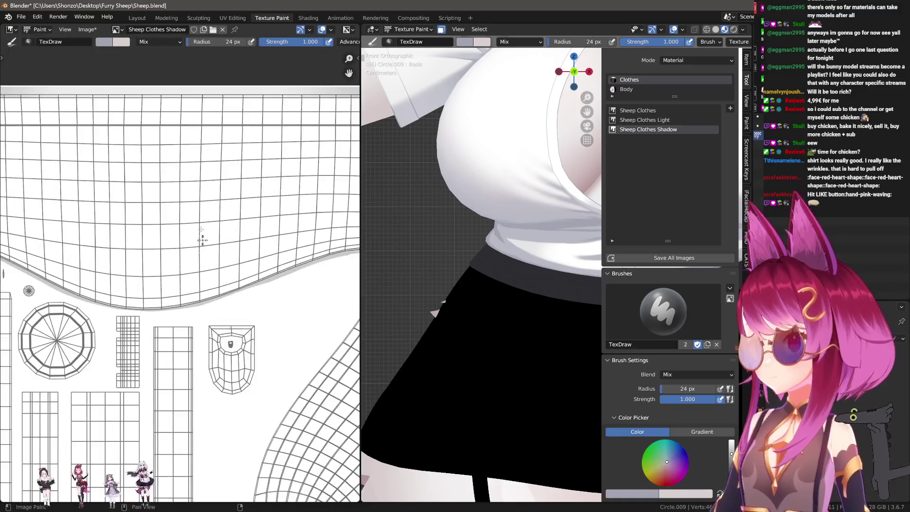
scroll(175, 334, "up", 2)
scroll(126, 342, "up", 2)
scroll(126, 342, "up", 2)
Step: Sample a colour, choose a smoother brush falloff and set the stroke method to Curve
key("s")
scroll(268, 149, "down", 3)
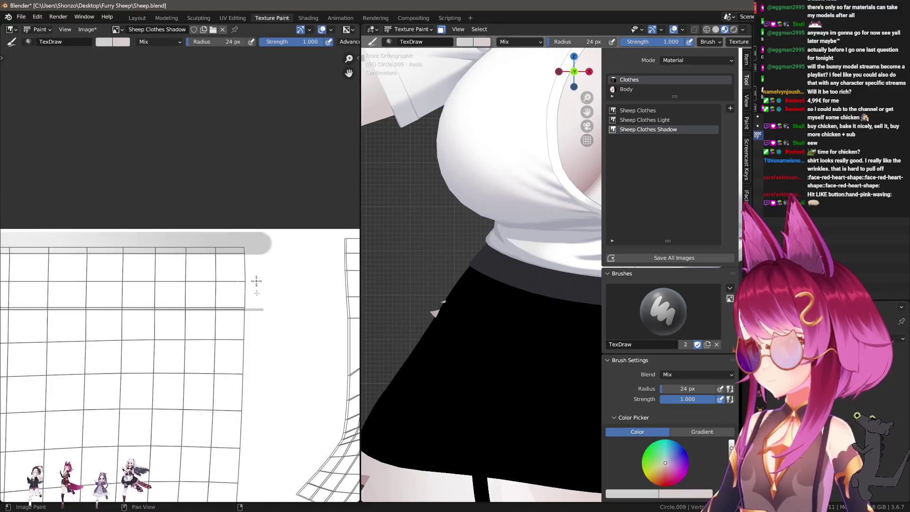
scroll(268, 149, "down", 3)
middle_click_drag(218, 331, 133, 387)
scroll(134, 389, "up", 2)
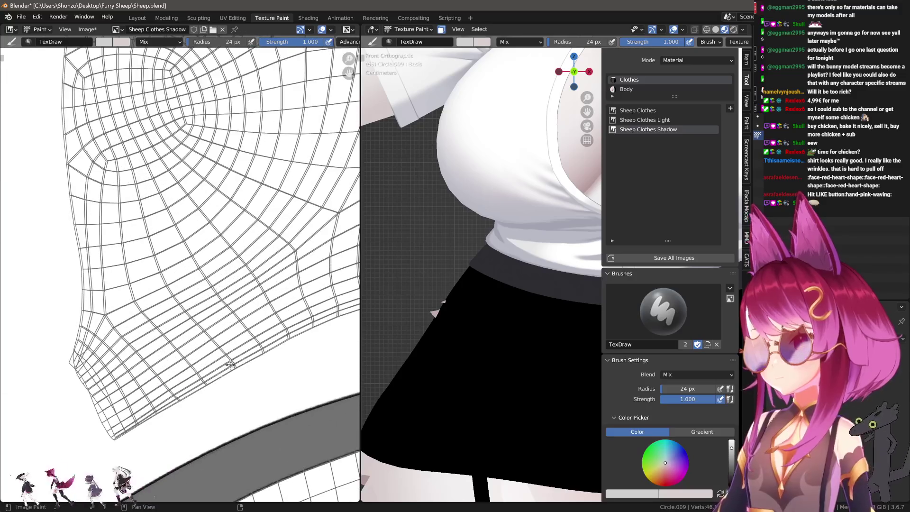
key("shift+f")
left_click(260, 414)
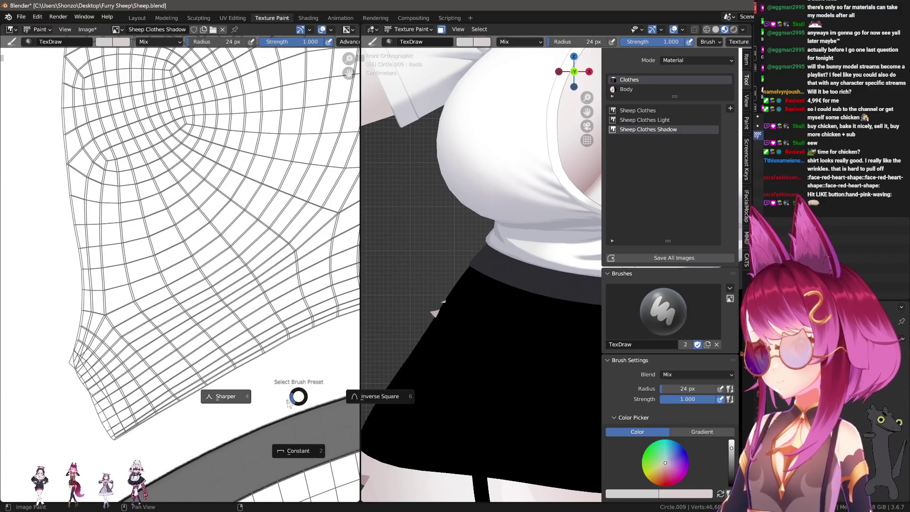
key("e")
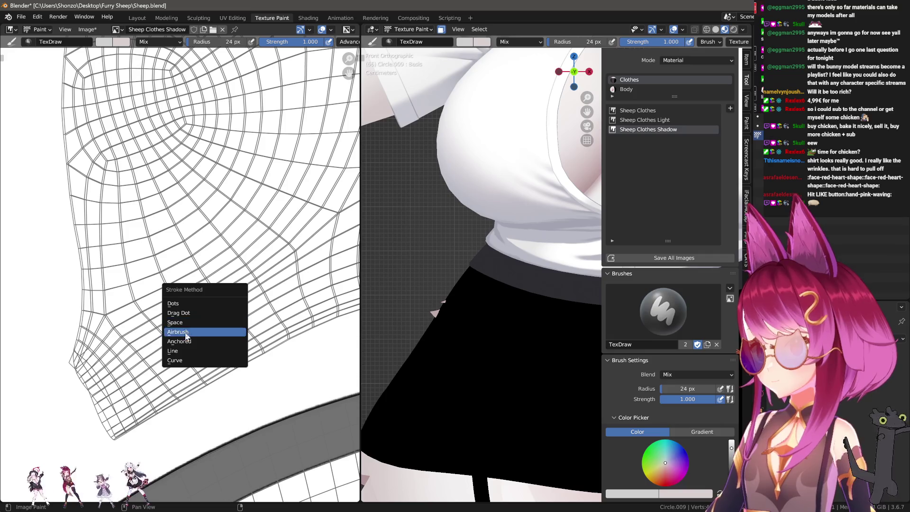
left_click(214, 359)
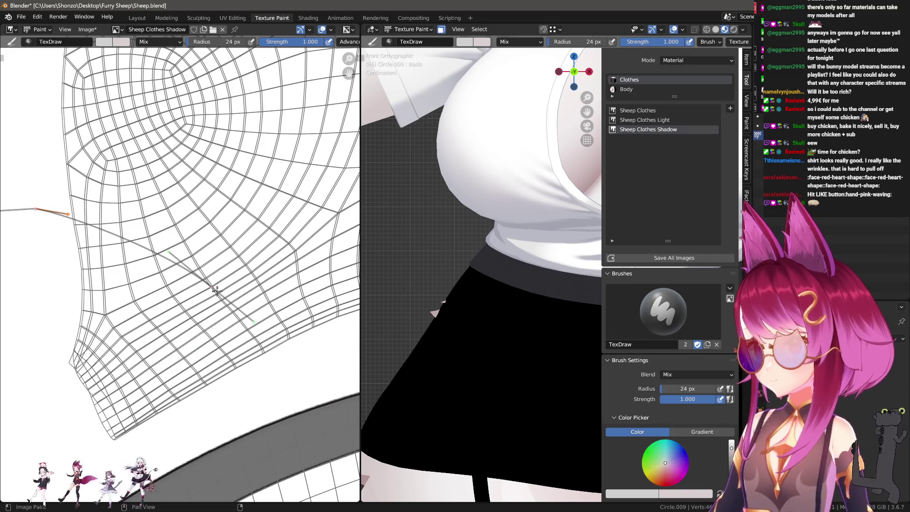
scroll(227, 318, "down", 1)
Step: Lay the guide curve across the shirt UV and move and rotate it into place
left_click_drag(208, 291, 202, 333)
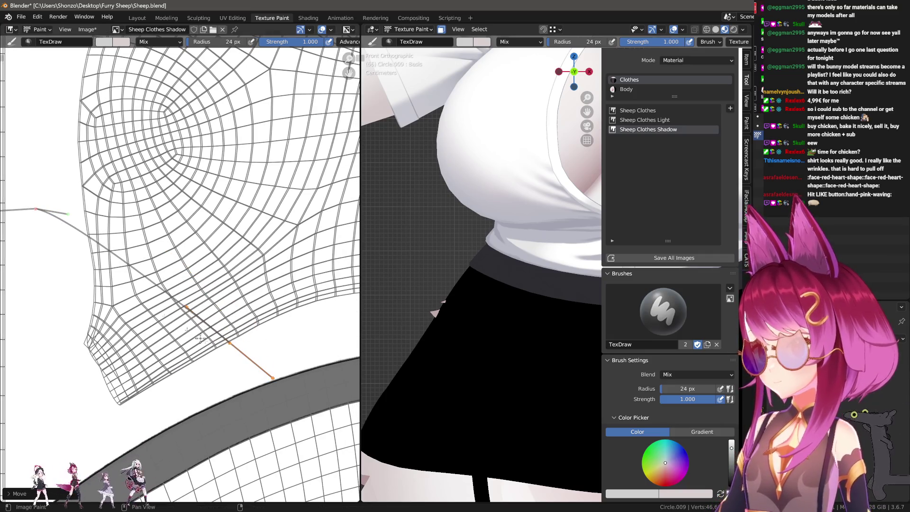
mouse_move(39, 211)
left_mouse_down()
mouse_move(152, 206)
mouse_move(143, 244)
left_mouse_up()
key("f")
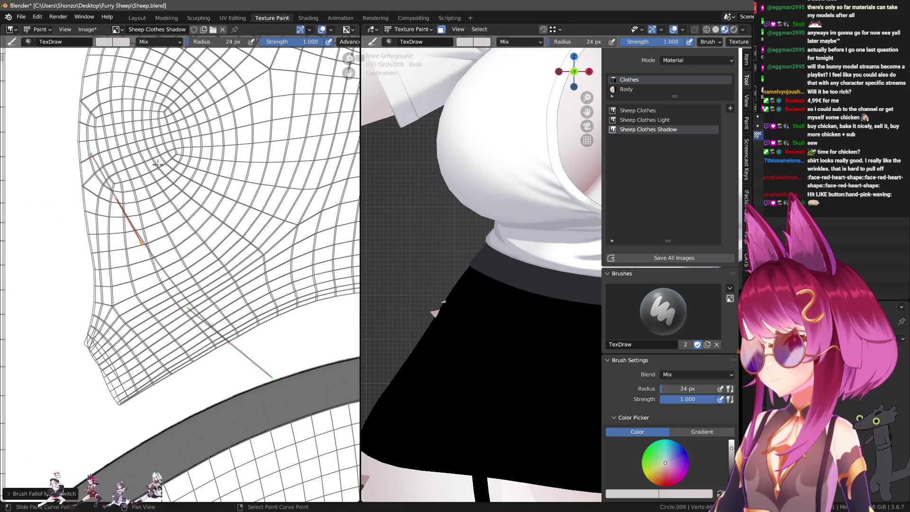
key("r")
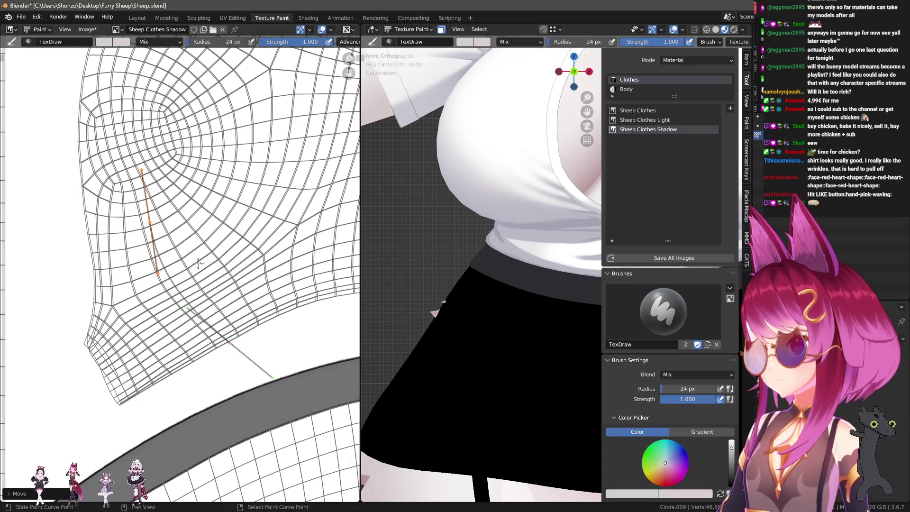
key("g")
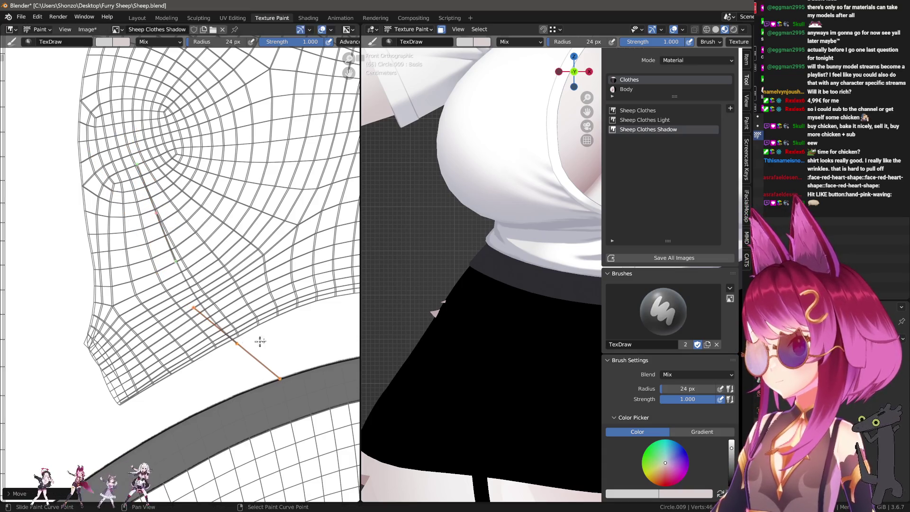
key("r")
left_click(265, 346)
key("f")
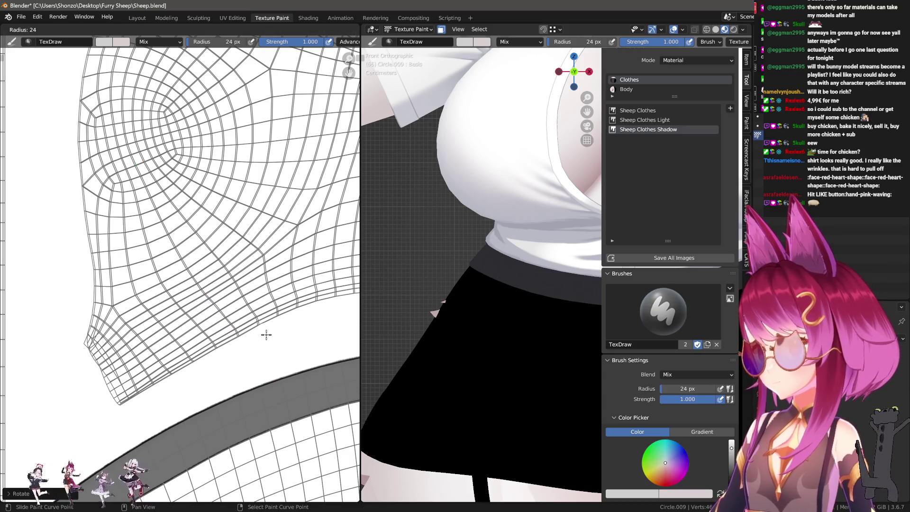
Step: Shrink the brush radius down to 2 px
left_click(265, 342)
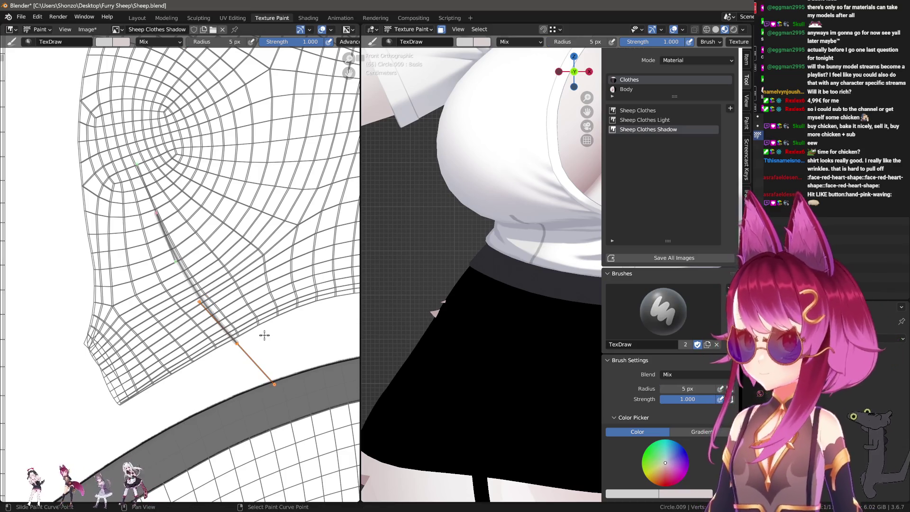
key("f")
left_click(230, 293)
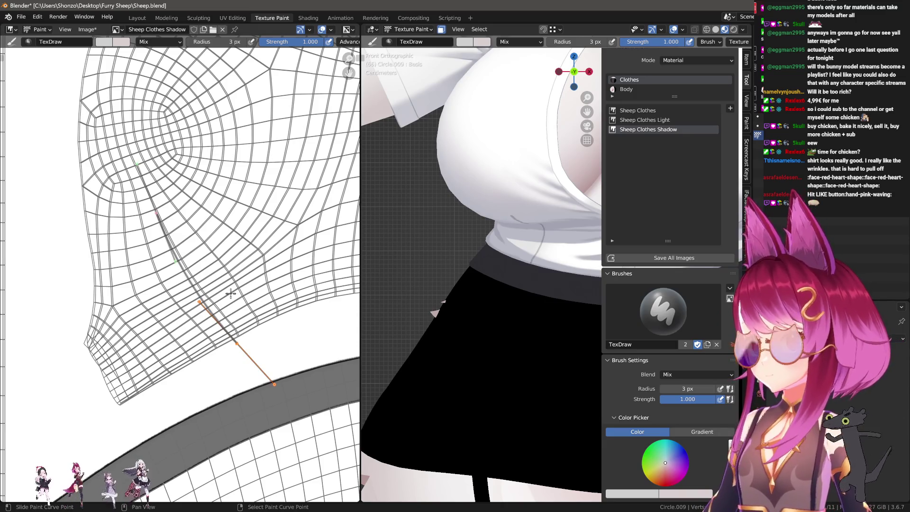
key("f")
left_click(230, 293)
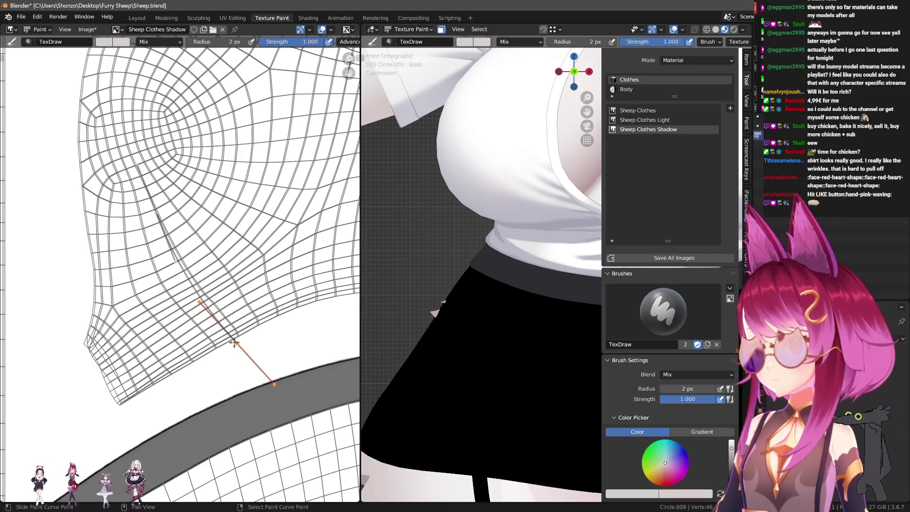
Step: Move the paint curve up-right and rotate it to a steeper angle
key("g")
left_click(272, 275)
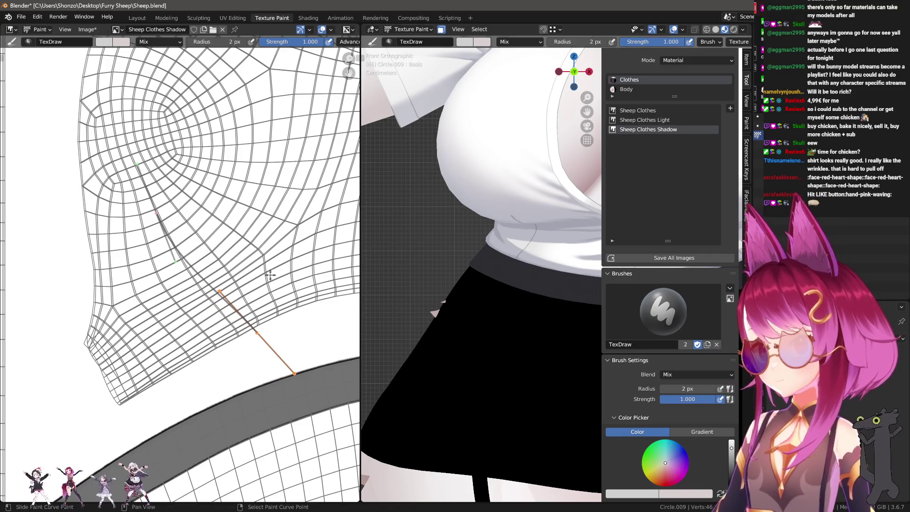
key("r")
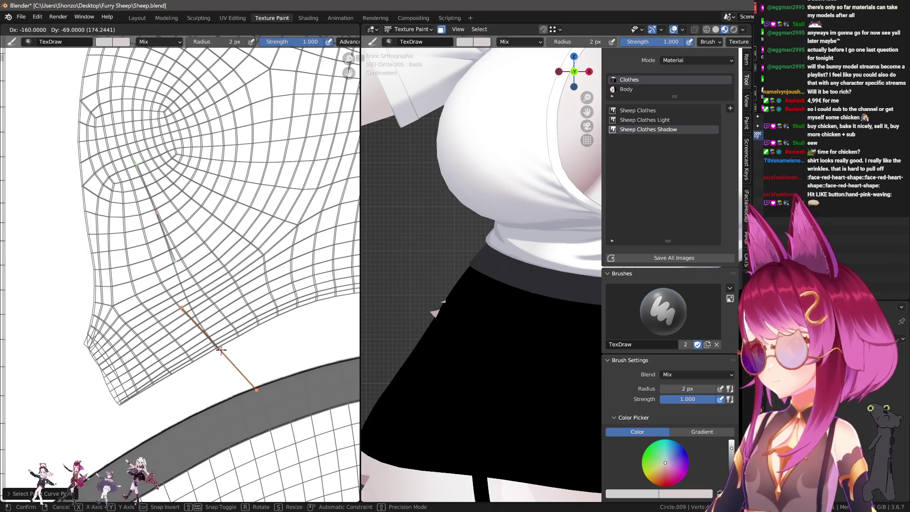
left_click(253, 351)
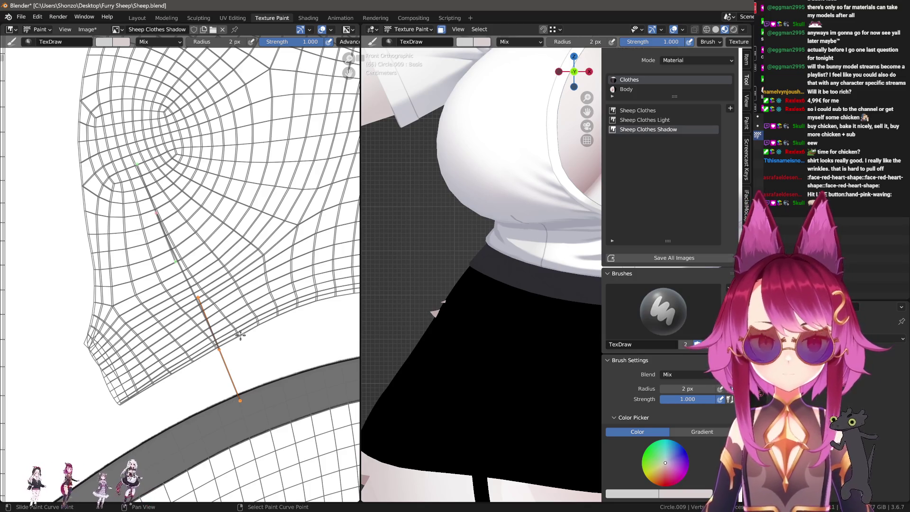
Step: Add a new curve point and reshape the segment so it runs down-right along the hem
left_click(121, 236, "ctrl")
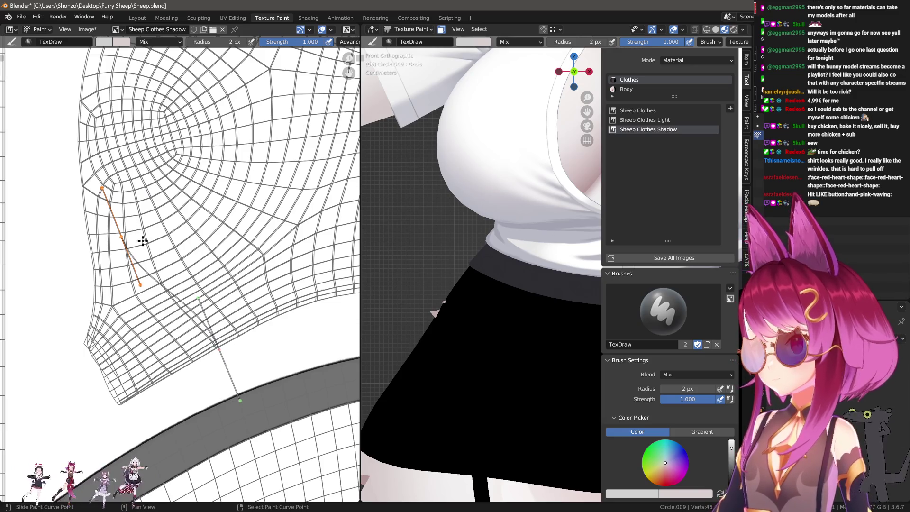
left_click_drag(166, 255, 206, 233)
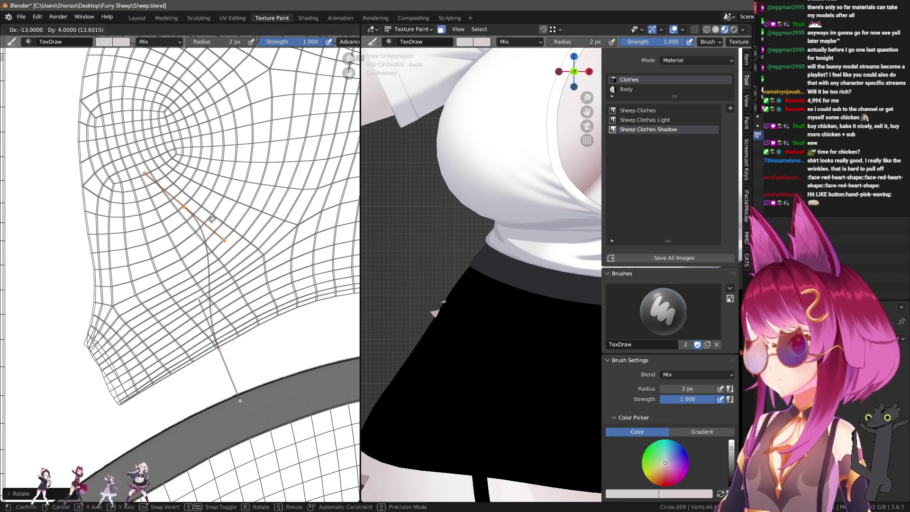
left_click_drag(206, 233, 255, 280)
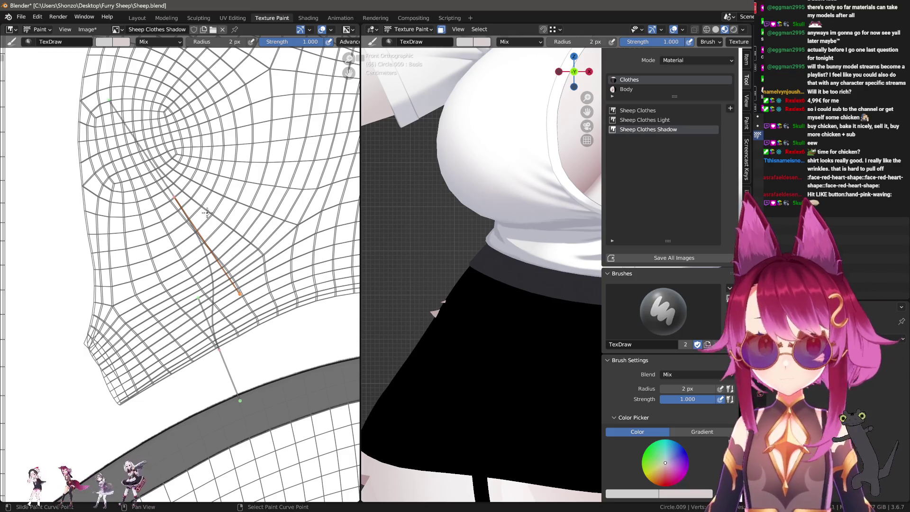
key("g")
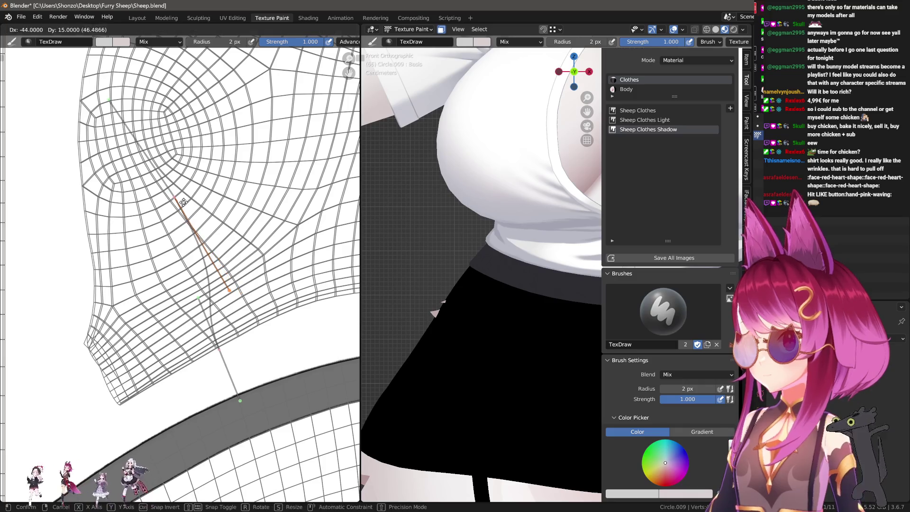
left_click(183, 202)
mouse_move(203, 242)
left_mouse_down()
mouse_move(211, 299)
mouse_move(228, 325)
mouse_move(220, 308)
left_mouse_up()
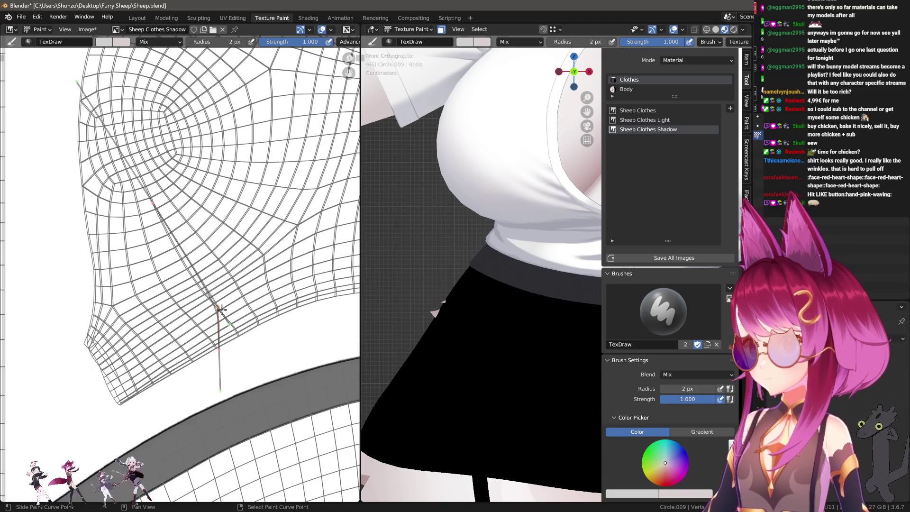
key("n")
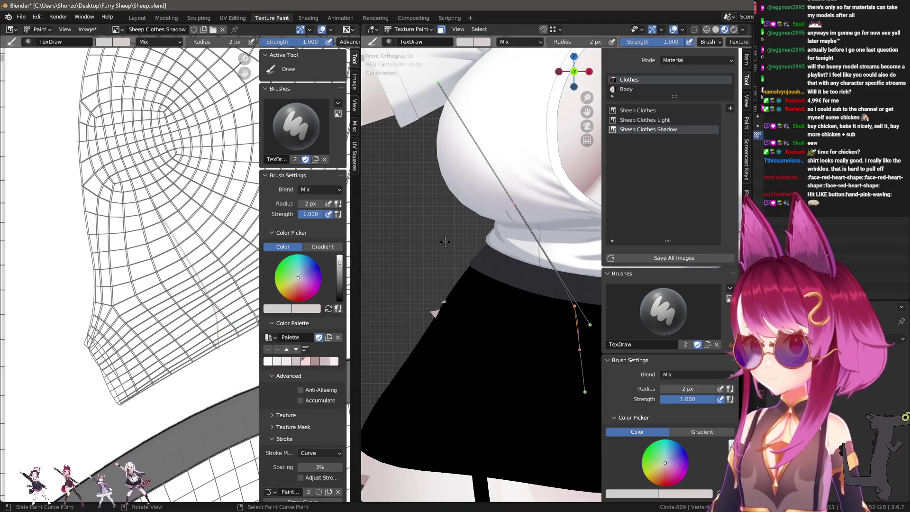
Step: Slide the whole paint curve into position on the shirt UV and deselect its points
key("n")
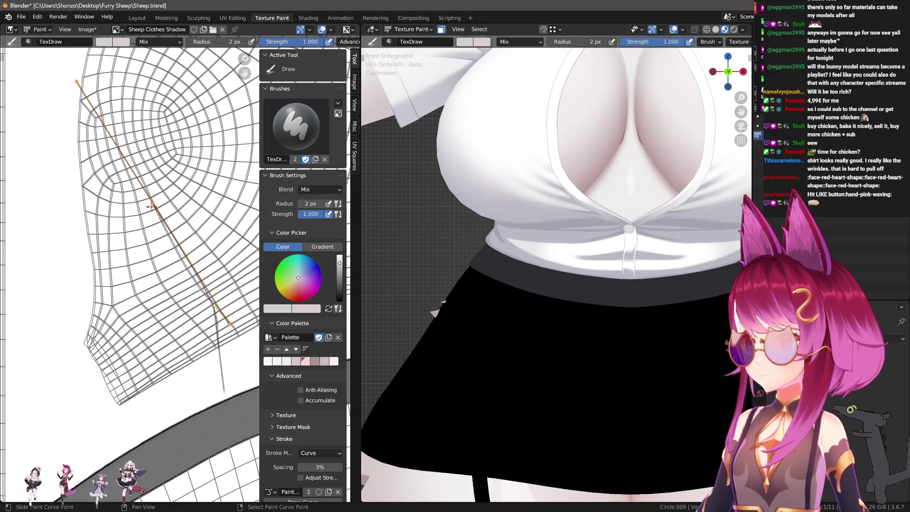
key("g")
left_click(173, 198)
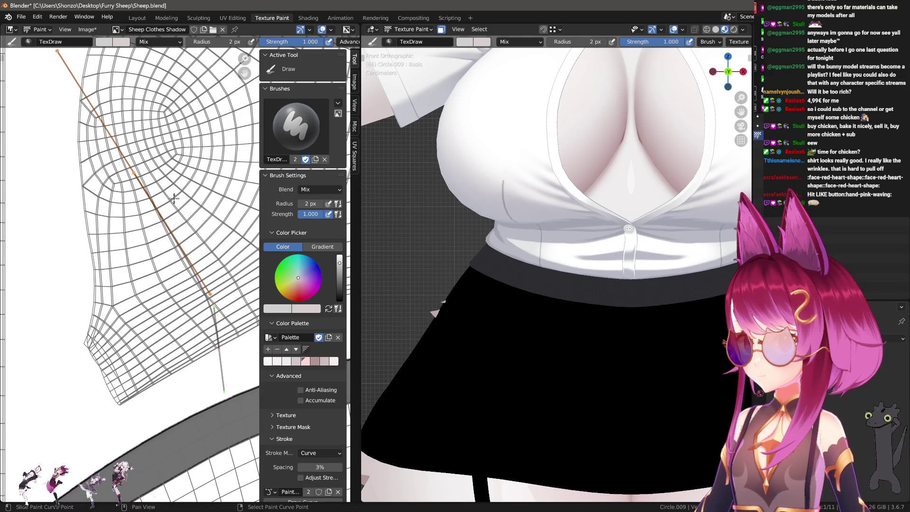
key("g")
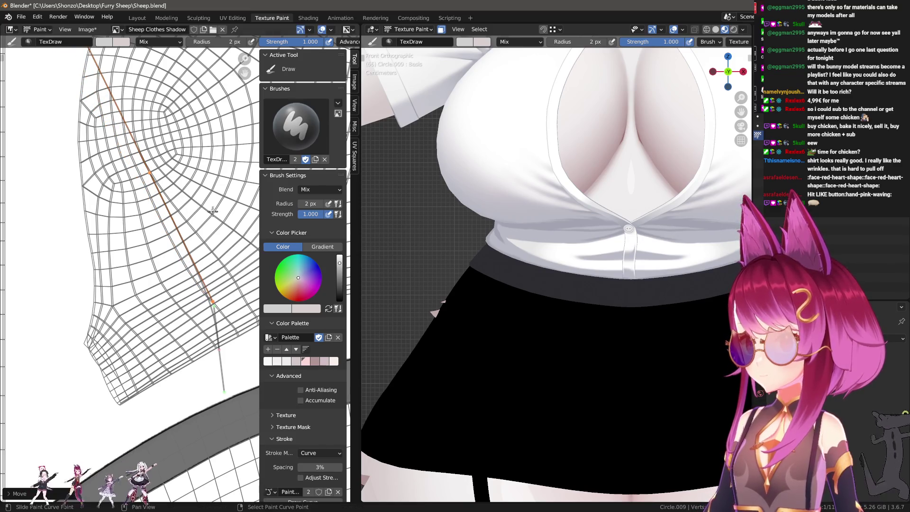
left_click(229, 216)
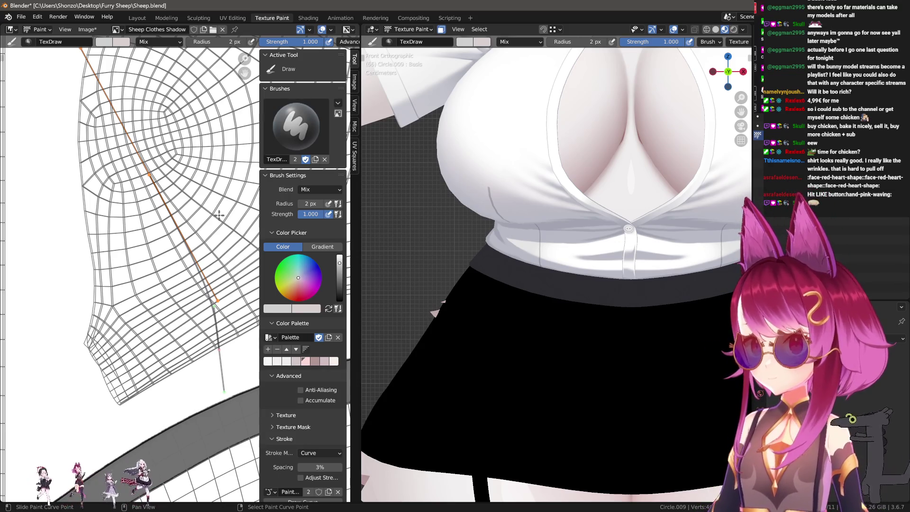
left_click(219, 215)
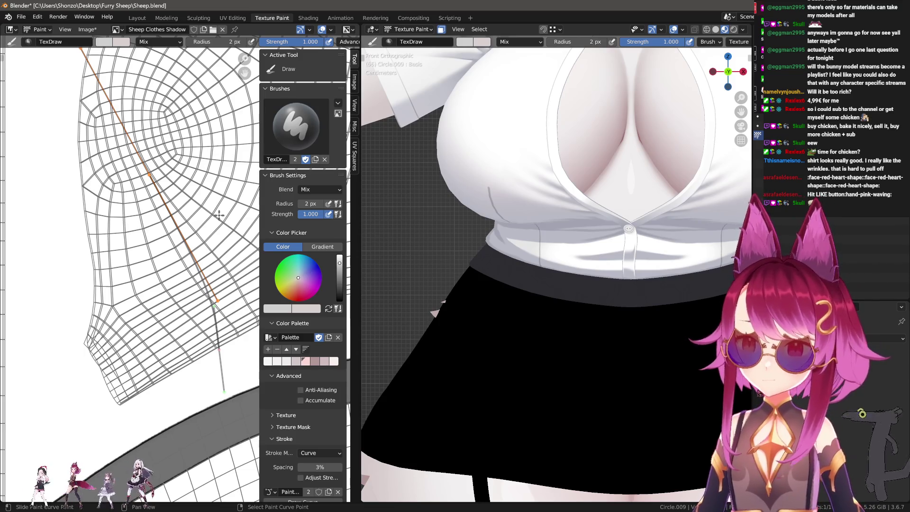
Step: Make Sheep Clothes Light the texture being painted
key("n")
left_click(683, 120)
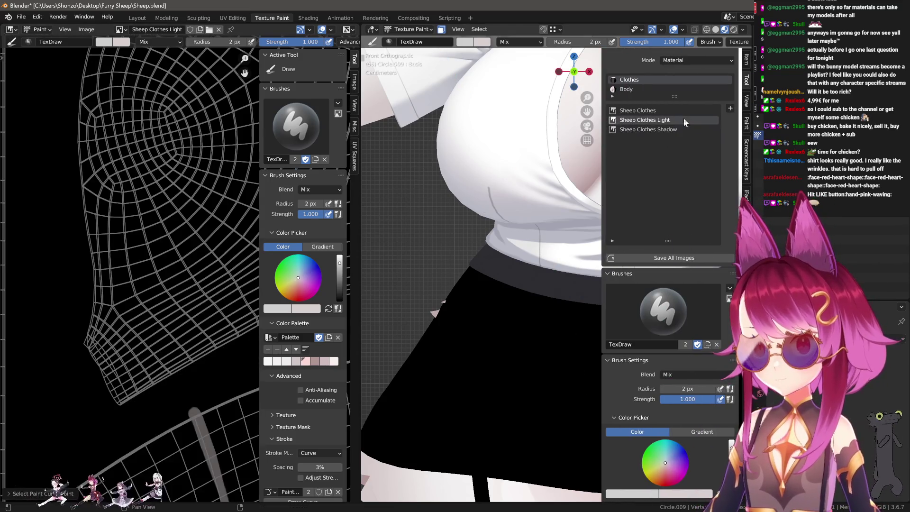
Step: Adjust a curve point and paint the highlight stroke along the curve, undoing trial strokes
key("g")
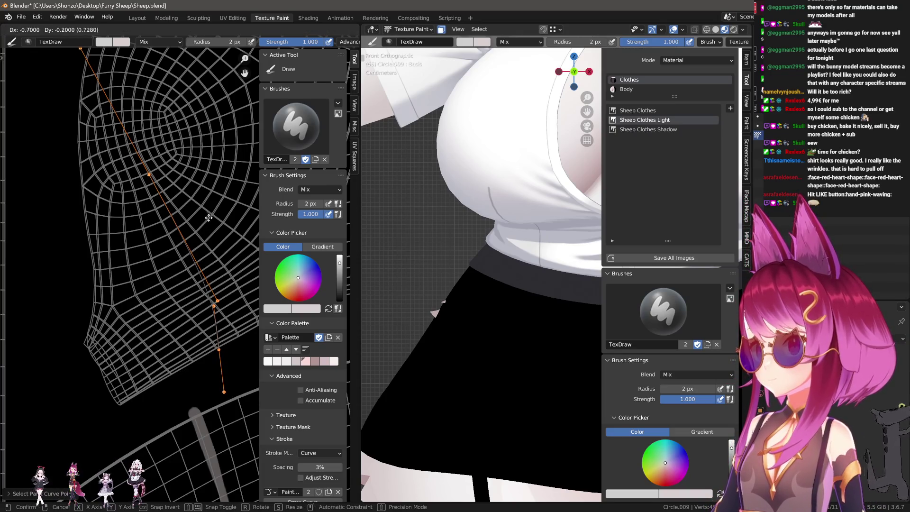
left_click(206, 219)
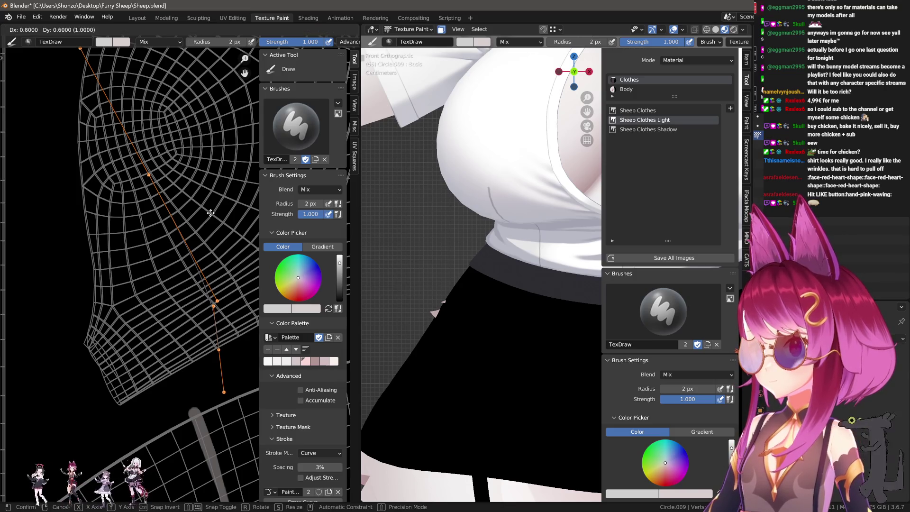
key("Return")
key("n")
scroll(510, 268, "up", 2)
scroll(509, 268, "down", 2)
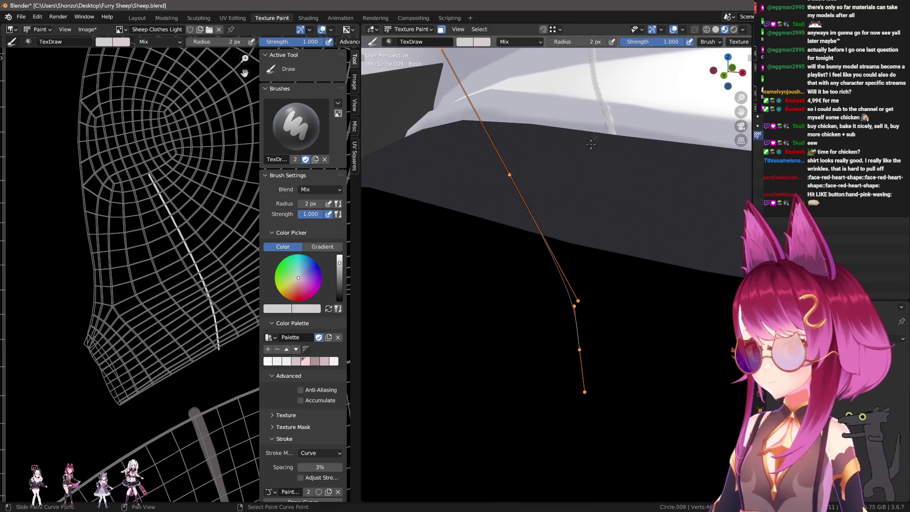
middle_click_drag(531, 246, 498, 214)
key("Return")
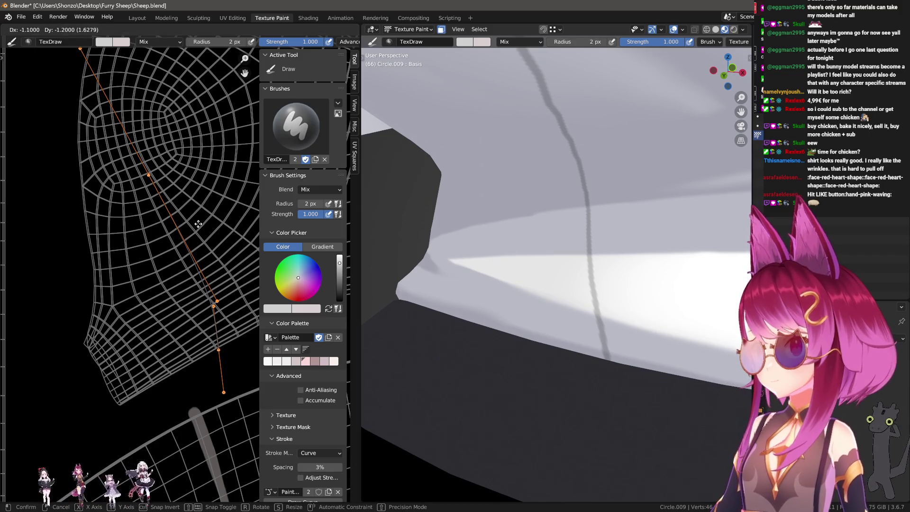
key("ctrl+z")
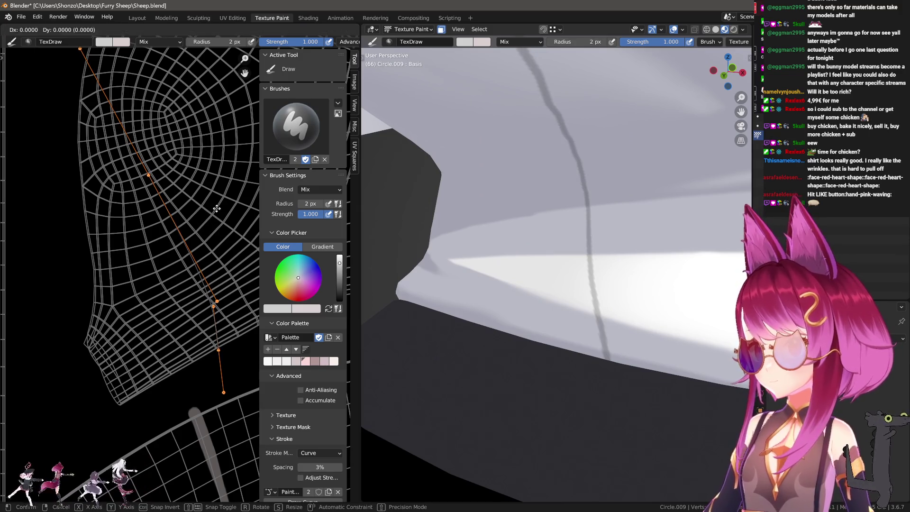
key("Return")
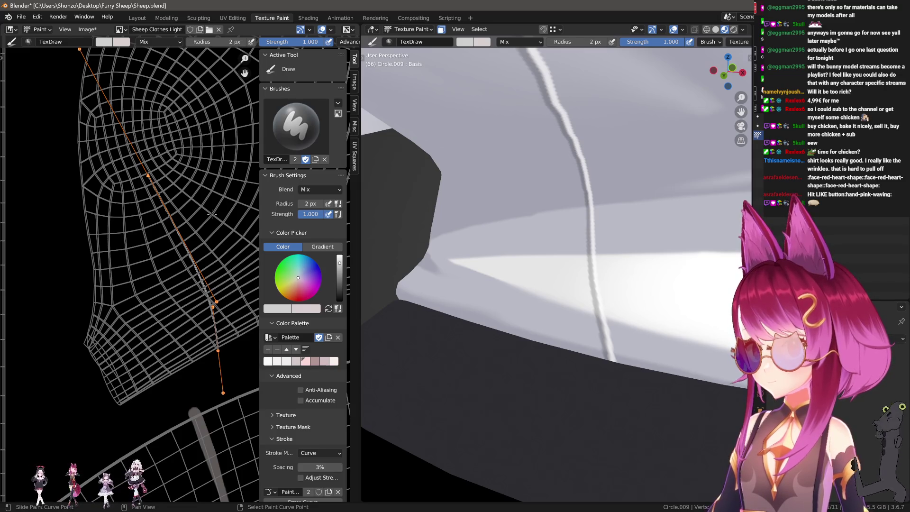
key("ctrl+z")
Step: Nudge the curve point and repaint the thin highlight line until it follows the fold
key("g")
left_click(214, 211)
key("Return")
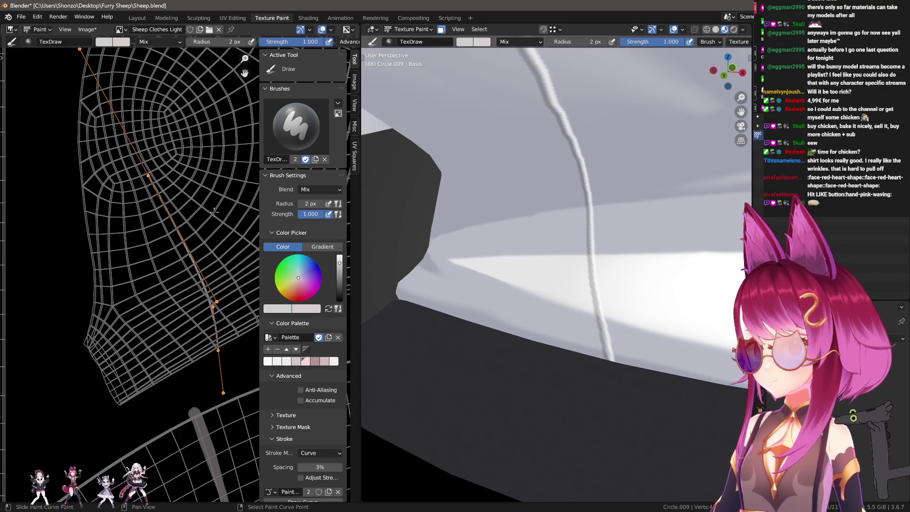
key("ctrl+z")
key("g")
left_click(215, 212)
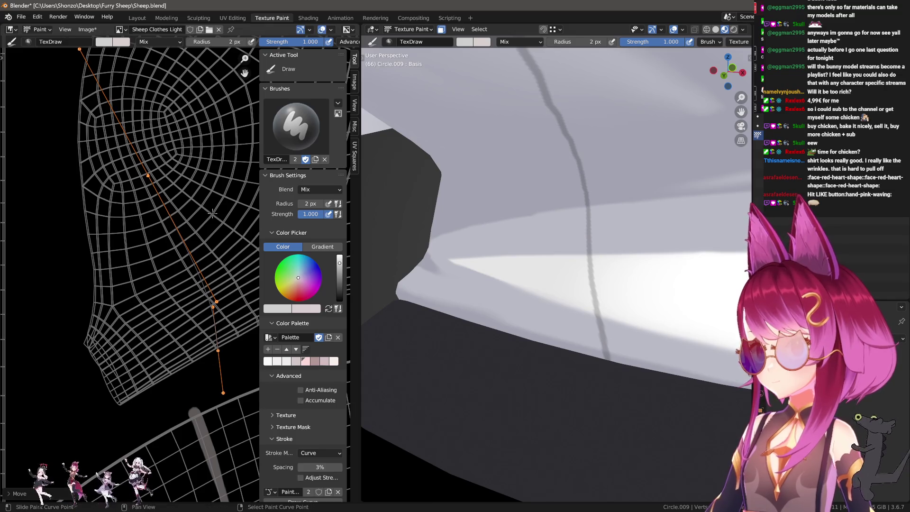
key("Return")
scroll(588, 249, "down", 5)
middle_click_drag(587, 250, 549, 266)
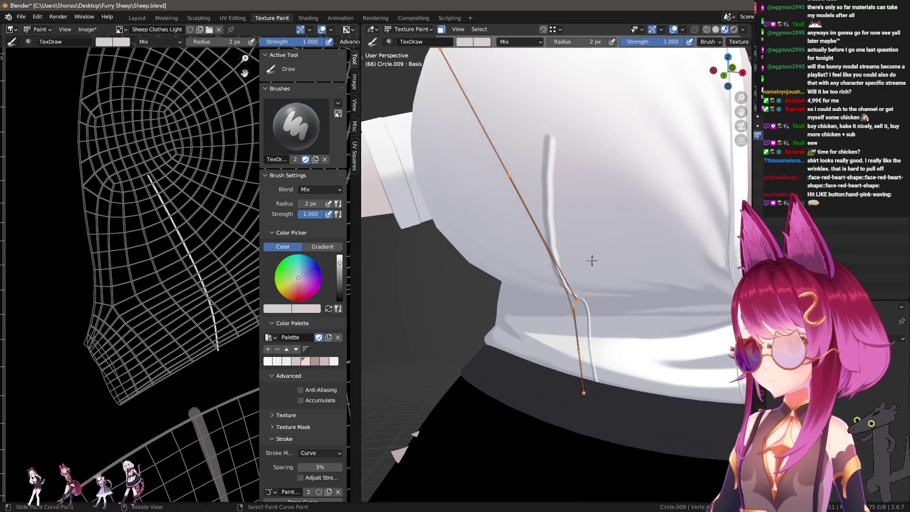
scroll(200, 259, "up", 1)
scroll(199, 259, "up", 1)
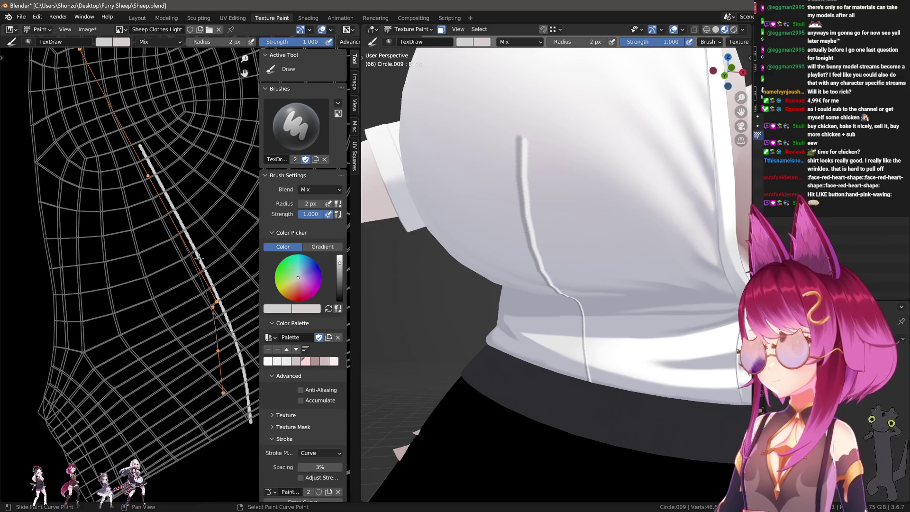
key("e")
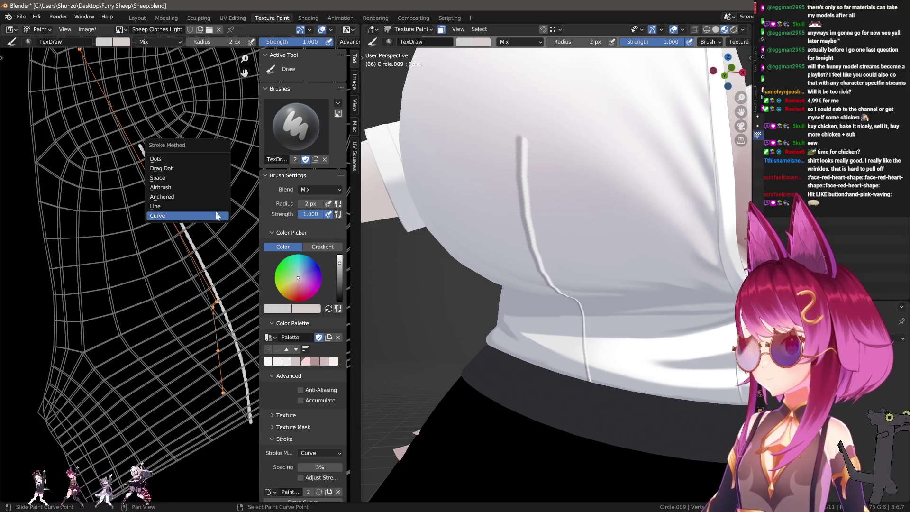
Step: Switch to freehand Space strokes in black and enlarge the brush to about 378 px
left_click(191, 179)
scroll(190, 179, "down", 2)
key("x")
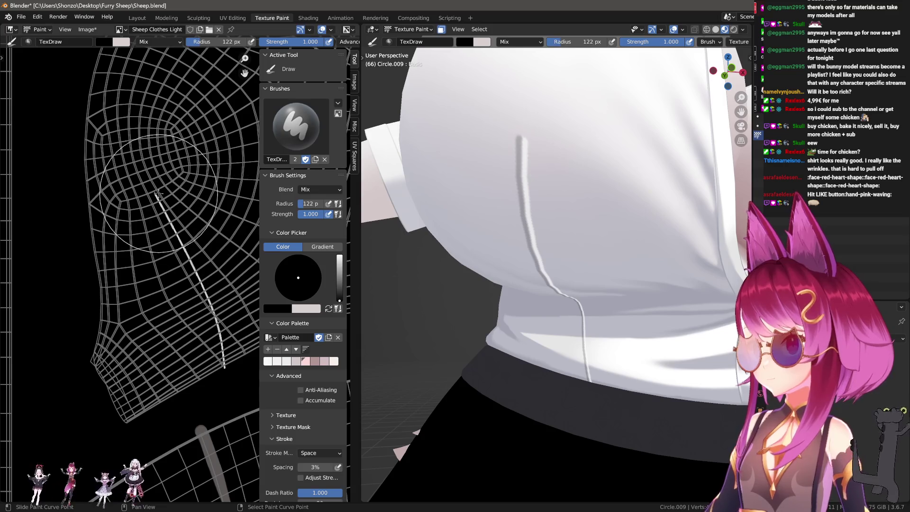
left_click(197, 169)
key("f")
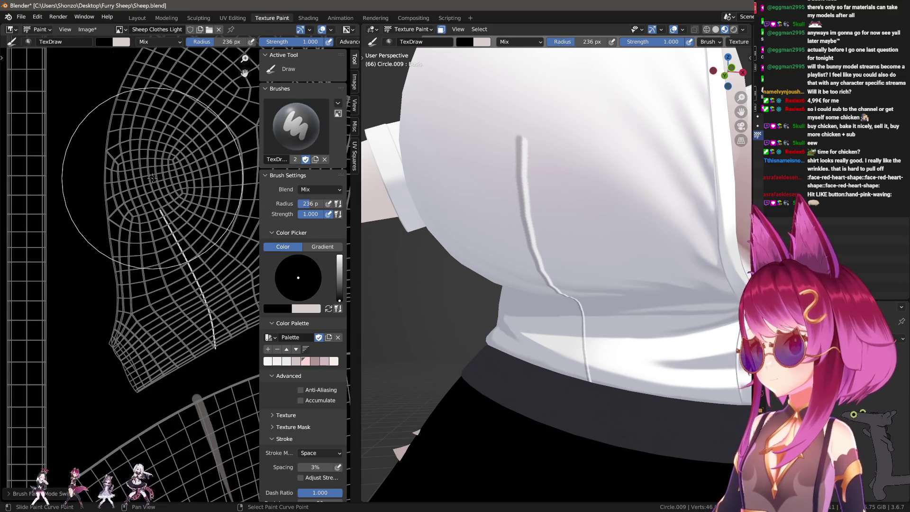
left_click(171, 144)
key("f")
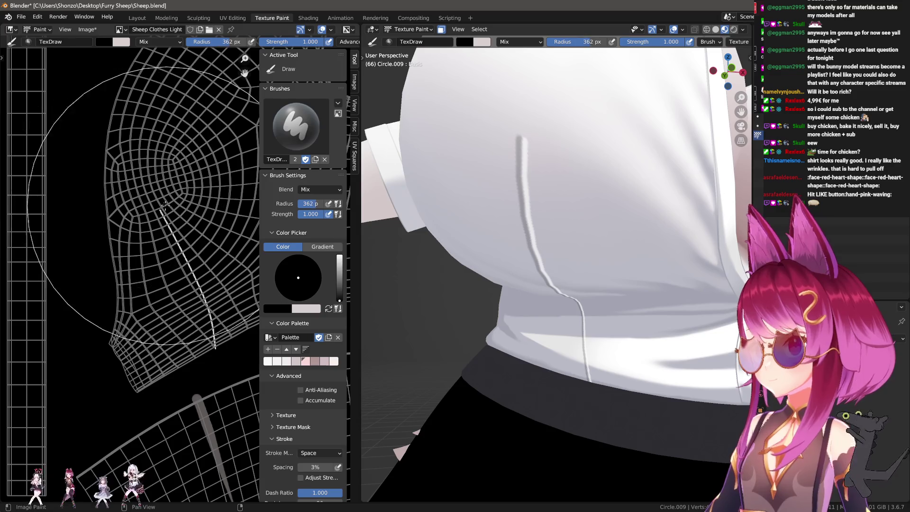
left_click(143, 191)
key("f")
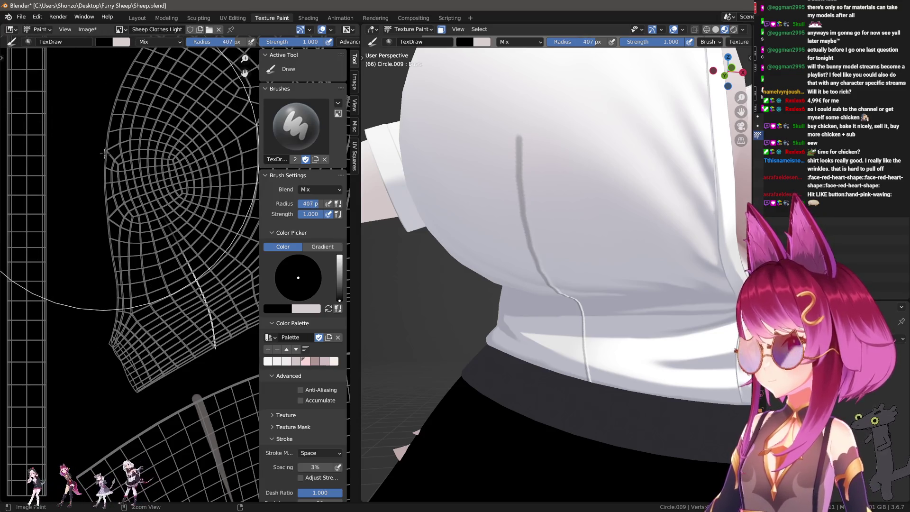
left_click(137, 123)
scroll(95, 207, "down", 2)
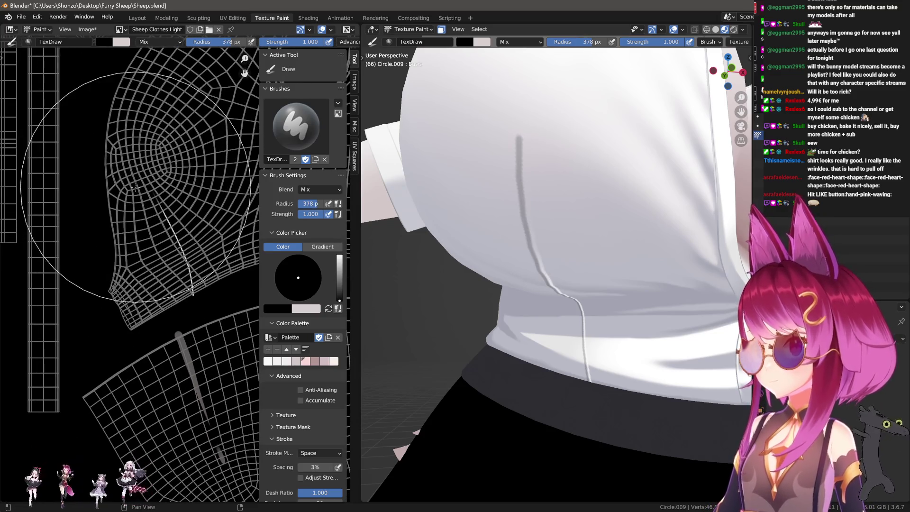
Step: Set brush strength to 0.3 and bring the radius down to 116 px
key("shift+f")
left_click(104, 202)
scroll(104, 203, "up", 2)
key("f")
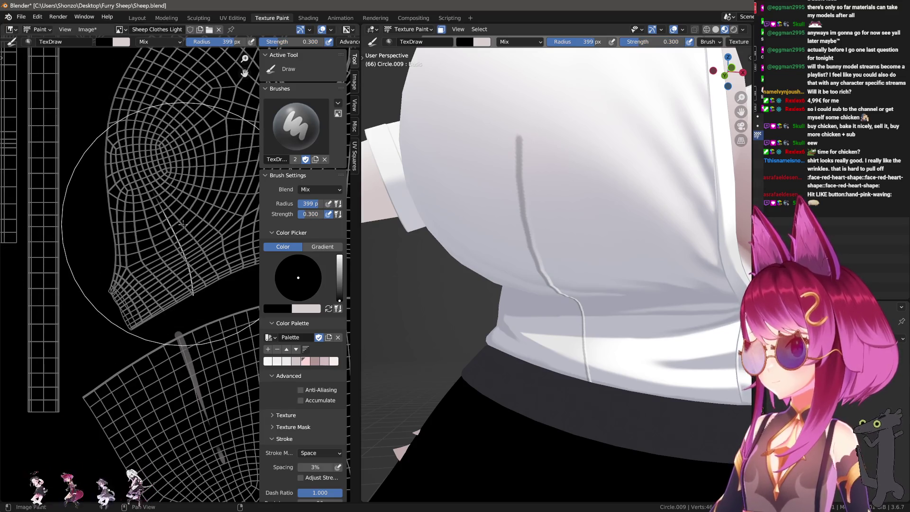
left_click(130, 232)
key("f")
left_click(189, 262)
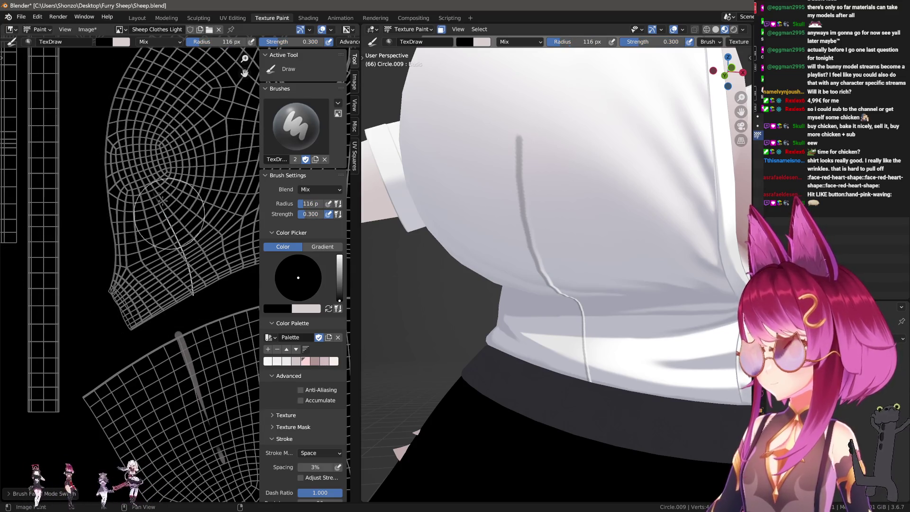
left_click(173, 267)
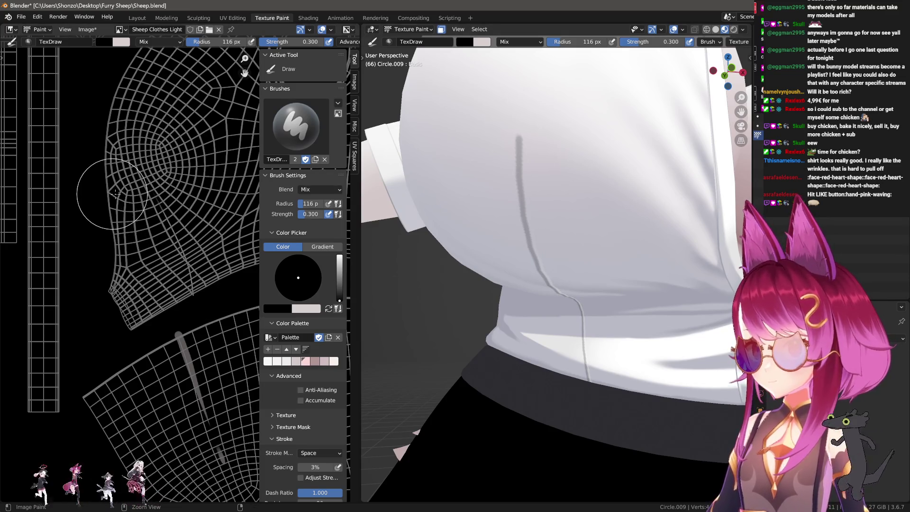
Step: Make Sheep Clothes Shadow the texture being painted
key("n")
left_click(665, 130)
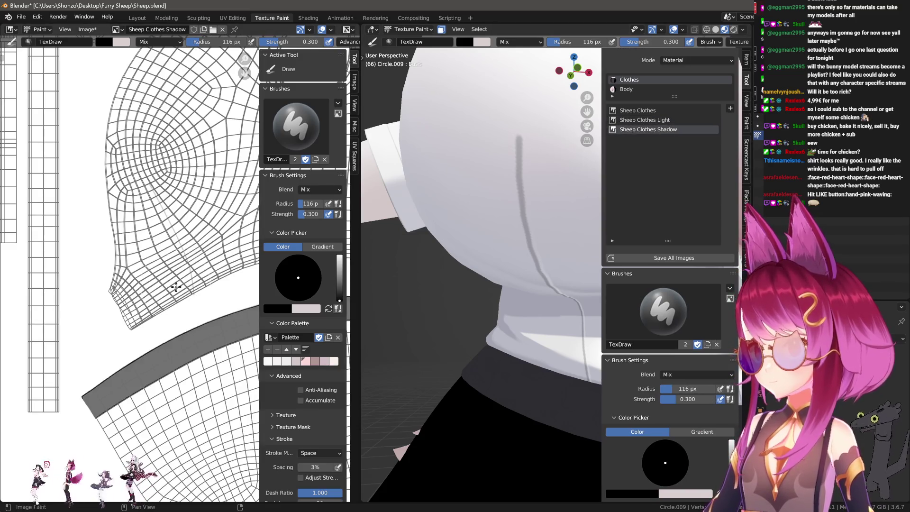
Step: Sample a light colour for the brush and undo the test dabs on the dark band
left_click_drag(176, 286, 147, 178)
key("ctrl+z")
key("s")
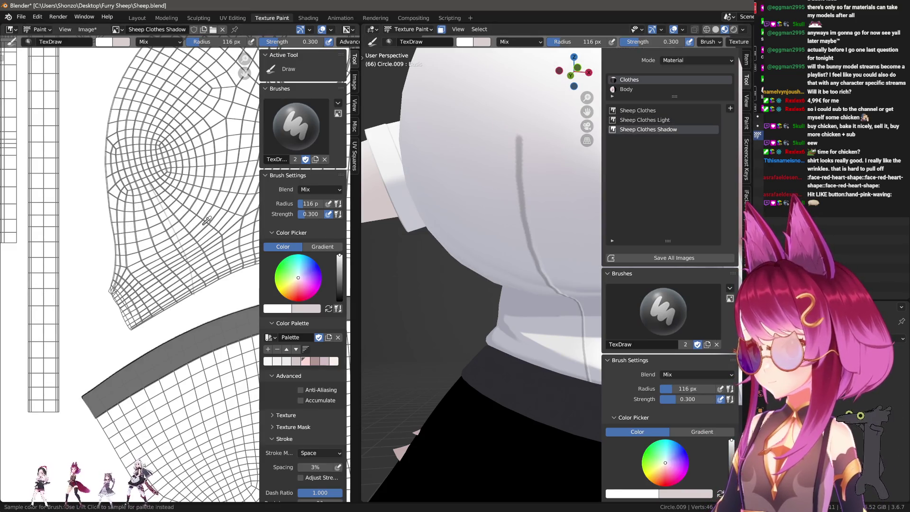
left_click(197, 332)
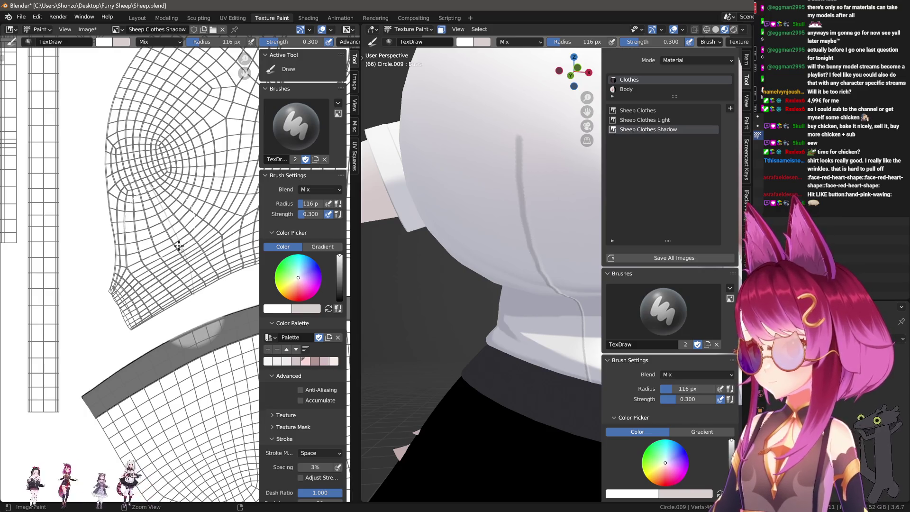
key("ctrl+z")
key("bracketleft")
Step: Choose a brush falloff shape and set brush strength to full 1.0
key("ctrl+Tab")
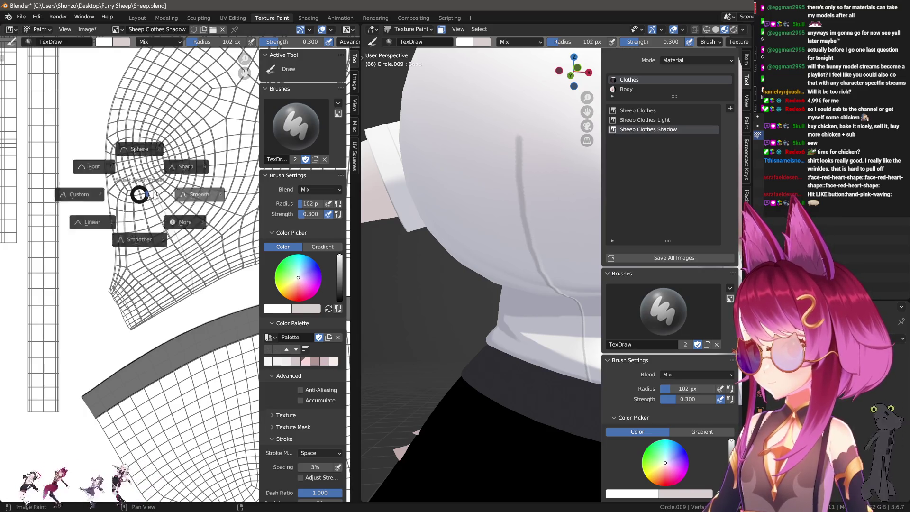
key("f")
left_click(148, 196)
key("shift+f")
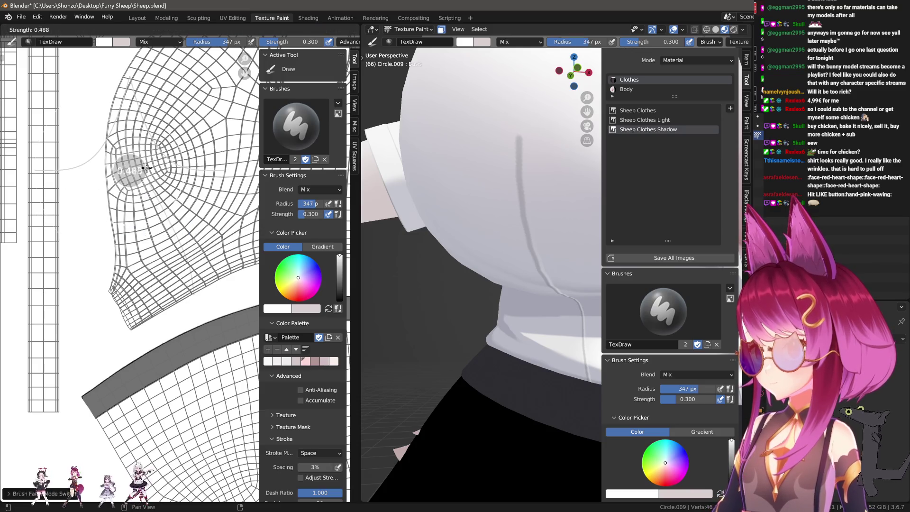
left_click(172, 168)
key("bracketleft")
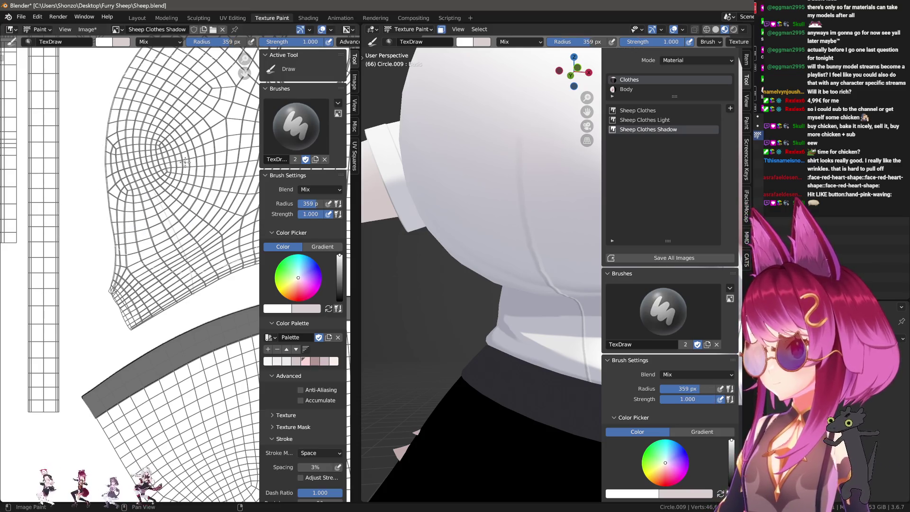
key("n")
scroll(557, 206, "down", 3)
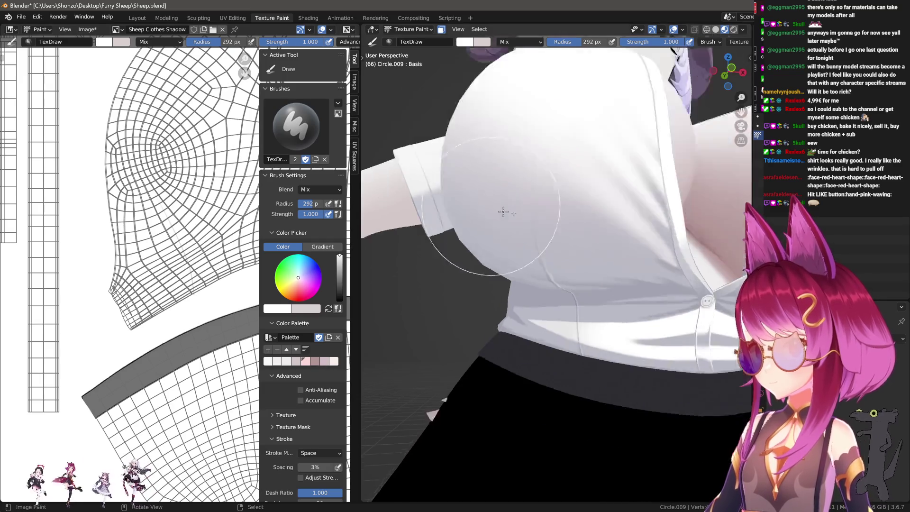
scroll(557, 206, "down", 3)
scroll(540, 228, "down", 2)
middle_click_drag(530, 246, 507, 251)
scroll(217, 219, "up", 1)
Step: Make Sheep Clothes Light the painted texture and set the brush to 108 px
key("n")
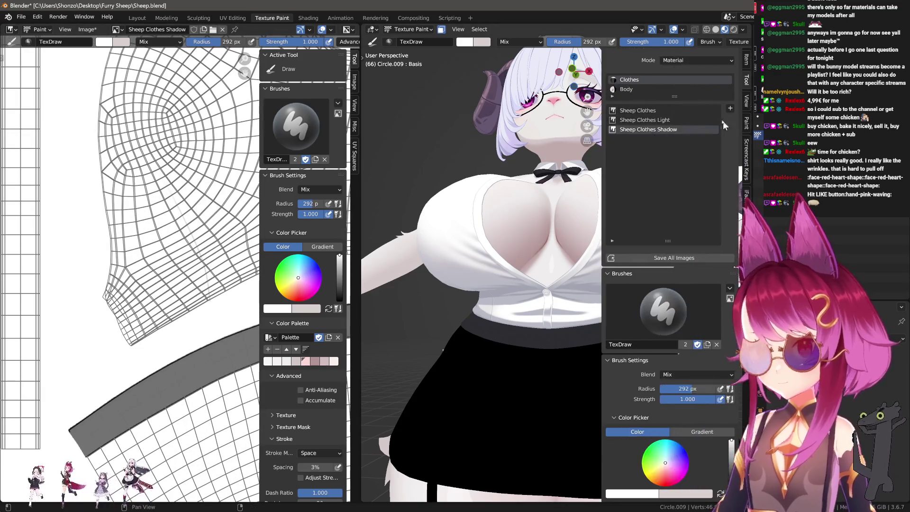
left_click(681, 120)
scroll(142, 185, "up", 2)
scroll(128, 174, "up", 1)
key("f")
left_click(120, 172)
scroll(142, 214, "down", 2)
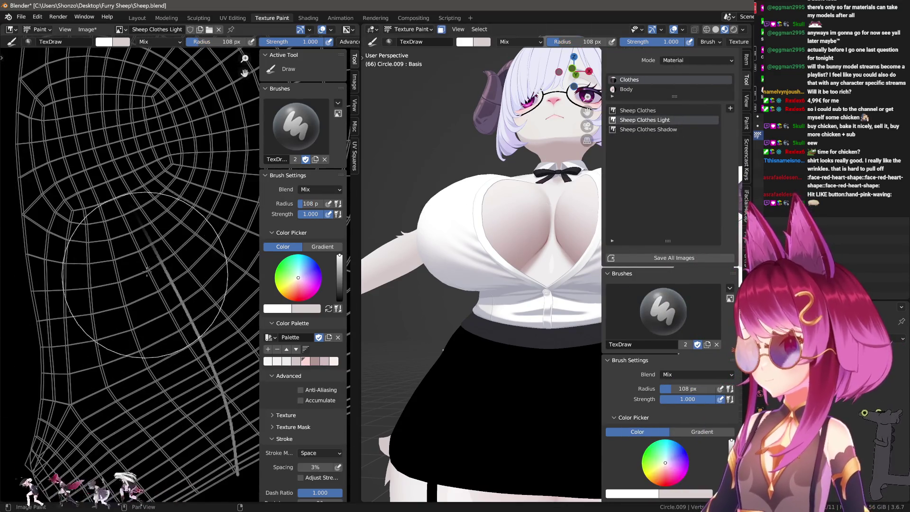
Step: Try a straight white Line stroke along the fold, undo it and switch to the Smear brush with Line strokes
key("e")
left_click(150, 242)
scroll(126, 266, "up", 2)
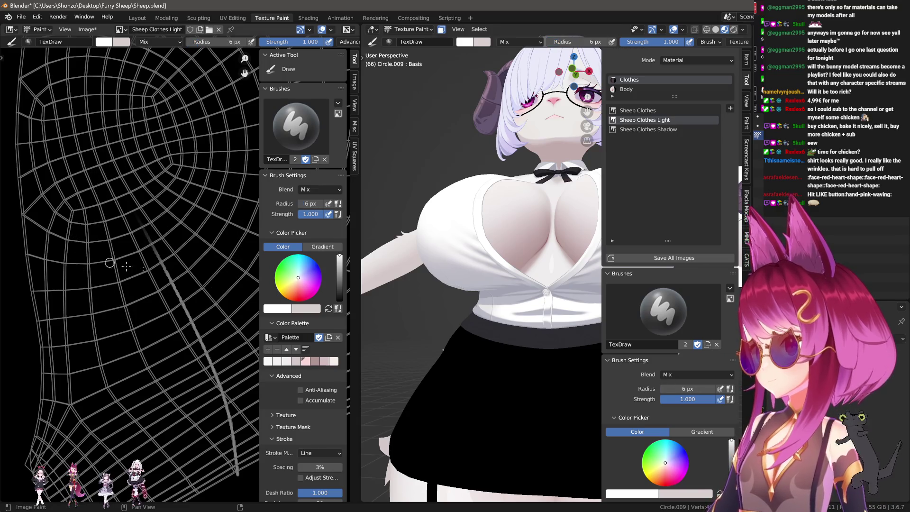
left_click_drag(103, 148, 123, 188)
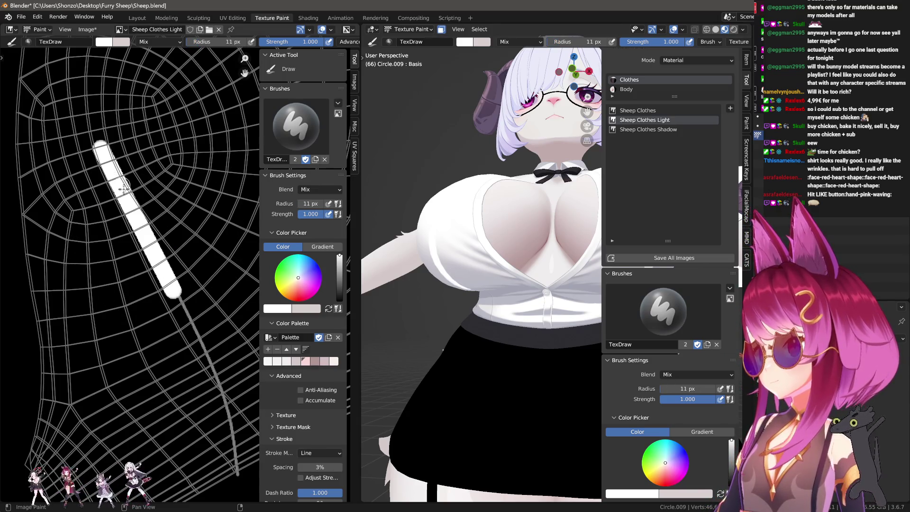
key("ctrl+z")
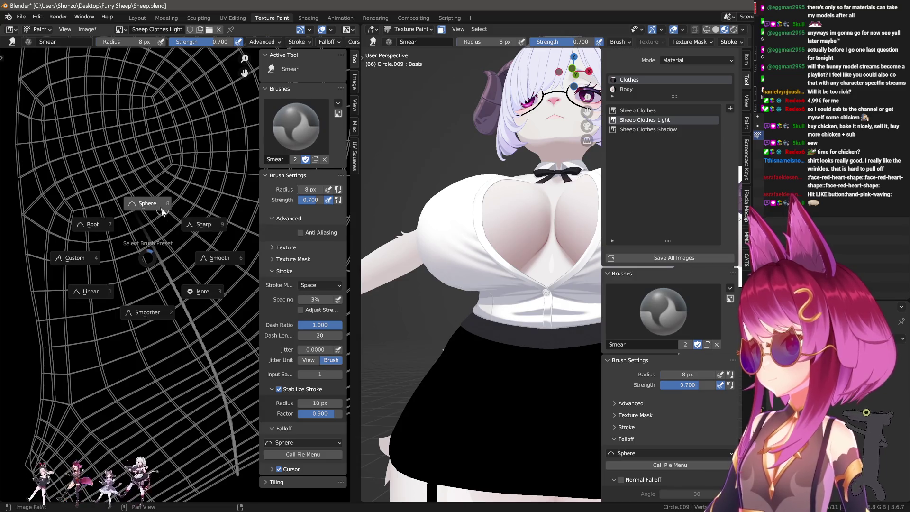
key("e")
left_click(156, 222)
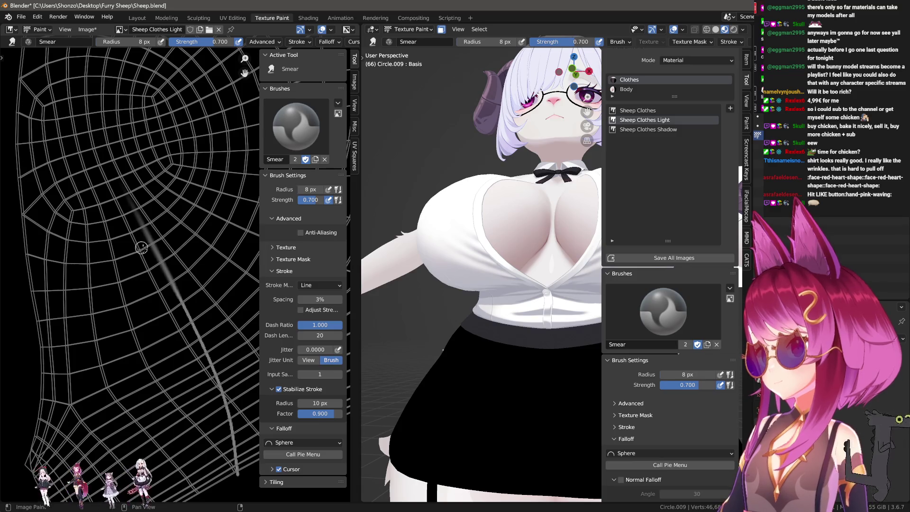
Step: Smear along the diagonal fold line at 23 px to blur and soften it
middle_click_drag(448, 226, 591, 223)
key("n")
scroll(534, 148, "up", 3)
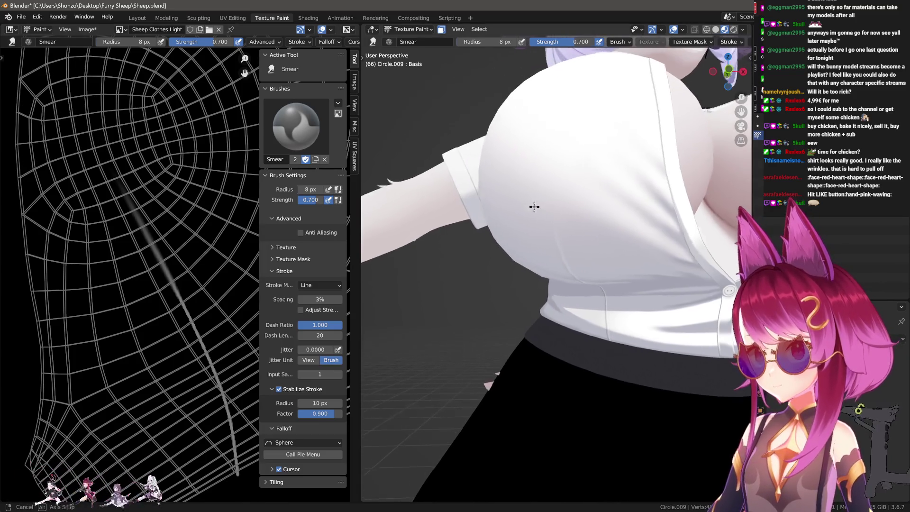
key("f")
left_click(211, 347)
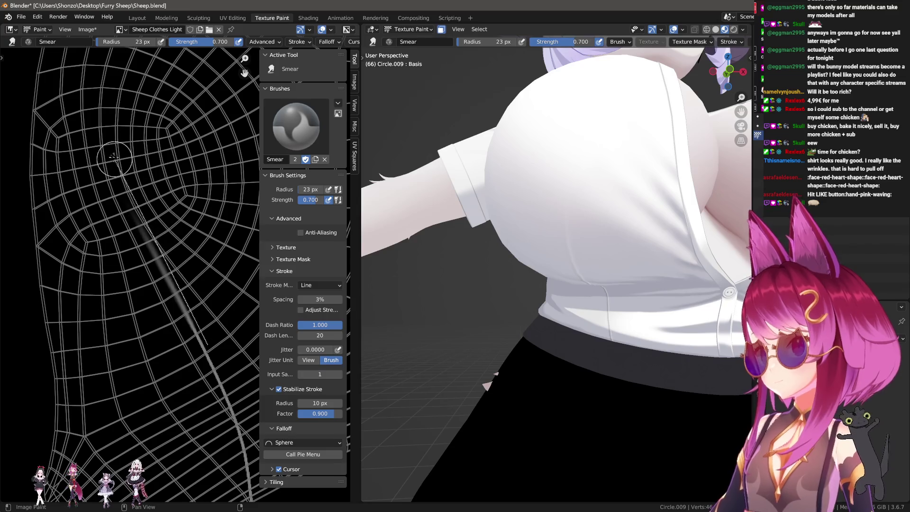
left_click_drag(114, 157, 97, 132)
left_click_drag(164, 261, 83, 87)
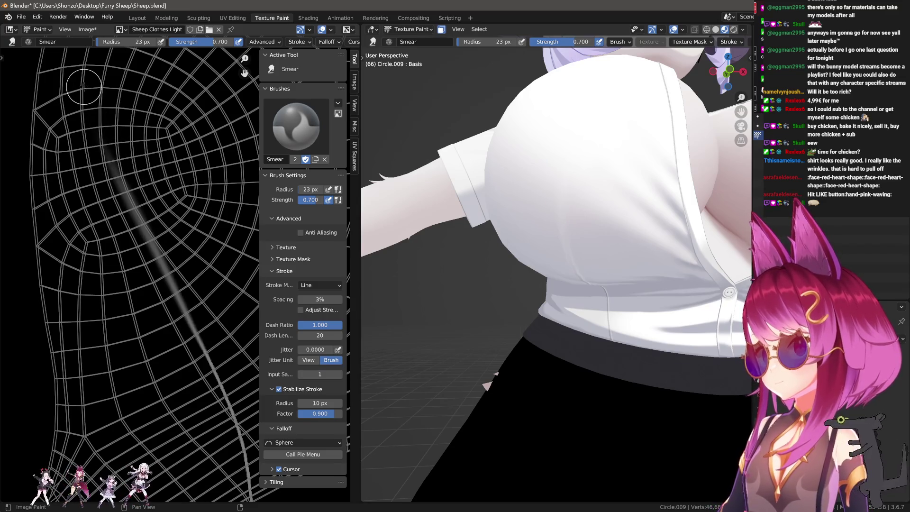
left_click_drag(104, 136, 182, 279)
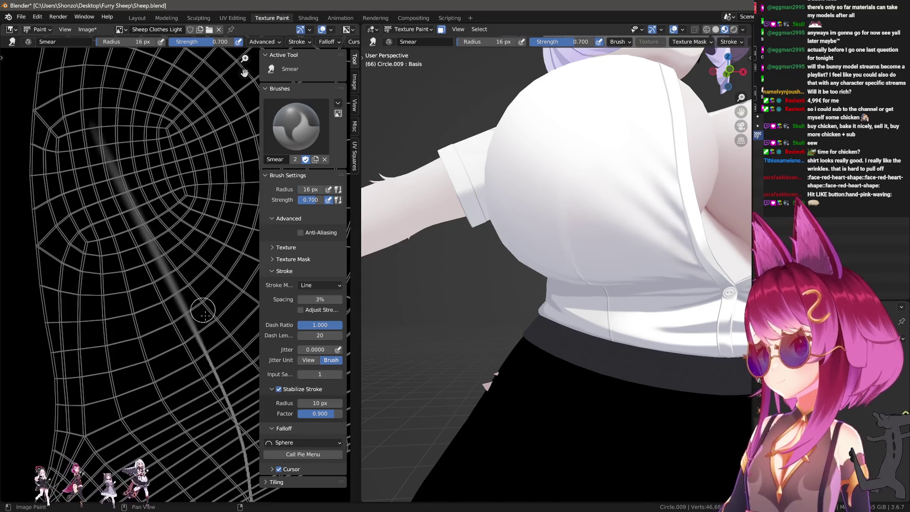
key("d")
key("s")
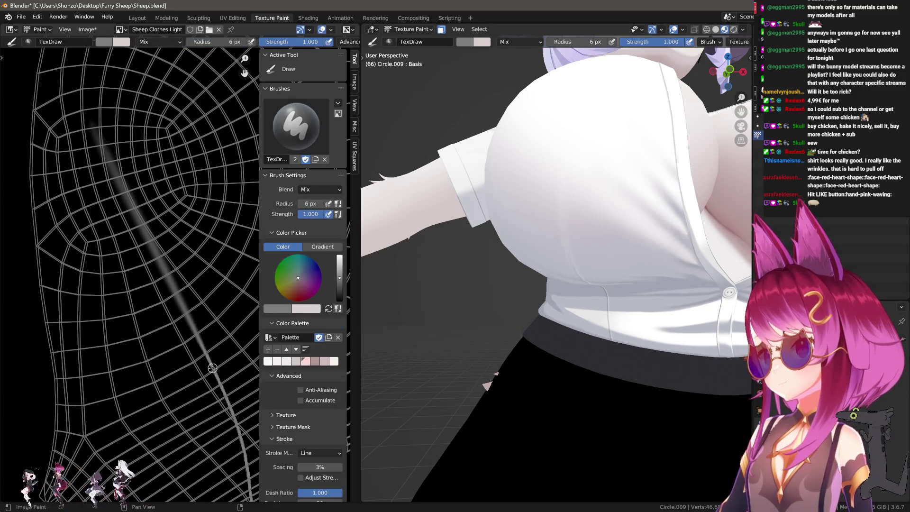
Step: Shrink the draw brush to a 1–2 px tip, paint a thin grey fold line and switch to black
key("f")
left_click(211, 366)
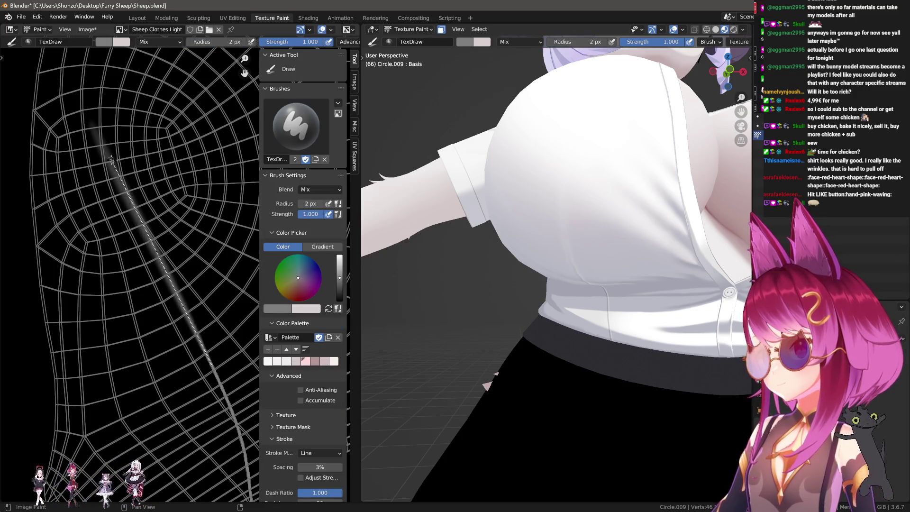
left_click_drag(110, 158, 103, 142)
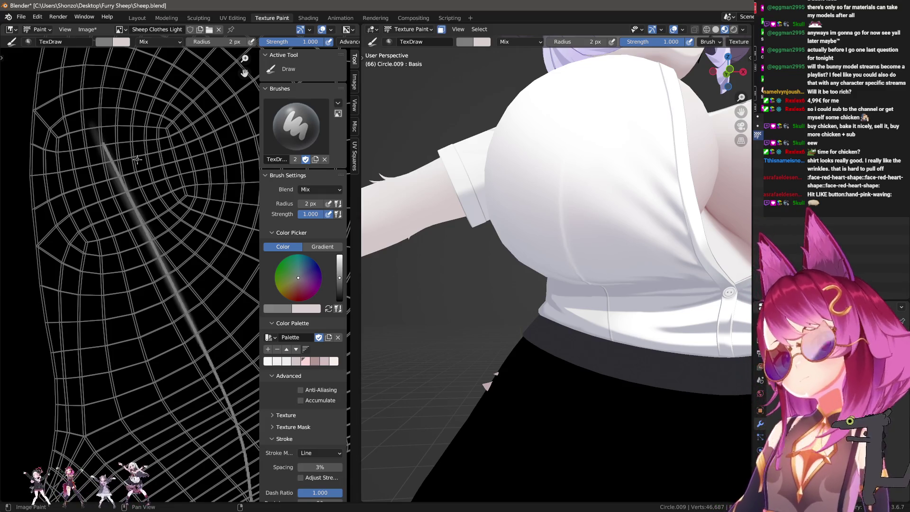
key("s")
key("f")
left_click(190, 372)
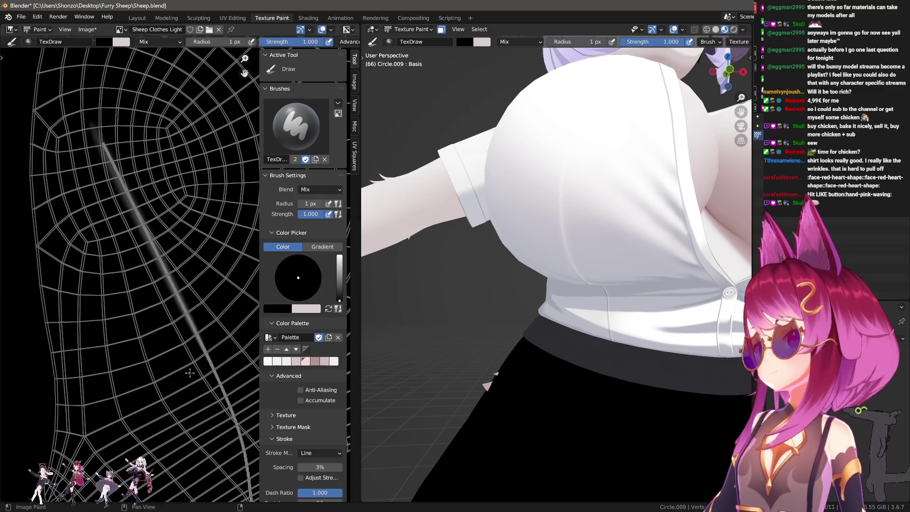
Step: Trace thin dark Line strokes along the diagonal seam and orbit to check the shirt
left_click_drag(198, 381, 82, 137)
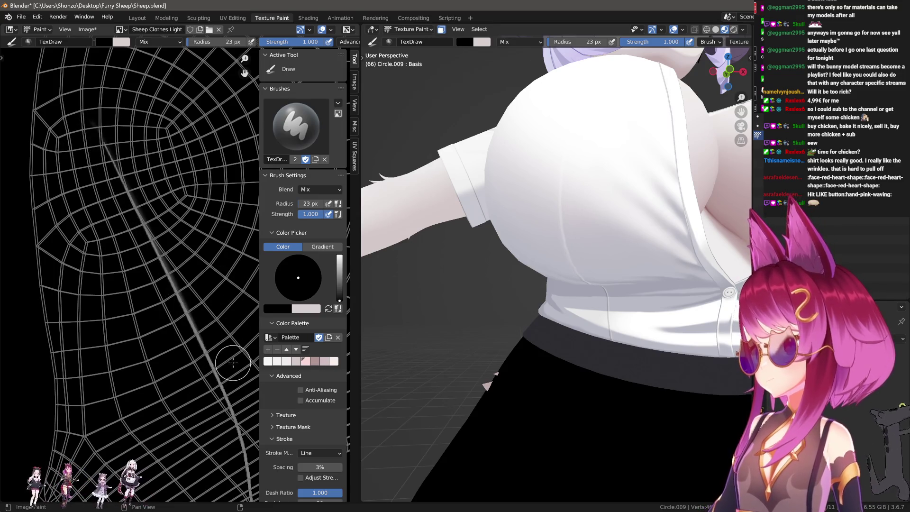
left_click_drag(233, 363, 120, 122)
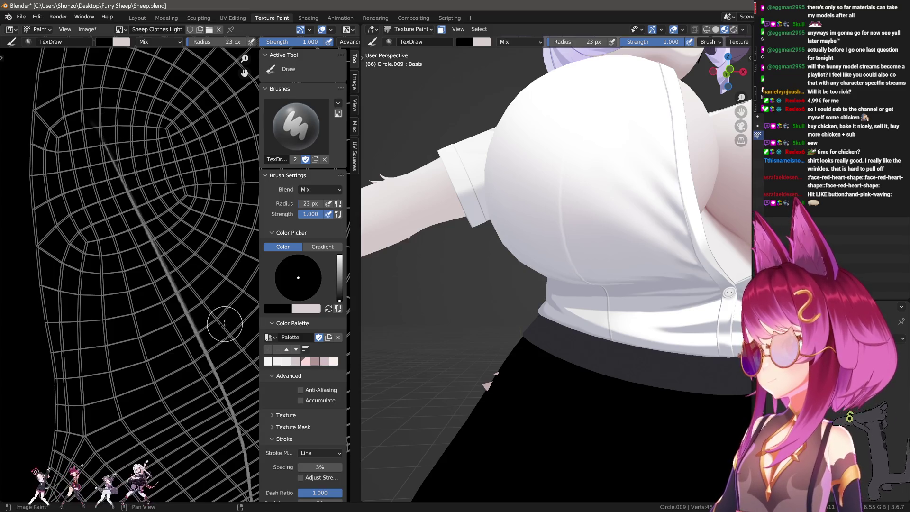
left_click_drag(220, 337, 130, 149)
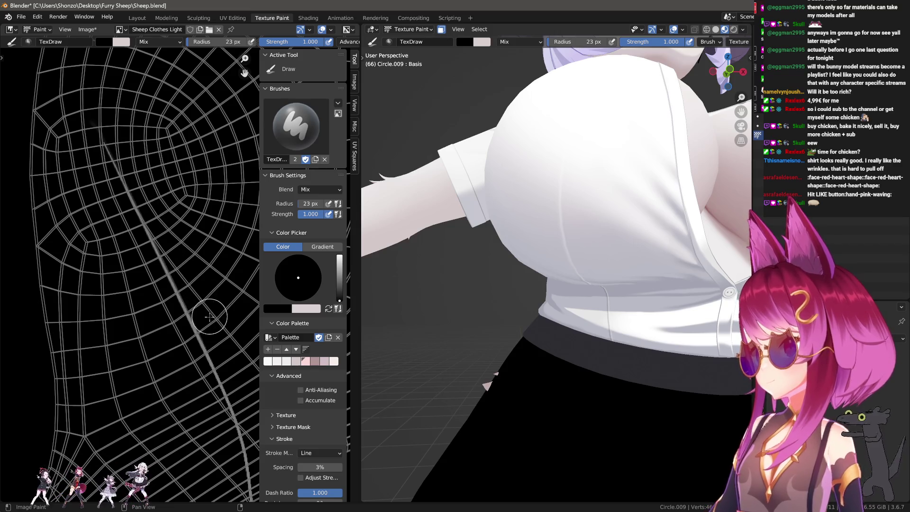
left_click_drag(177, 250, 156, 204)
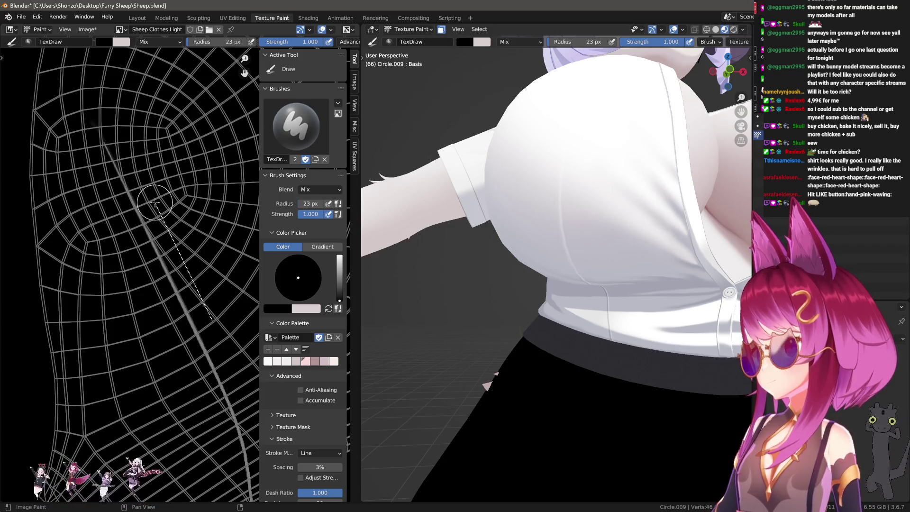
mouse_move(616, 178)
middle_mouse_down()
mouse_move(527, 274)
mouse_move(583, 299)
middle_mouse_up()
scroll(622, 320, "up", 5)
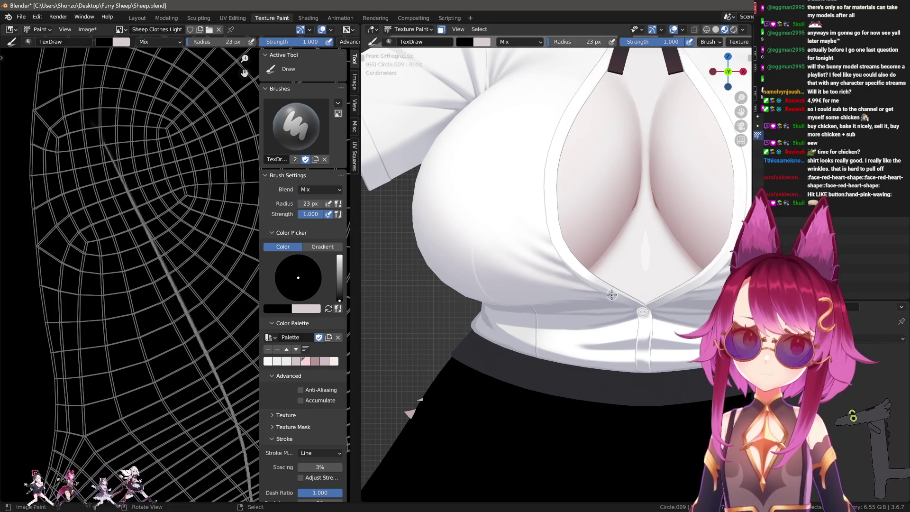
mouse_move(621, 298)
middle_mouse_down()
mouse_move(503, 296)
mouse_move(559, 362)
middle_mouse_up()
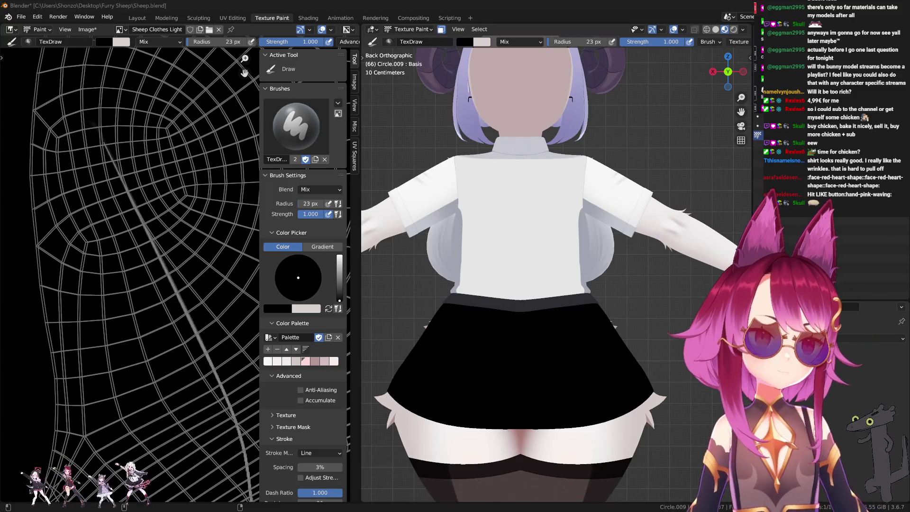
scroll(178, 248, "down", 3)
scroll(177, 249, "up", 3)
key("n")
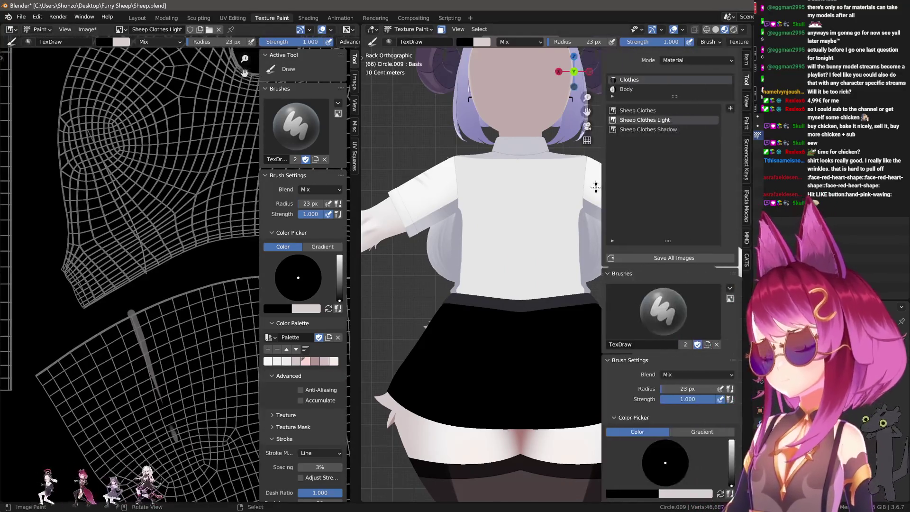
Step: Target the Sheep Clothes image, sample a light grey and paint spaced freehand grey folds down the shirt back
left_click(638, 111)
key("n")
scroll(184, 189, "up", 2)
key("n")
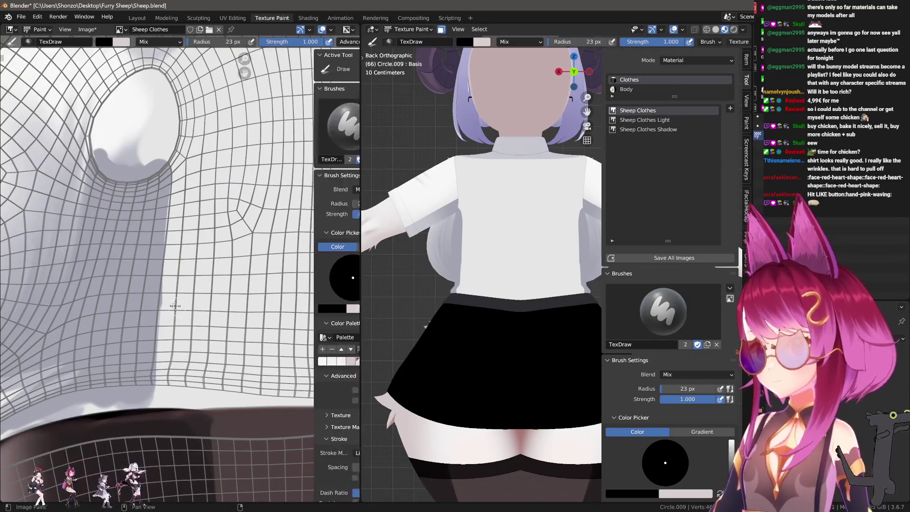
key("n")
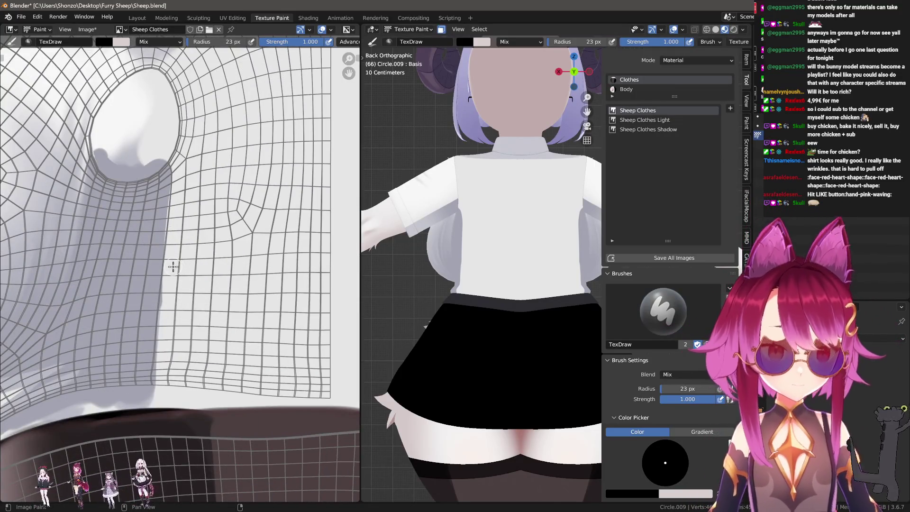
scroll(180, 268, "up", 2)
scroll(167, 259, "up", 1)
scroll(162, 256, "down", 2)
key("s")
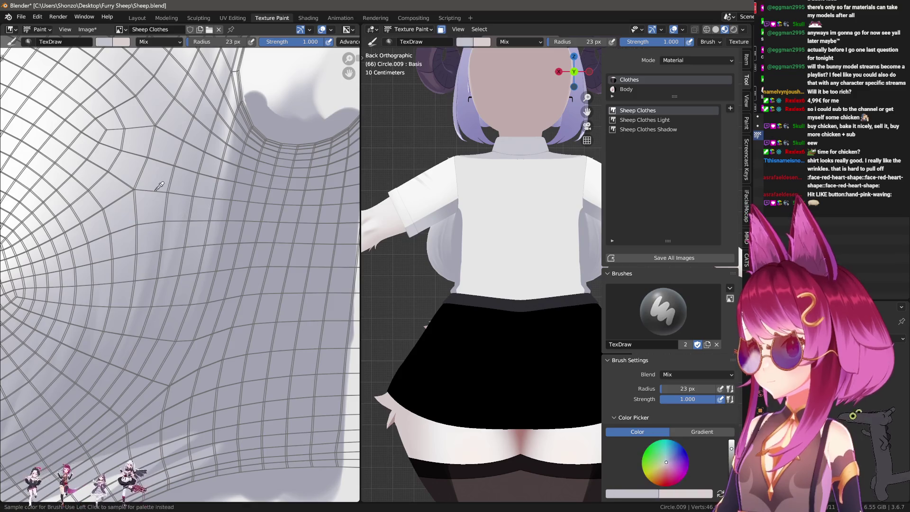
scroll(178, 235, "down", 1)
scroll(220, 225, "up", 2)
scroll(182, 273, "up", 2)
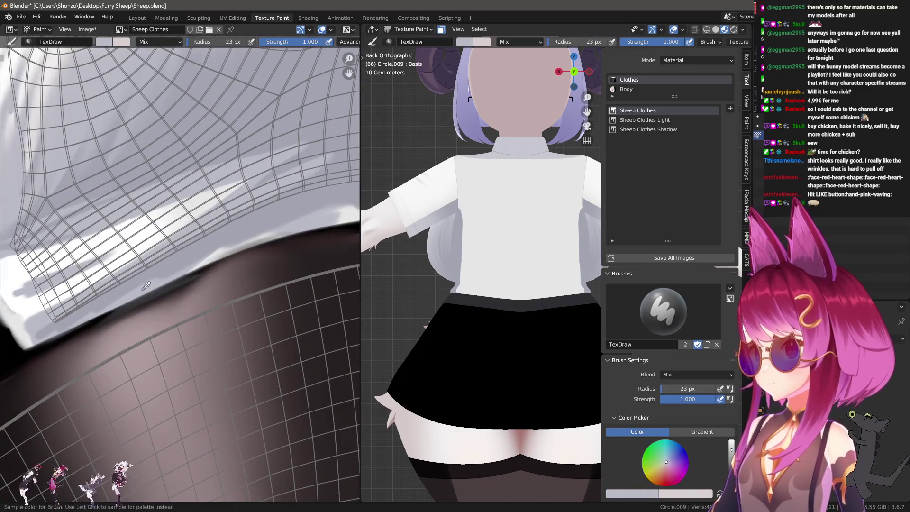
scroll(154, 279, "down", 2)
middle_click_drag(265, 208, 203, 220)
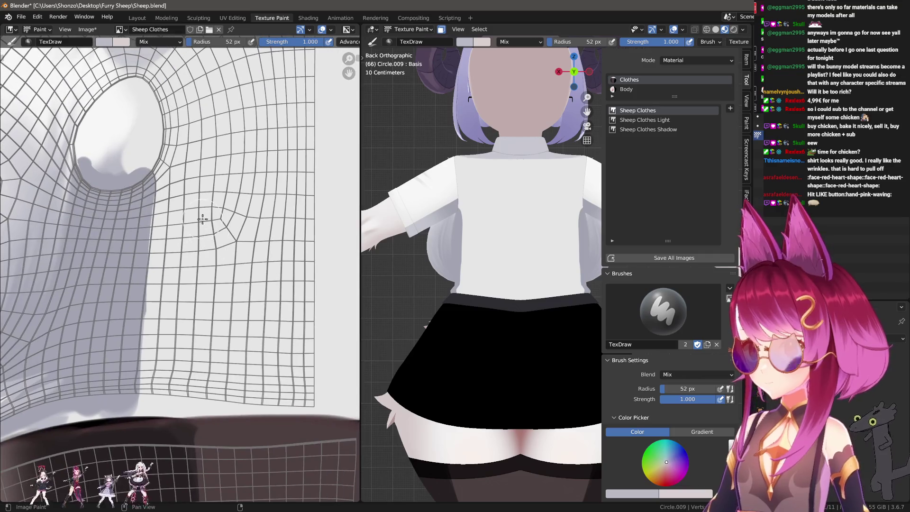
left_click_drag(222, 313, 231, 356)
key("e")
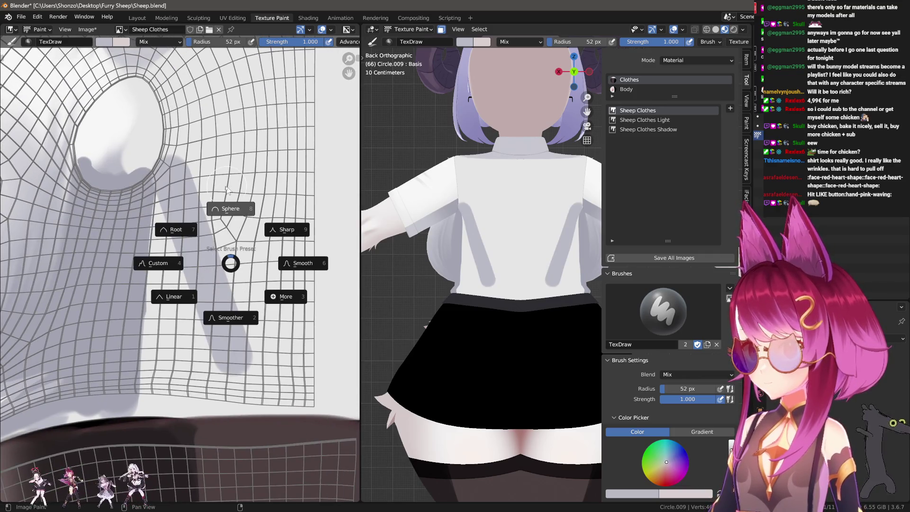
left_click(191, 180)
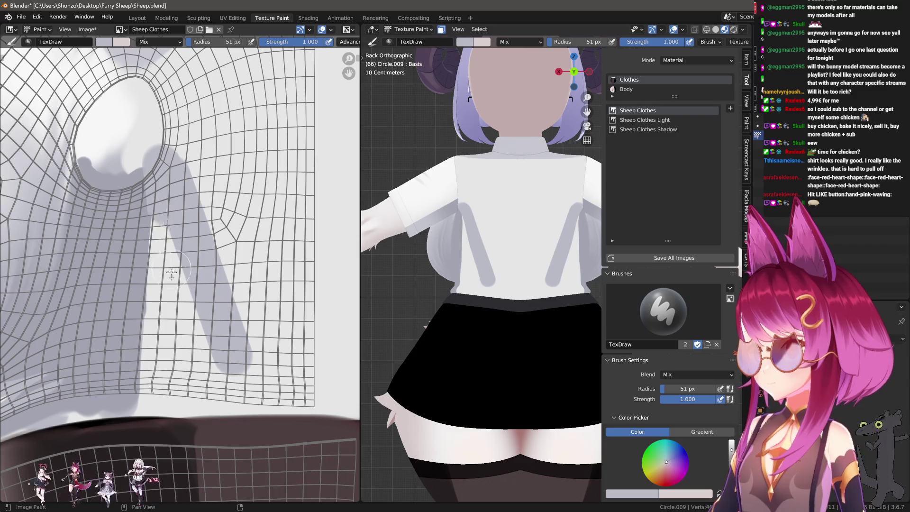
left_click_drag(207, 260, 161, 148)
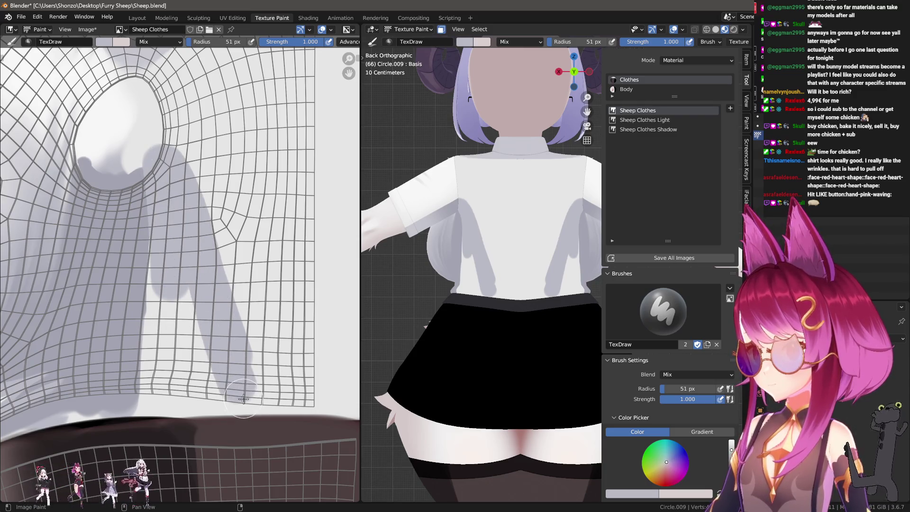
Step: With a 45 px brush, try grey fold strips near the hem, undoing the stray ones and keeping a vertical fold
key("f")
left_click(157, 182)
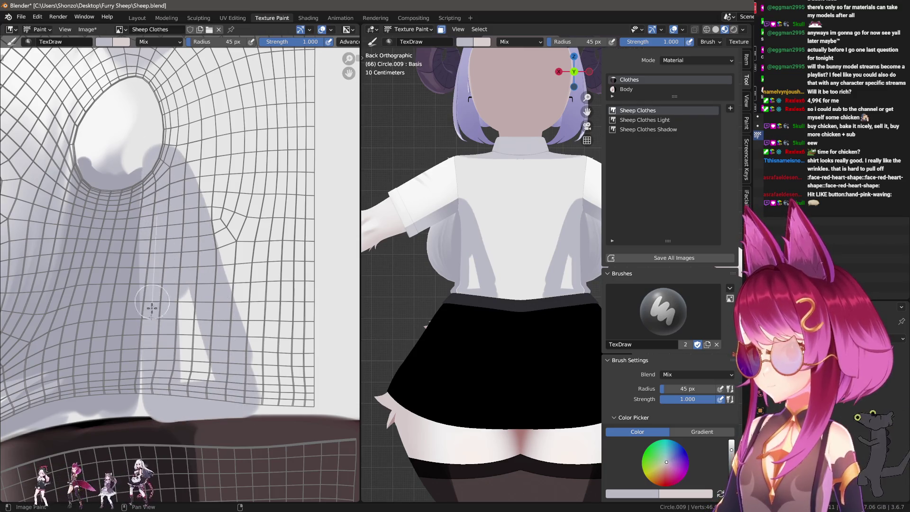
left_click_drag(187, 324, 176, 328)
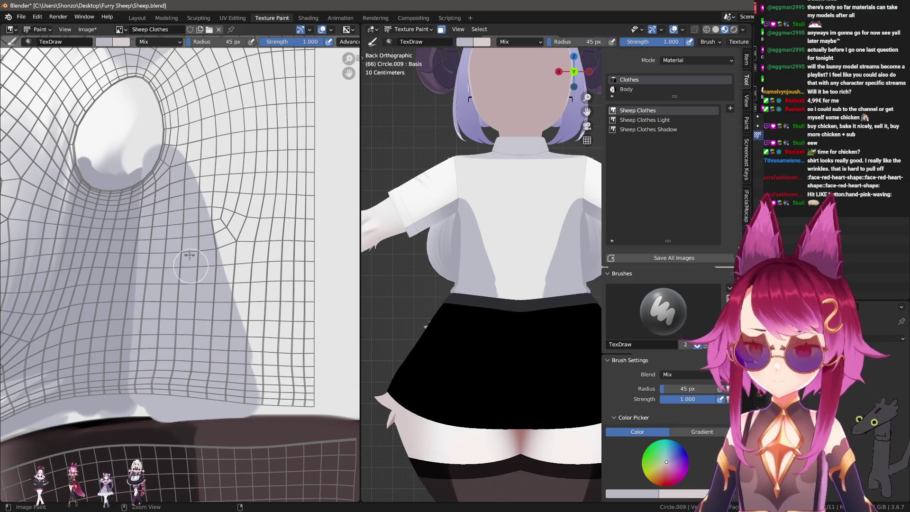
key("ctrl+z")
key("ctrl+z")
key("ctrl+z")
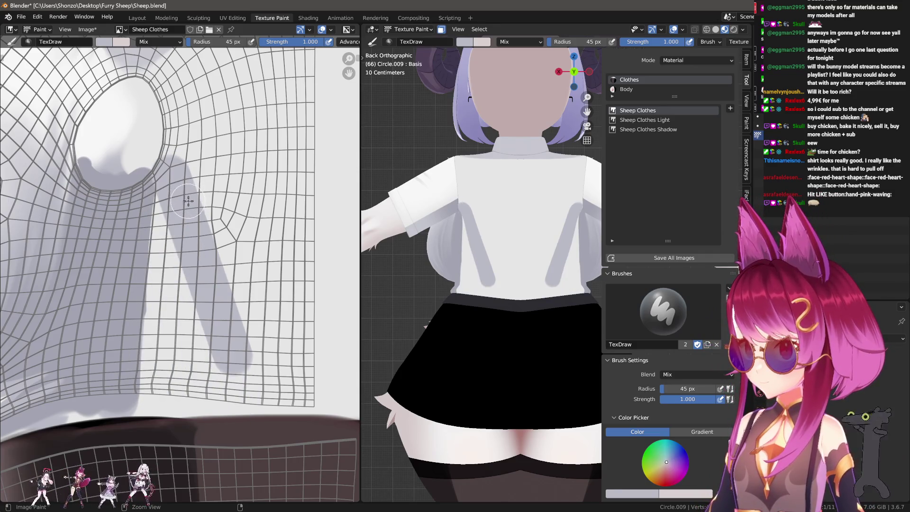
key("ctrl+z")
mouse_move(183, 160)
left_mouse_down()
mouse_move(169, 402)
mouse_move(167, 176)
left_mouse_up()
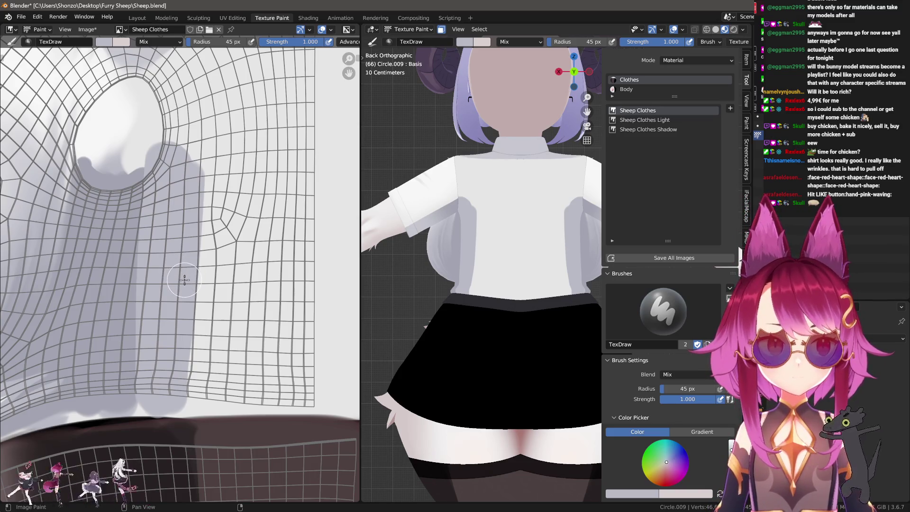
scroll(194, 311, "up", 1)
scroll(135, 206, "up", 1)
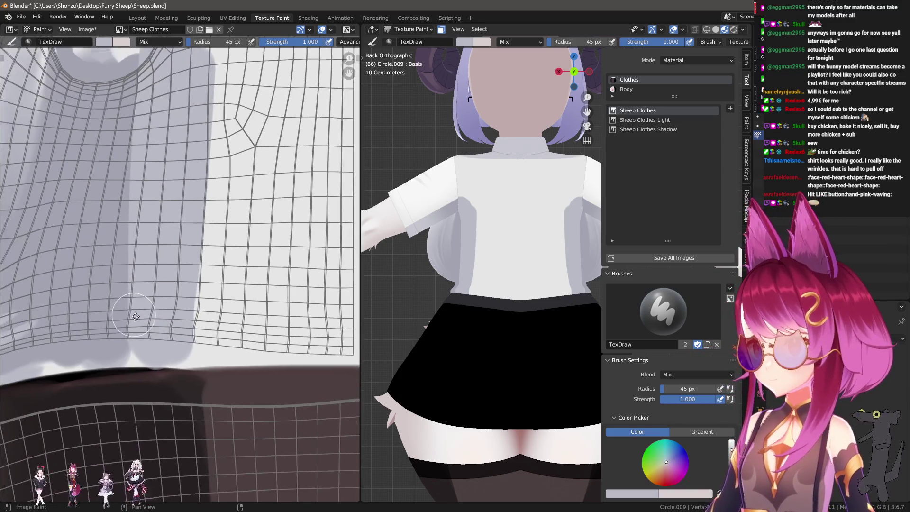
scroll(133, 265, "down", 1)
scroll(139, 264, "up", 2)
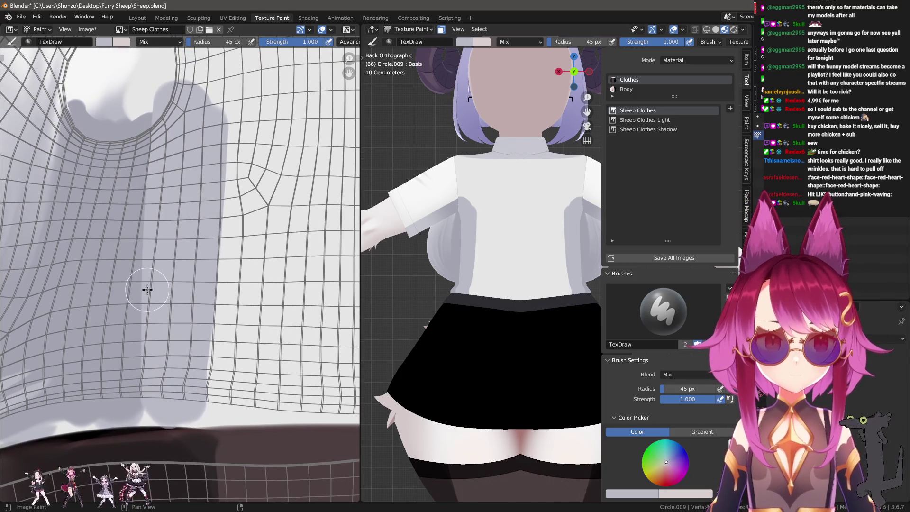
scroll(241, 264, "down", 1)
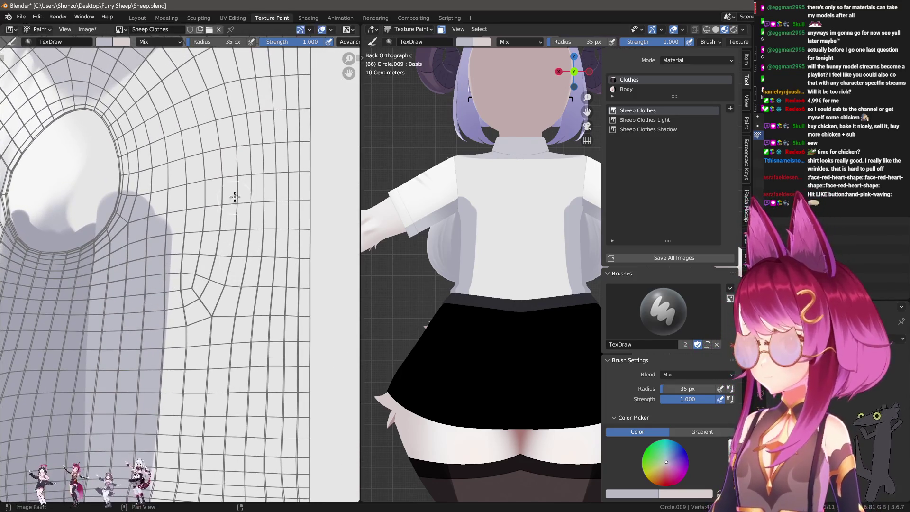
left_click_drag(234, 196, 196, 259)
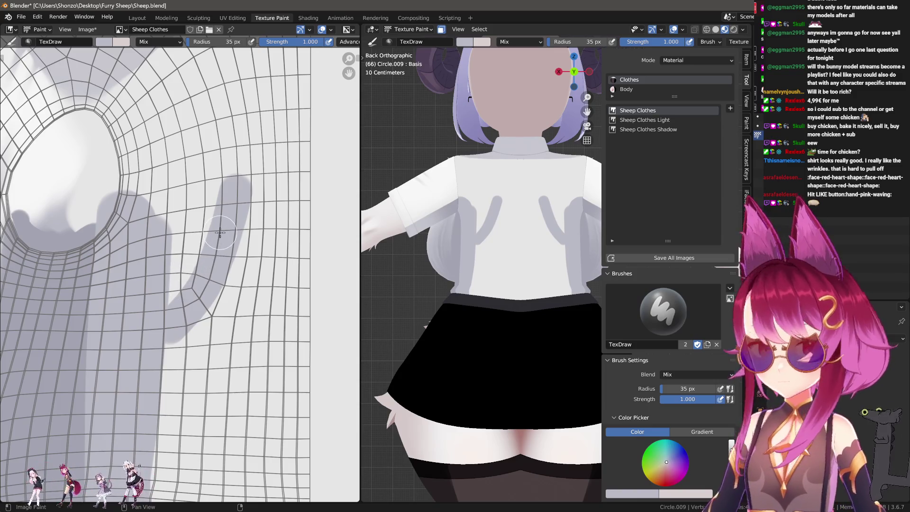
key("ctrl+z")
scroll(224, 301, "down", 2)
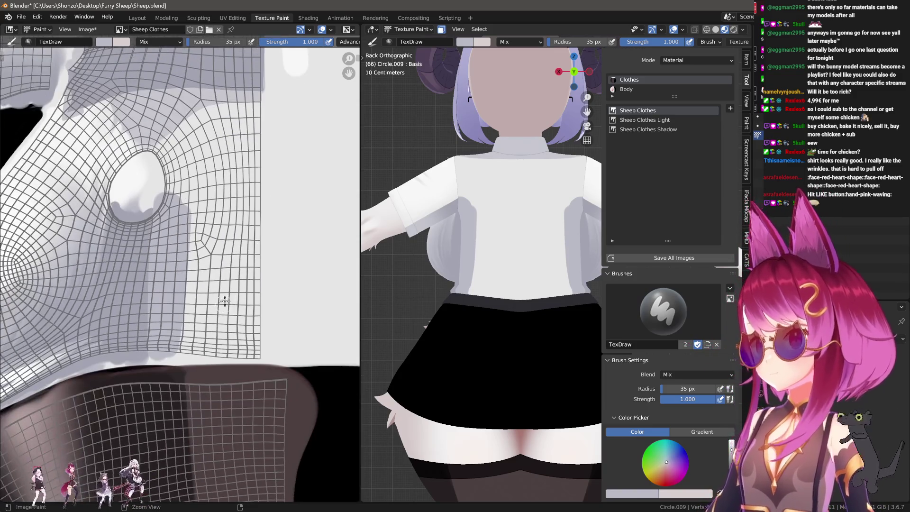
left_click_drag(175, 198, 163, 356)
Step: Swap to white with a larger brush and paint a vertical highlight plus an arch across the shoulders
key("n")
key("s")
key("n")
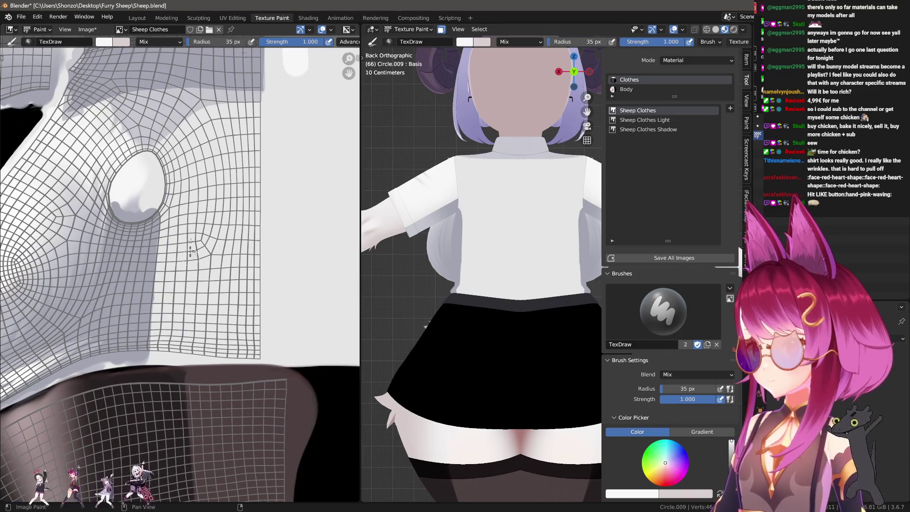
scroll(191, 250, "up", 2)
key("f")
left_click_drag(197, 114, 192, 285)
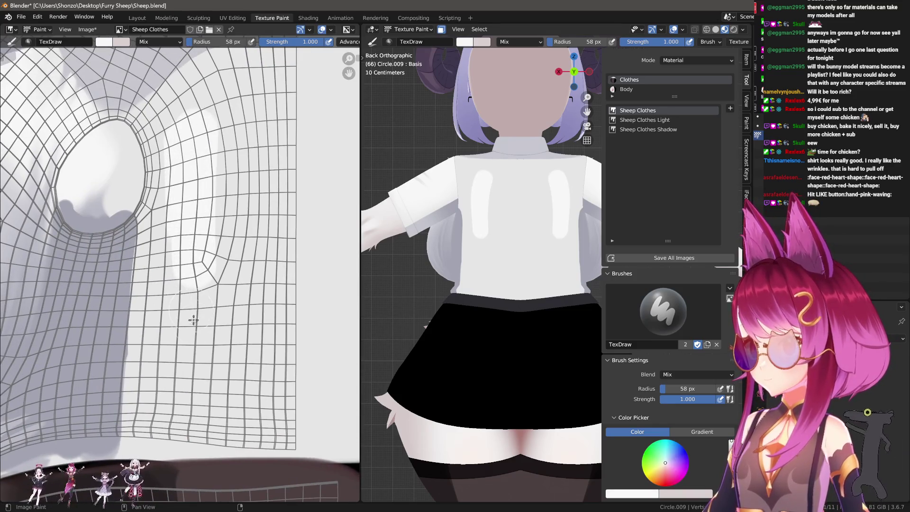
left_click_drag(195, 131, 250, 213)
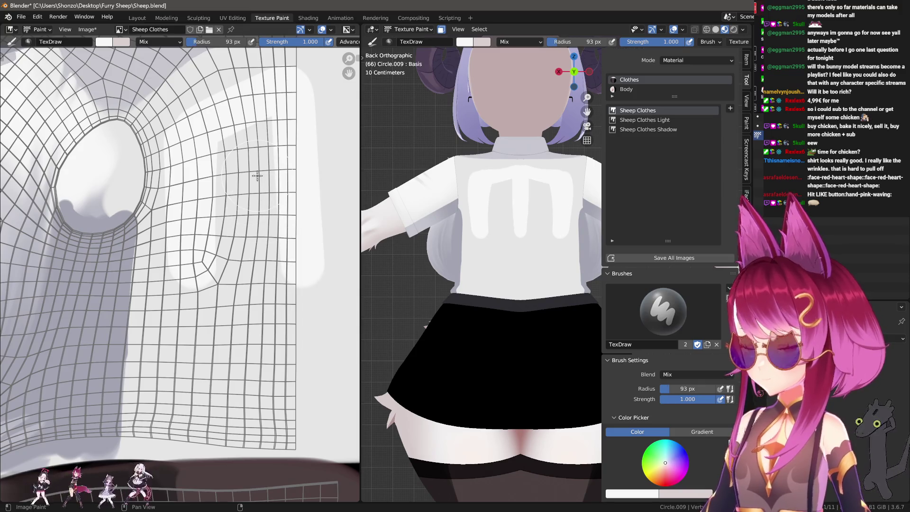
middle_click_drag(256, 176, 246, 233)
Step: Reduce the brush to about 91 px and paint white over the remaining grey shading on the shirt back
key("f")
left_click(346, 138)
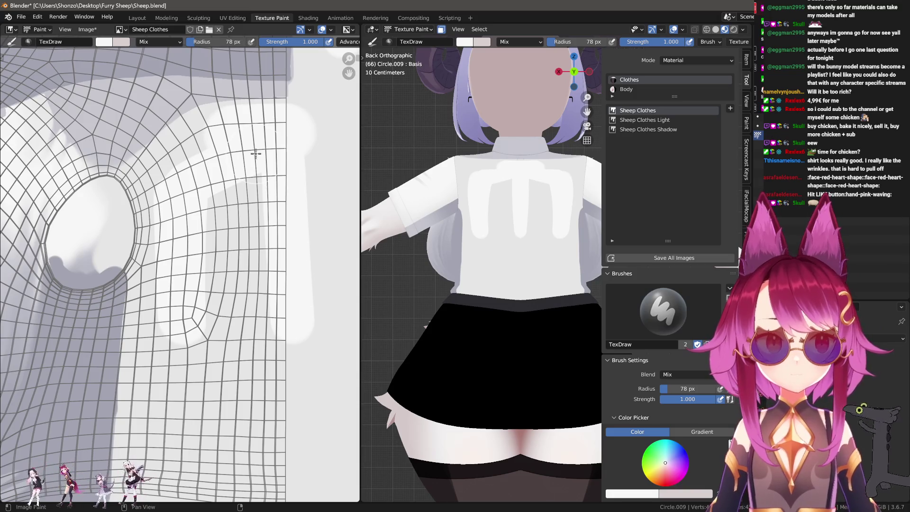
key("f")
left_click(285, 134)
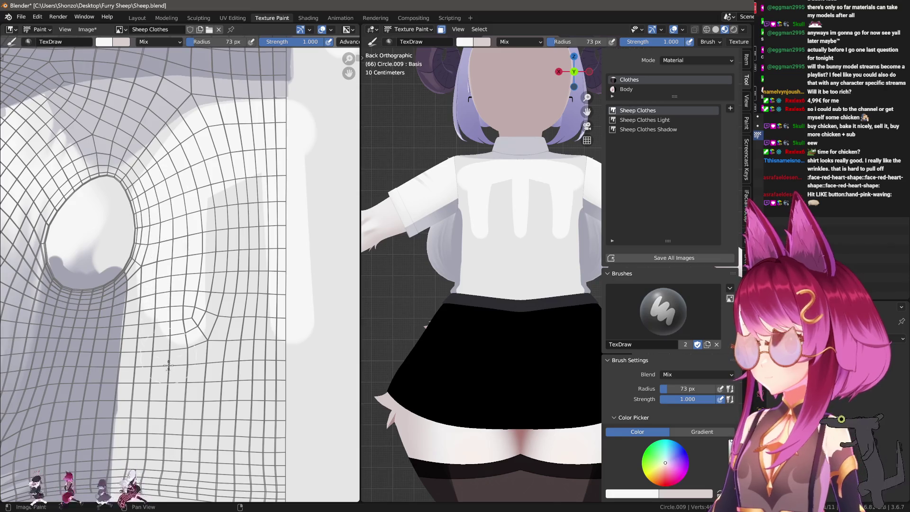
middle_click_drag(167, 377, 166, 278)
mouse_move(167, 278)
left_mouse_down()
mouse_move(271, 173)
mouse_move(248, 234)
mouse_move(229, 83)
mouse_move(203, 369)
left_mouse_up()
middle_click_drag(217, 250, 211, 348)
scroll(223, 284, "up", 3)
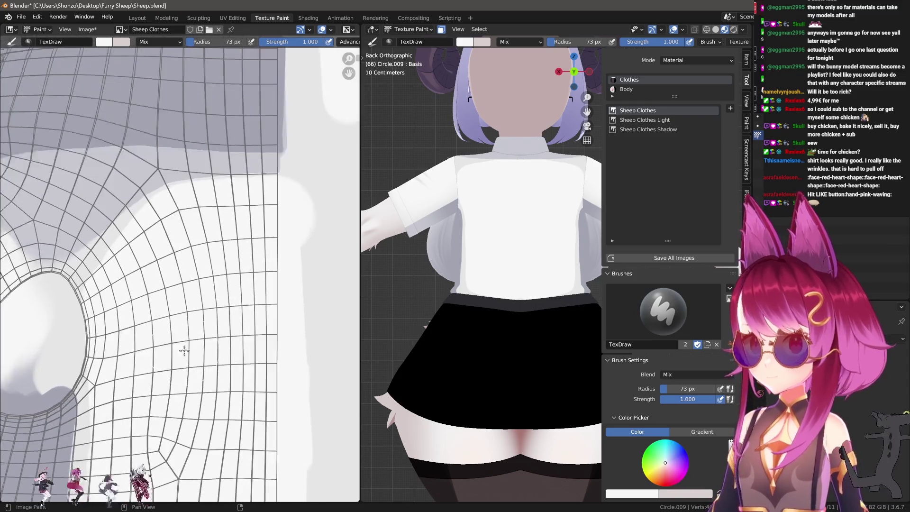
scroll(178, 270, "up", 2)
scroll(168, 262, "up", 1)
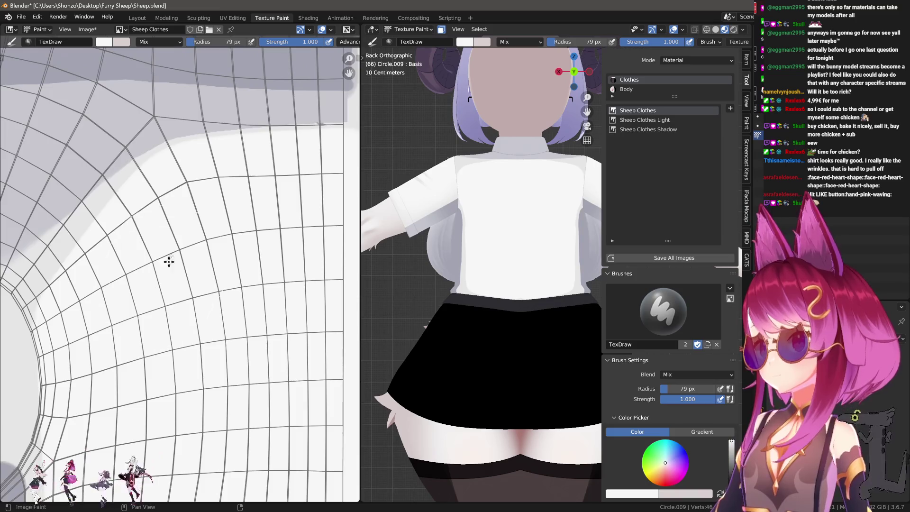
scroll(70, 324, "down", 1)
key("e")
key("Escape")
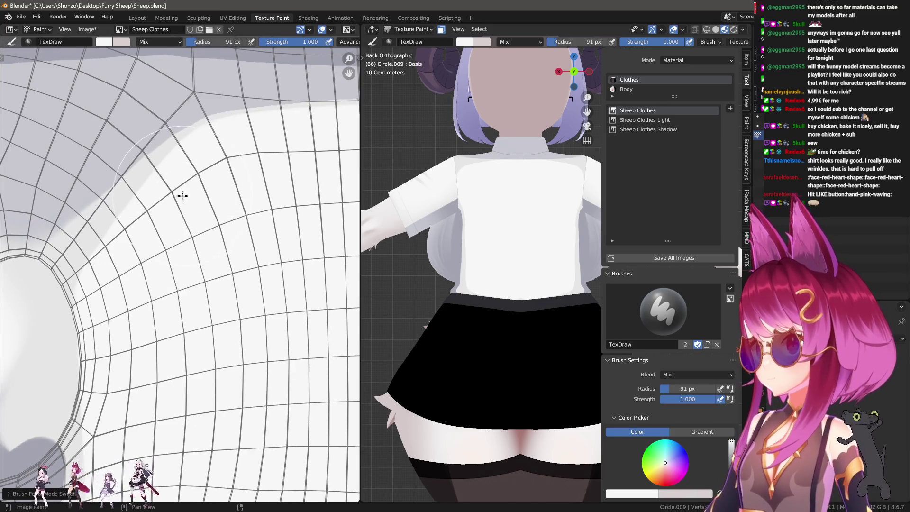
key("shift+f")
left_click(186, 207)
key("3")
key("shift+f")
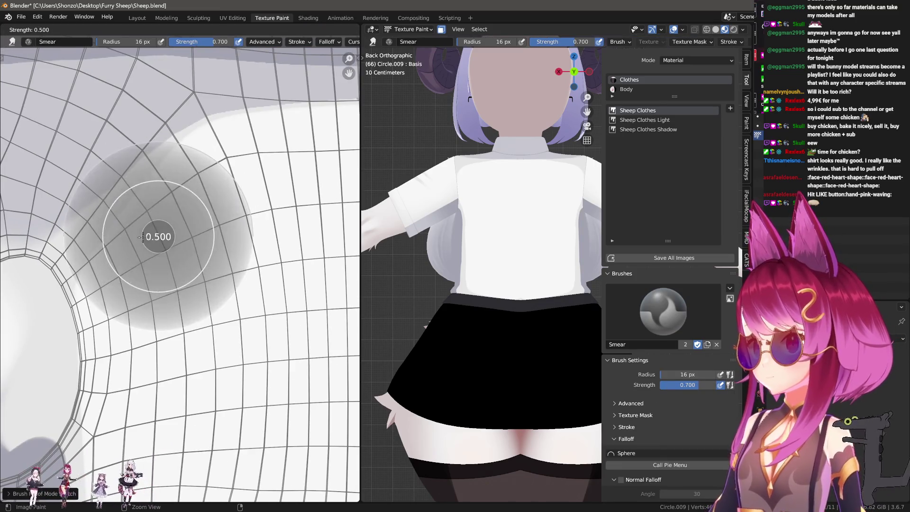
middle_click_drag(162, 178, 218, 199)
key("e")
key("Escape")
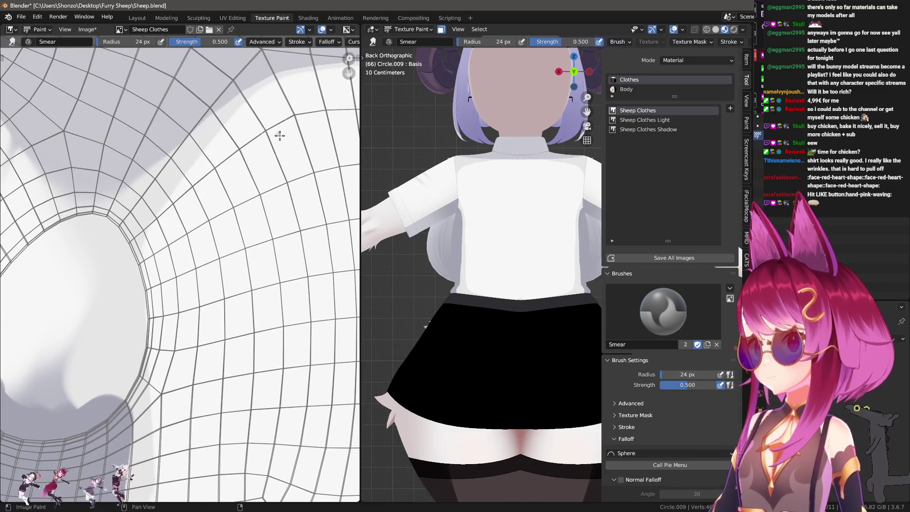
key("f")
left_click(266, 172)
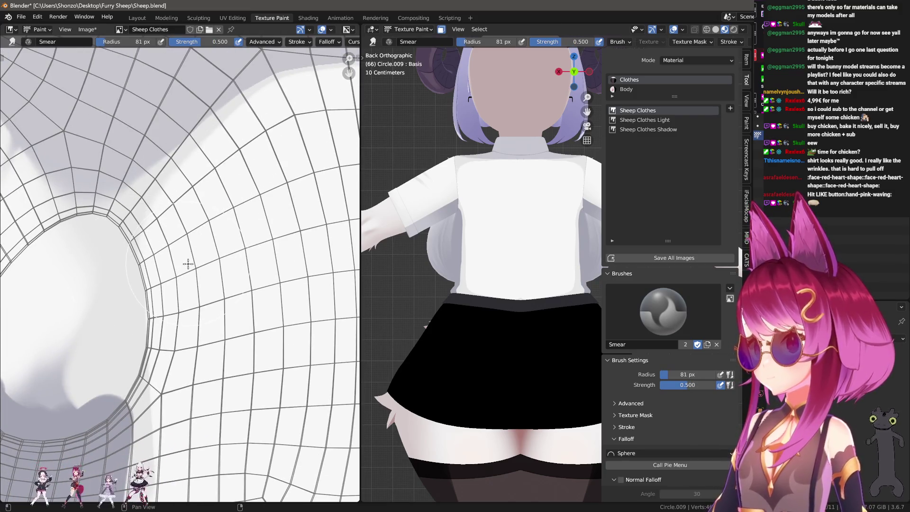
key("shift+f")
left_click(189, 265)
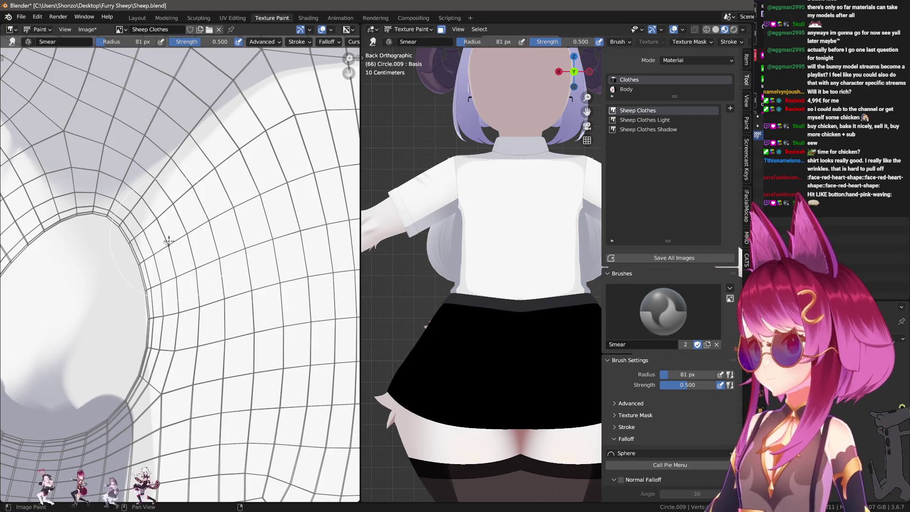
key("f")
left_click(174, 267)
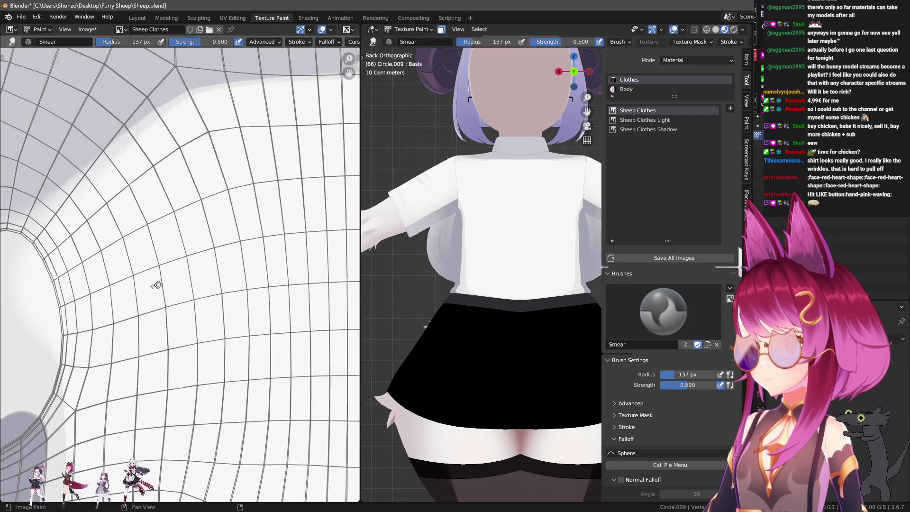
scroll(241, 264, "down", 2)
scroll(217, 249, "down", 2)
scroll(166, 256, "down", 1)
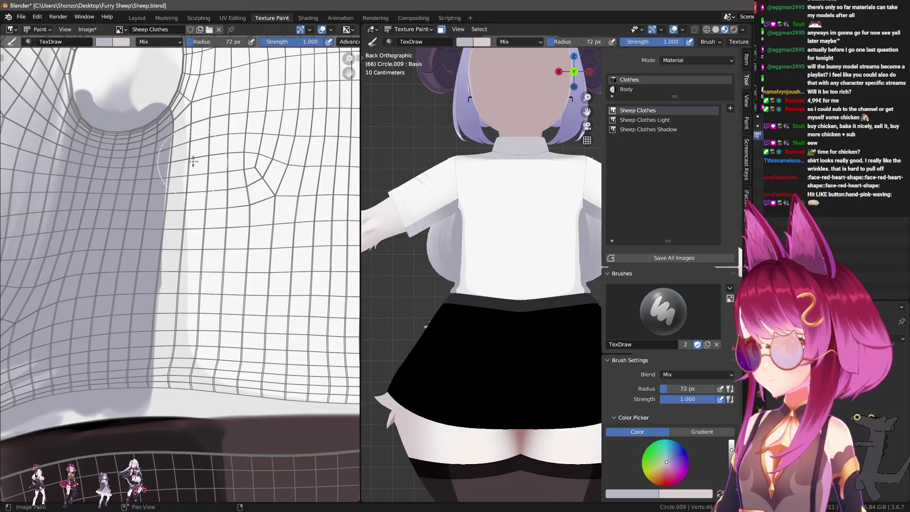
Step: Widen and extend the grey fold strip from hem upward and add a grey fold shape beside the armhole
left_click_drag(171, 104, 182, 279)
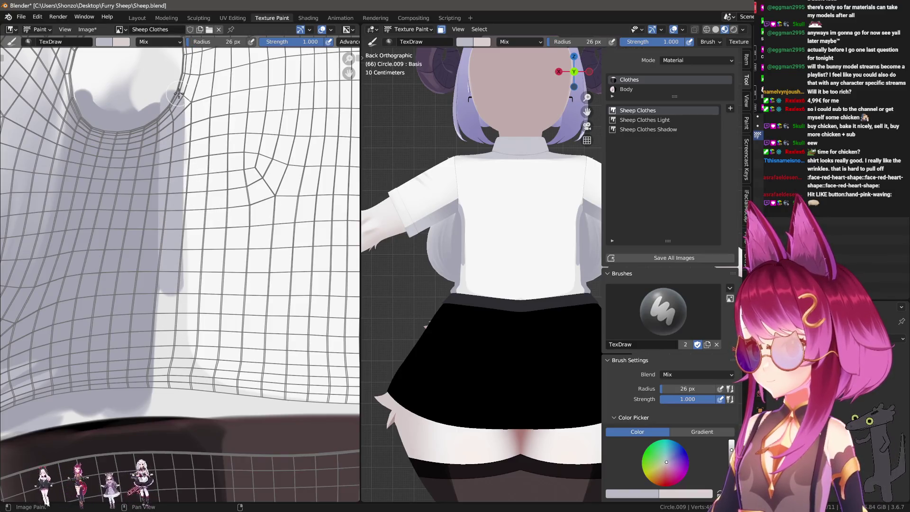
mouse_move(177, 97)
left_mouse_down()
mouse_move(216, 398)
mouse_move(160, 405)
mouse_move(169, 313)
left_mouse_up()
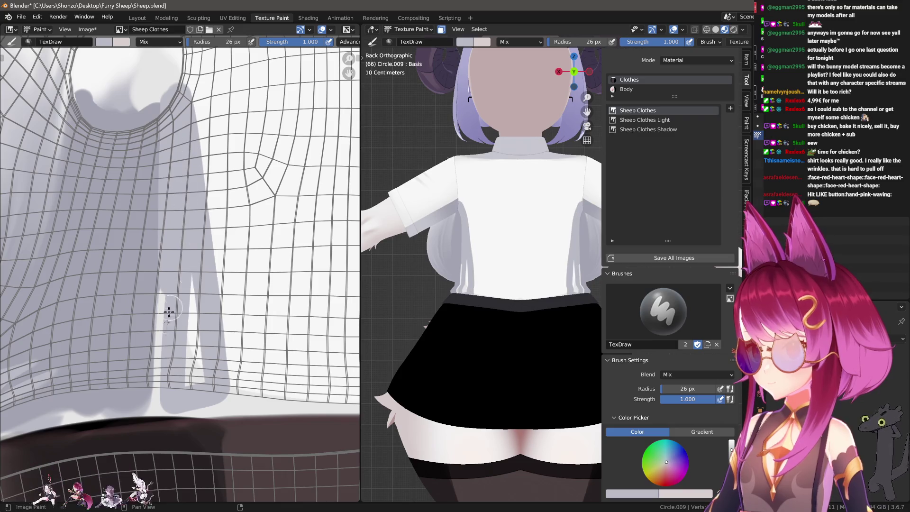
left_click_drag(162, 386, 174, 171)
left_click_drag(191, 390, 185, 200)
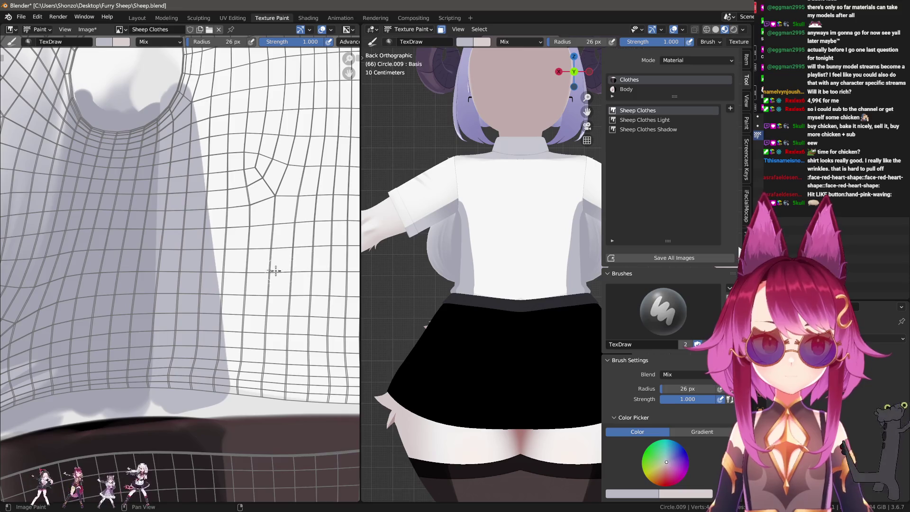
scroll(166, 189, "down", 2)
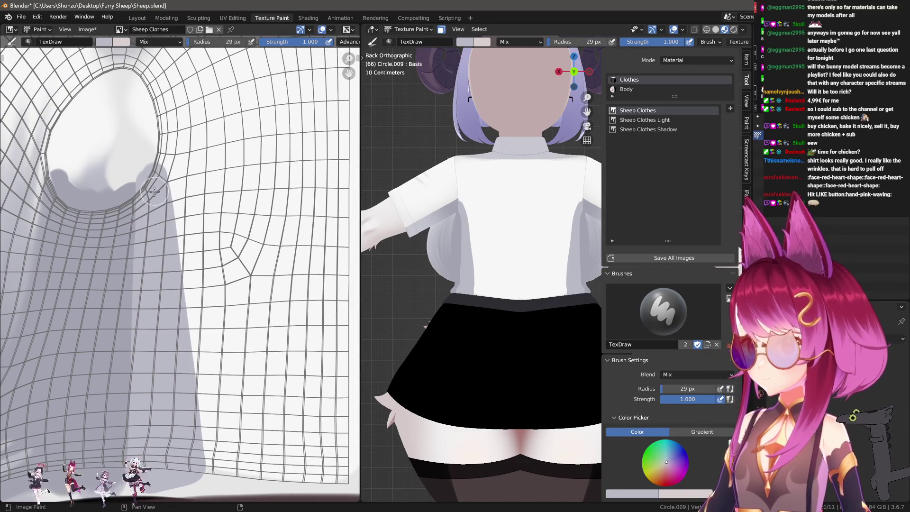
mouse_move(157, 227)
left_mouse_down()
mouse_move(243, 242)
mouse_move(281, 152)
mouse_move(269, 204)
mouse_move(207, 287)
mouse_move(137, 254)
left_mouse_up()
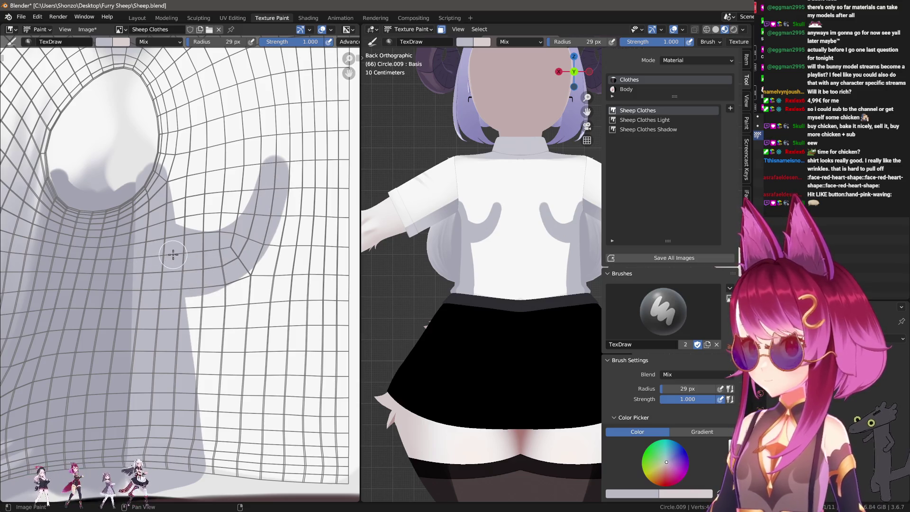
Step: Spread grey shading below and right of the arm fold, then swap to white for a short stroke
middle_click_drag(173, 254, 184, 201)
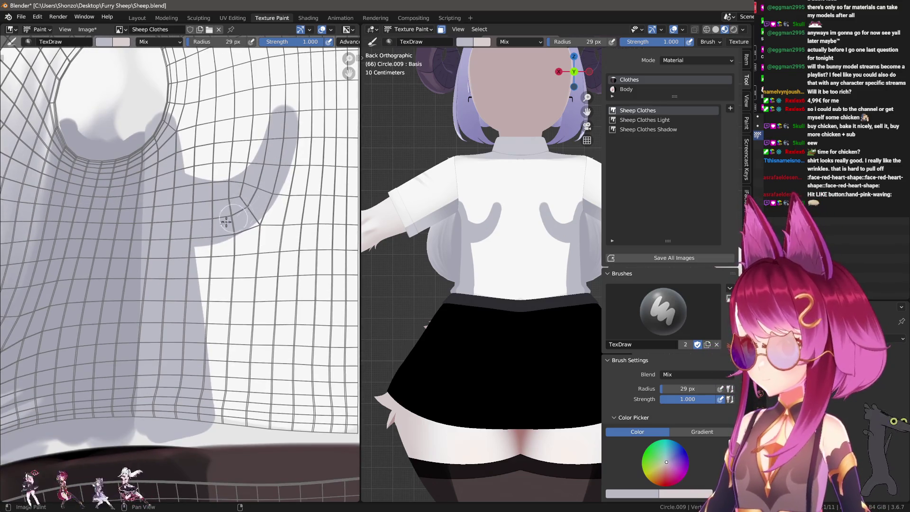
left_click_drag(226, 222, 165, 333)
mouse_move(239, 217)
left_mouse_down()
mouse_move(192, 305)
mouse_move(187, 390)
left_mouse_up()
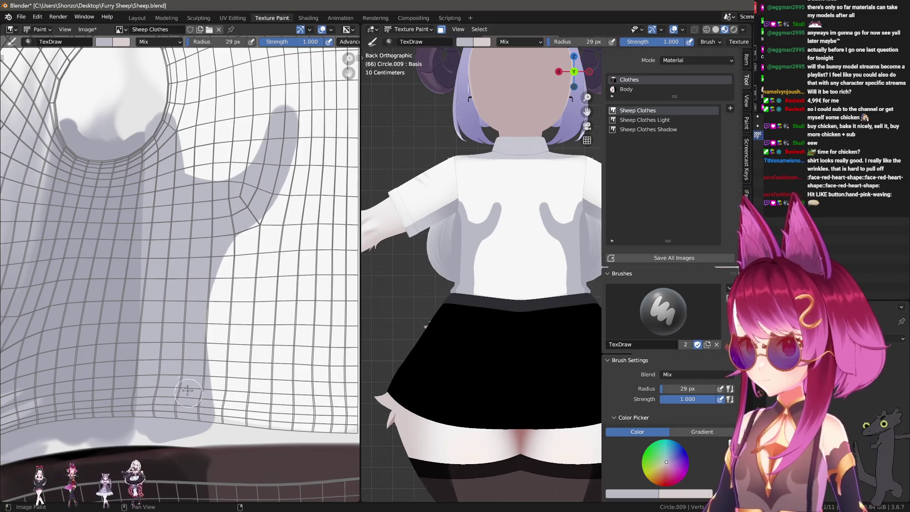
middle_click_drag(181, 310, 185, 363)
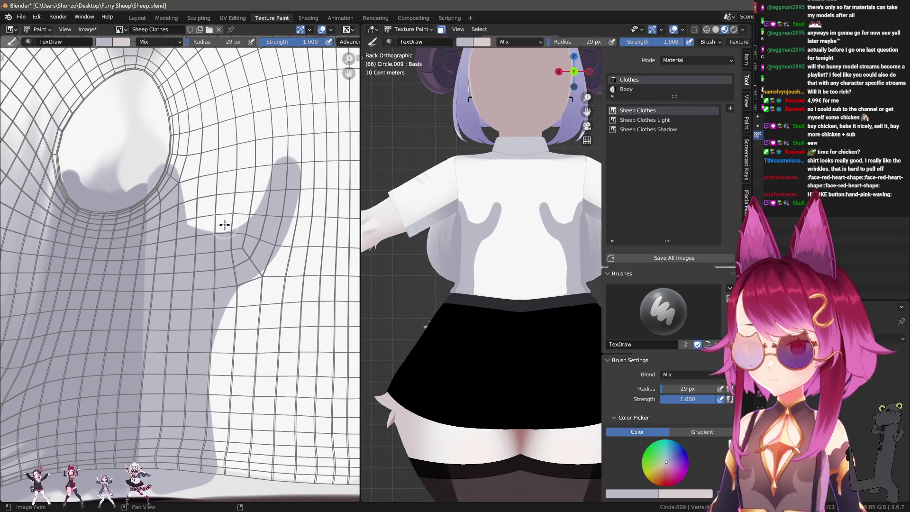
key("s")
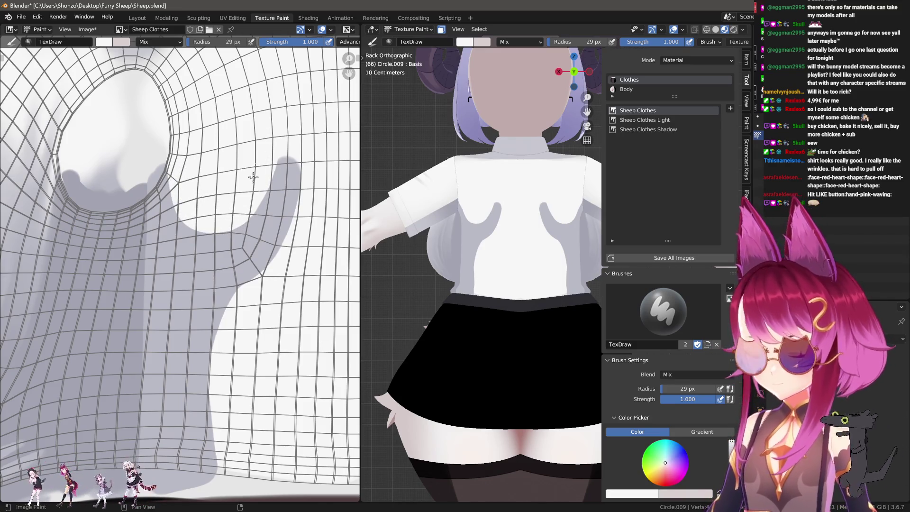
scroll(252, 177, "down", 2)
scroll(225, 210, "up", 2)
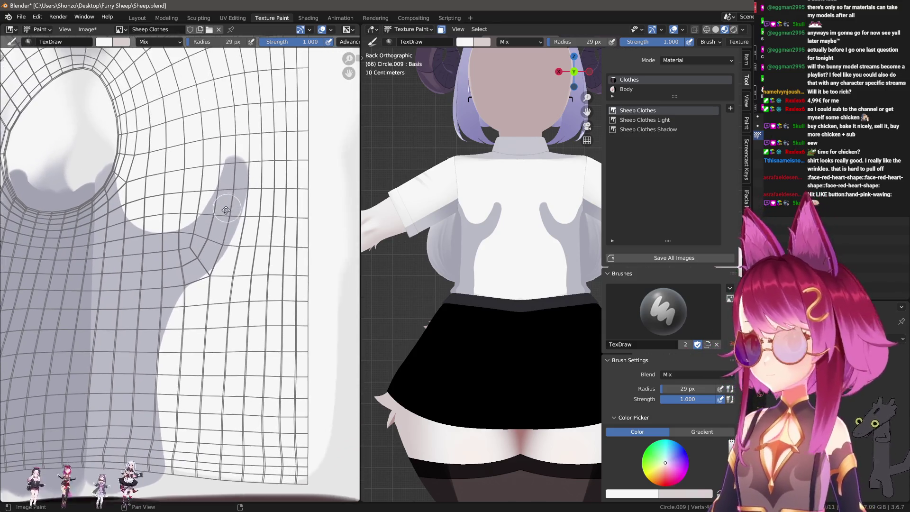
mouse_move(226, 210)
middle_mouse_down()
mouse_move(210, 196)
mouse_move(240, 159)
middle_mouse_up()
scroll(239, 206, "up", 1)
scroll(238, 205, "up", 1)
Step: Add one more grey fold stroke, brighten the grey areas with white, and switch to the Smear brush
key("s")
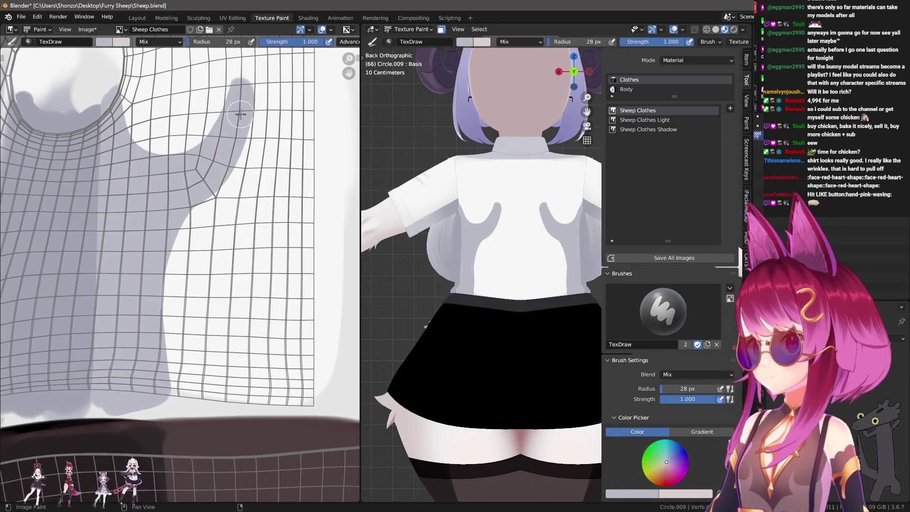
mouse_move(208, 197)
left_mouse_down()
mouse_move(171, 264)
mouse_move(135, 382)
left_mouse_up()
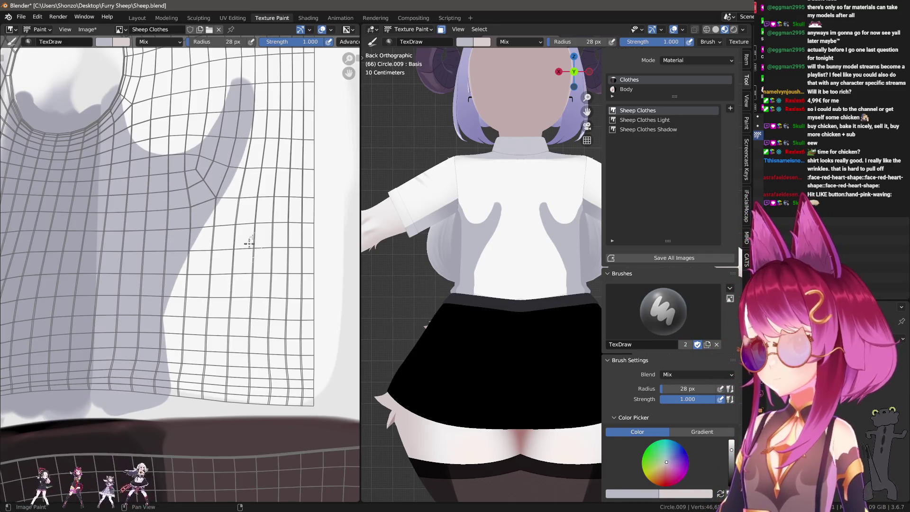
key("s")
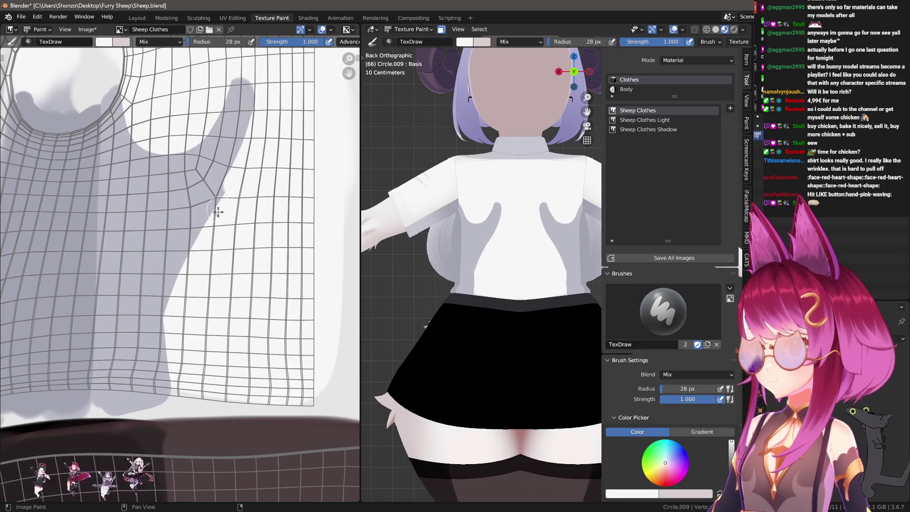
mouse_move(218, 211)
left_mouse_down()
mouse_move(178, 267)
mouse_move(161, 406)
left_mouse_up()
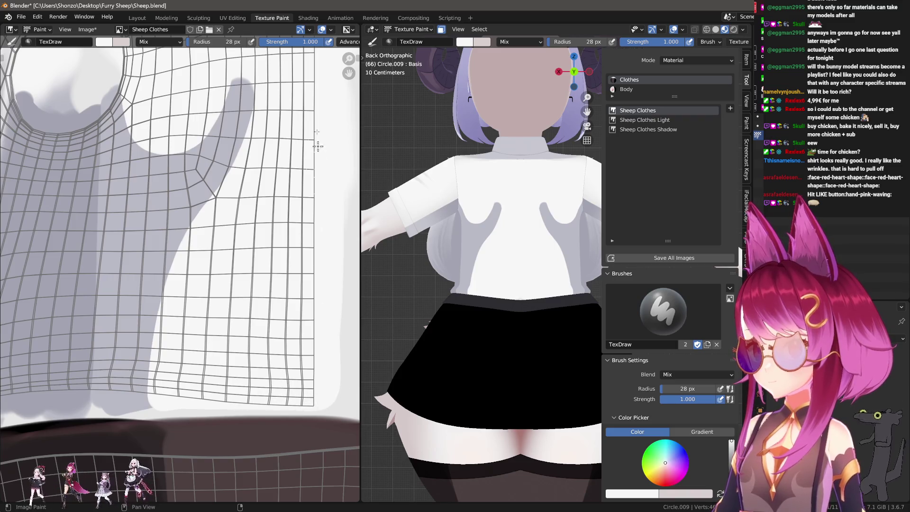
middle_click_drag(288, 202, 292, 172)
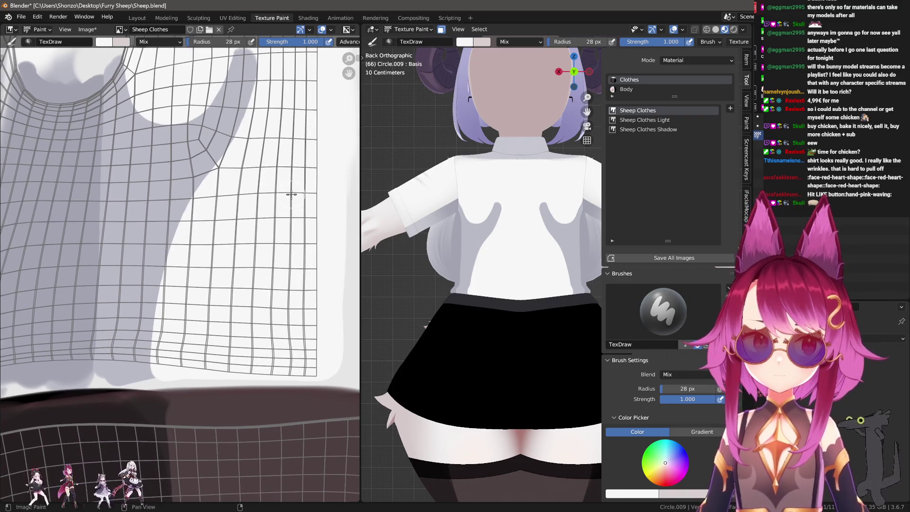
scroll(282, 177, "down", 3)
key("3")
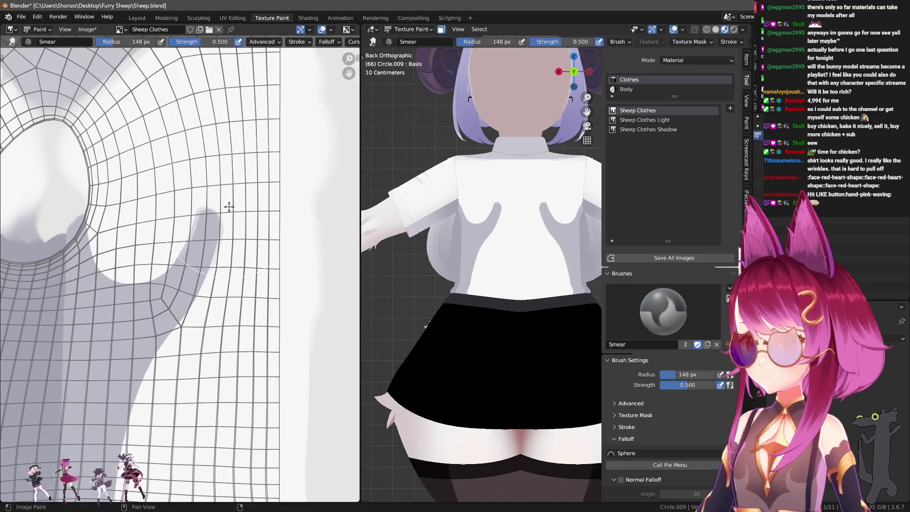
scroll(219, 254, "up", 3)
Step: Smear the grey armhole shading, then set the smear brush to 0.3 strength and about 141 px
mouse_move(206, 254)
left_mouse_down()
mouse_move(234, 163)
mouse_move(225, 211)
left_mouse_up()
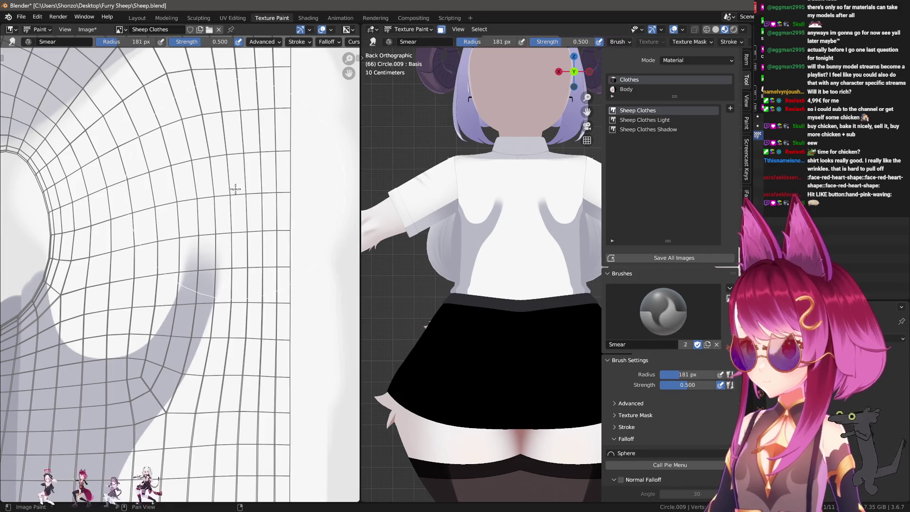
key("shift+f")
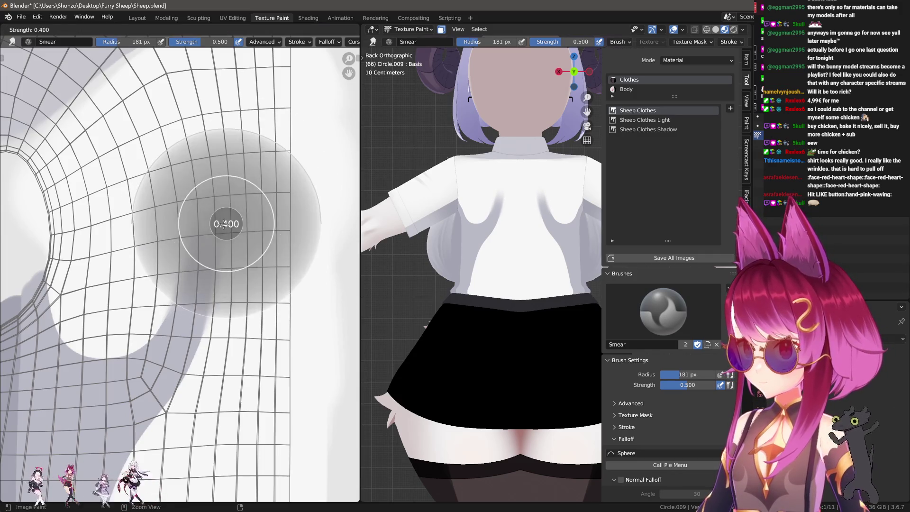
left_click(224, 206)
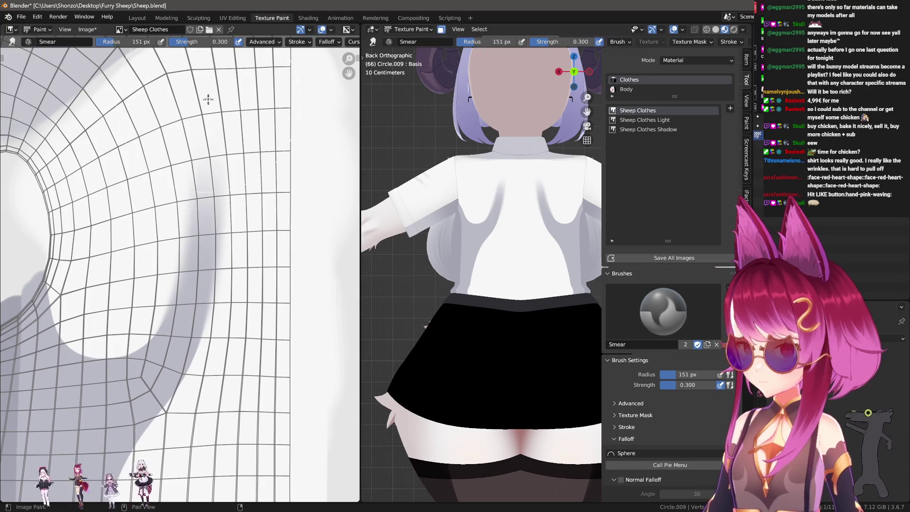
key("f")
left_click(201, 138)
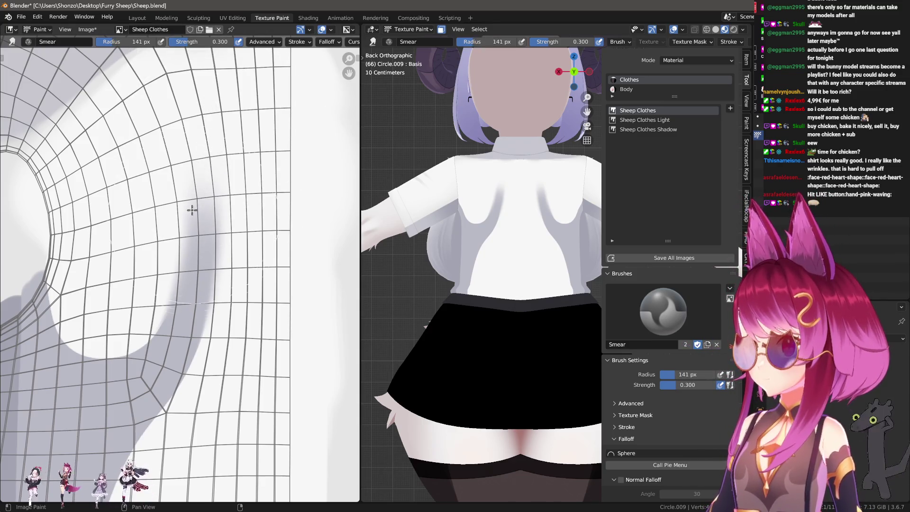
Step: Blend the grey shading slightly lighter with the softer smear and return to the TexDraw brush
left_click_drag(207, 163, 259, 148)
key("f")
left_click(282, 179)
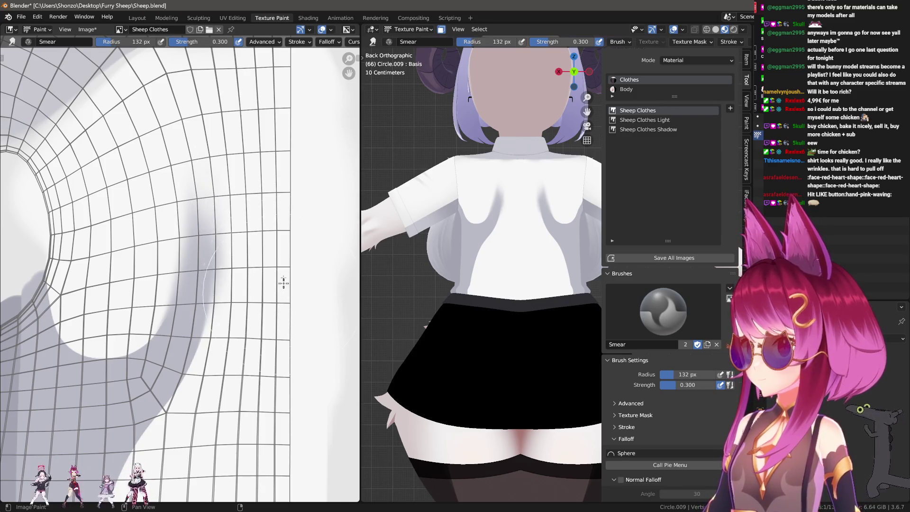
middle_click_drag(295, 258, 270, 106)
key("1")
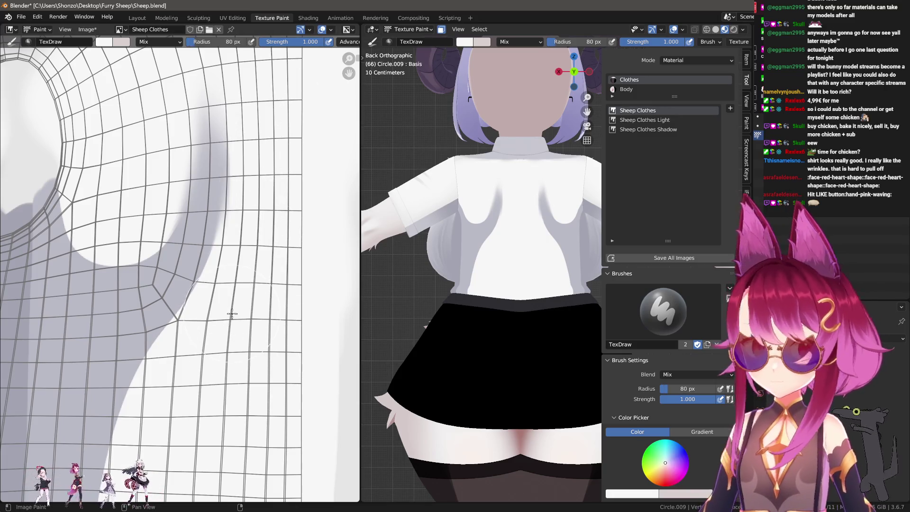
scroll(235, 299, "down", 1)
scroll(238, 284, "down", 1)
scroll(244, 270, "down", 2)
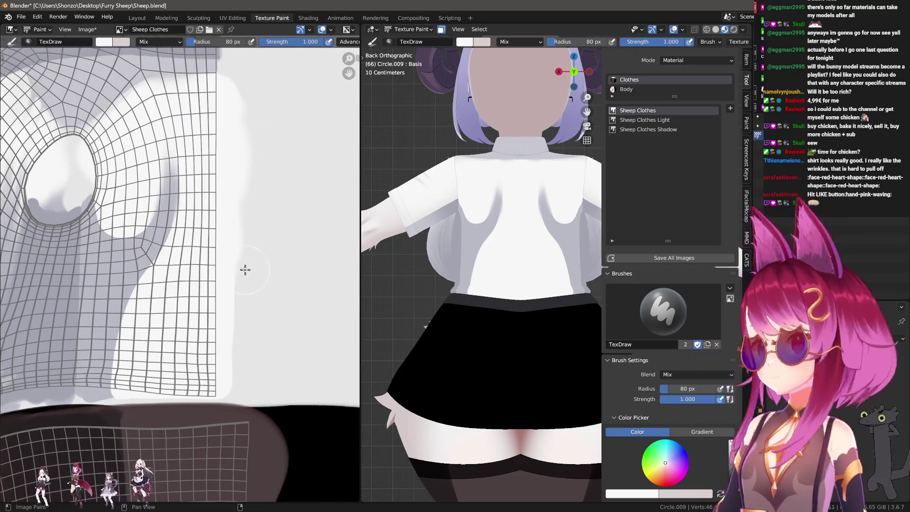
Step: Pick a brush falloff preset and inspect the blend mode choices in the right-click paint options
key("w")
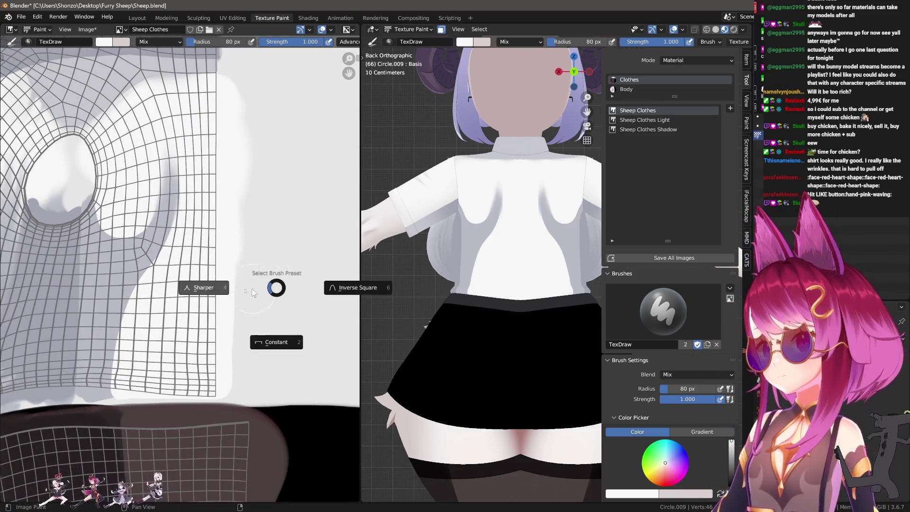
left_click(269, 252)
right_click(269, 252)
left_click(242, 226)
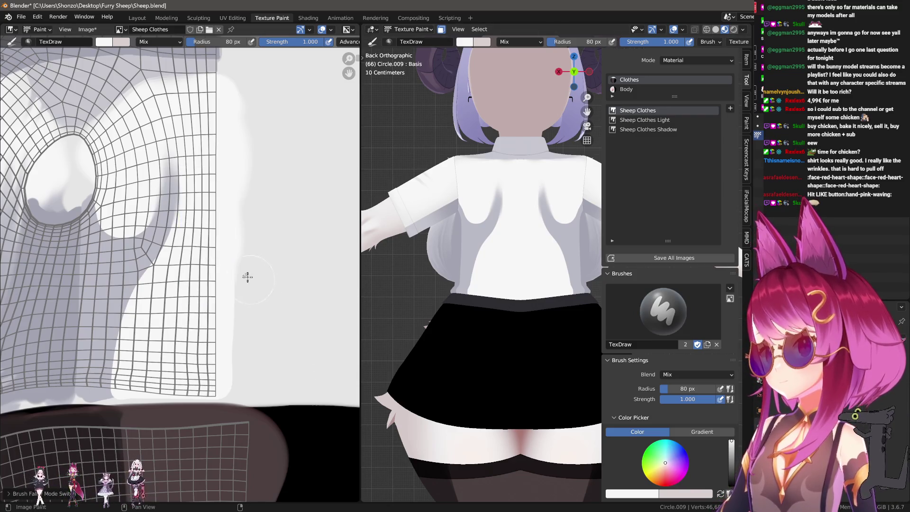
right_click(269, 285)
left_click(180, 249)
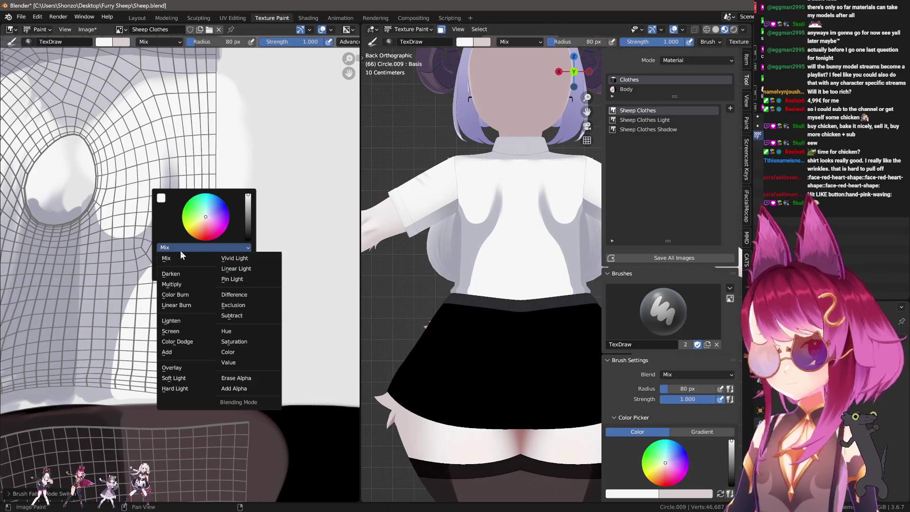
scroll(152, 230, "up", 3)
Step: Switch through Smear to Soften, toggle the sidebar, and pan across the shirt texture
key("2")
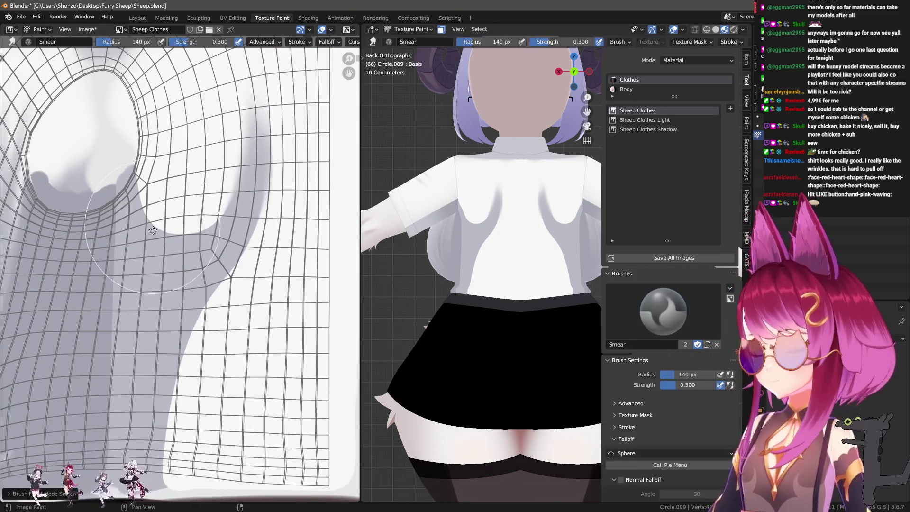
scroll(152, 230, "up", 2)
key("3")
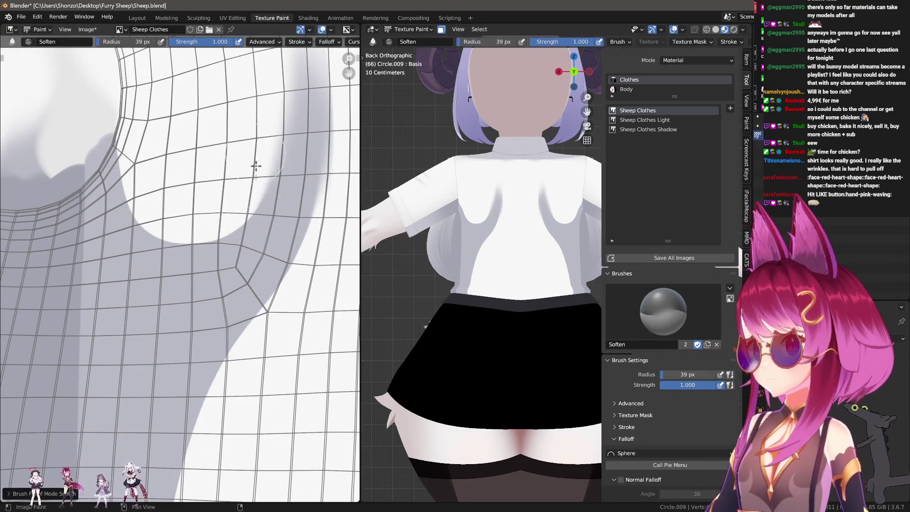
key("n")
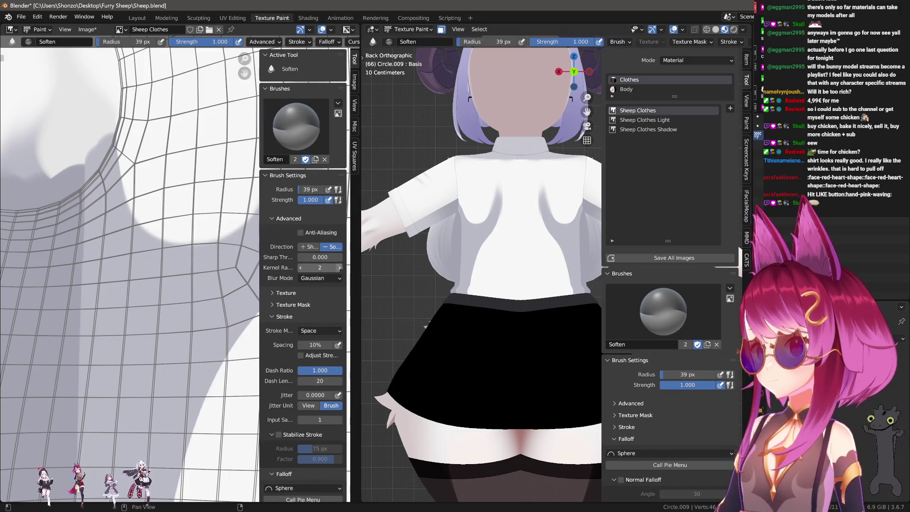
key("n")
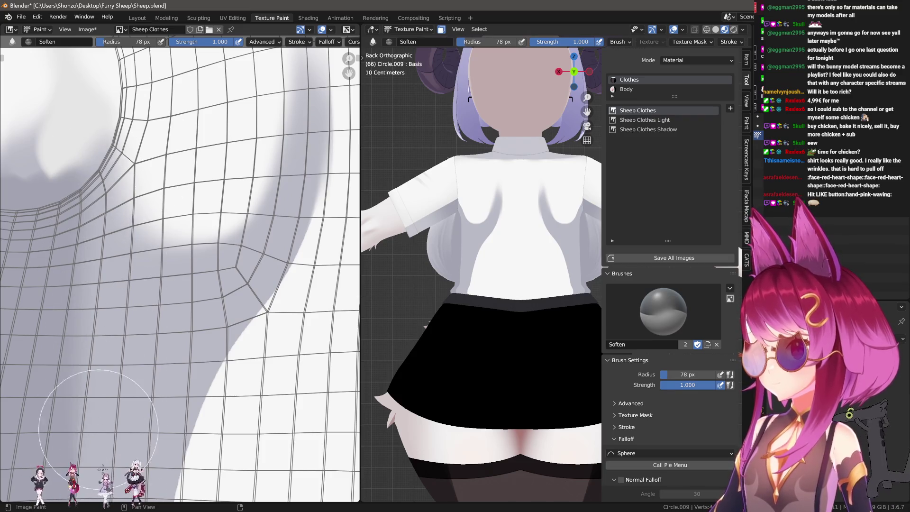
middle_click_drag(99, 455, 102, 418)
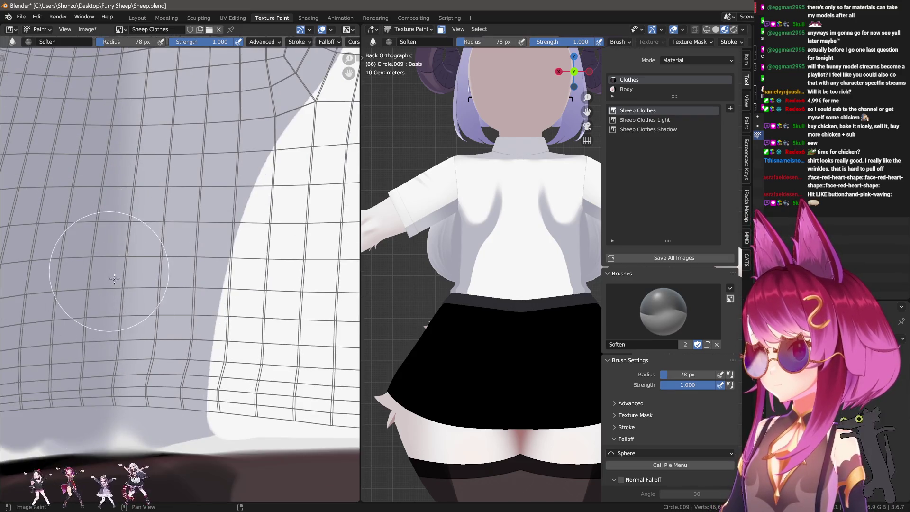
middle_click_drag(281, 173, 187, 231)
Step: Resize the brush, bring the shirt's lower hem into view and select the Smear brush
key("f")
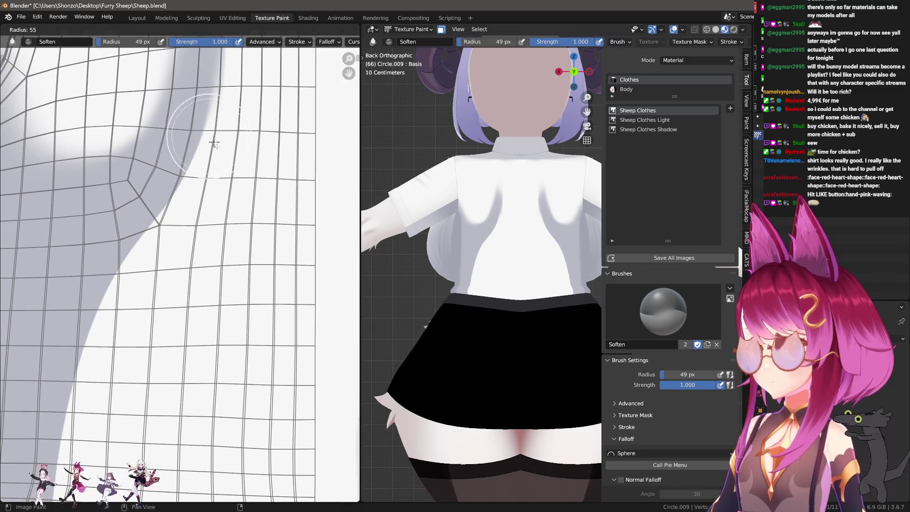
left_click(171, 178)
middle_click_drag(170, 178, 152, 234)
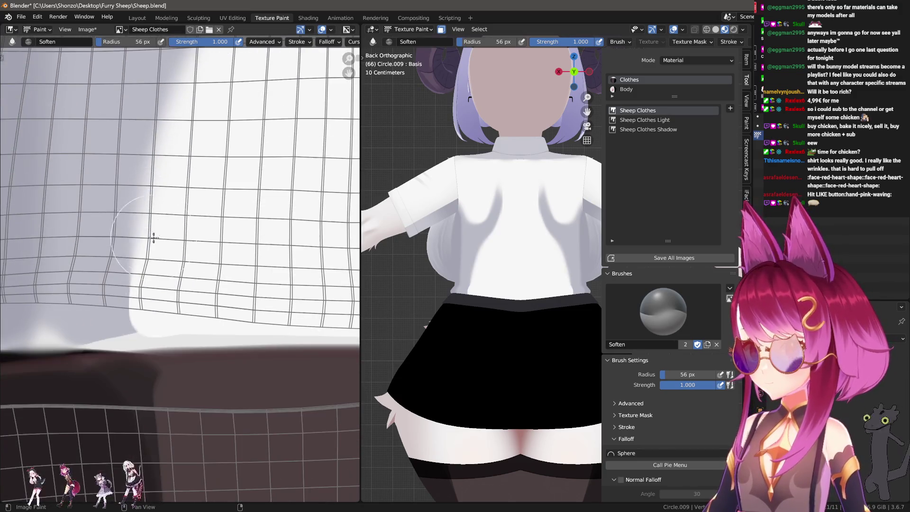
key("2")
scroll(178, 305, "down", 2)
middle_click_drag(178, 305, 153, 335)
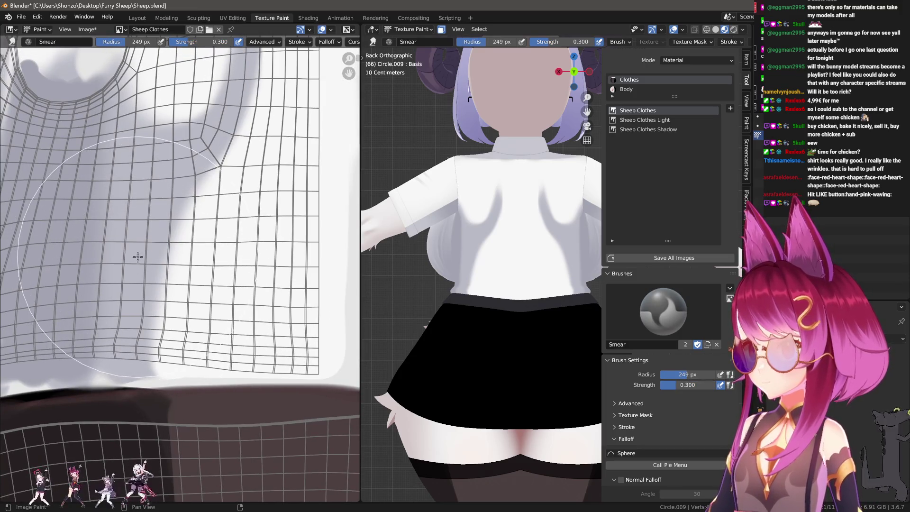
Step: Step the smear radius down from 249 px to about 167 px while panning to the armhole shading
key("f")
left_click(151, 270)
key("f")
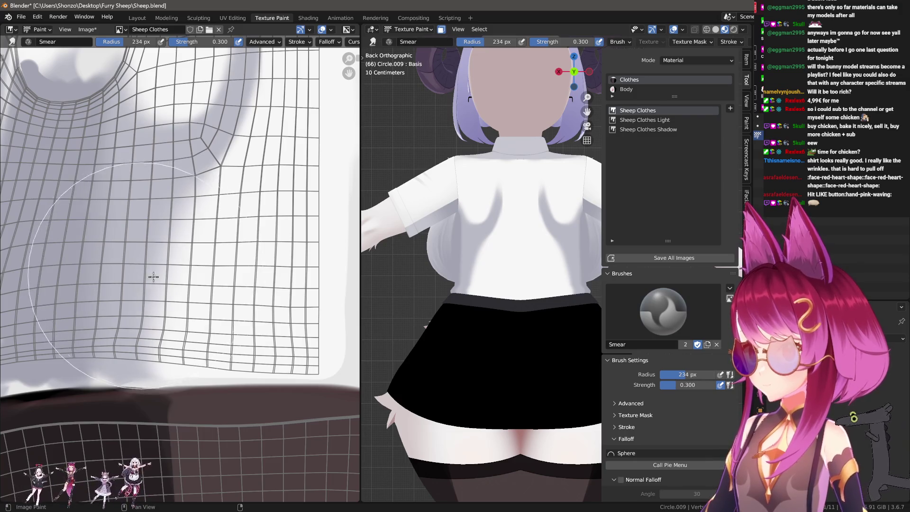
left_click(141, 277)
key("f")
left_click(135, 235)
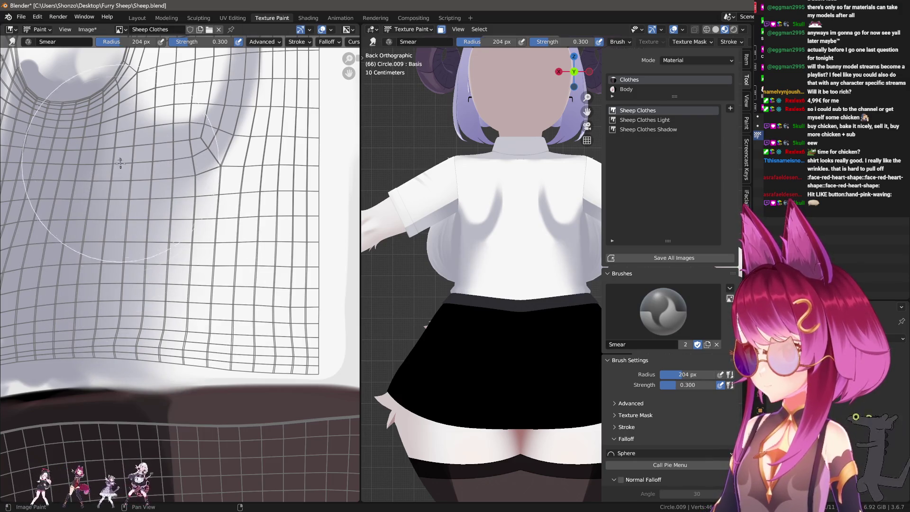
middle_click_drag(135, 235, 129, 165)
key("f")
left_click(125, 166)
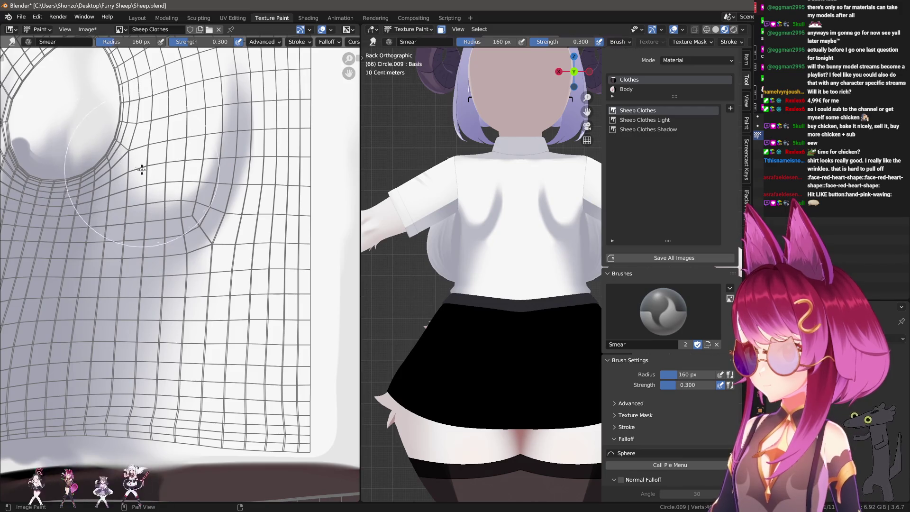
key("f")
left_click(135, 145)
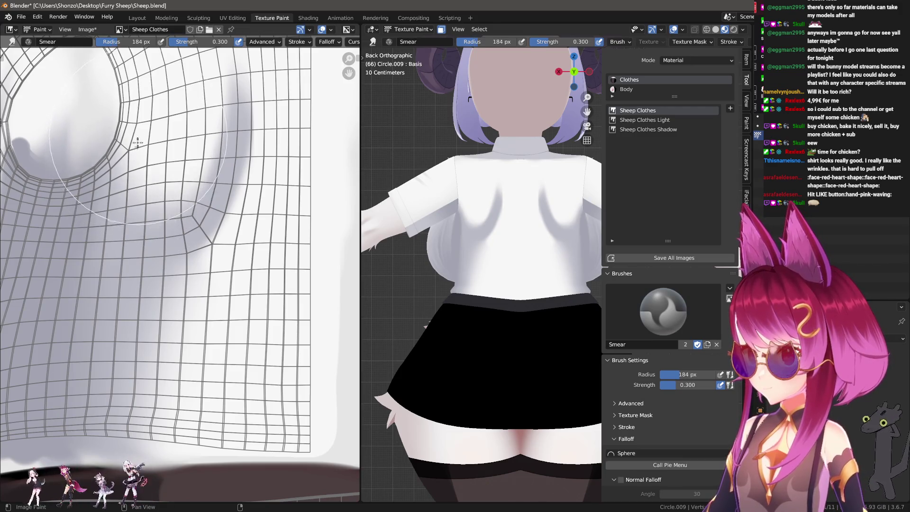
key("f")
left_click(140, 151)
middle_click_drag(140, 151, 128, 232)
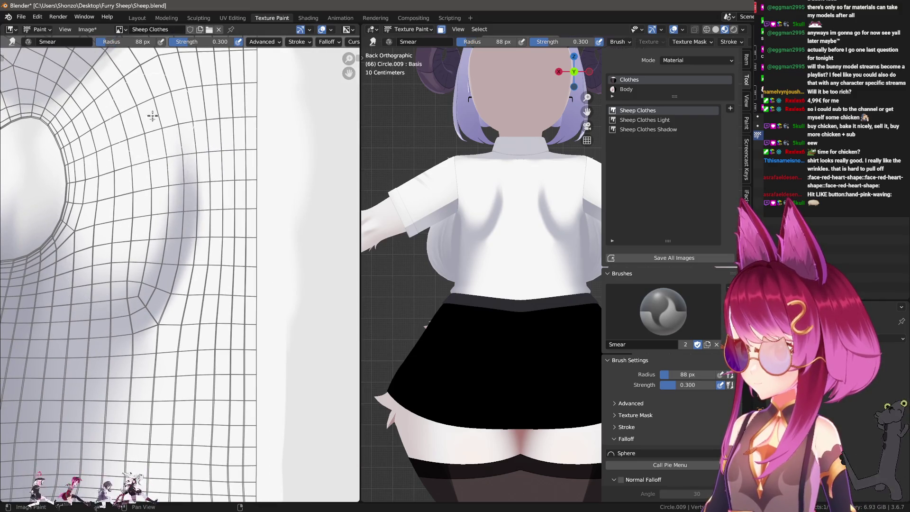
scroll(152, 165, "up", 2)
Step: Enlarge the smear to 238 px, then return to the TexDraw brush near the shoulder and resize it
key("f")
left_click(195, 211)
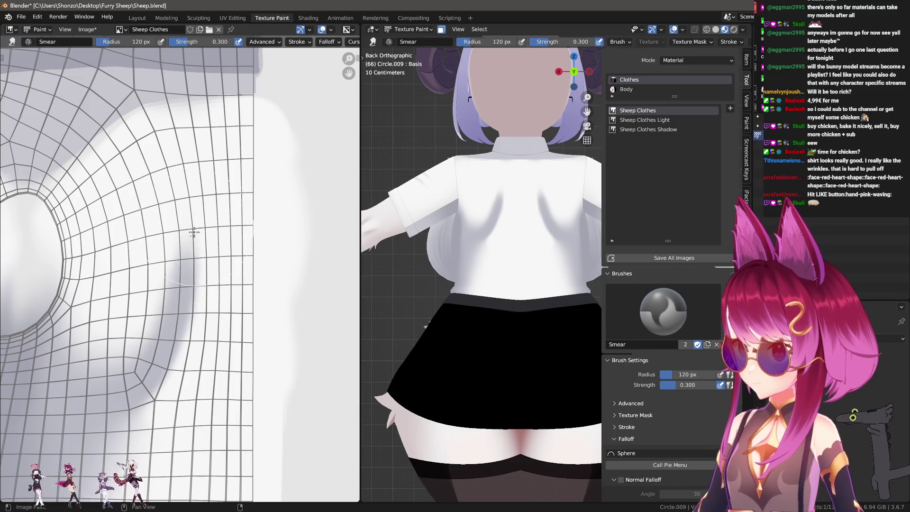
key("f")
left_click(204, 247)
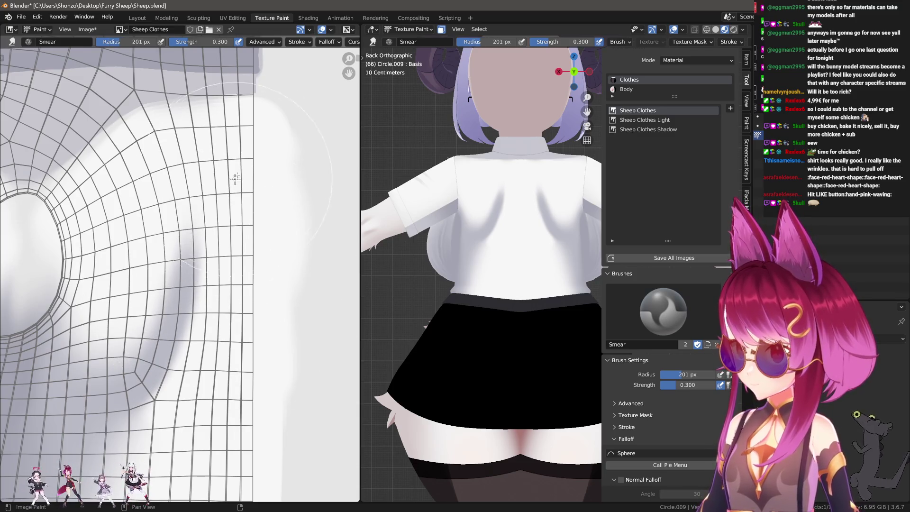
key("1")
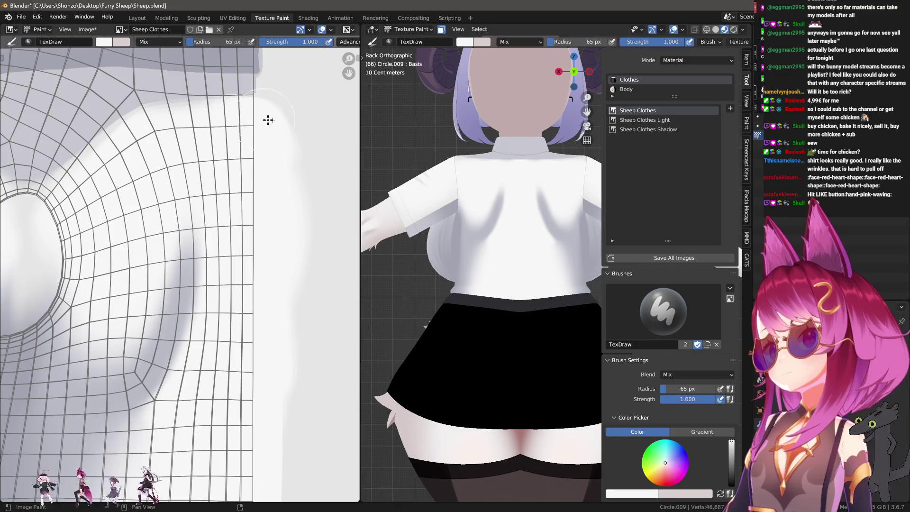
mouse_move(267, 120)
middle_mouse_down()
mouse_move(234, 187)
mouse_move(176, 186)
middle_mouse_up()
key("f")
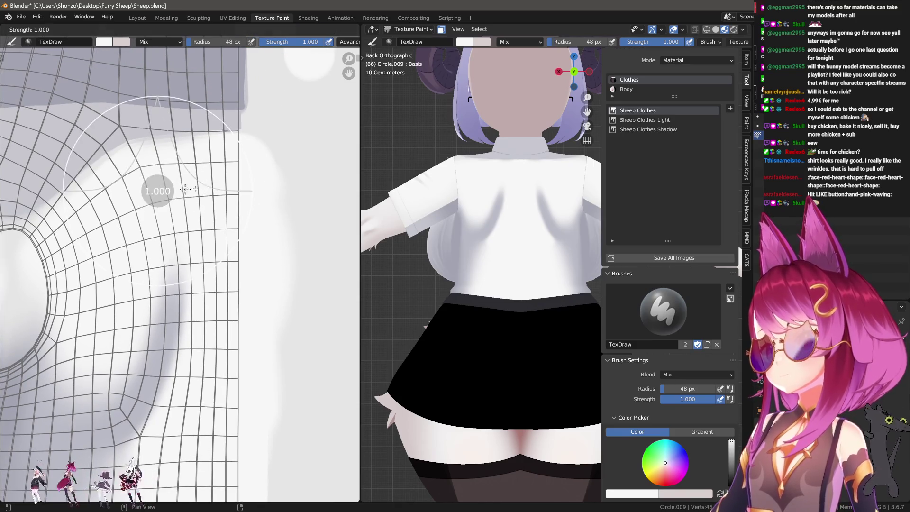
key("ctrl+Tab")
Step: Shrink the smear brush, smudge the hem folds into tapered wrinkles, then switch to a small darkening draw brush
key("f")
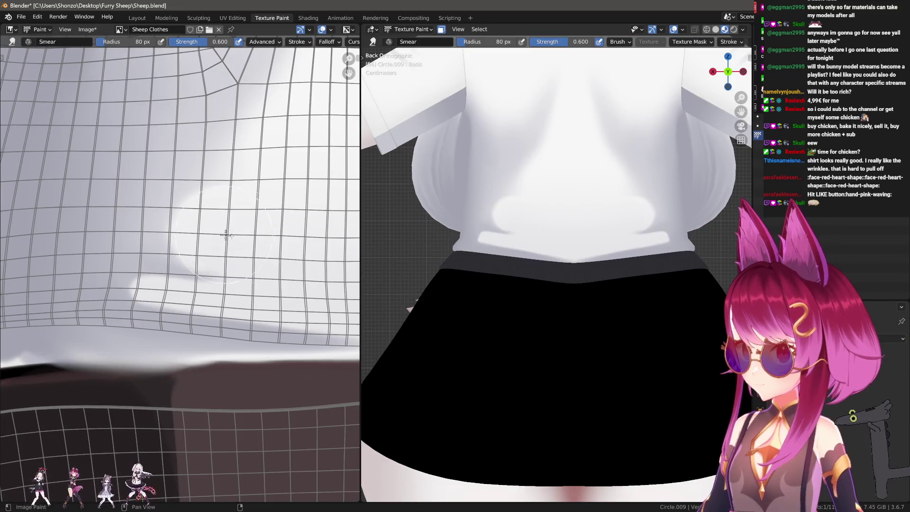
key("f")
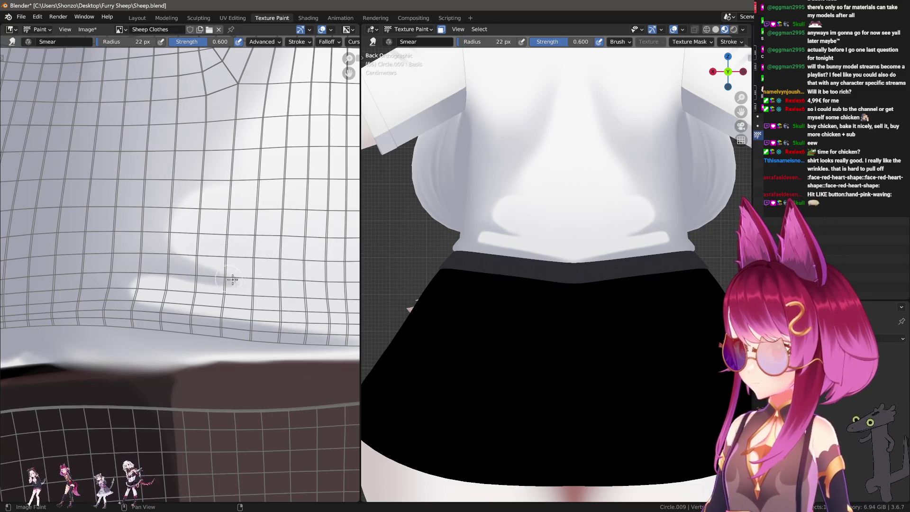
middle_click_drag(263, 234, 182, 244)
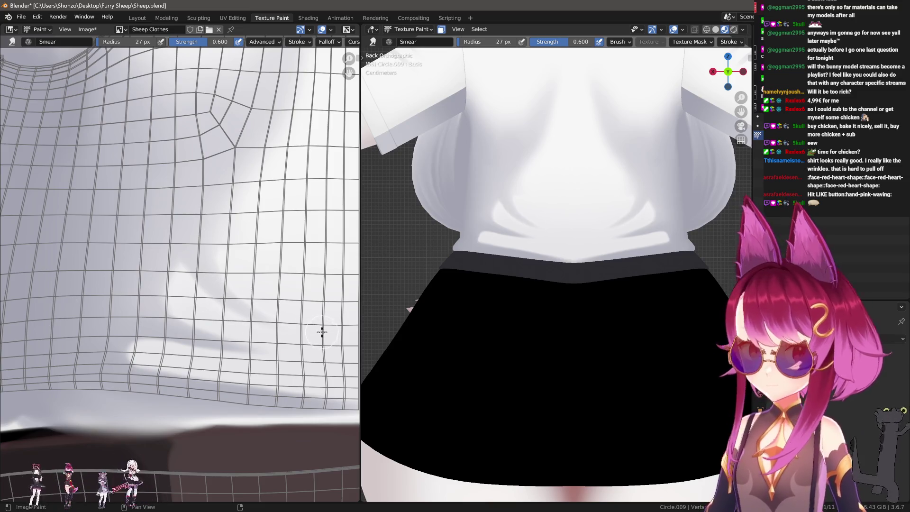
key("bracketright")
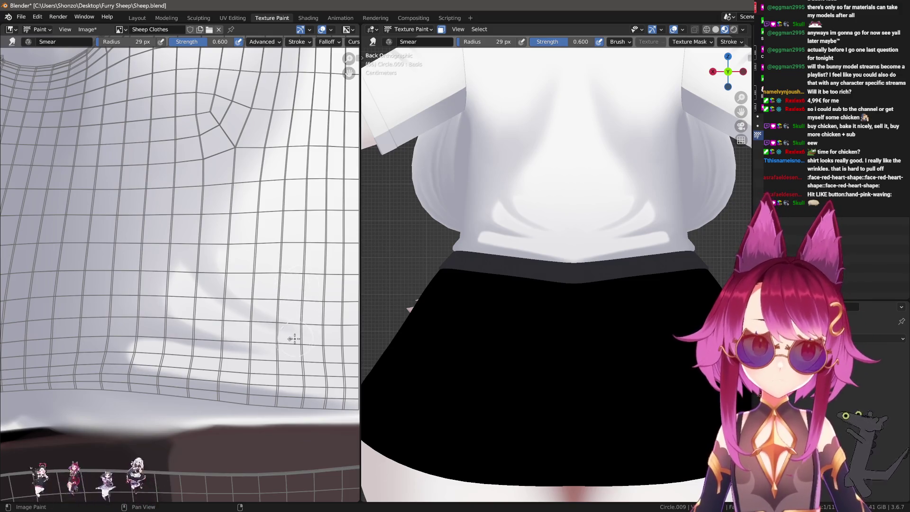
scroll(291, 280, "up", 3)
key("d")
key("f")
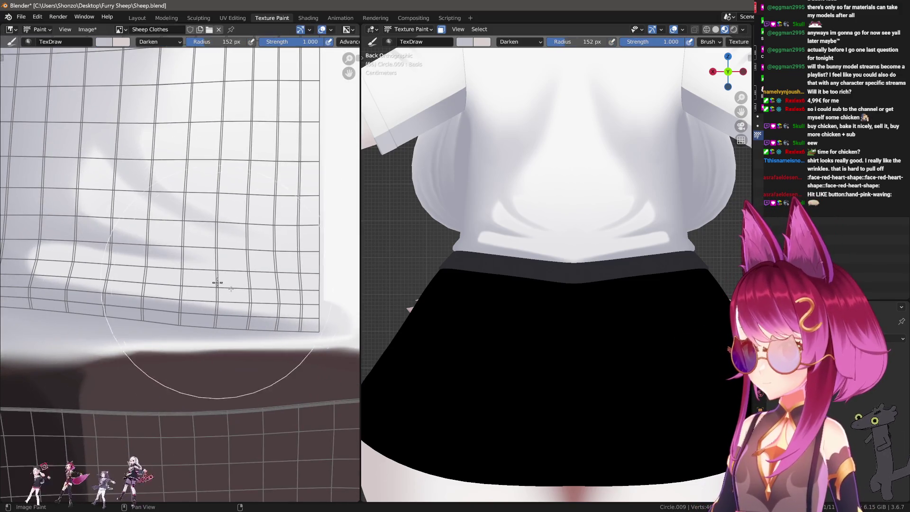
Step: Paint a trial dark stroke above the hem, then set the stroke method to Line, undoing the test
left_click(256, 290)
left_click_drag(209, 287, 336, 323)
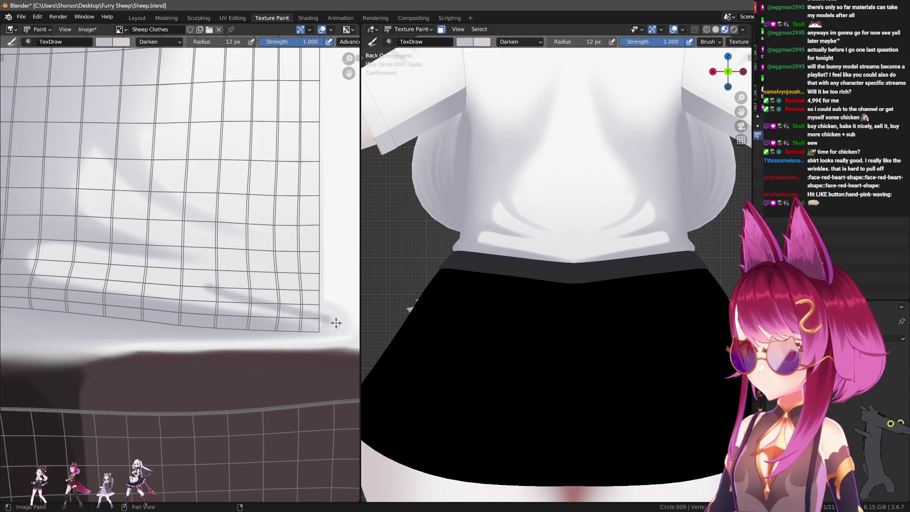
key("shift+e")
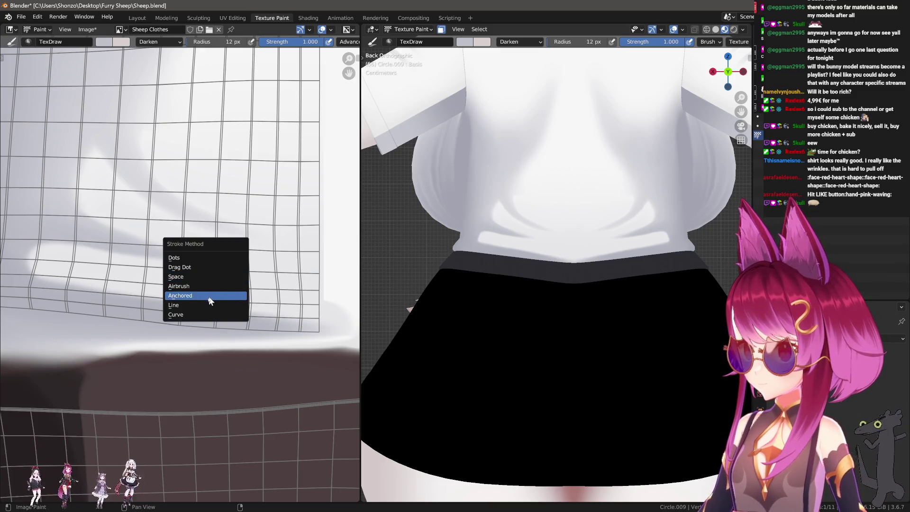
left_click(208, 297)
left_click_drag(312, 311, 312, 312)
key("ctrl+z")
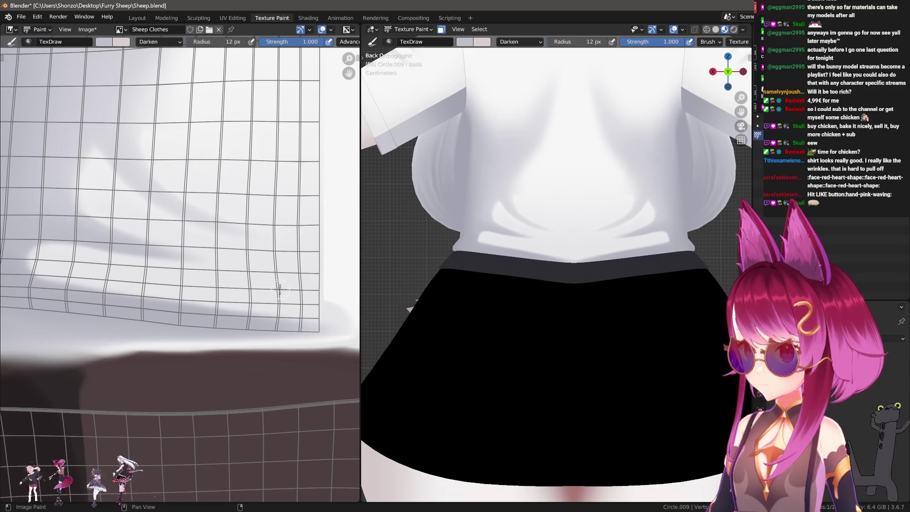
key("shift+e")
left_click(246, 261)
Step: Draw and redo straight dark grey crease lines just above the hem, then return to Smear
left_click_drag(214, 284, 341, 320)
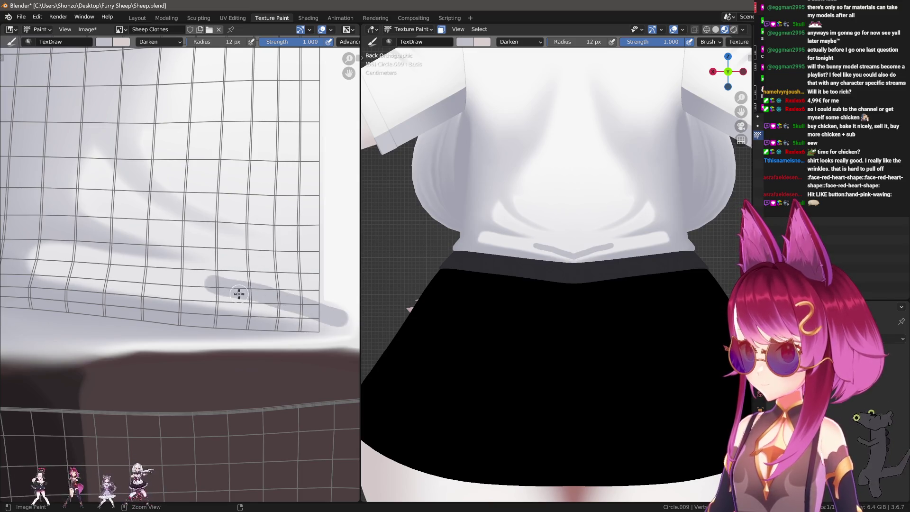
key("ctrl+z")
left_click_drag(216, 287, 347, 329)
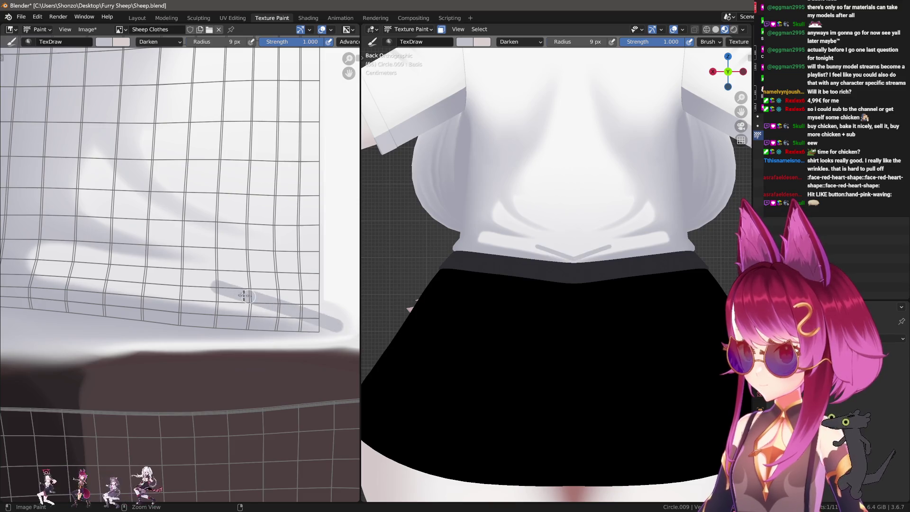
key("ctrl+z")
left_click_drag(205, 287, 345, 320)
left_click_drag(207, 288, 338, 291)
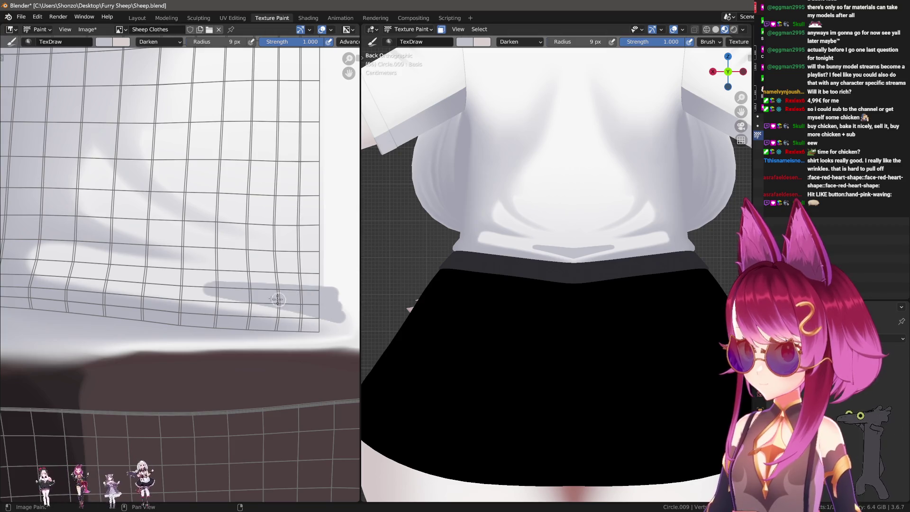
key("shift+space")
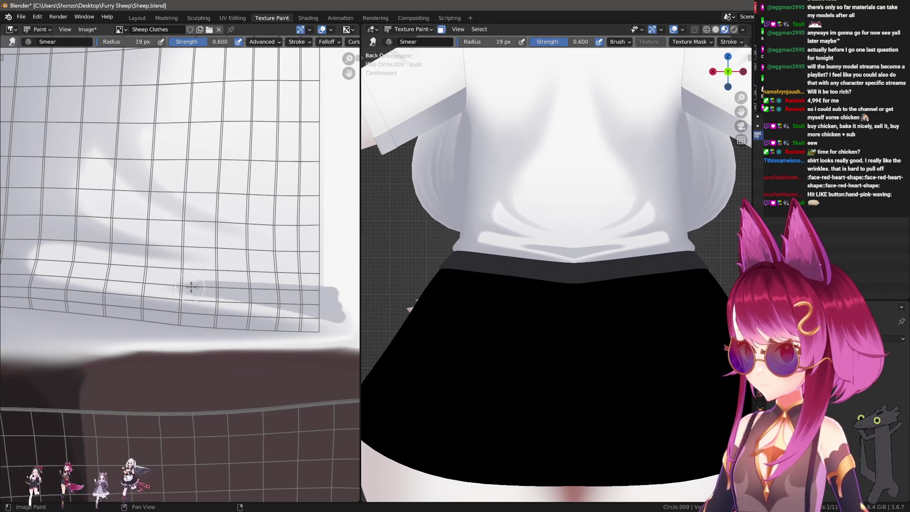
Step: Drop smear strength to 0.300 and smear the grey shadow lighter along the hem crease
key("shift+f")
left_click(202, 285)
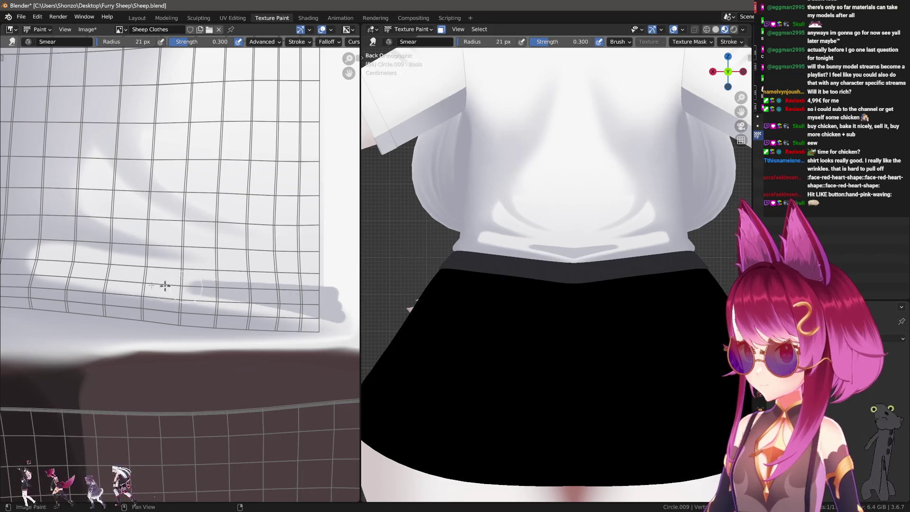
key("f")
left_click(229, 294)
key("f")
left_click(221, 327)
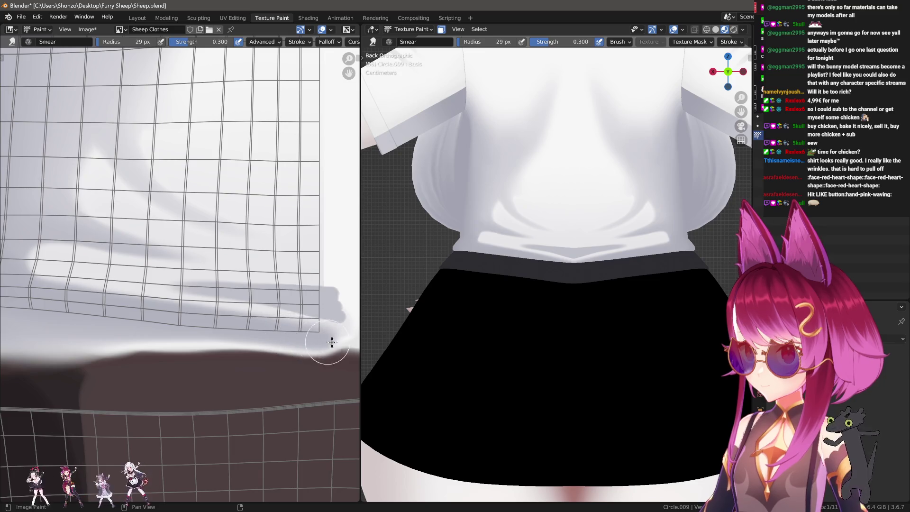
left_click_drag(256, 300, 333, 305)
key("f")
left_click(220, 298)
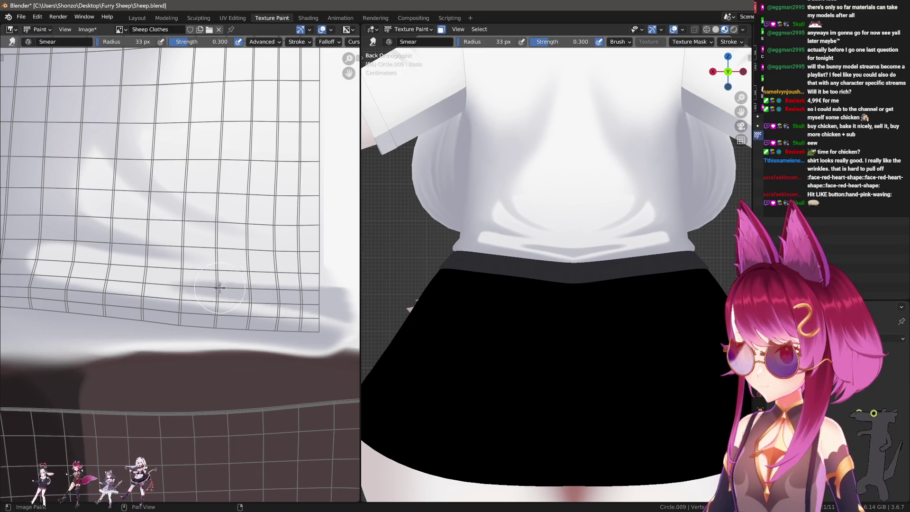
left_click_drag(270, 300, 375, 302)
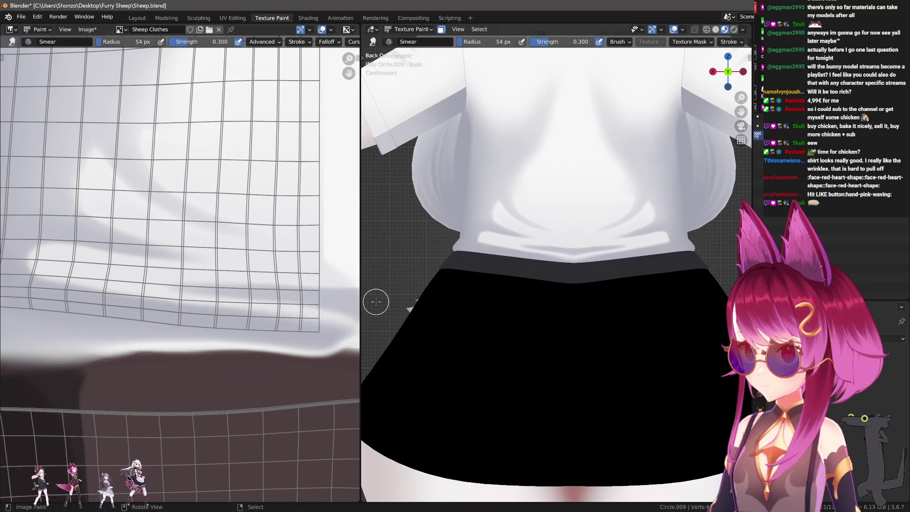
Step: Smear the shadow at the hem edge into a softer fold, settling the brush around 63 px
key("f")
left_click(242, 275)
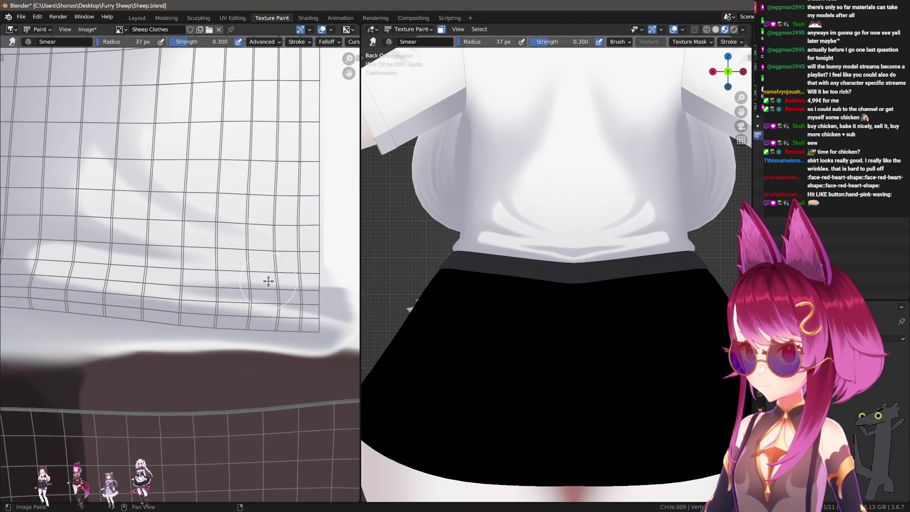
left_click_drag(301, 275, 355, 283)
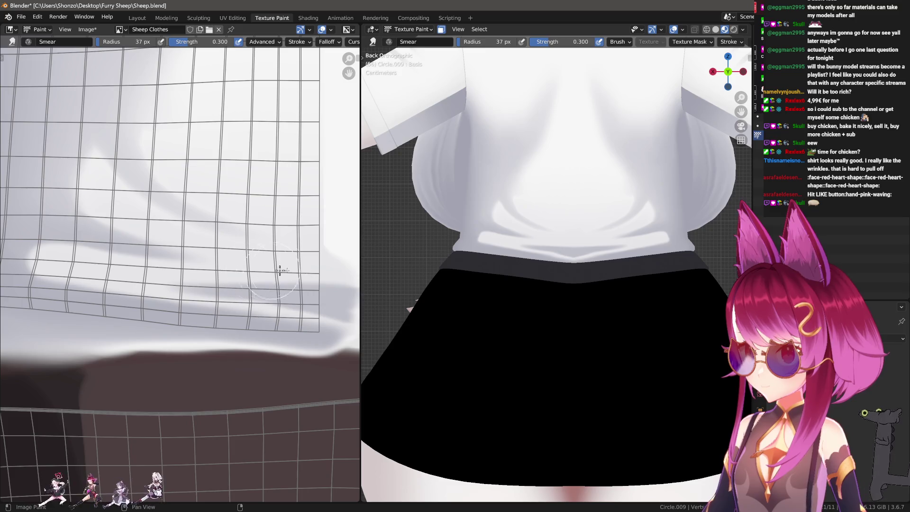
key("f")
left_click(264, 240)
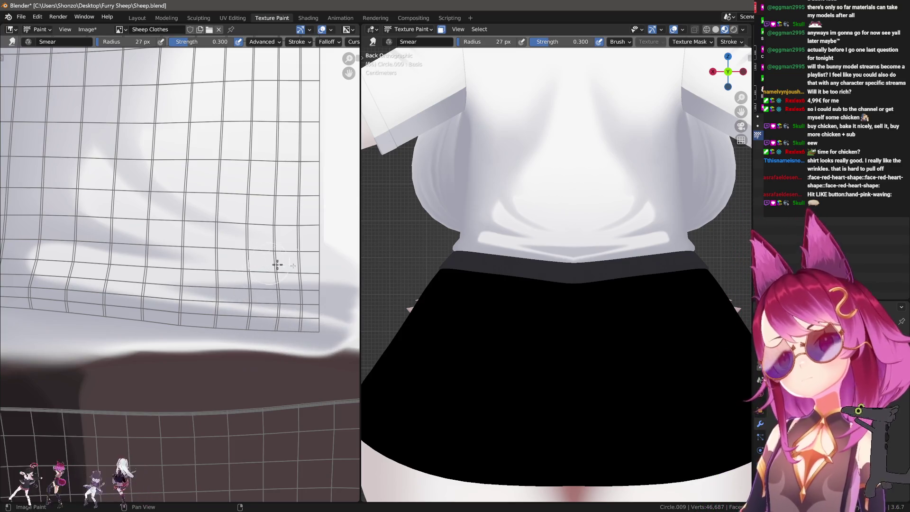
key("f")
left_click(331, 220)
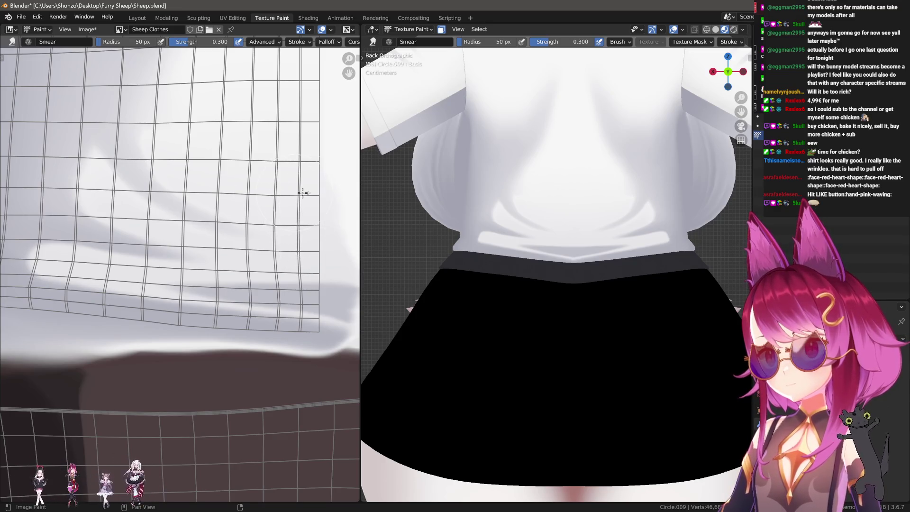
key("f")
left_click(242, 200)
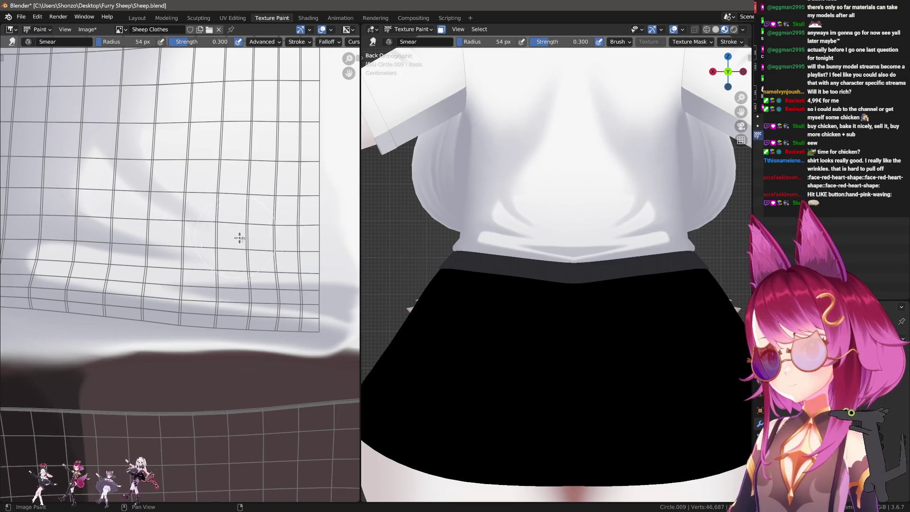
key("f")
left_click(196, 258)
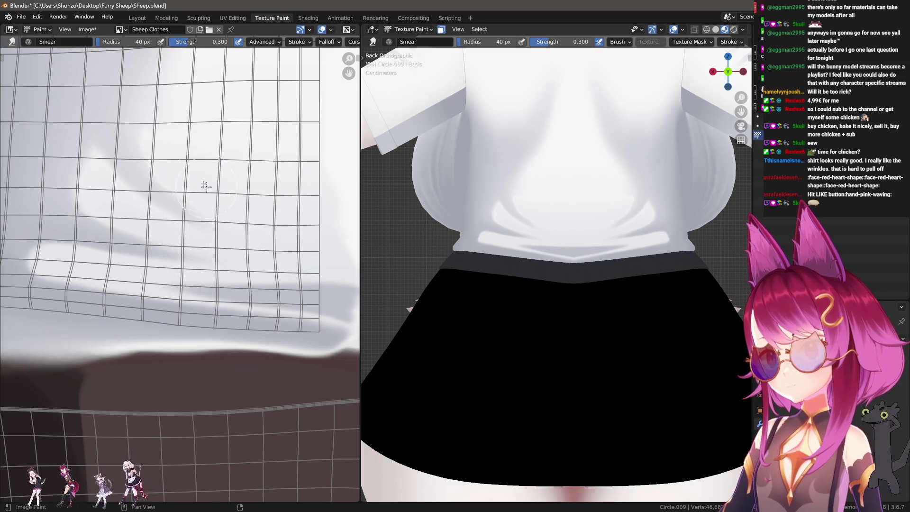
scroll(246, 205, "up", 2)
key("f")
left_click(258, 229)
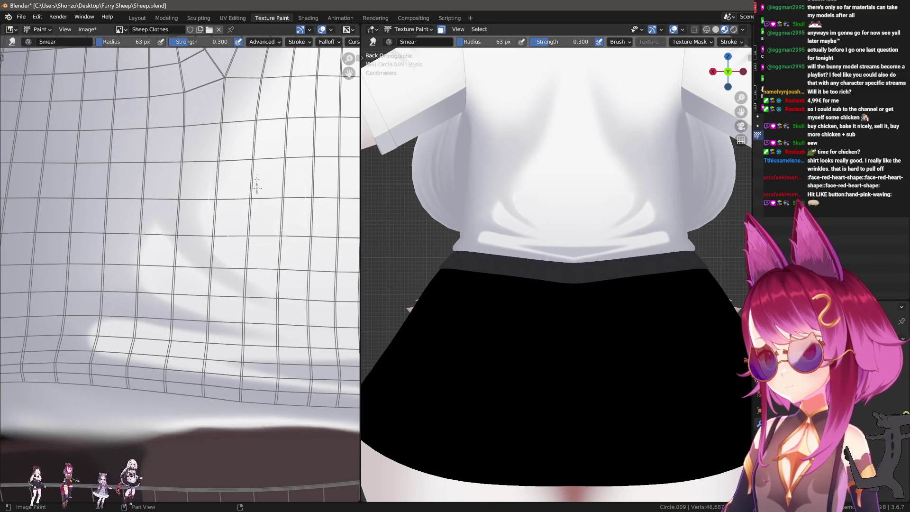
scroll(263, 209, "up", 1)
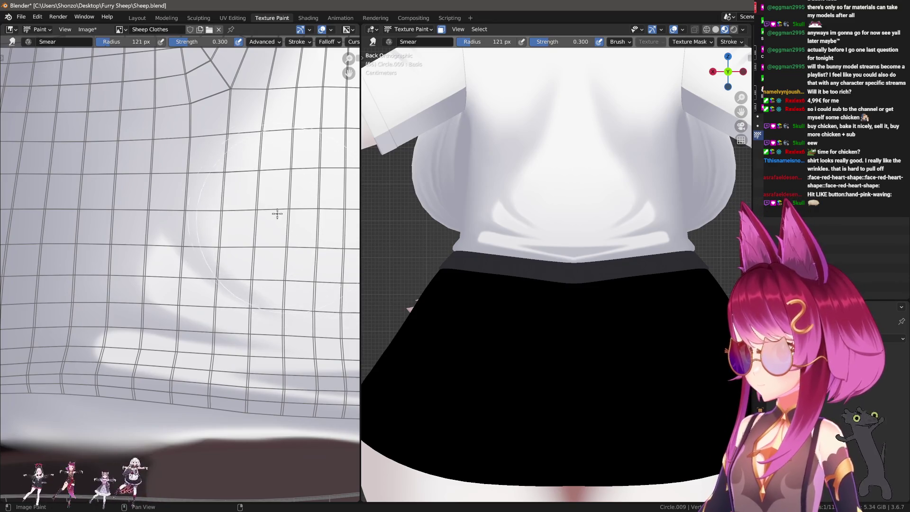
Step: Smear the wrinkle shading across the shirt's back with a large Smear brush
middle_click_drag(262, 199, 335, 195)
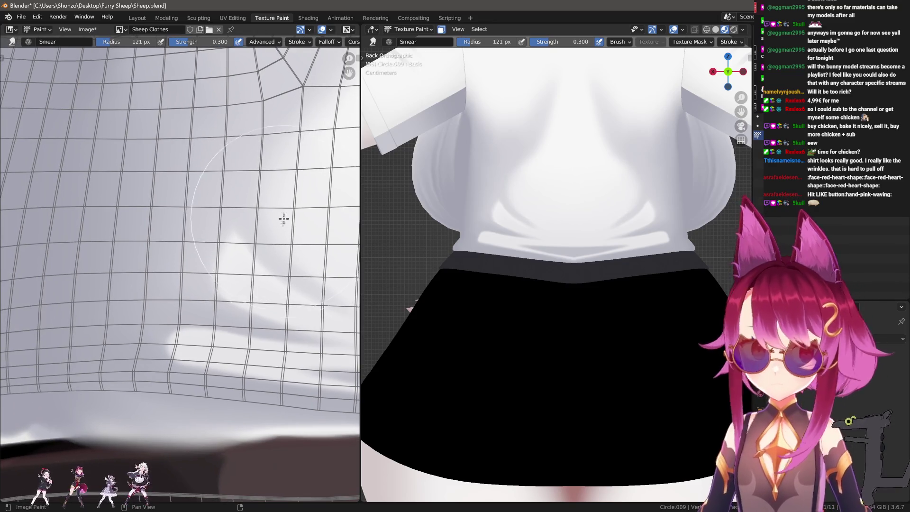
key("f")
left_click(173, 220)
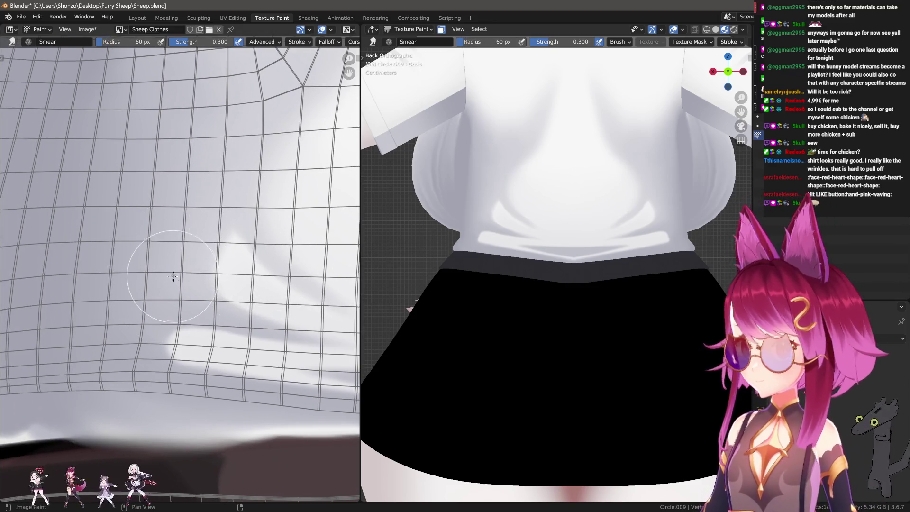
key("f")
left_click(169, 223)
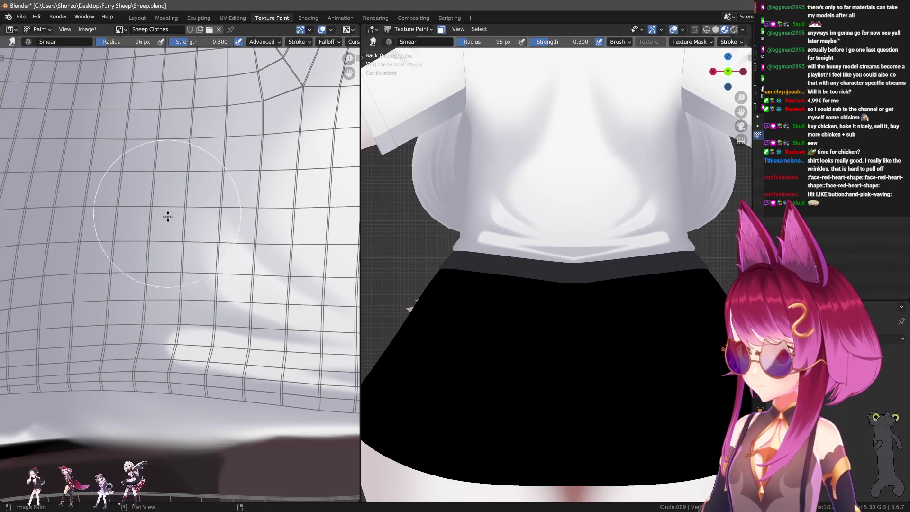
key("f")
left_click(174, 227)
key("f")
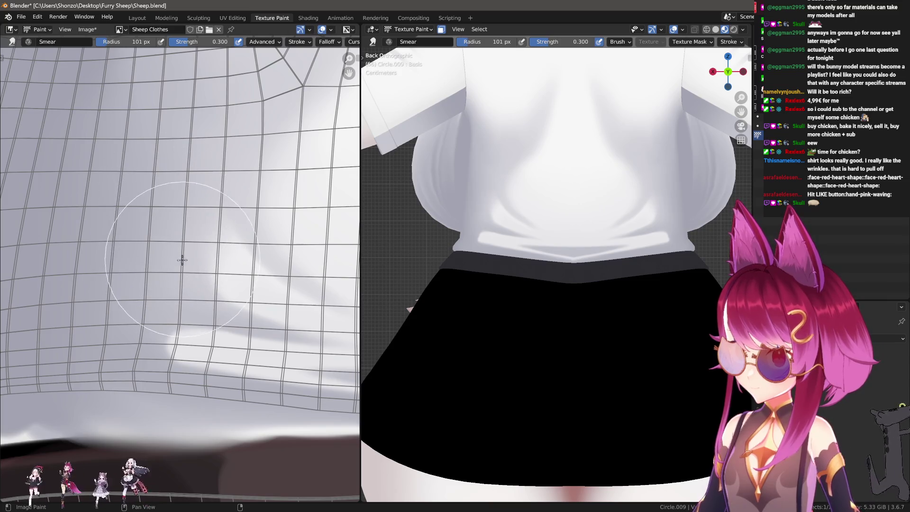
left_click(167, 250)
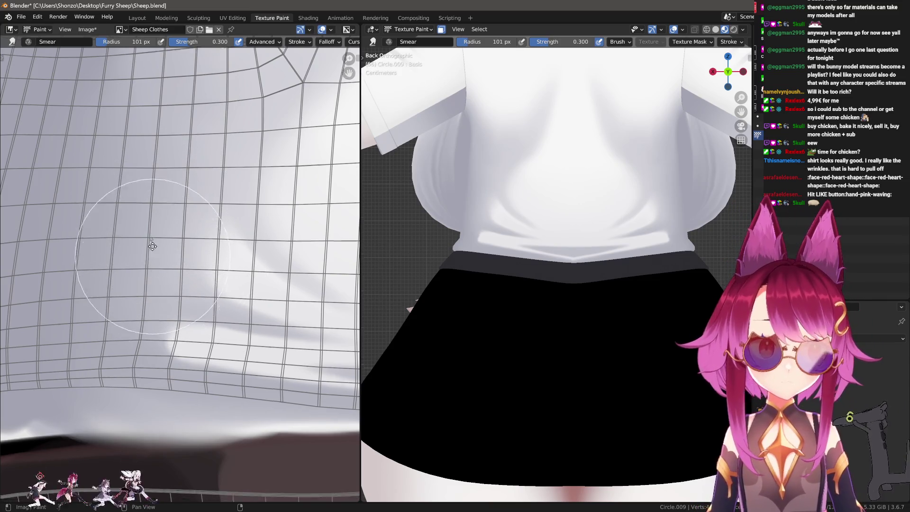
middle_click_drag(158, 244, 240, 189)
Step: Blur the folds with an enlarged Soften brush, then return to a 9 px TexDraw brush at the hem
key("shift+space")
scroll(284, 232, "up", 1)
key("f")
left_click(260, 256)
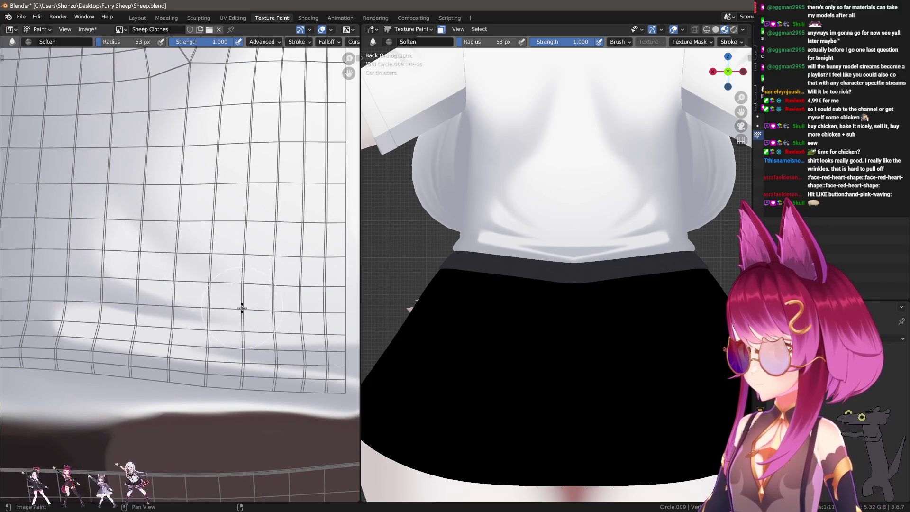
scroll(175, 255, "up", 1)
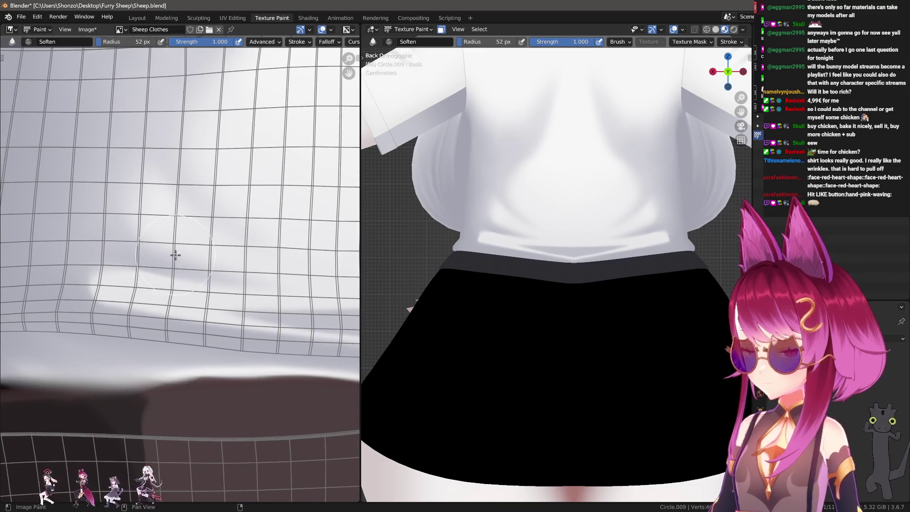
key("shift+space")
key("d")
middle_click_drag(178, 275, 139, 248)
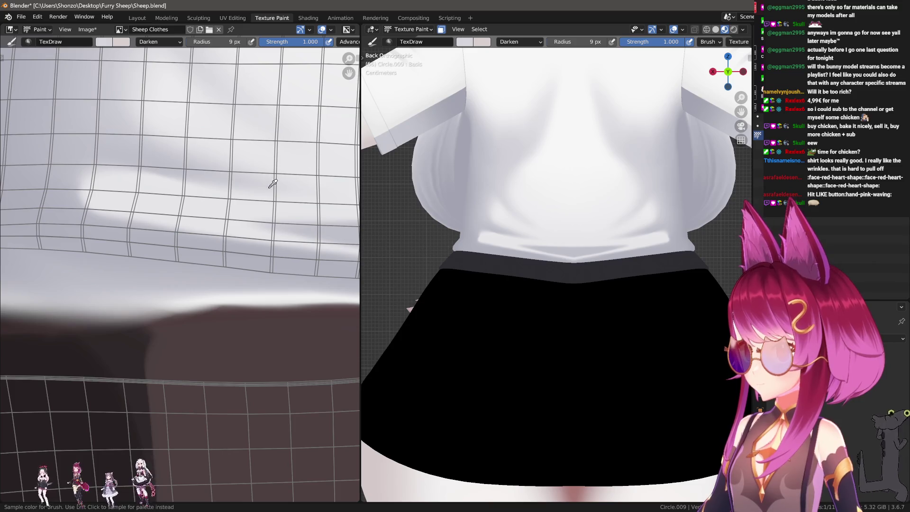
Step: Change the draw brush blending from Darken to Mix and switch to the Smear brush
left_click(92, 229)
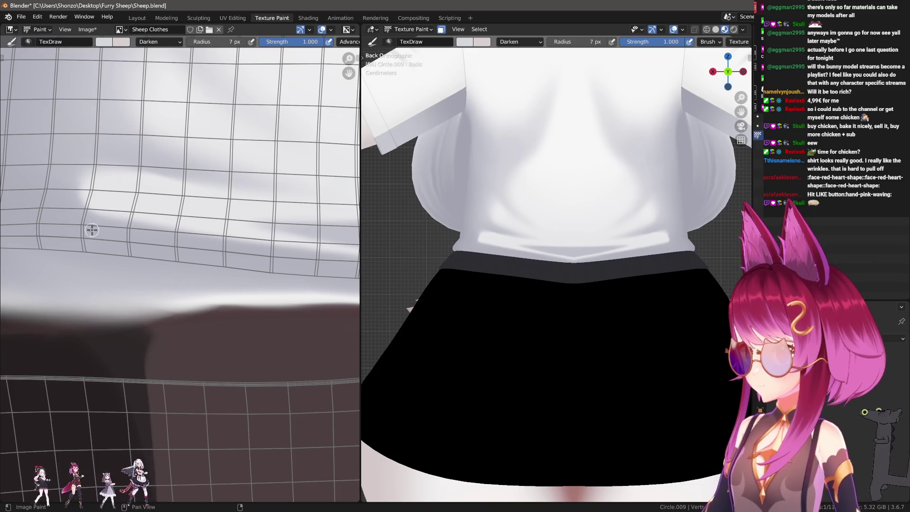
right_click(126, 238)
left_click(64, 223)
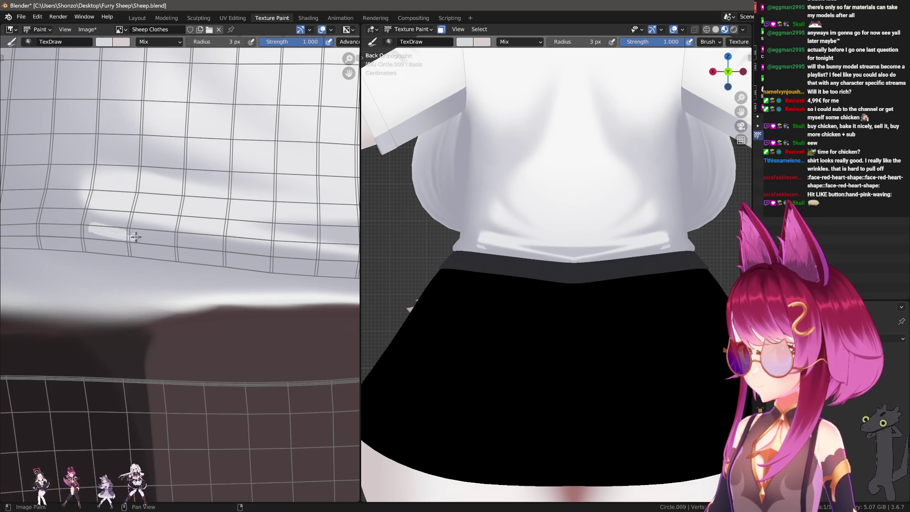
key("shift+space")
key("s")
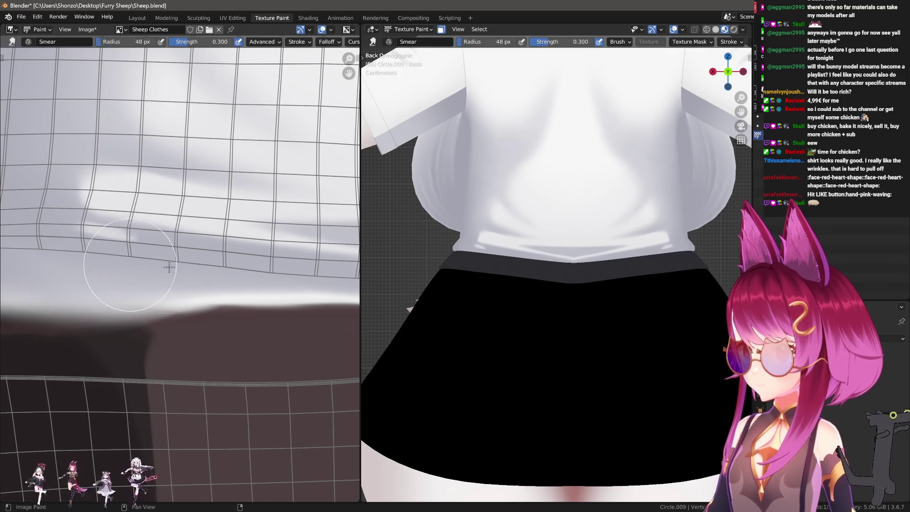
Step: Smudge the wrinkle shading along the hem, resizing the smear brush to about 56 px, and view the shirt at an angle
key("f")
left_click(165, 277)
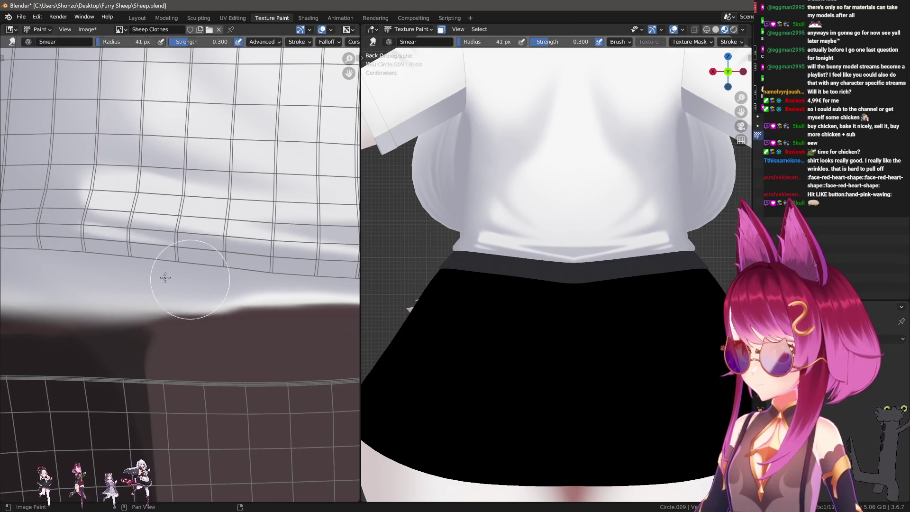
middle_click_drag(165, 278, 156, 279)
key("f")
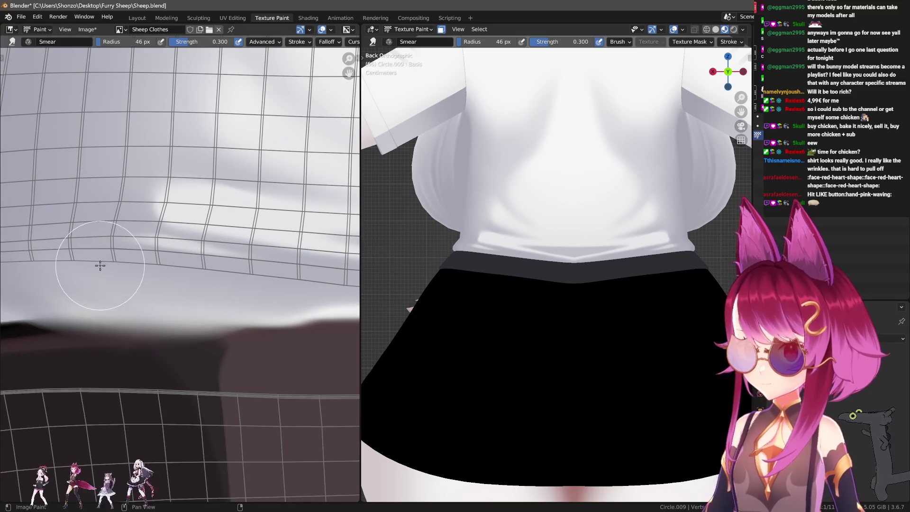
left_click(64, 277)
key("f")
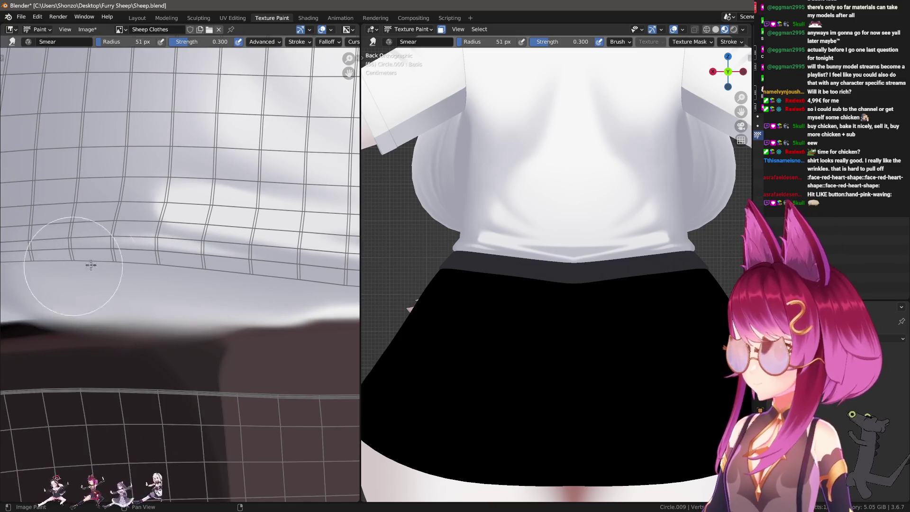
left_click(94, 257)
mouse_move(93, 257)
middle_mouse_down()
mouse_move(92, 197)
mouse_move(153, 183)
middle_mouse_up()
key("f")
left_click(100, 214)
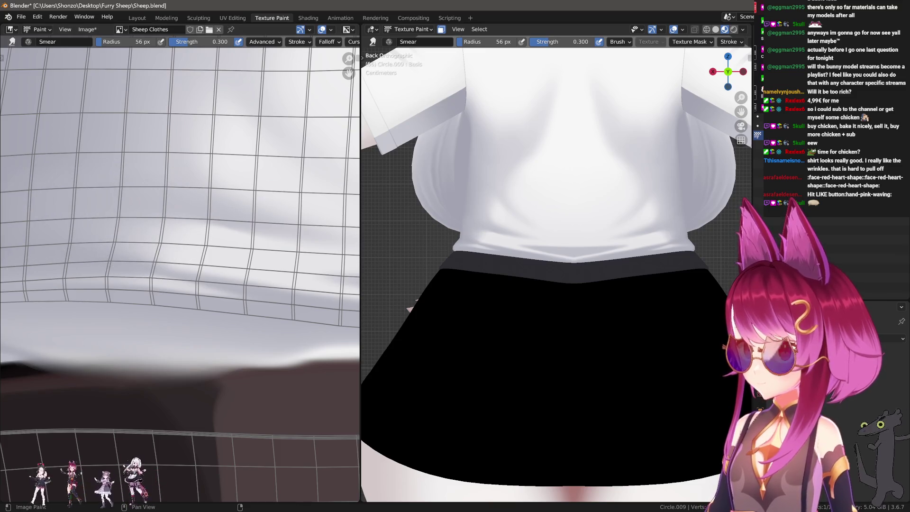
middle_click_drag(498, 213, 528, 335)
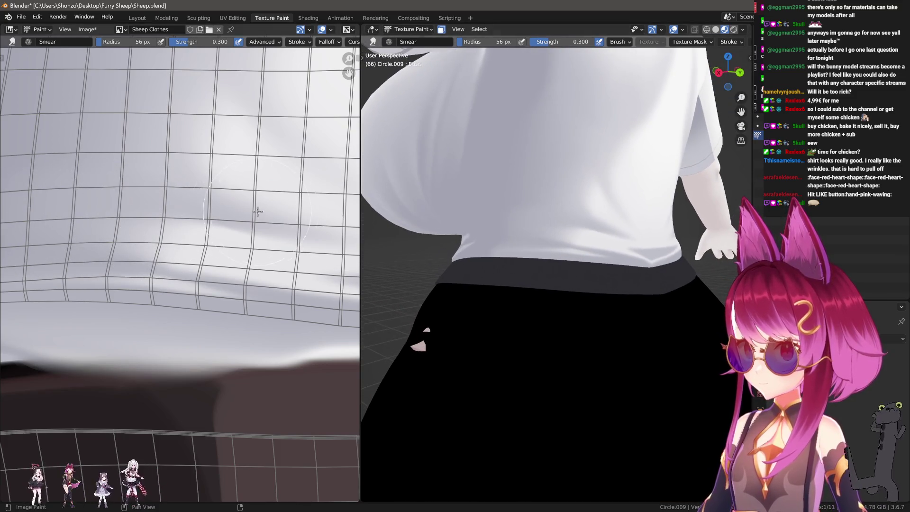
scroll(256, 233, "up", 1)
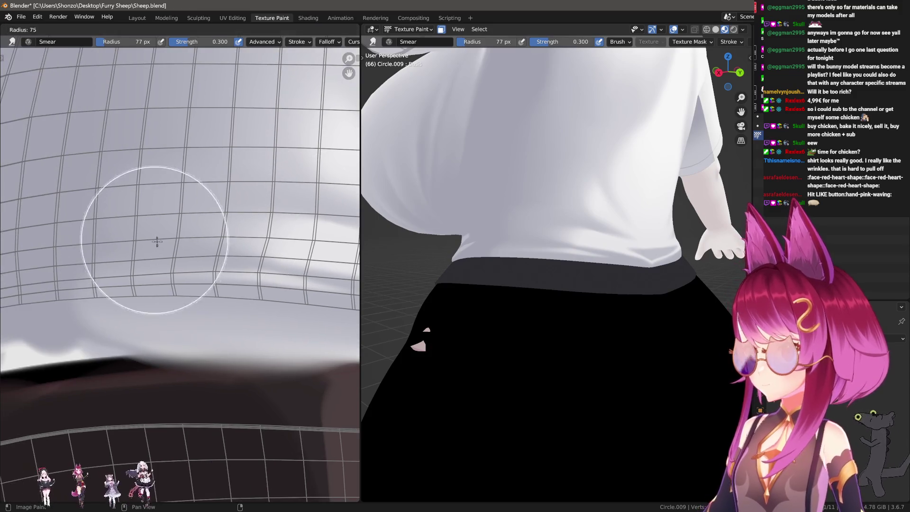
Step: Smear the back hem further with an enlarged brush while orbiting to inspect it
key("f")
left_click(79, 289)
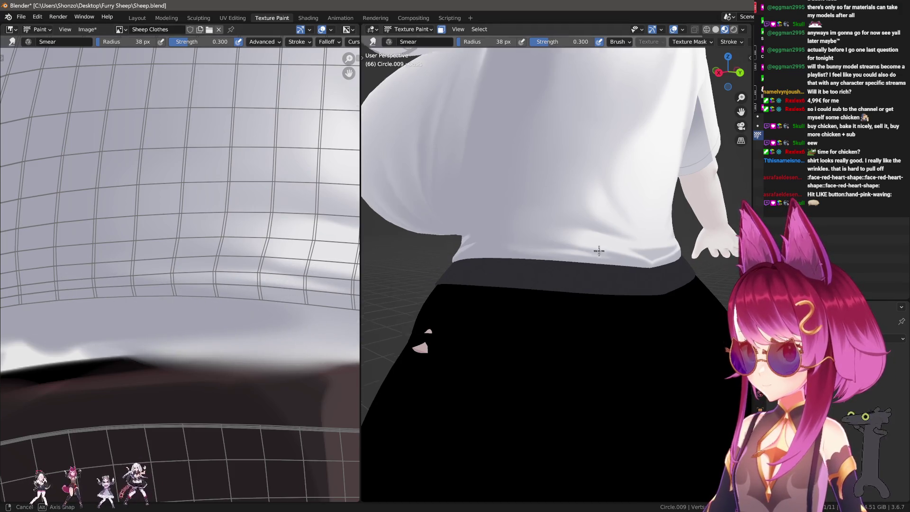
mouse_move(463, 320)
middle_mouse_down()
mouse_move(569, 257)
mouse_move(601, 310)
middle_mouse_up()
middle_click_drag(51, 289, 240, 295)
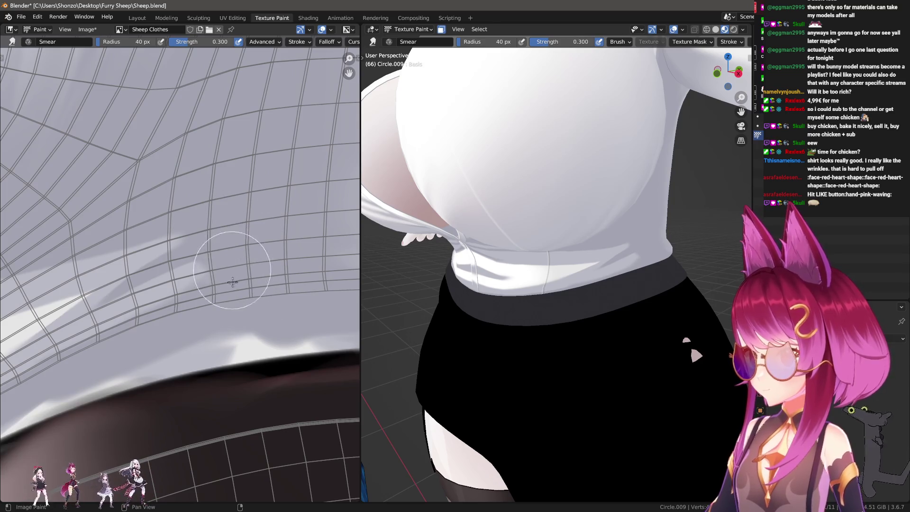
key("f")
left_click(257, 286)
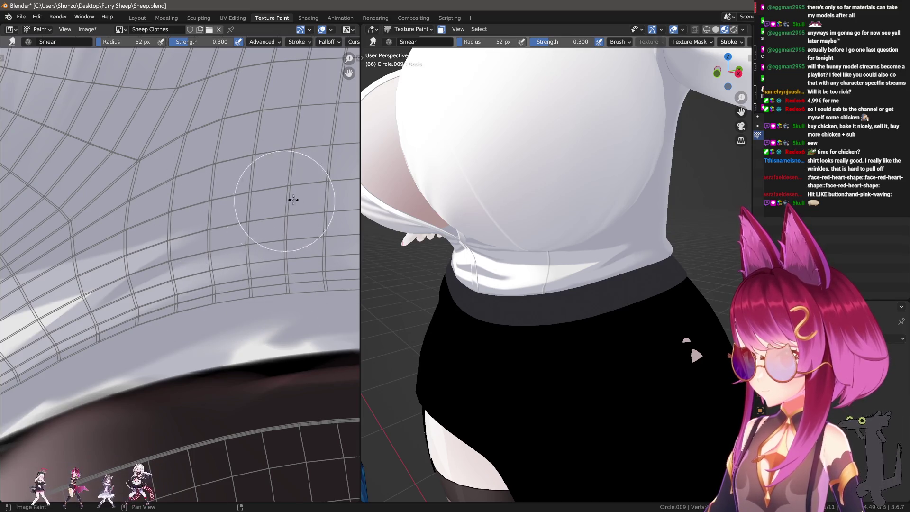
Step: Orbit to face the shirt's back, zoom on the hem and return to the TexDraw brush
mouse_move(700, 194)
middle_mouse_down()
mouse_move(669, 190)
mouse_move(551, 254)
middle_mouse_up()
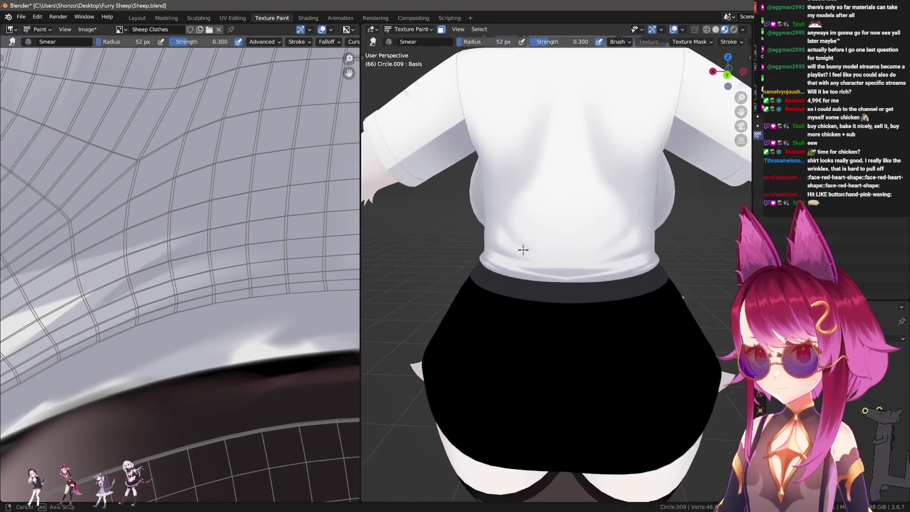
middle_click_drag(551, 253, 532, 252)
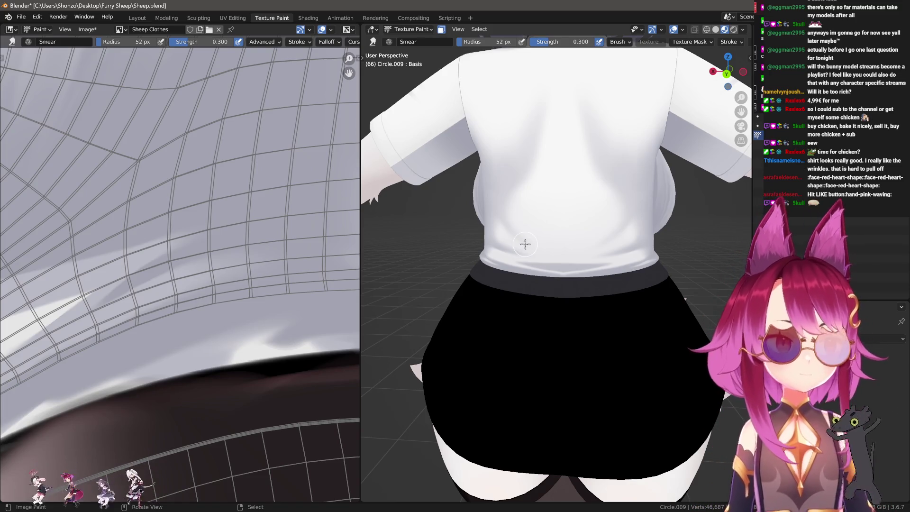
mouse_move(524, 244)
middle_mouse_down("ctrl")
mouse_move(586, 228)
mouse_move(569, 242)
middle_mouse_up("ctrl")
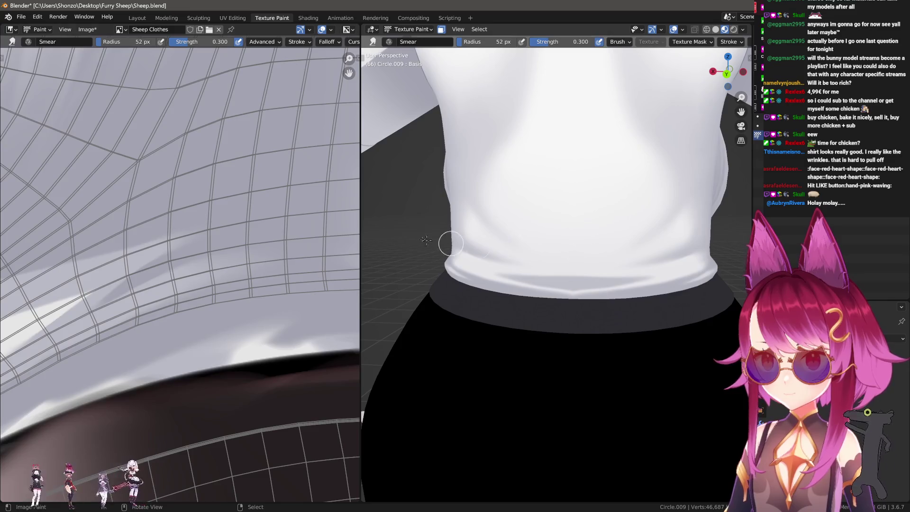
scroll(128, 265, "down", 4)
scroll(128, 265, "up", 2)
scroll(128, 266, "up", 2)
key("d")
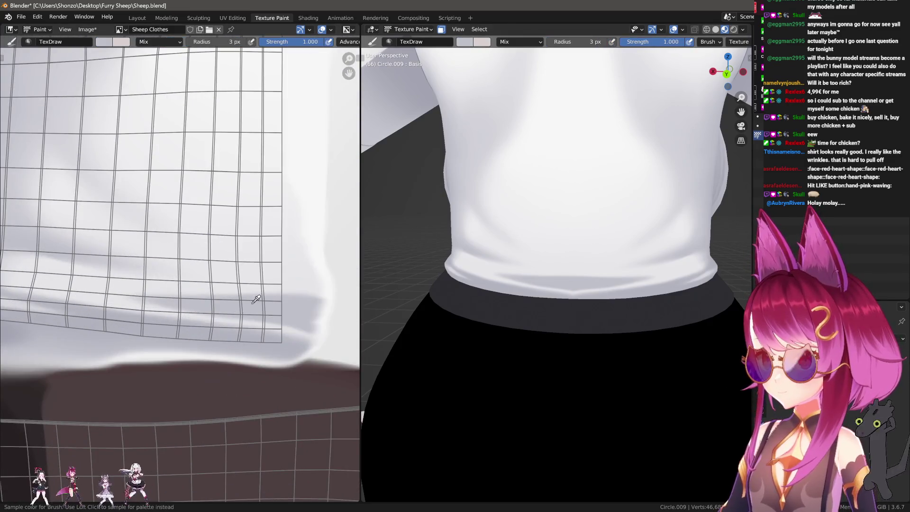
Step: Sample grey and paint a fold crease above the hem, undoing and repainting it thinner
key("s")
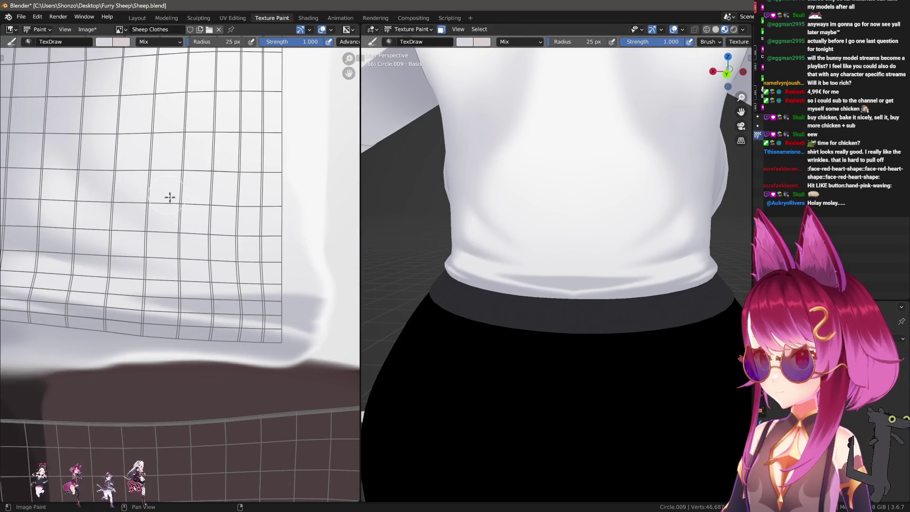
left_click_drag(169, 196, 325, 238)
left_click_drag(177, 189, 317, 223)
scroll(341, 222, "down", 2)
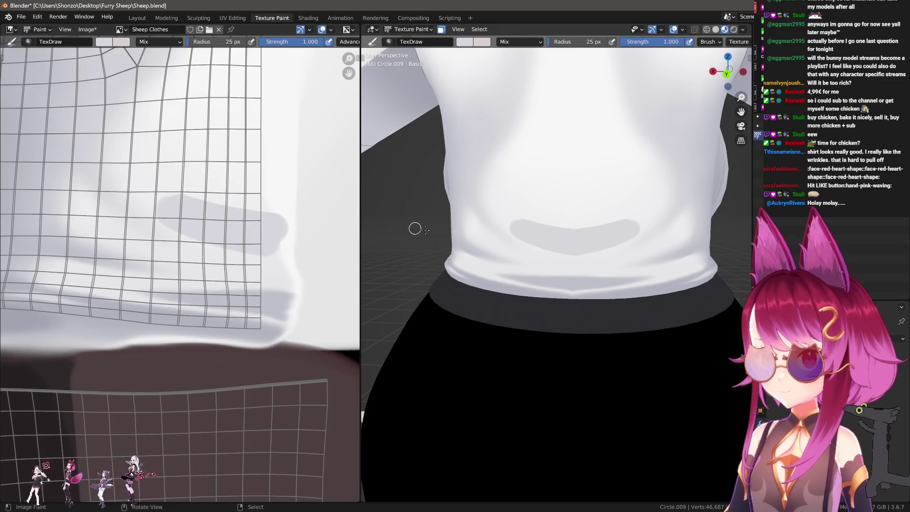
key("ctrl+KP_1")
scroll(543, 159, "up", 2)
scroll(230, 230, "up", 2)
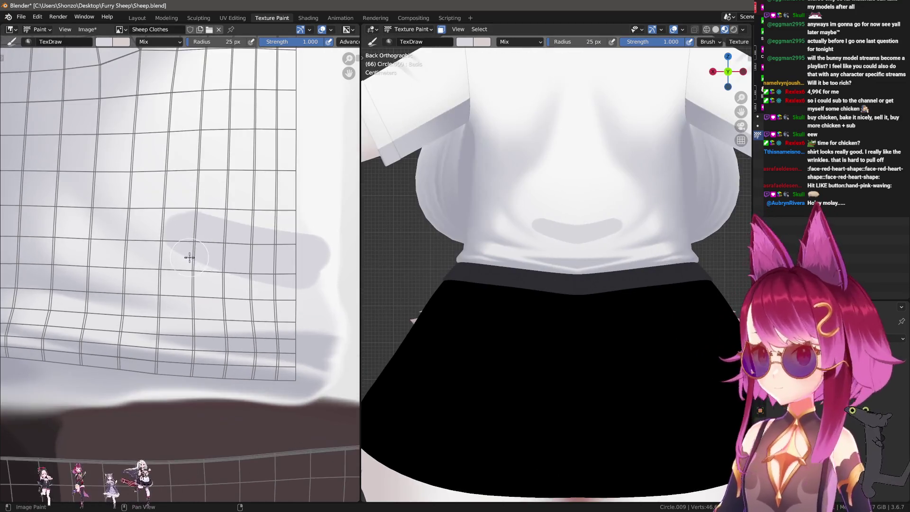
key("ctrl+z")
key("f")
left_click(213, 255)
mouse_move(194, 254)
left_mouse_down()
mouse_move(334, 252)
mouse_move(179, 250)
left_mouse_up()
key("ctrl+z")
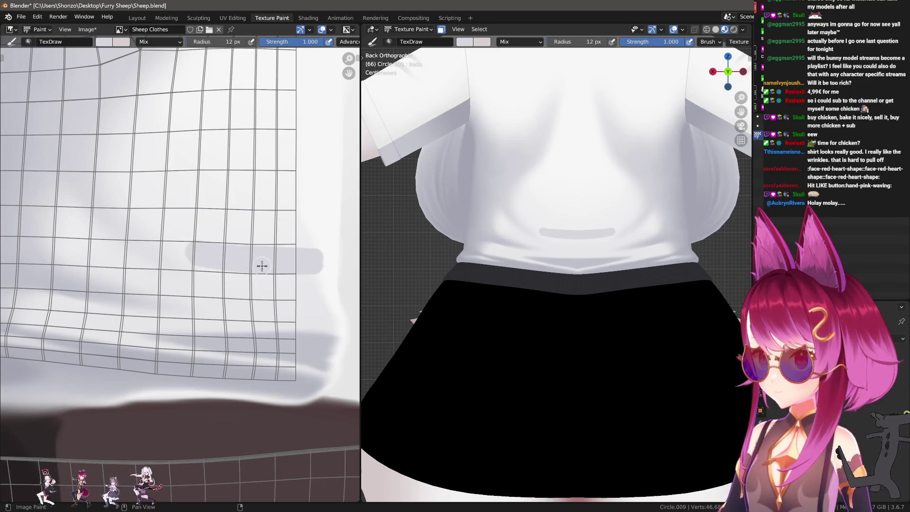
Step: Toggle between Smear and TexDraw and try a lighter highlight band along the fold, then undo it
key("3")
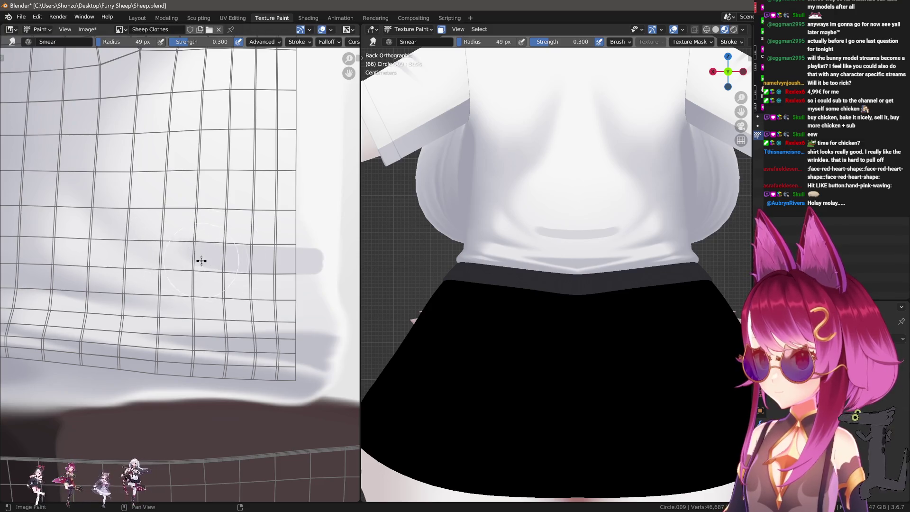
key("1")
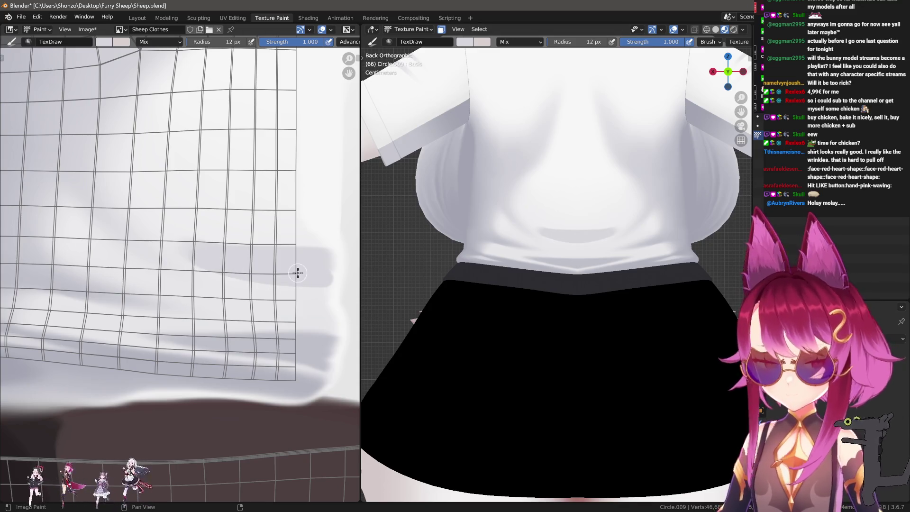
key("3")
key("d")
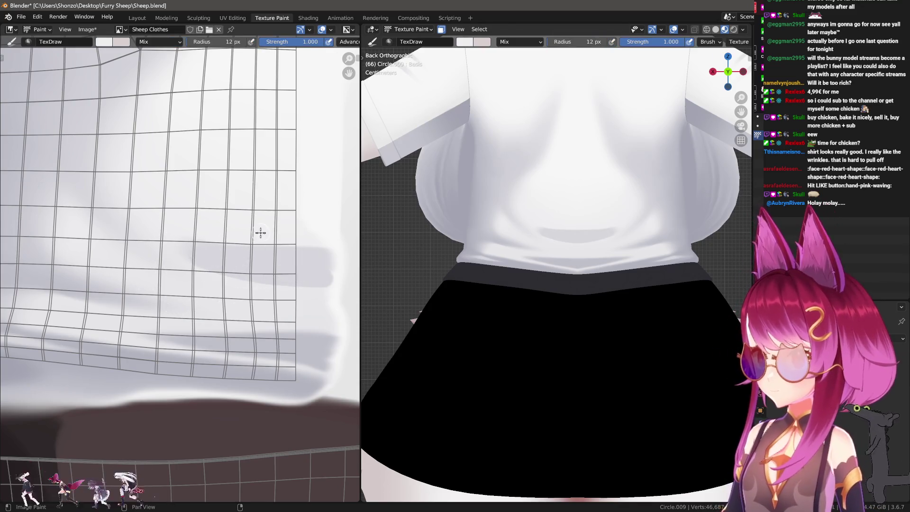
left_click_drag(183, 247, 308, 236)
key("ctrl+z")
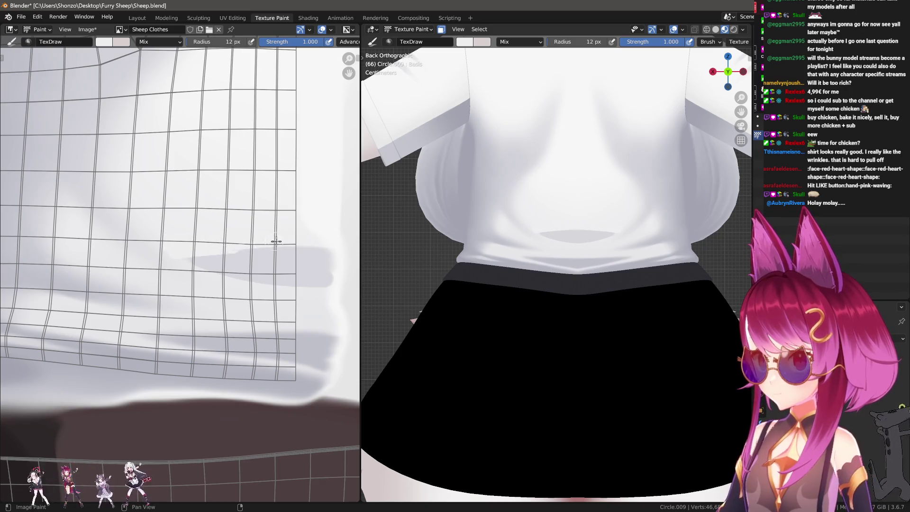
Step: Smear the fold shading with a smaller brush and move both views up to the shoulders
key("s")
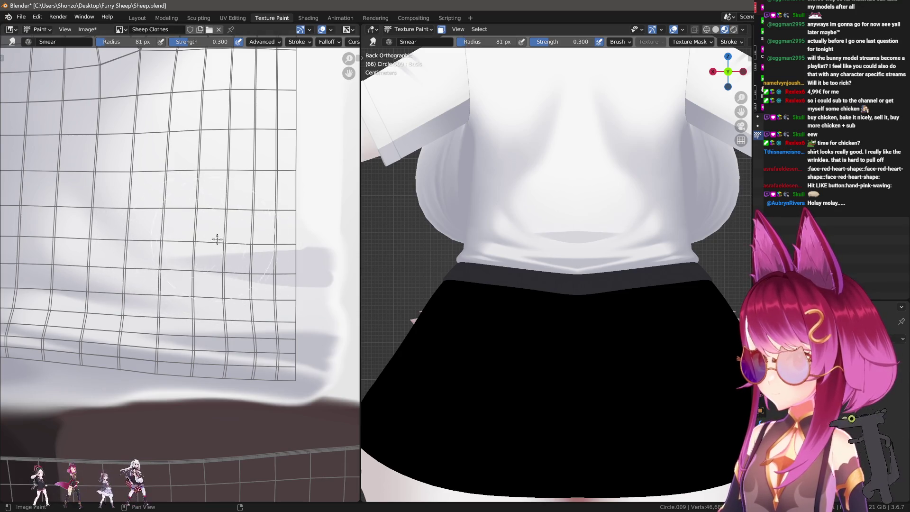
key("f")
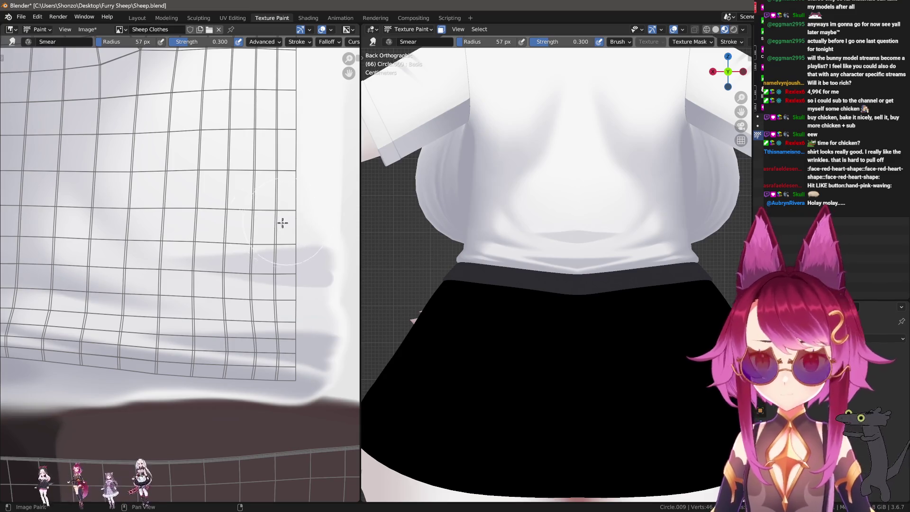
left_click(296, 224)
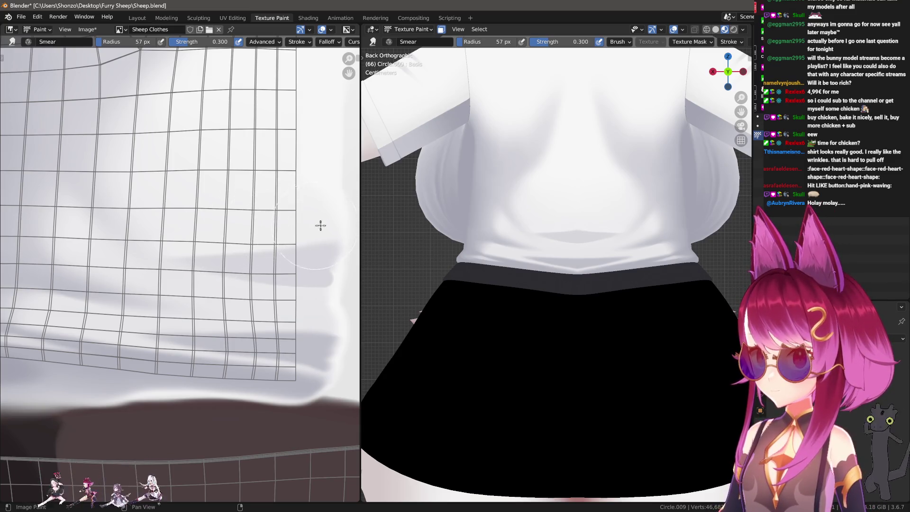
mouse_move(582, 221)
middle_mouse_down("shift")
mouse_move(640, 282)
mouse_move(636, 301)
middle_mouse_up("shift")
mouse_move(308, 180)
middle_mouse_down()
mouse_move(272, 199)
mouse_move(304, 192)
mouse_move(216, 318)
middle_mouse_up()
key("1")
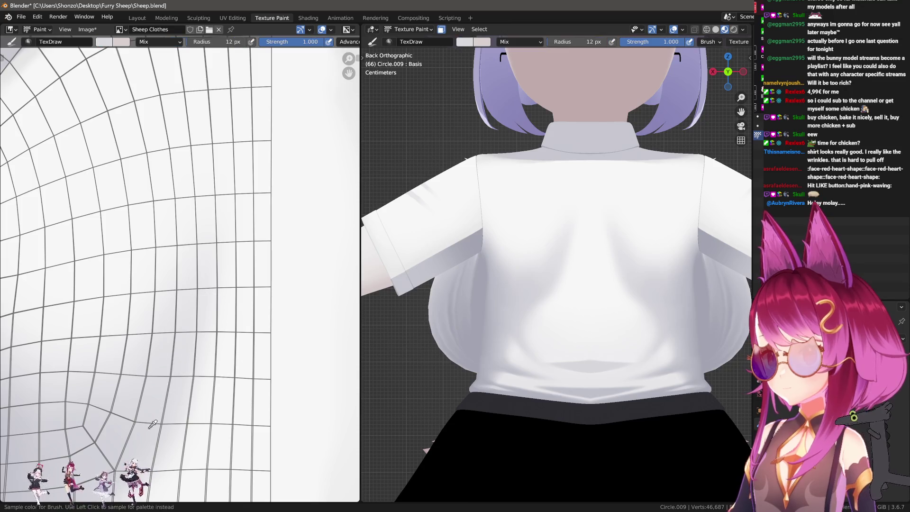
scroll(261, 167, "up", 2)
Step: Paint a diagonal grey fold on the shoulder yoke after undoing two stray strokes
mouse_move(211, 265)
left_mouse_down()
mouse_move(273, 267)
mouse_move(269, 276)
left_mouse_up()
key("ctrl+z")
key("f")
left_click(237, 280)
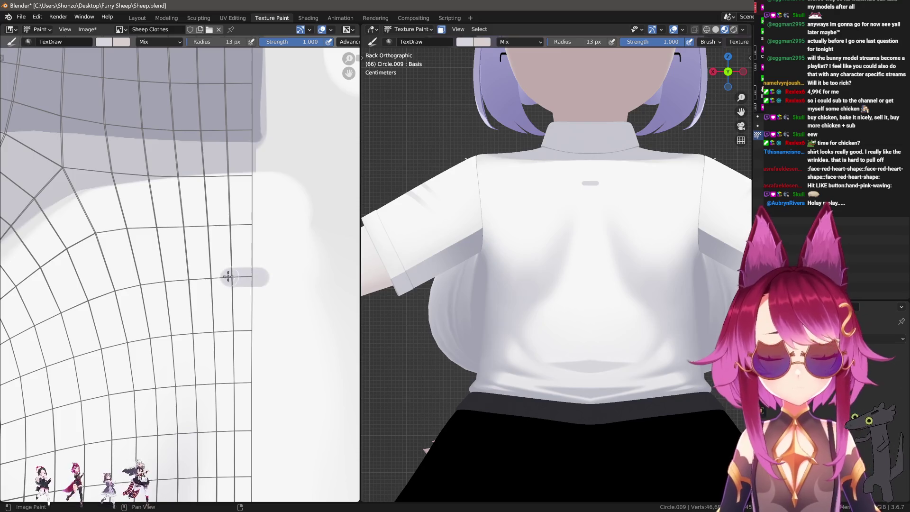
key("ctrl+z")
left_click_drag(206, 267, 253, 282)
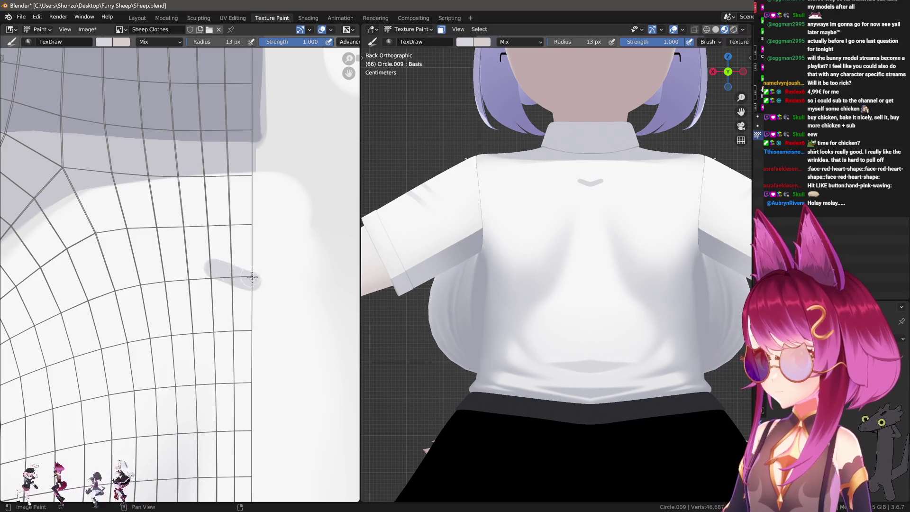
key("bracketleft")
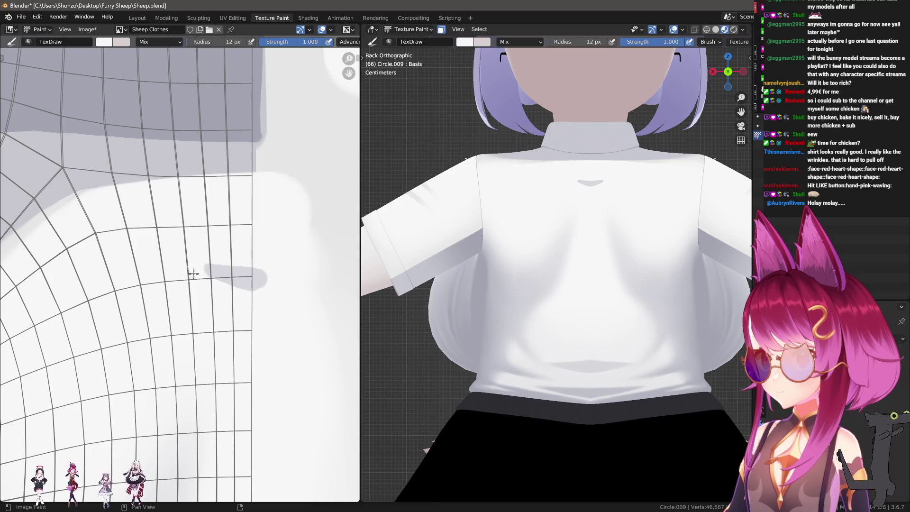
Step: Soften the yoke's grey-white edge with a Smear brush enlarged to 22 px at 0.3 strength
key("s")
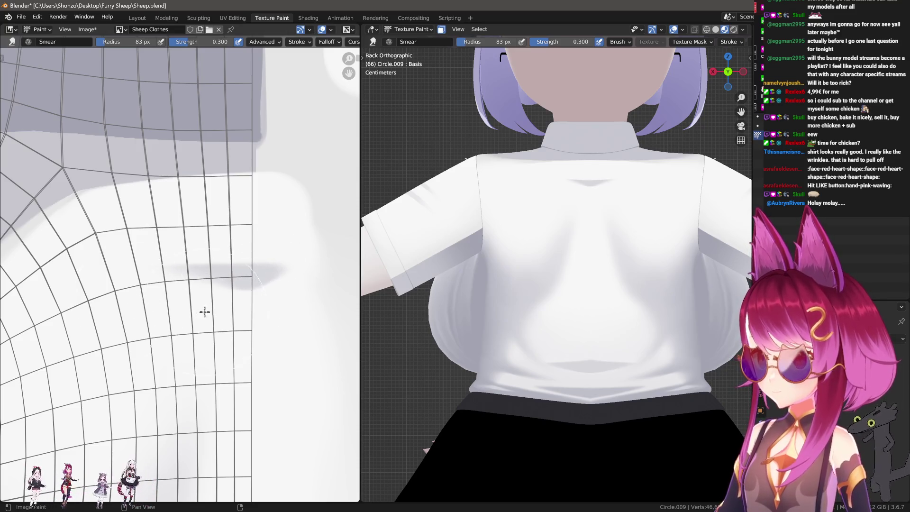
key("f")
left_click(203, 256)
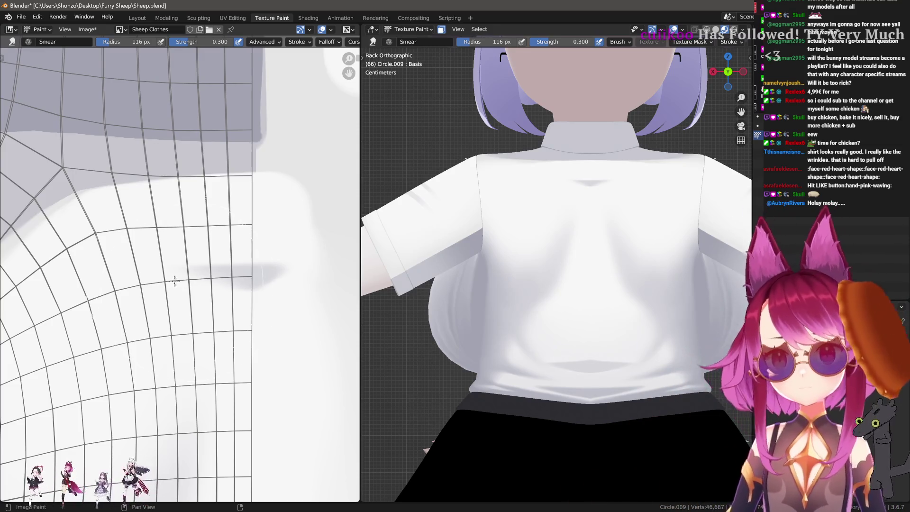
scroll(174, 281, "up", 2)
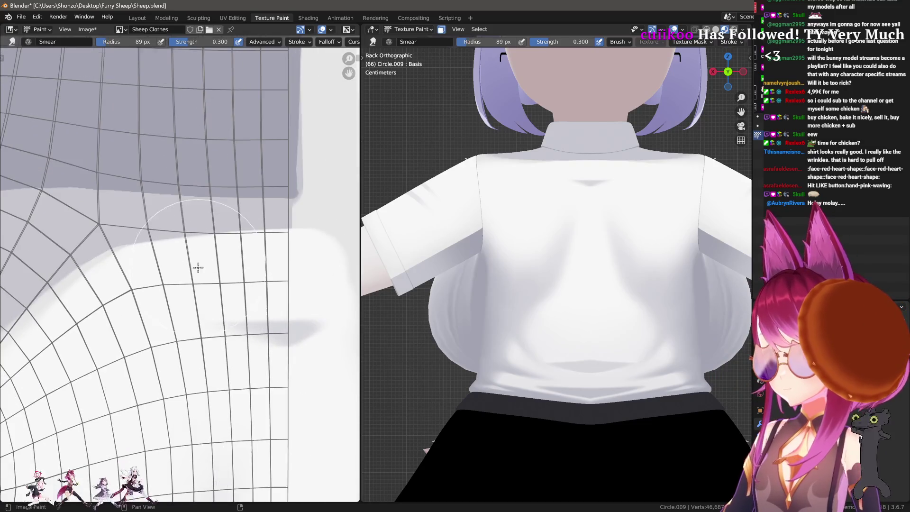
scroll(198, 267, "up", 3)
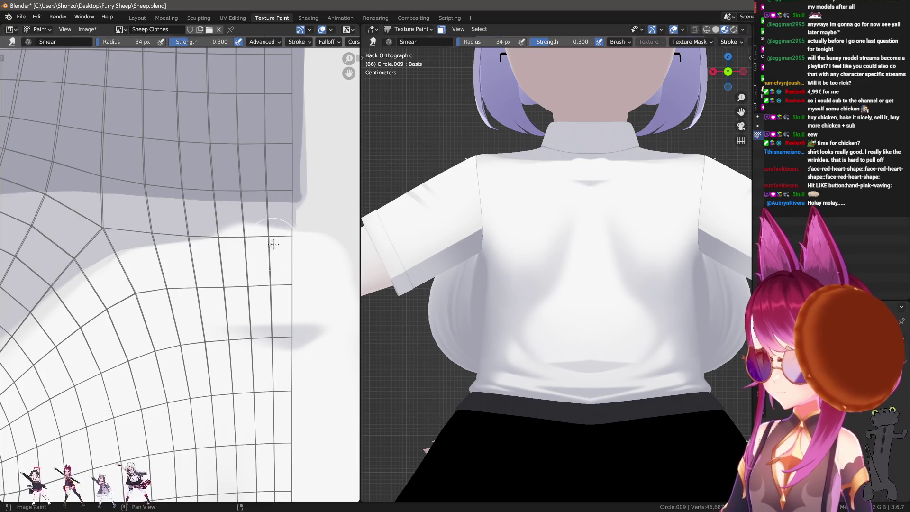
mouse_move(295, 236)
left_mouse_down()
mouse_move(169, 221)
mouse_move(189, 237)
mouse_move(331, 240)
left_mouse_up()
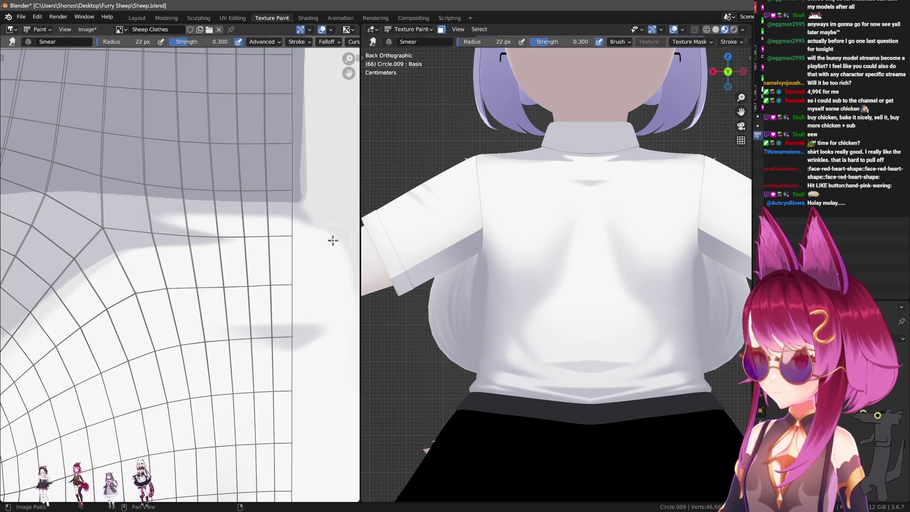
Step: Paint a grey fold line below the yoke with two thin white highlight strokes along it
key("d")
mouse_move(207, 238)
left_mouse_down()
mouse_move(375, 241)
mouse_move(230, 239)
left_mouse_up()
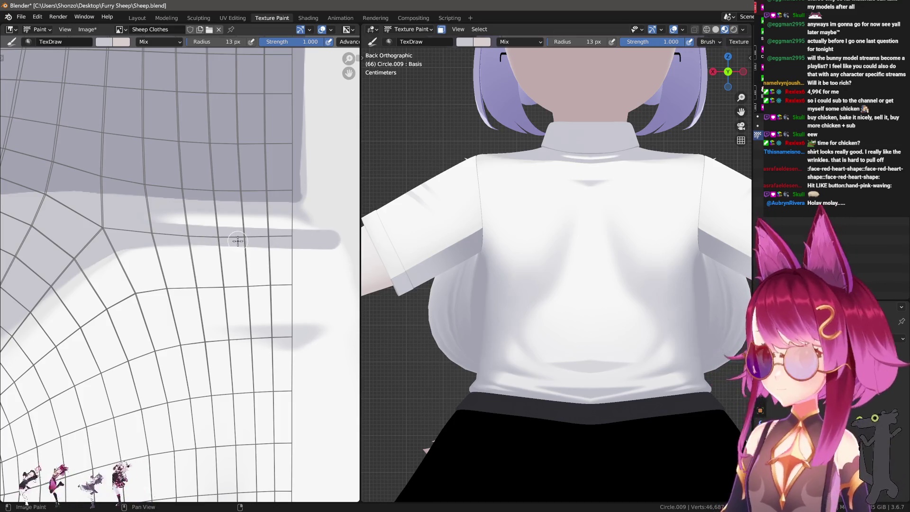
scroll(262, 212, "up", 1)
key("s")
key("f")
left_click(201, 207)
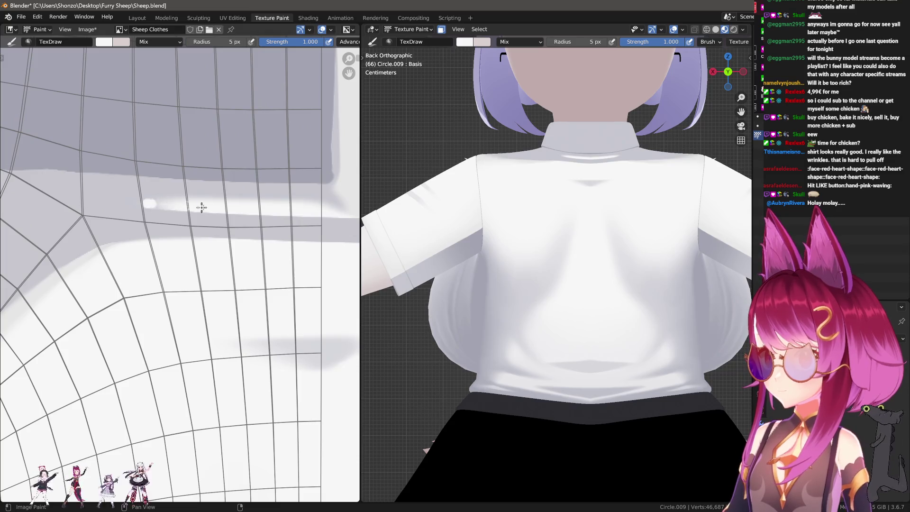
left_click_drag(149, 201, 380, 199)
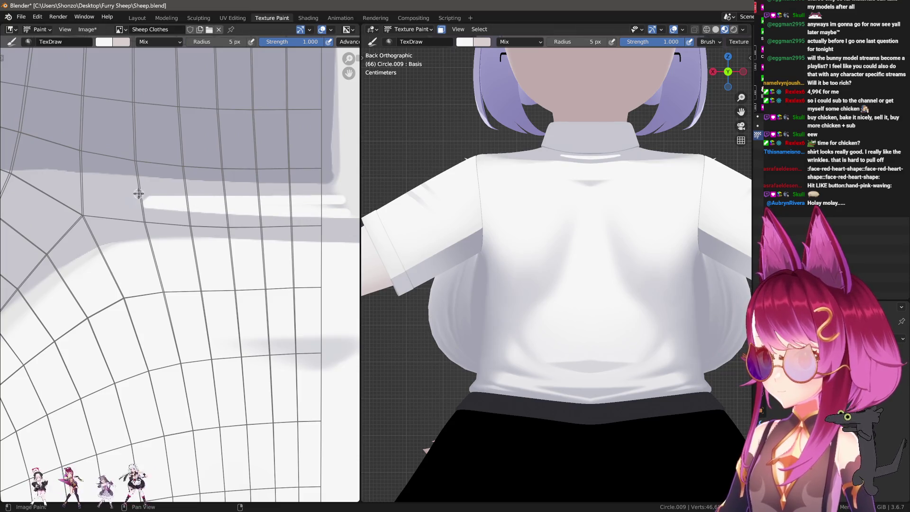
left_click_drag(122, 196, 372, 191)
key("f")
left_click(241, 207)
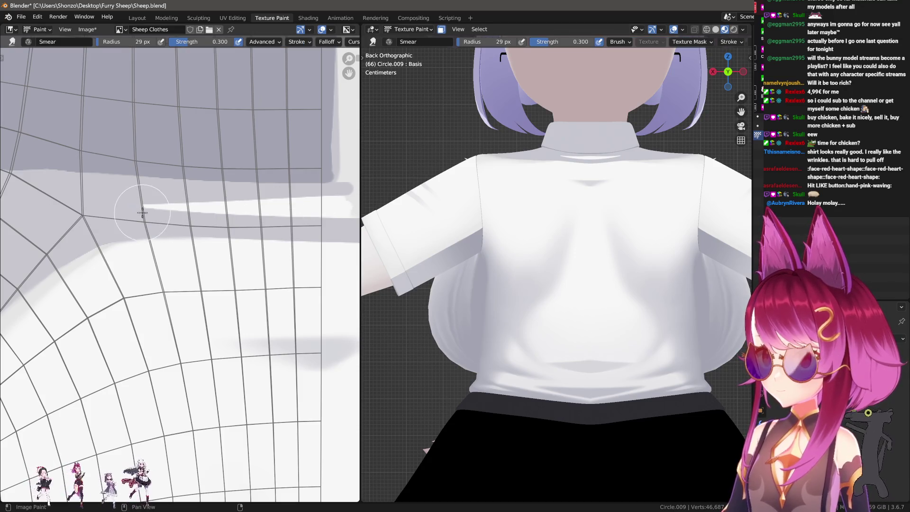
key("s")
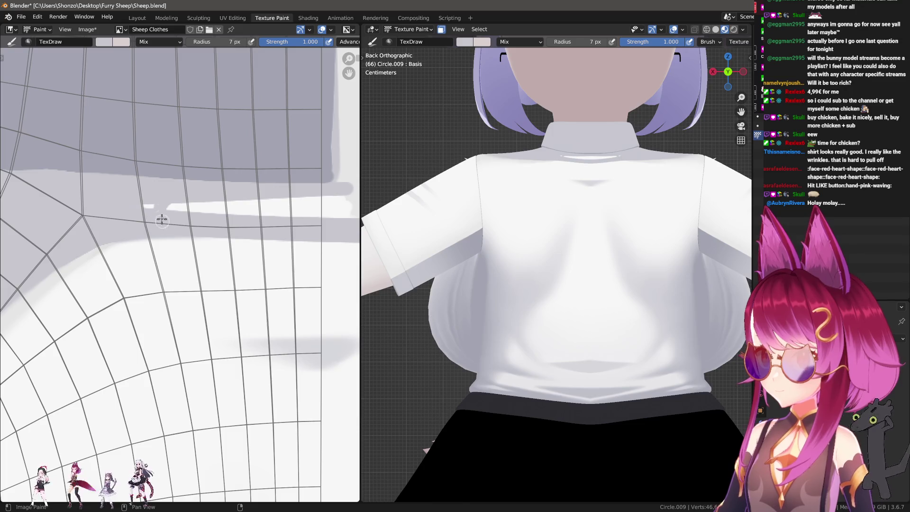
Step: Smear the highlight's left end and its grey-to-white edge with a small smudge brush
key("3")
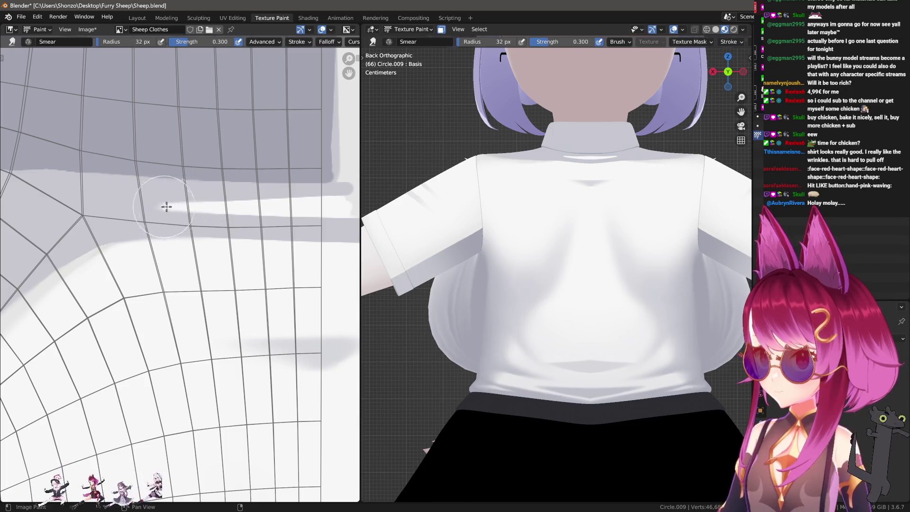
mouse_move(173, 207)
left_mouse_down()
mouse_move(200, 206)
mouse_move(152, 205)
left_mouse_up()
key("f")
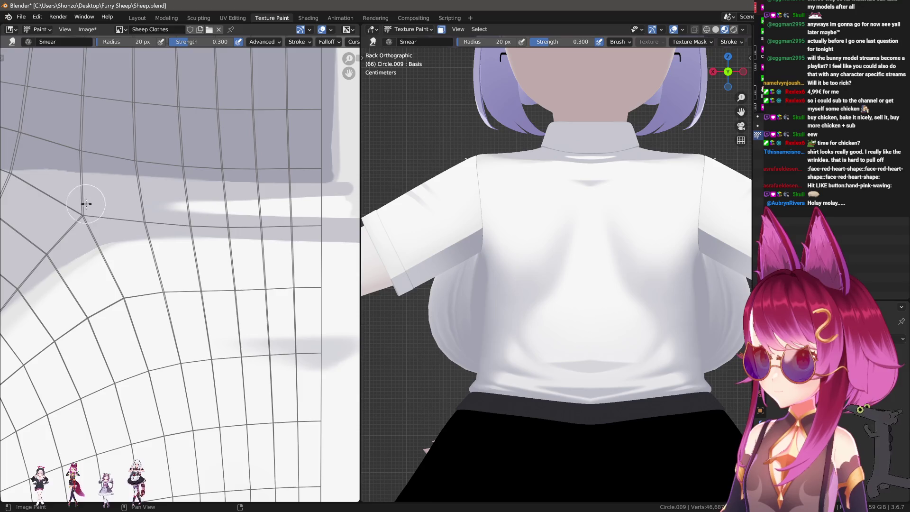
left_click(48, 200)
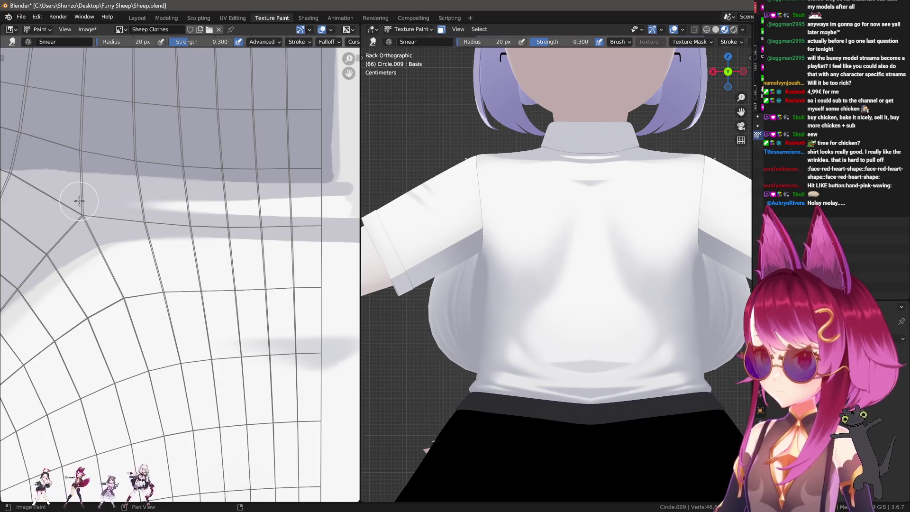
scroll(146, 209, "down", 2)
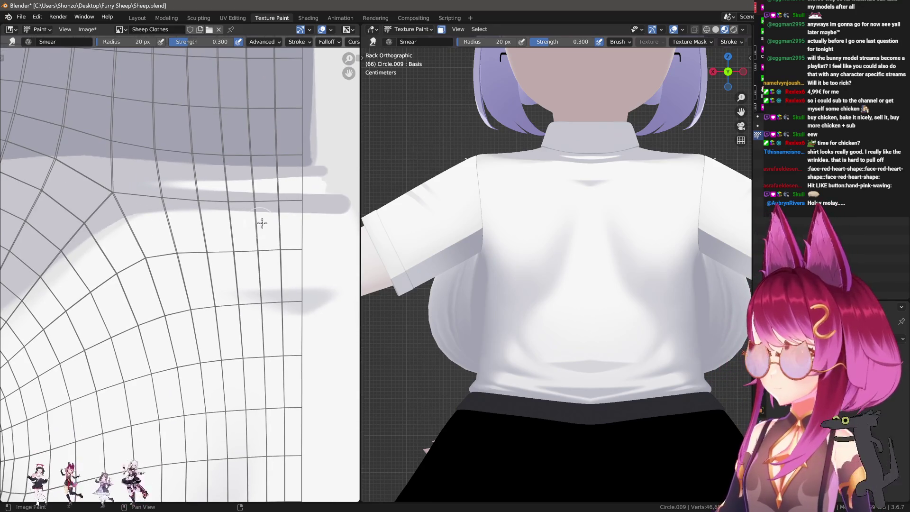
left_click_drag(143, 215, 82, 205)
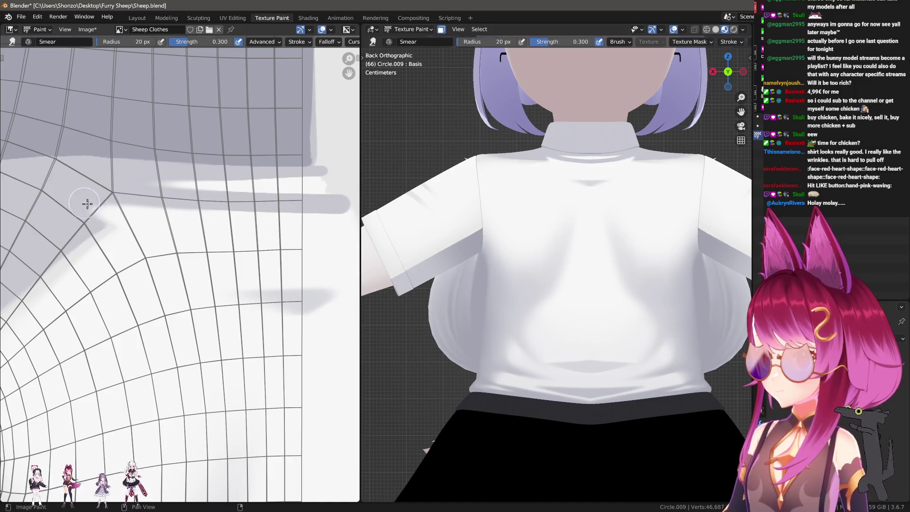
scroll(104, 220, "up", 2)
key("bracketleft")
Step: Repaint the grey fold and add a faint shadow under the yoke, undoing a bad stroke
key("d")
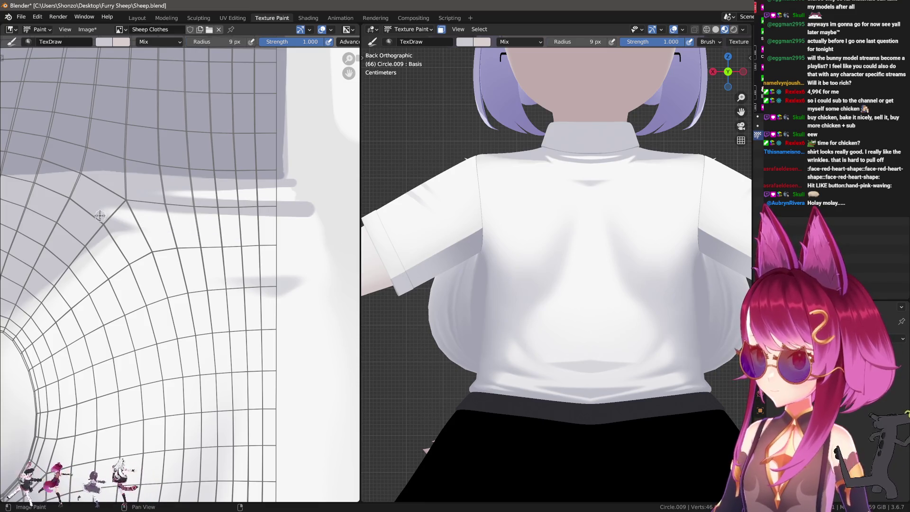
left_click_drag(209, 233, 278, 239)
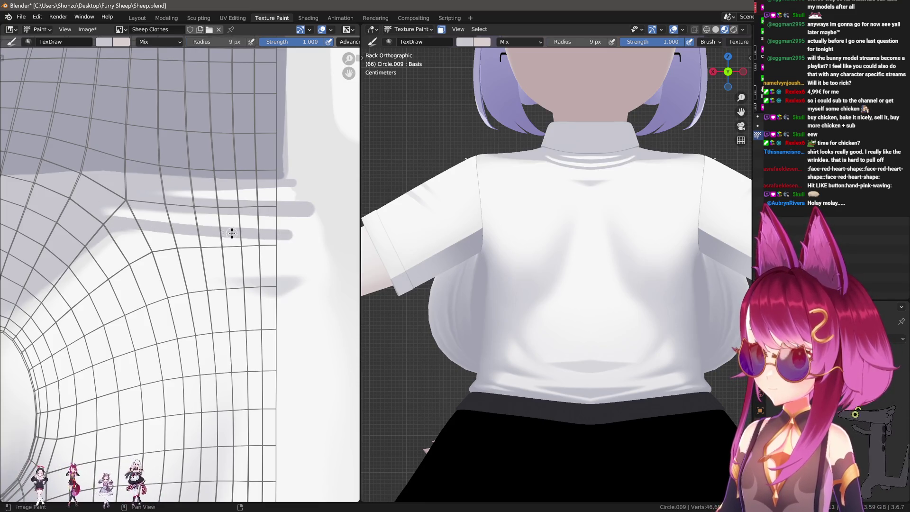
key("ctrl+z")
key("f")
left_click(119, 238)
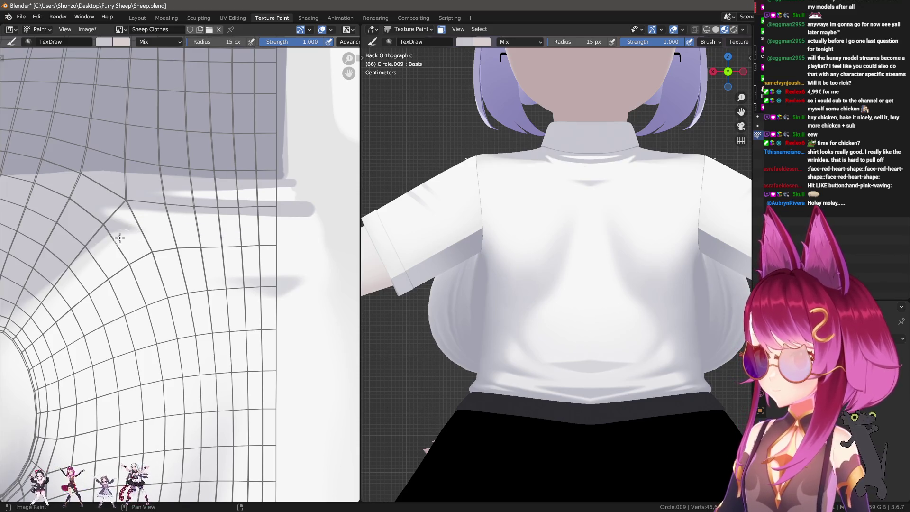
left_click_drag(105, 239, 132, 241)
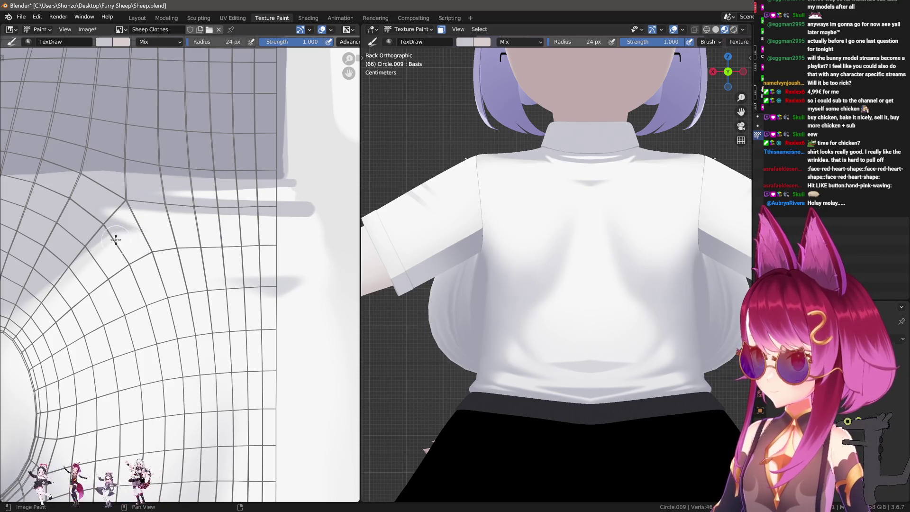
Step: Blend the yoke shadow rightward with a 55 px Smear brush and orbit to check the shoulder folds
key("shift+space")
key("s")
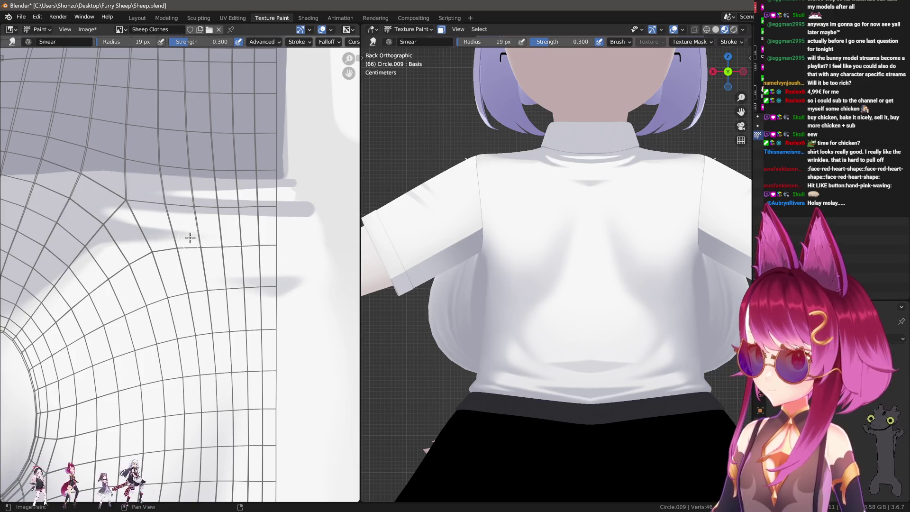
scroll(78, 237, "down", 2)
key("f")
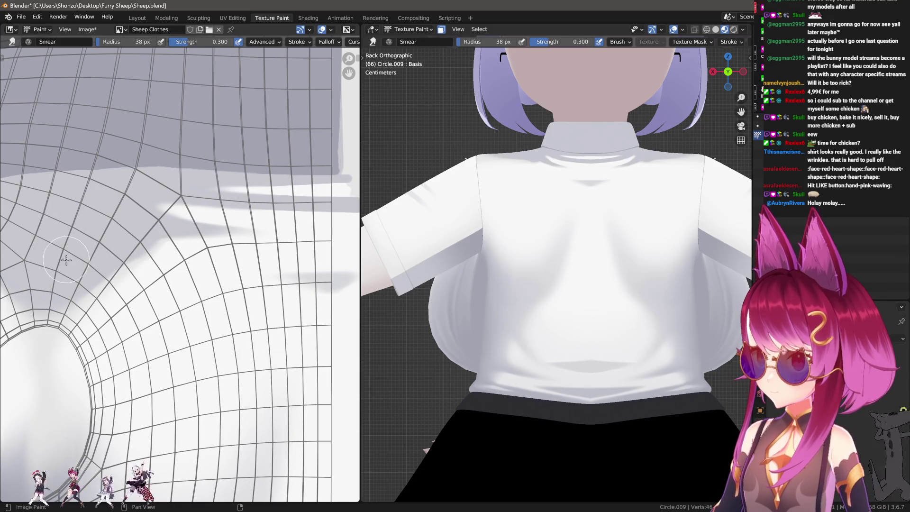
left_click(133, 243)
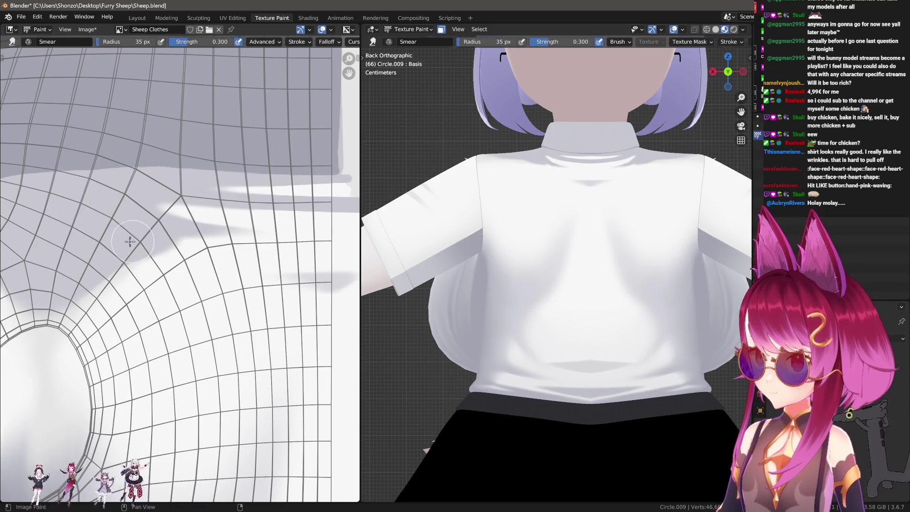
key("f")
left_click_drag(229, 240, 313, 245)
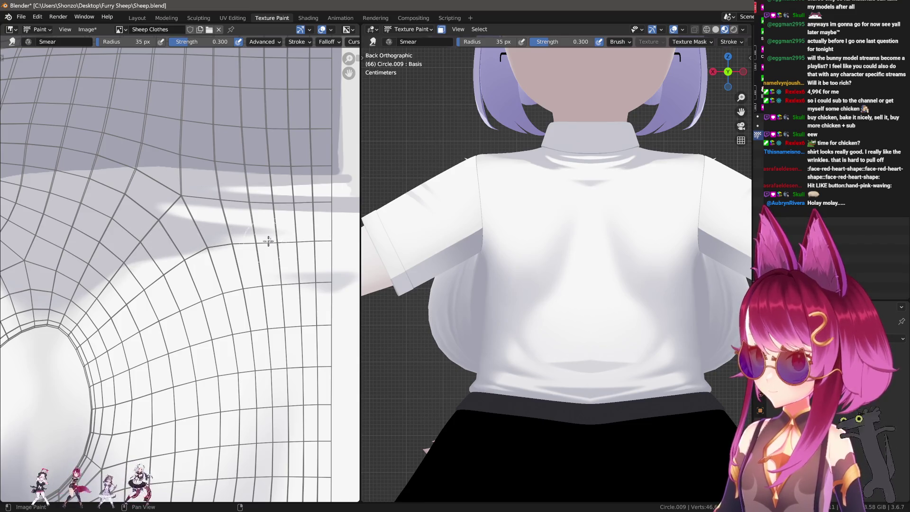
scroll(550, 225, "up", 3)
middle_click_drag(551, 226, 555, 214)
key("f")
left_click(162, 228)
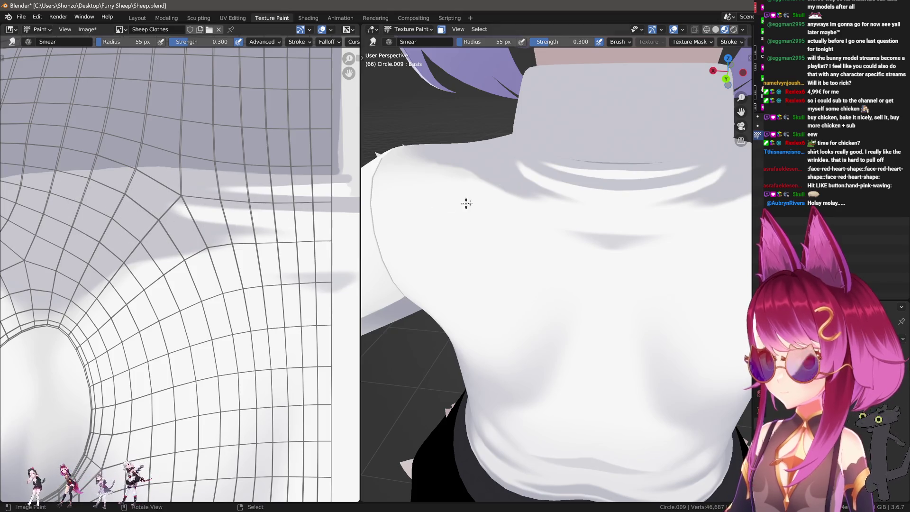
scroll(497, 214, "down", 2)
scroll(461, 252, "up", 3)
Step: Paint grey shading on the shoulder fold and smudge its edge with a stronger, resized smear brush
key("d")
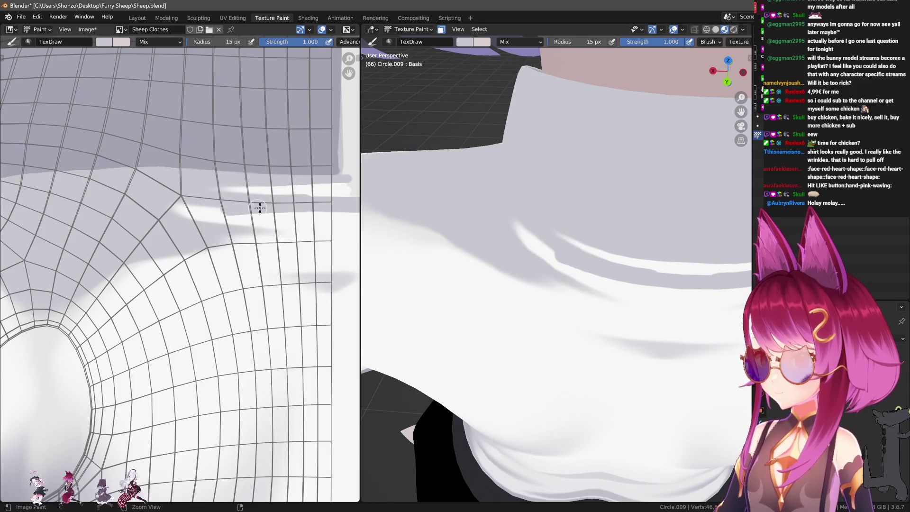
key("bracketleft")
left_click_drag(258, 206, 159, 209)
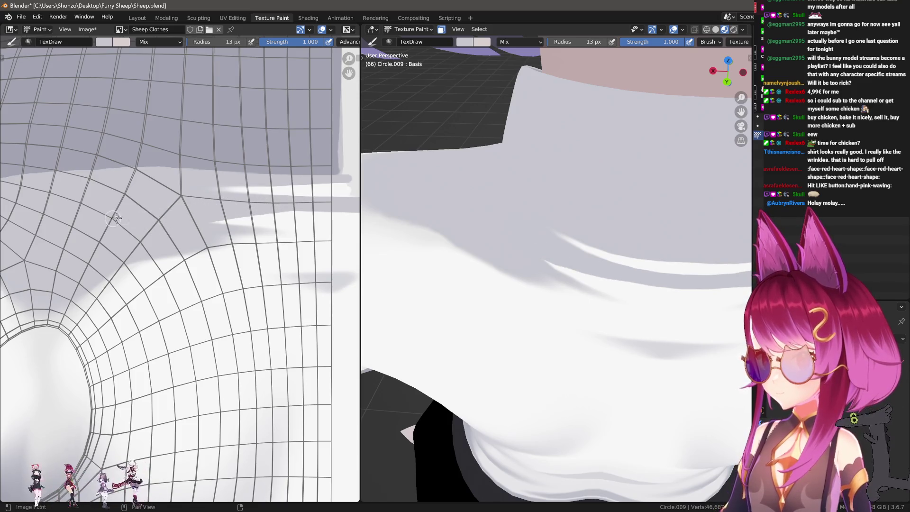
key("d")
key("f")
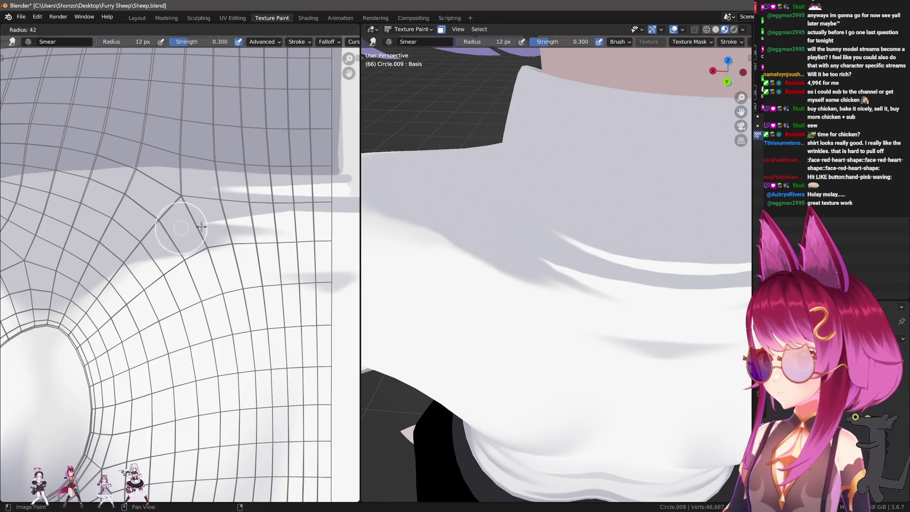
left_click(209, 227)
key("shift+f")
left_click(252, 214)
key("f")
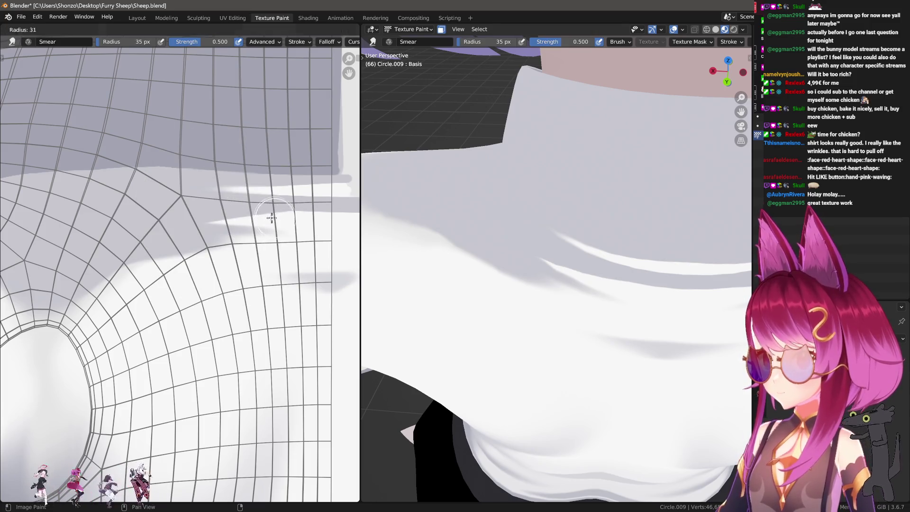
left_click(226, 213)
left_click_drag(253, 216, 193, 229)
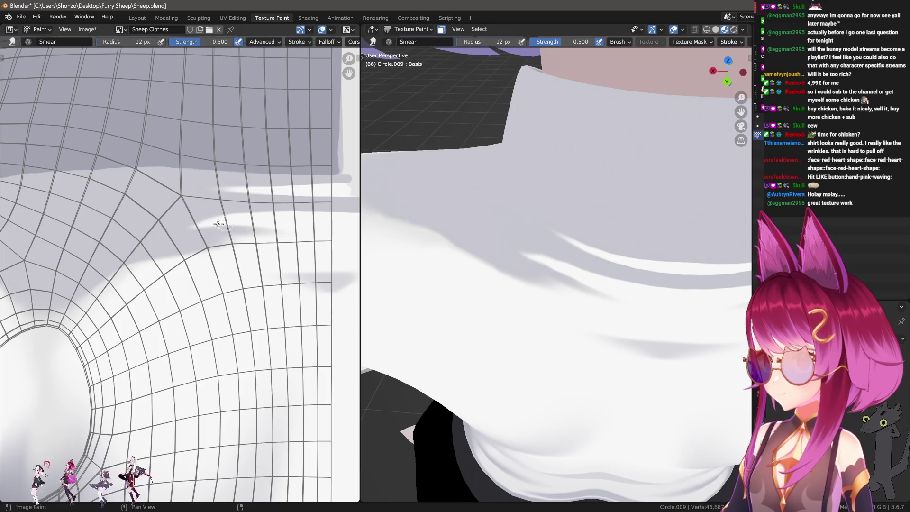
key("f")
left_click(575, 271)
Step: Smear out the shading streaks across the shirt after orbiting to the shoulder
middle_click_drag(574, 270, 605, 238)
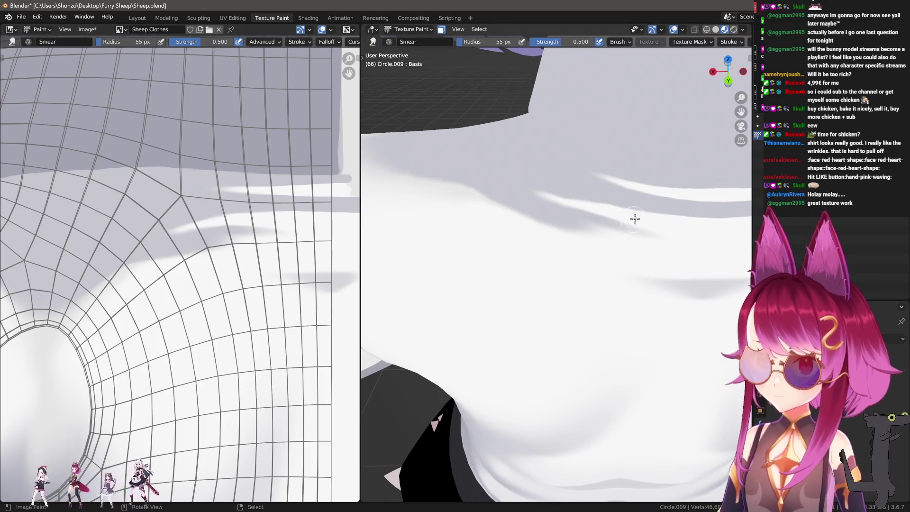
scroll(683, 41, "down", 3)
scroll(704, 52, "down", 2)
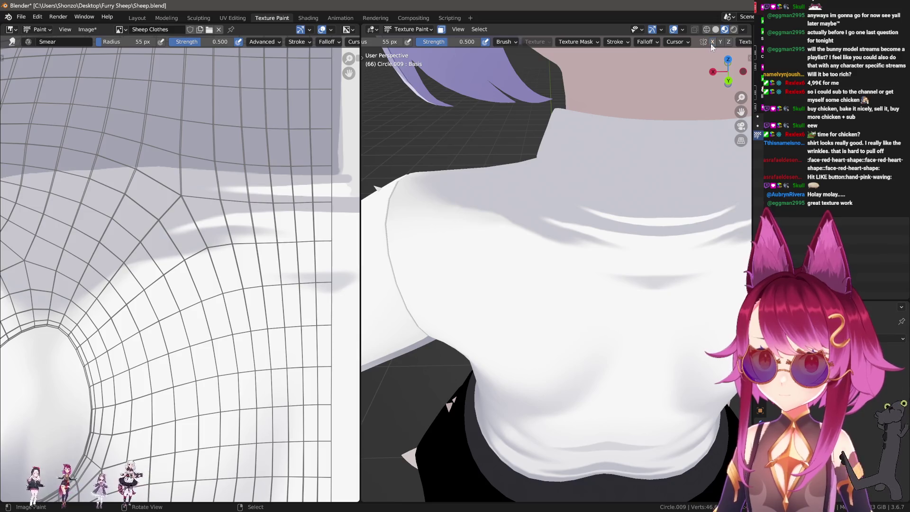
key("n")
key("n")
scroll(600, 223, "up", 2)
scroll(604, 234, "up", 1)
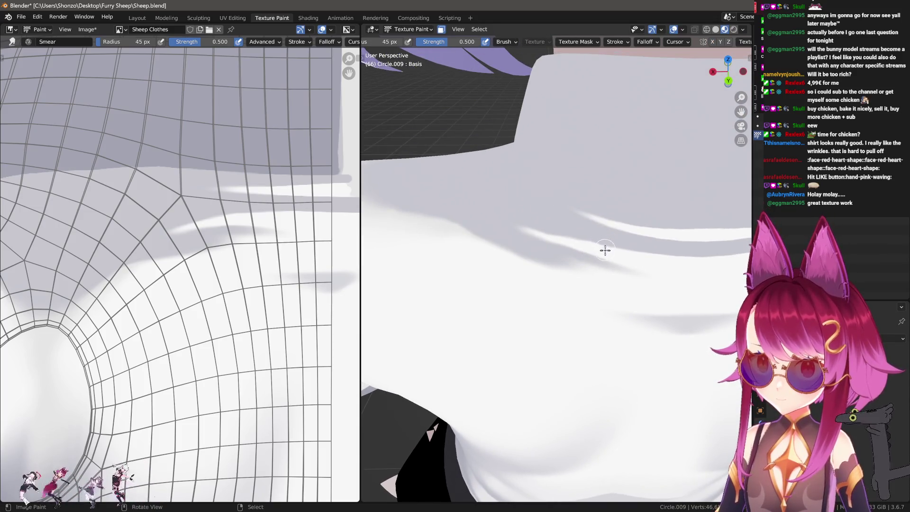
mouse_move(605, 250)
left_mouse_down()
mouse_move(539, 231)
mouse_move(526, 238)
mouse_move(589, 246)
mouse_move(454, 198)
mouse_move(542, 236)
mouse_move(398, 193)
left_mouse_up()
mouse_move(398, 192)
middle_mouse_down()
mouse_move(600, 273)
mouse_move(592, 252)
mouse_move(541, 317)
mouse_move(577, 315)
middle_mouse_up()
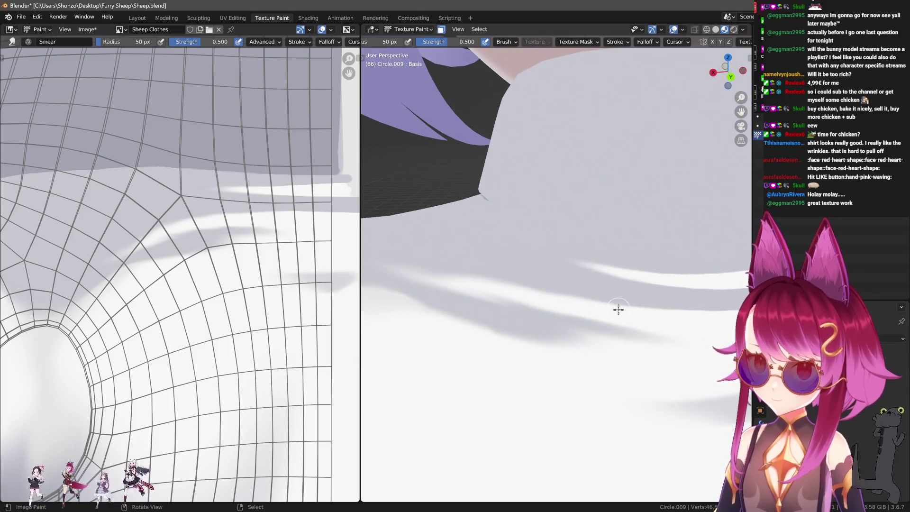
middle_click_drag(460, 293, 504, 300, "shift")
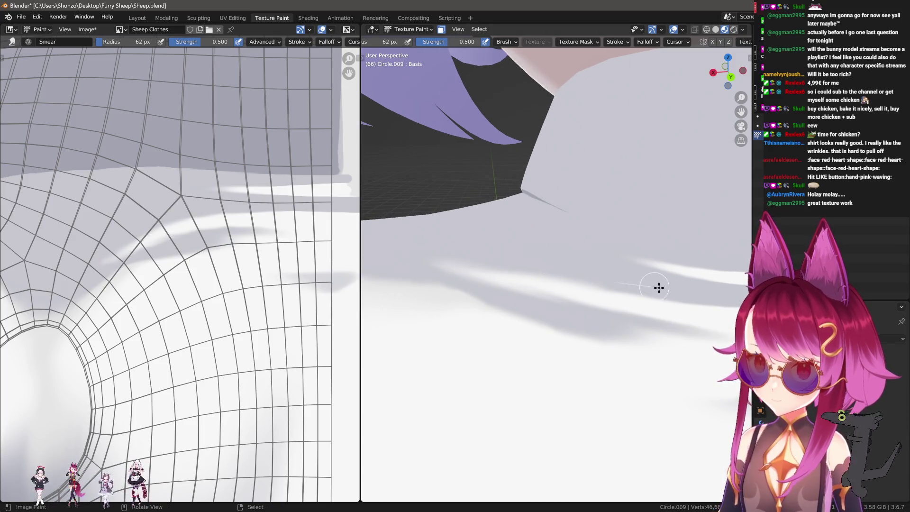
Step: Paint several dark fold wrinkle strokes across the shirt back with a larger smooth-falloff brush
key("1")
key("f")
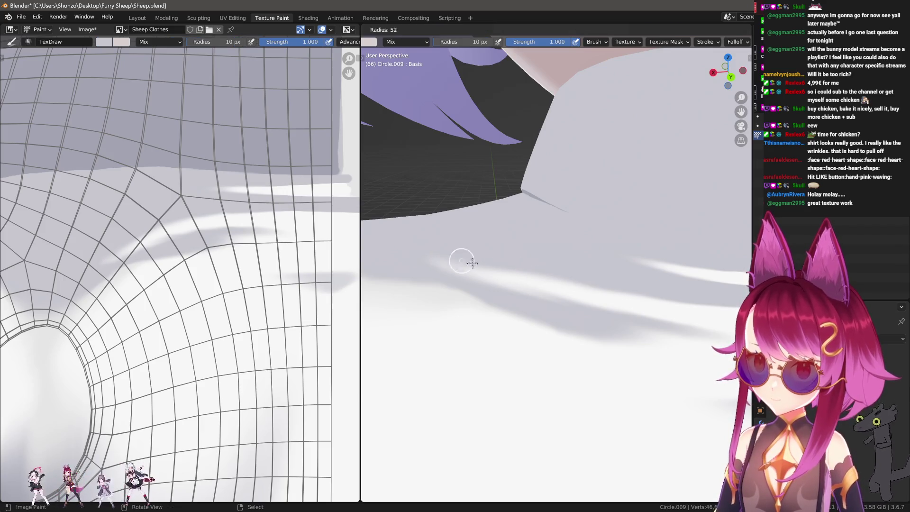
left_click(471, 261)
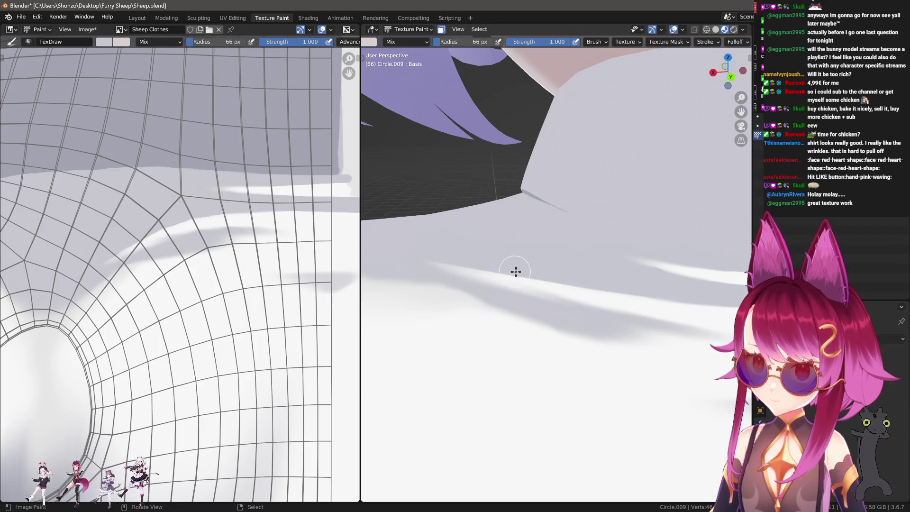
key("shift+f")
left_click(609, 288)
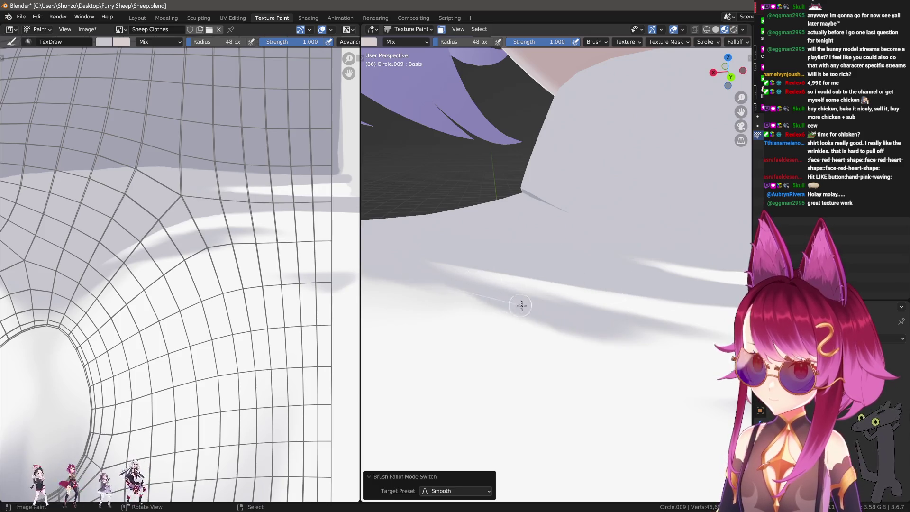
left_click_drag(422, 270, 711, 333)
middle_click_drag(711, 333, 451, 264)
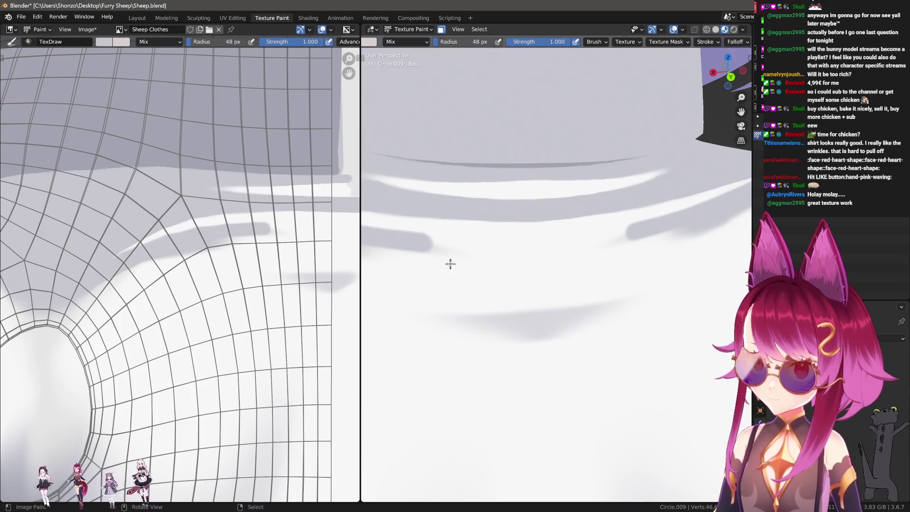
left_click_drag(405, 239, 623, 237)
mouse_move(624, 238)
middle_mouse_down()
mouse_move(514, 262)
mouse_move(545, 211)
middle_mouse_up()
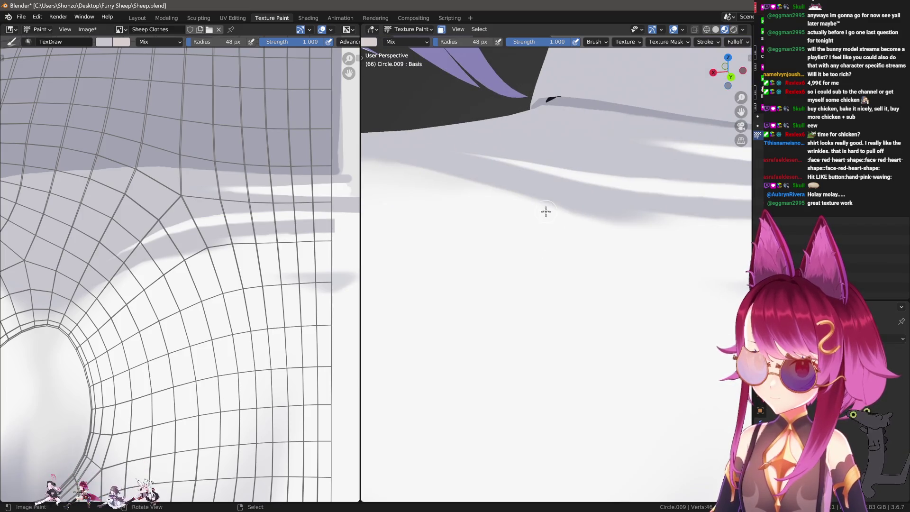
Step: Brighten white highlights between the shirt folds with an enlarged whiter brush
key("s")
key("f")
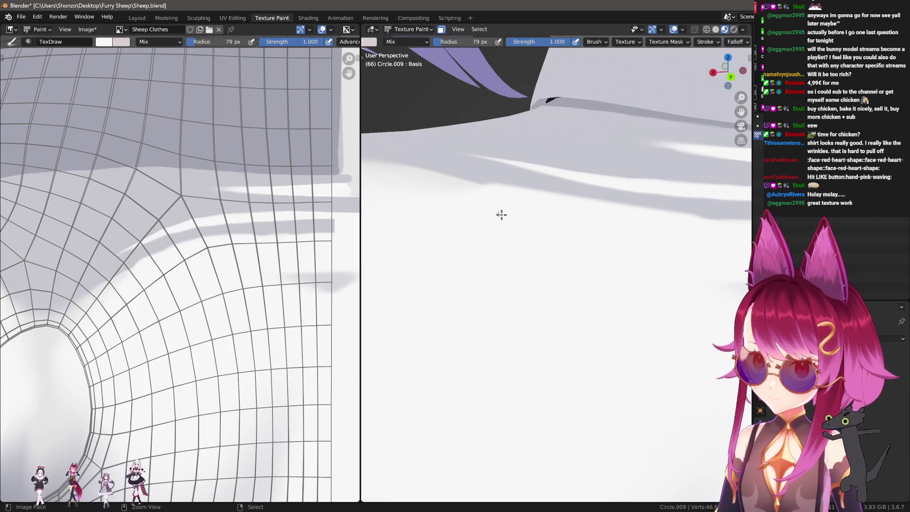
left_click(500, 214)
left_click_drag(468, 195, 679, 242)
left_click_drag(462, 197, 754, 233)
scroll(650, 254, "down", 3)
scroll(261, 261, "up", 1)
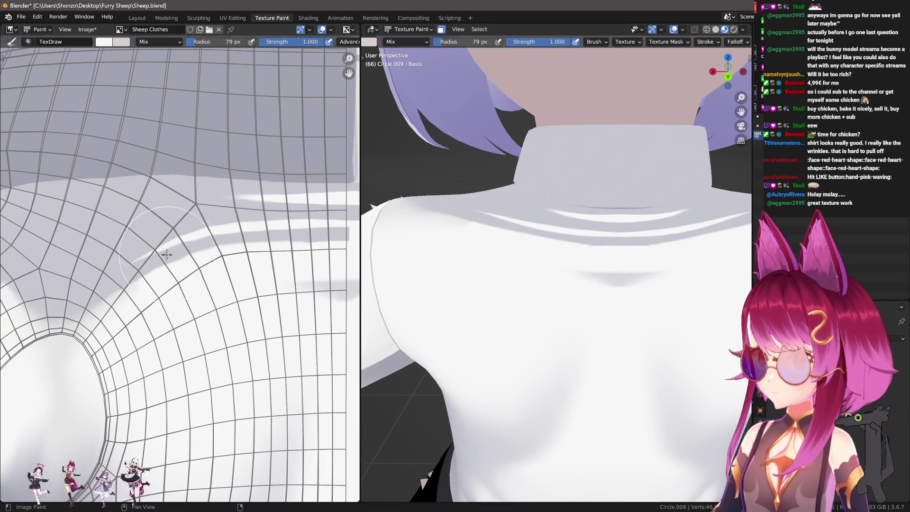
Step: Gently smear the grey band with a 108 px, 0.2-strength smear brush, then view the model from the back
key("f")
left_click(128, 276)
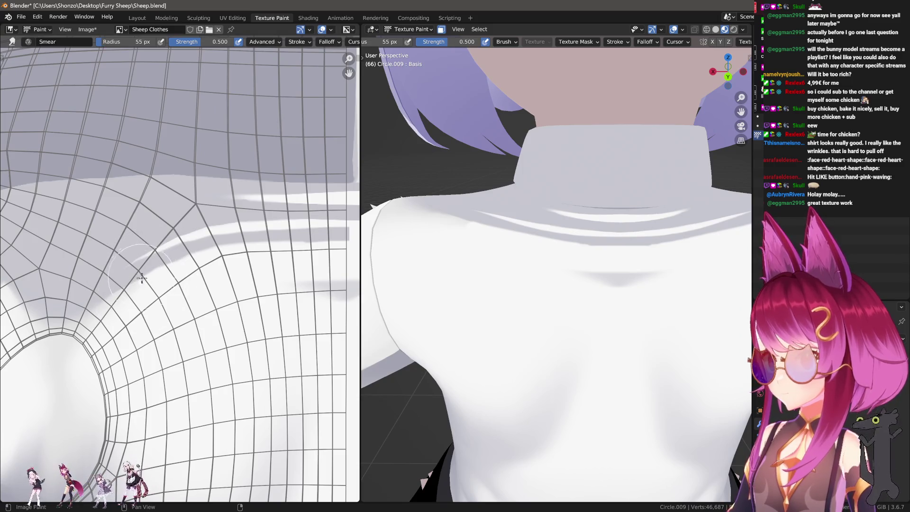
key("f")
left_click(179, 296)
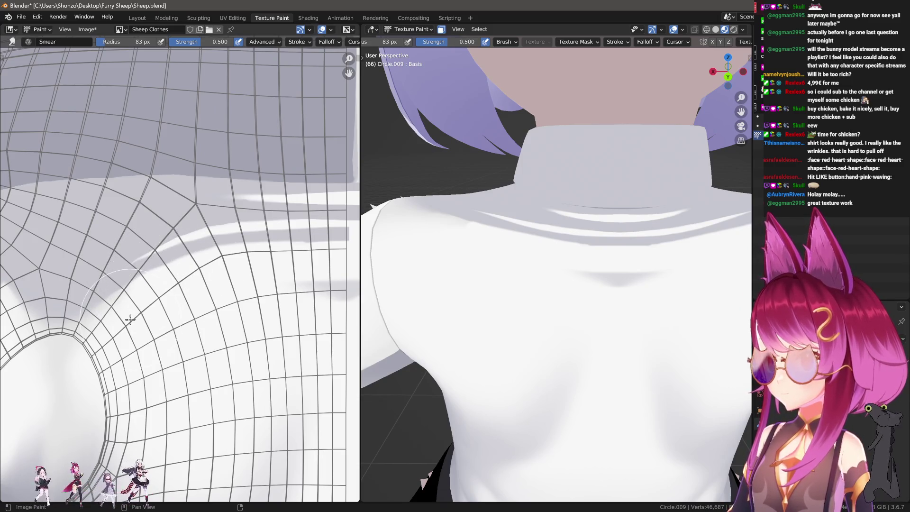
key("f")
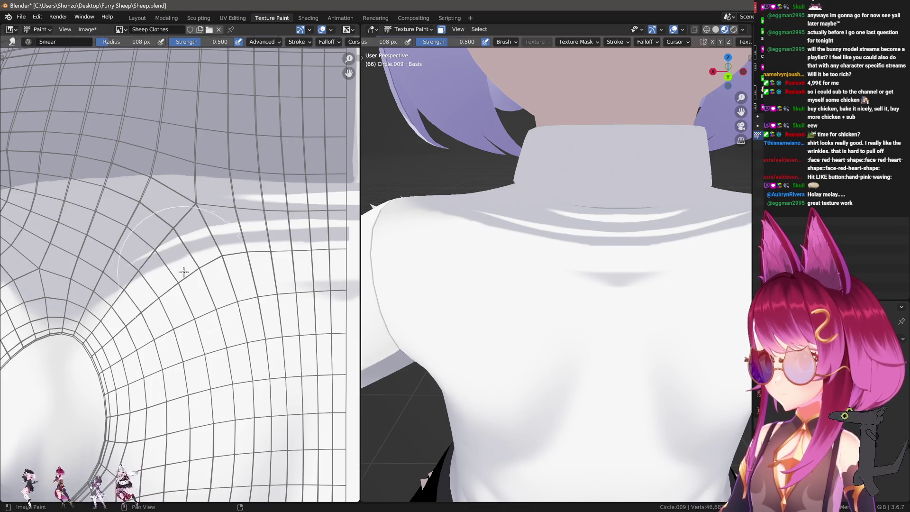
left_click(187, 269)
key("f")
key("shift+f")
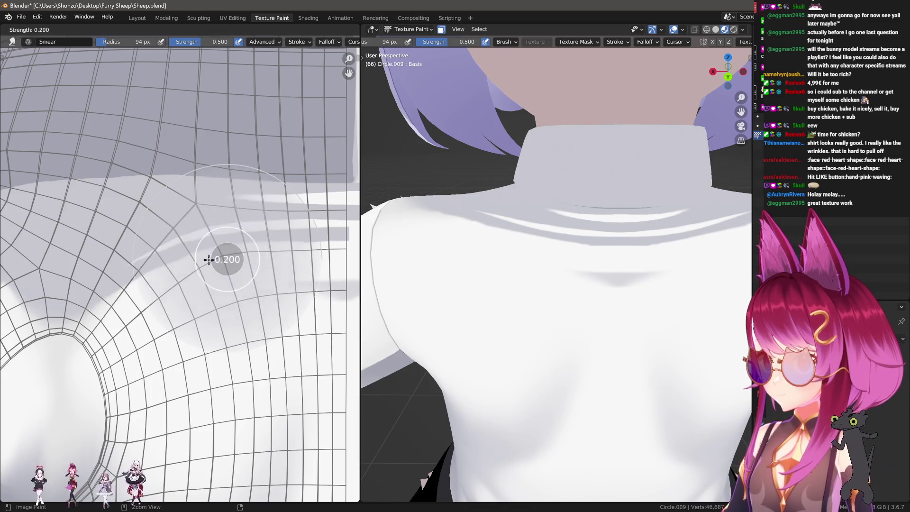
left_click(204, 268)
left_click_drag(204, 268, 247, 257)
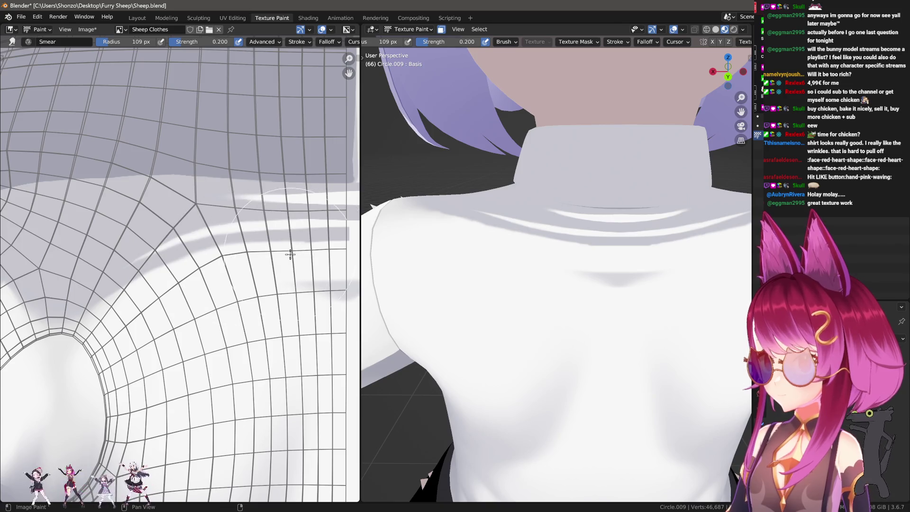
middle_click_drag(322, 250, 255, 264)
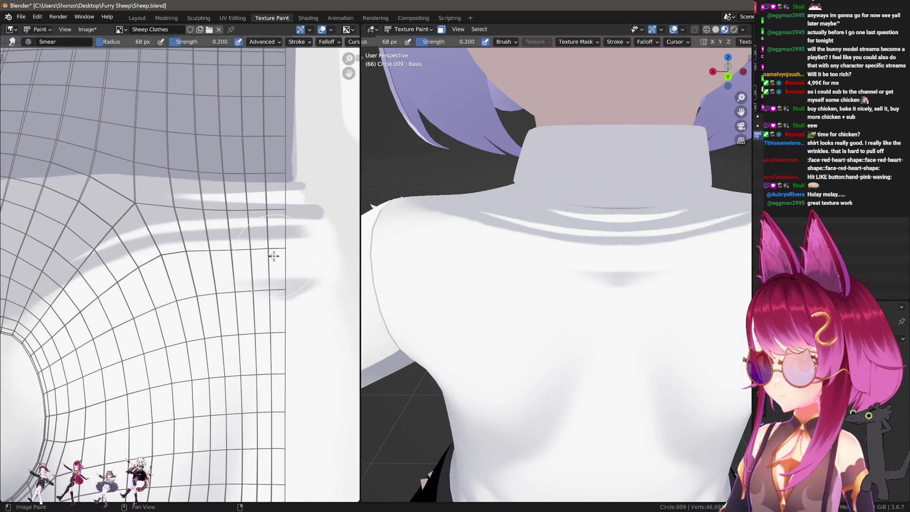
key("ctrl+KP_1")
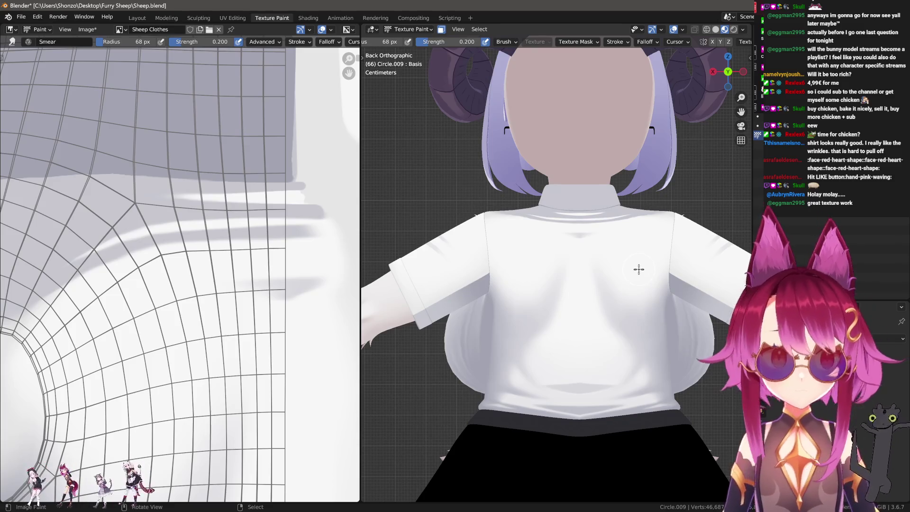
scroll(179, 280, "down", 2)
Step: Sample a paint colour and set the draw brush's blend mode to Lighten
middle_click_drag(178, 281, 202, 205)
key("s")
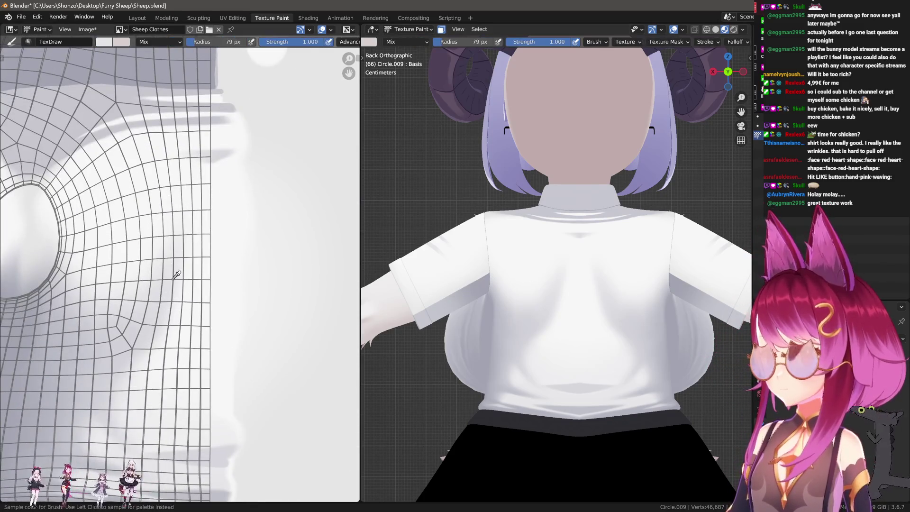
key("shift+f")
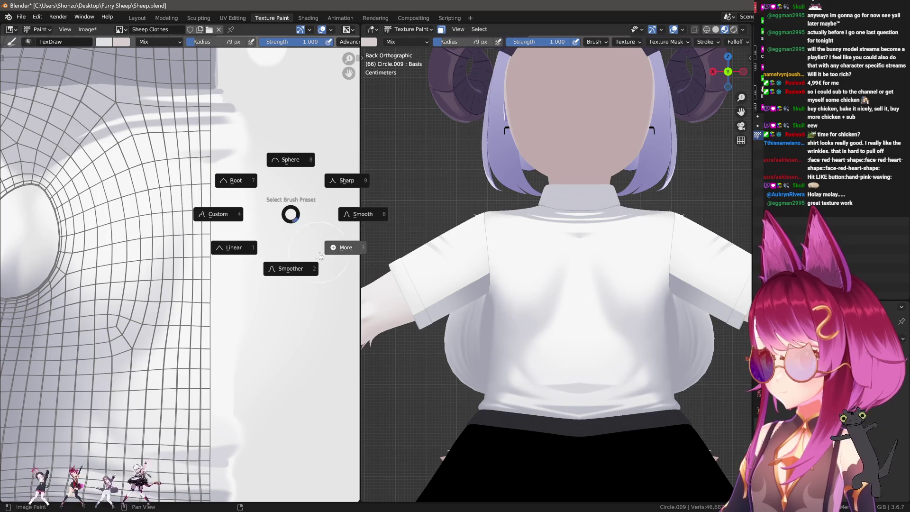
left_click(326, 249)
right_click(228, 184)
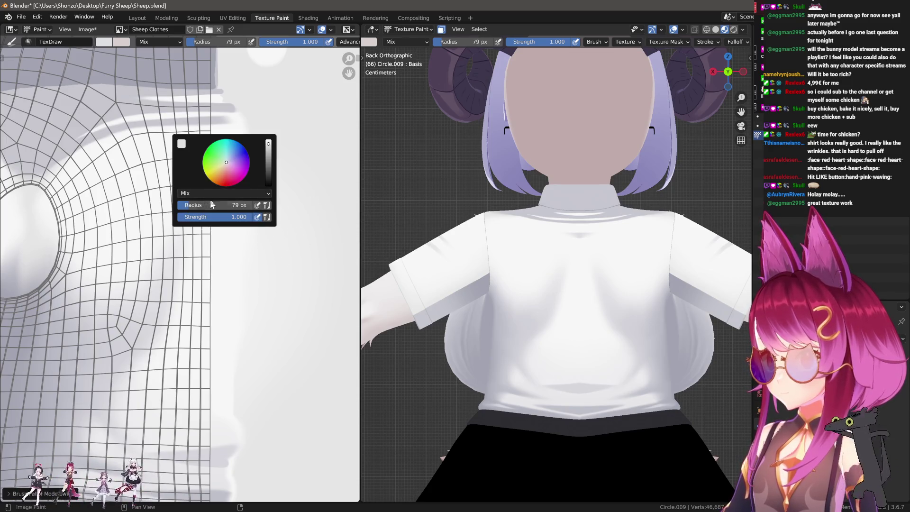
left_click(209, 192)
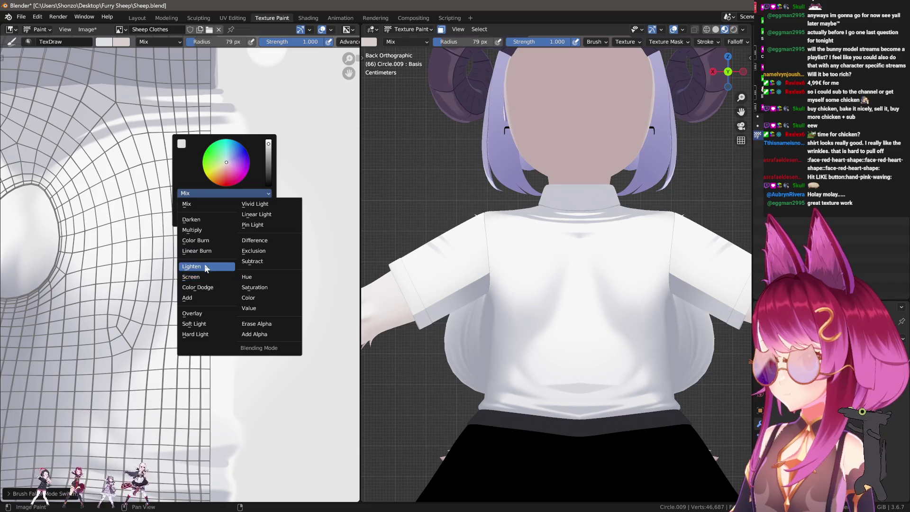
left_click(200, 266)
scroll(239, 260, "up", 3)
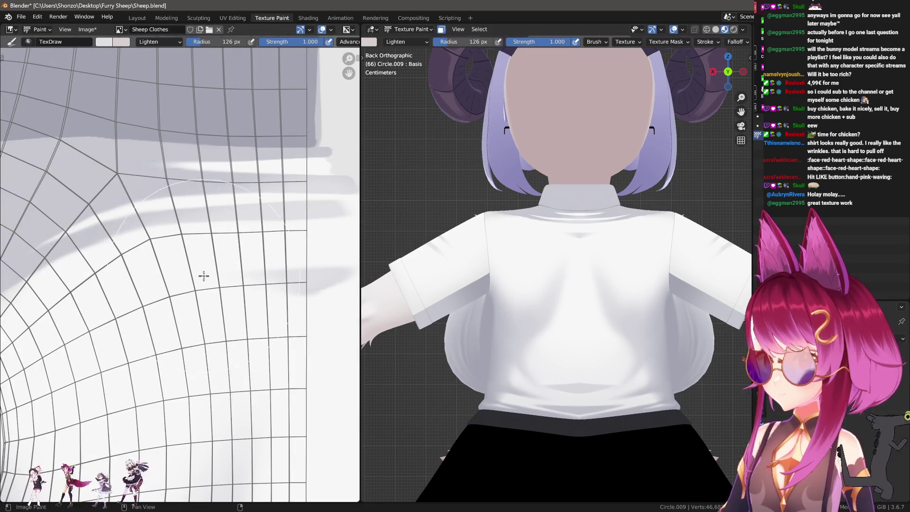
Step: Lighten the shadow along the fold edge at 124 px, 0.6 strength, then shrink the brush to 78 px
key("f")
left_click(146, 249)
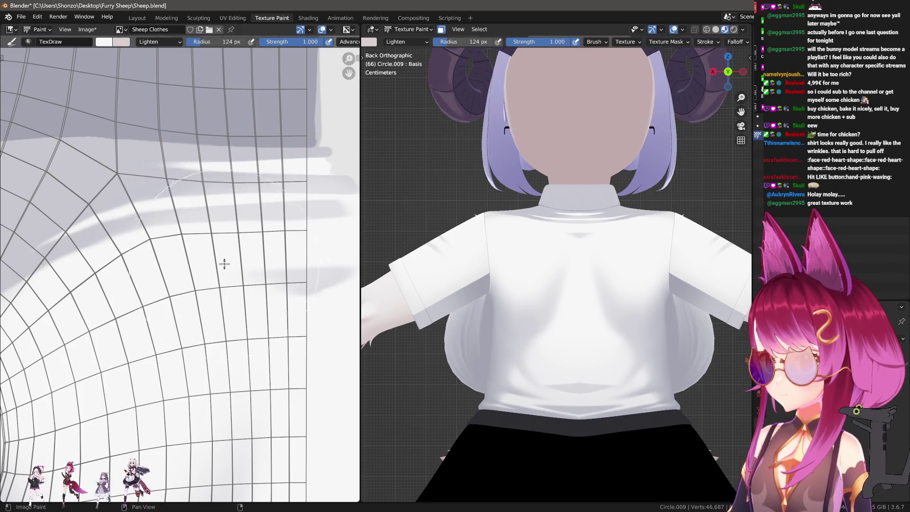
key("shift+f")
left_click(217, 250)
left_click_drag(229, 243, 299, 226)
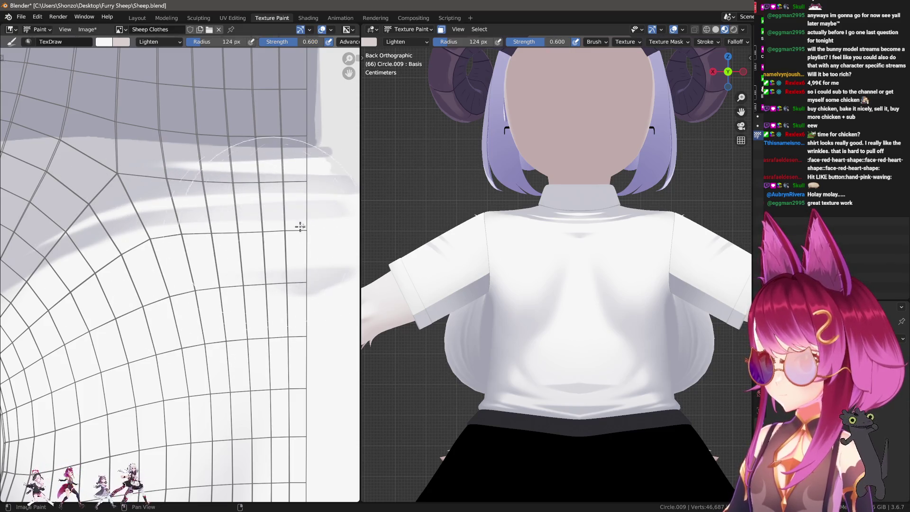
key("f")
left_click(64, 302)
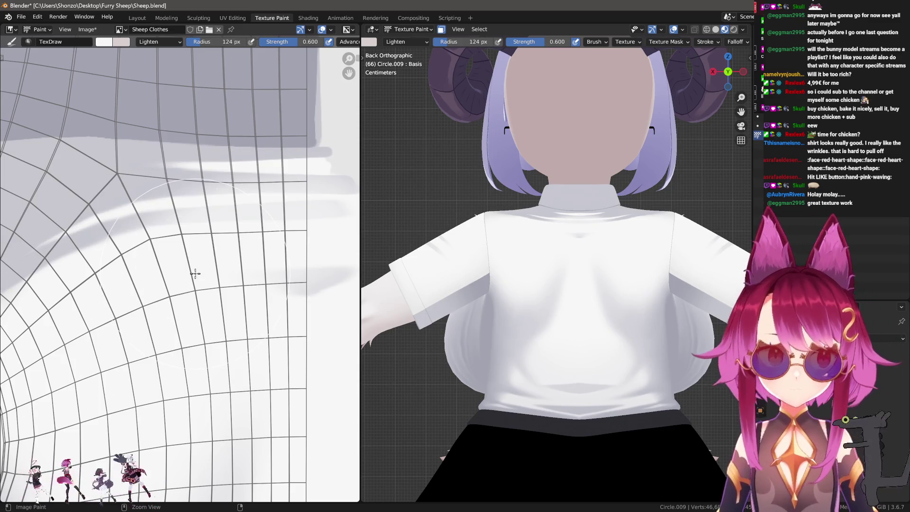
key("f")
left_click(263, 238)
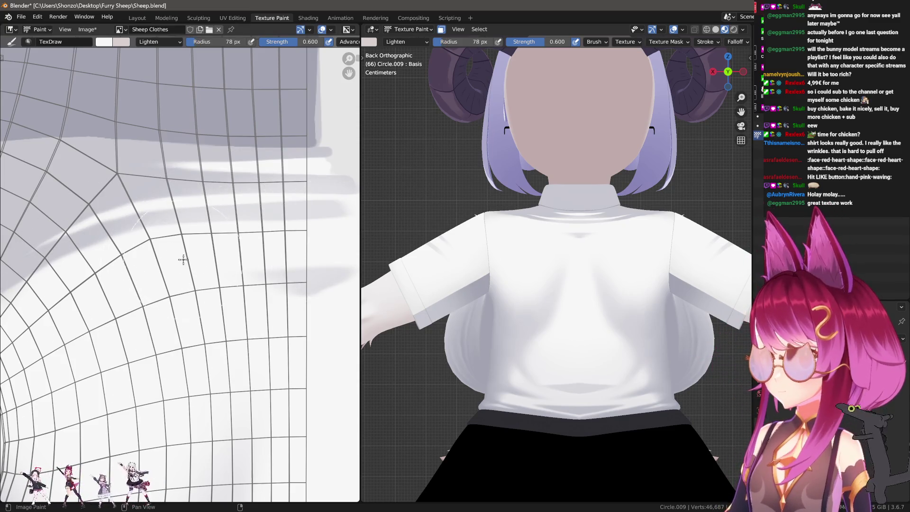
Step: Soften with a 33 px blur brush, then smear the grey shadow lighter on the texture
key("2")
key("f")
left_click(320, 207)
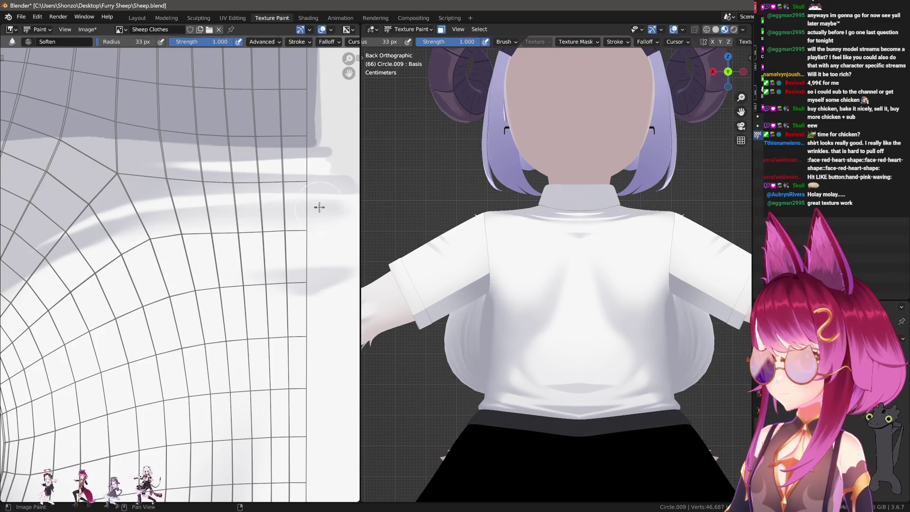
scroll(536, 242, "up", 3)
scroll(536, 291, "up", 2)
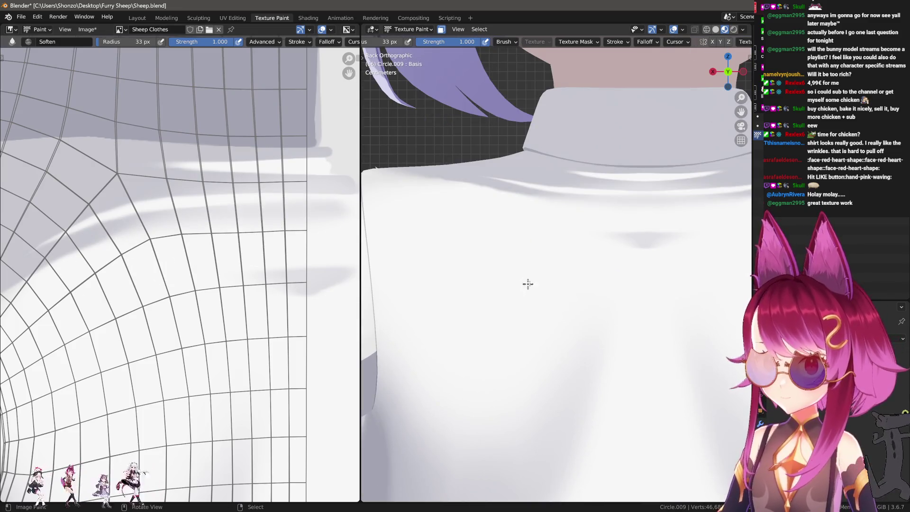
scroll(527, 284, "down", 1)
key("3")
left_click_drag(127, 272, 80, 297)
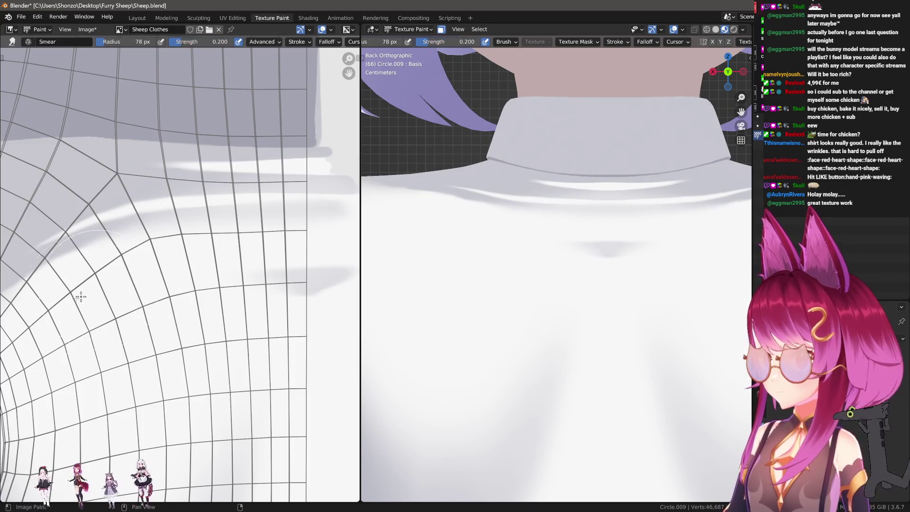
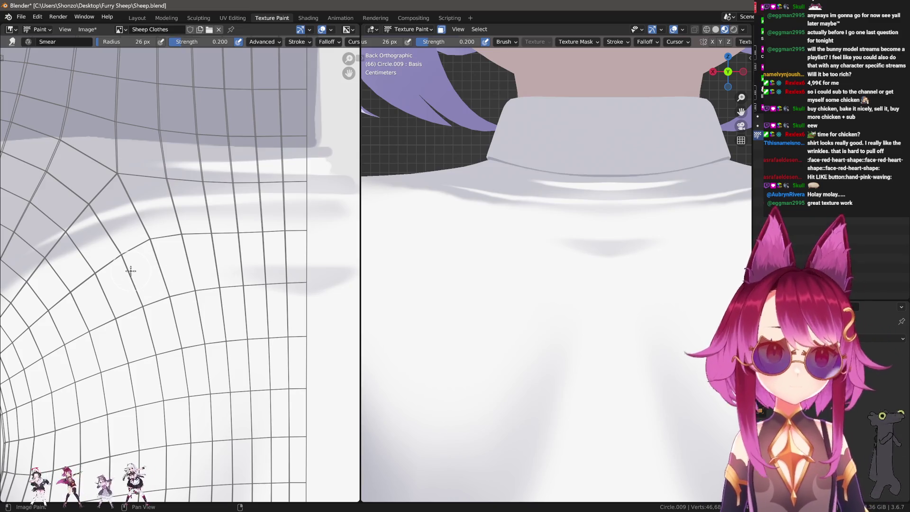
Step: Switch to the Soften brush with a slightly larger radius and frame the shirt's shoulder and UV layout
key("f")
left_click(239, 268)
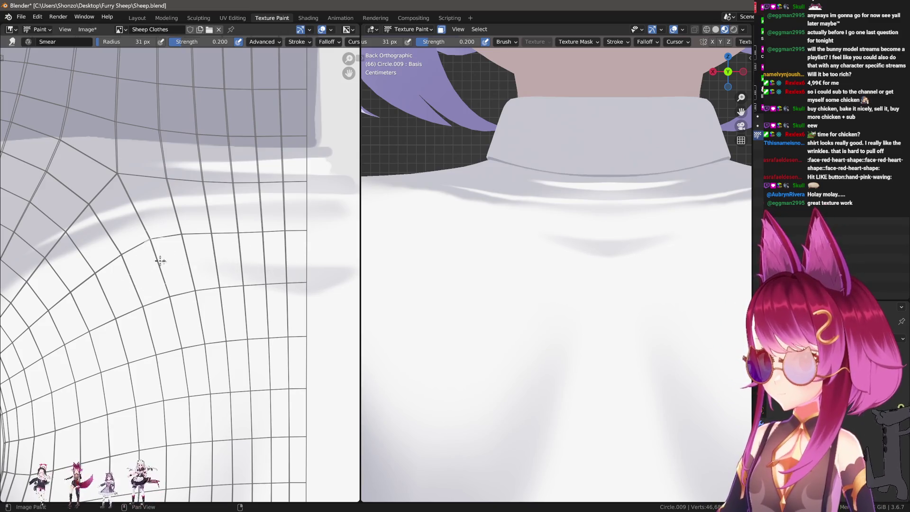
key("s")
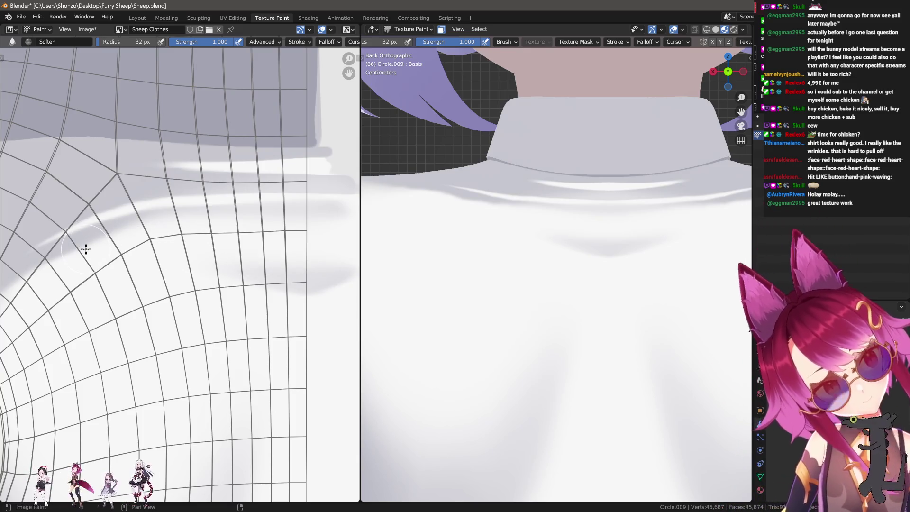
scroll(531, 351, "down", 3)
middle_click_drag(532, 352, 531, 325, "shift")
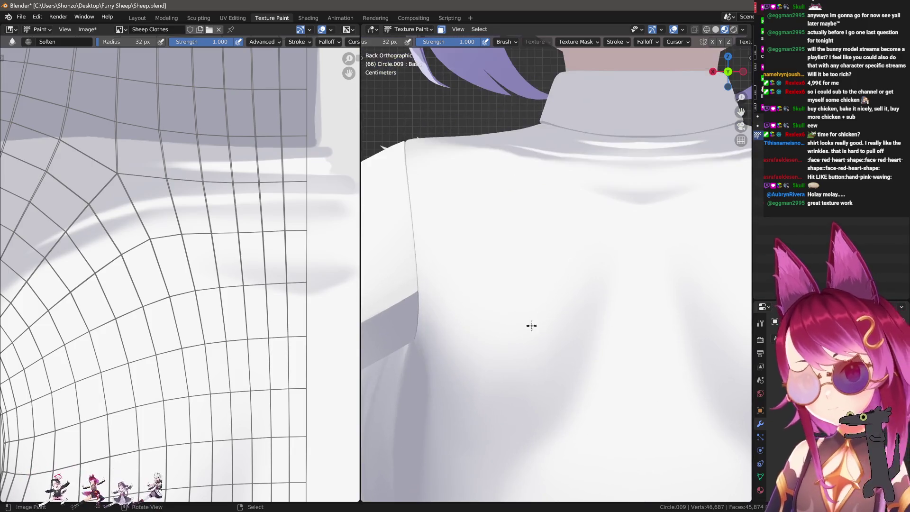
scroll(592, 256, "up", 3)
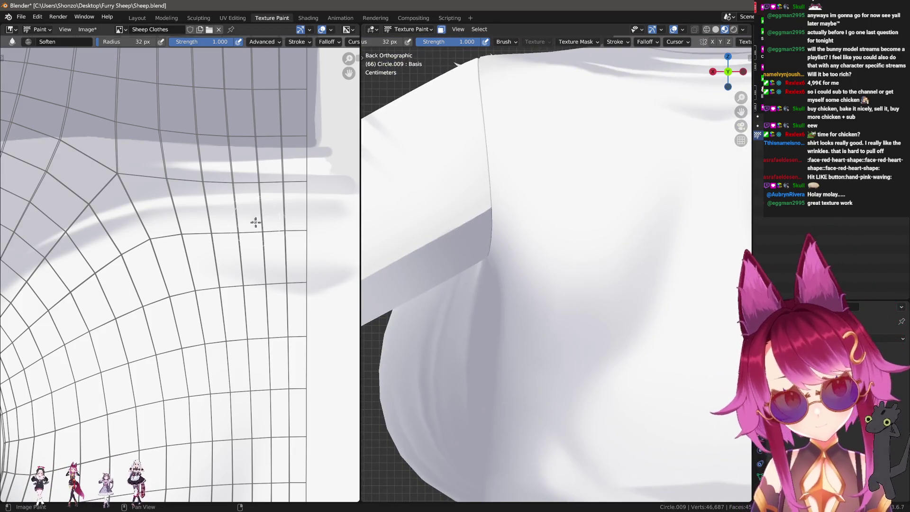
scroll(254, 220, "down", 3)
middle_click_drag(301, 291, 133, 322)
scroll(152, 313, "up", 5)
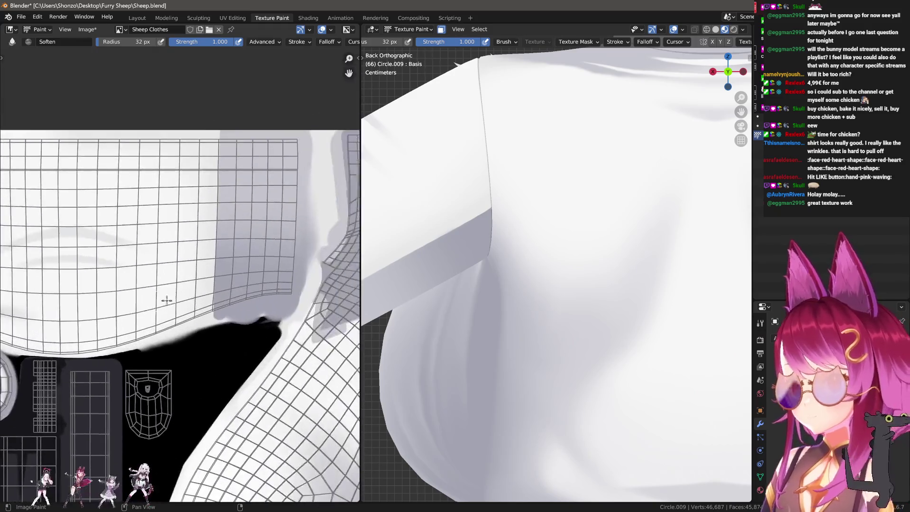
Step: Try the Smear brush at a much larger radius, then pull it back to a smaller size
key("s")
key("f")
left_click(215, 299)
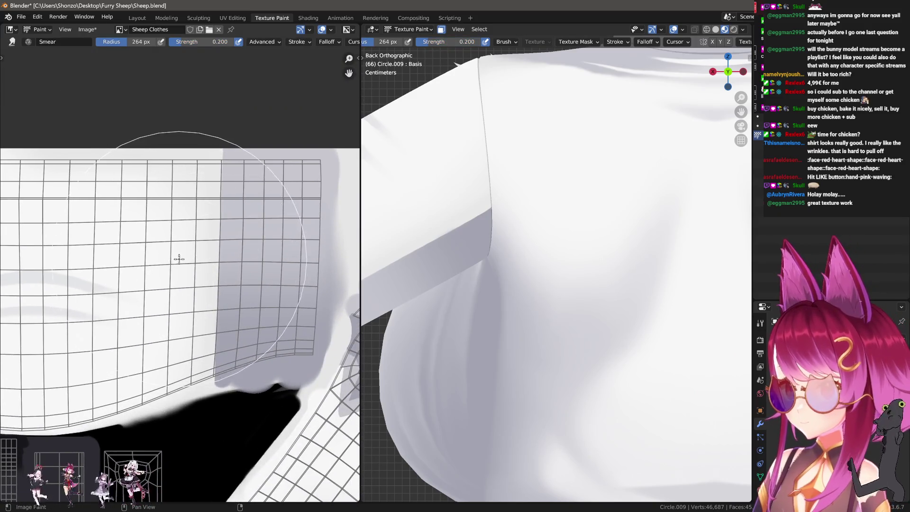
key("f")
left_click(96, 262)
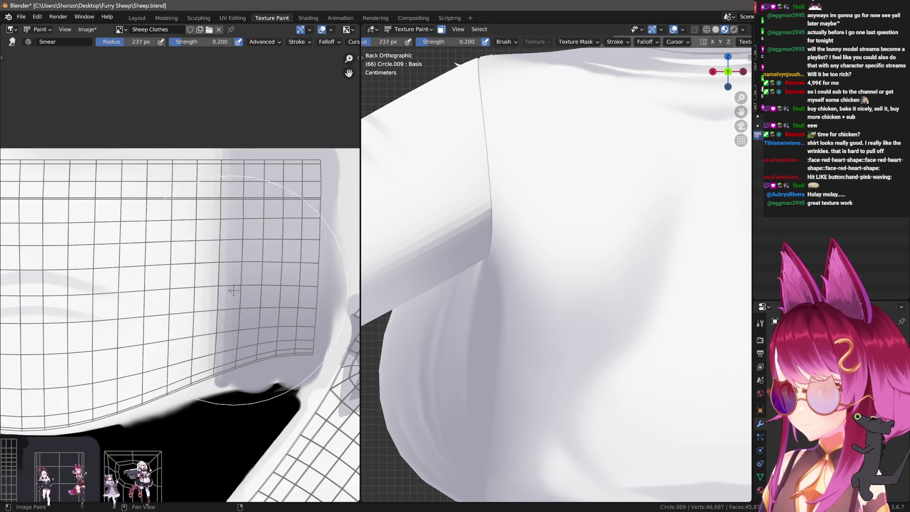
Step: Return to the Soften brush enlarged, glance at its settings panel, and orbit to the shoulder seam
key("s")
key("f")
left_click(211, 364)
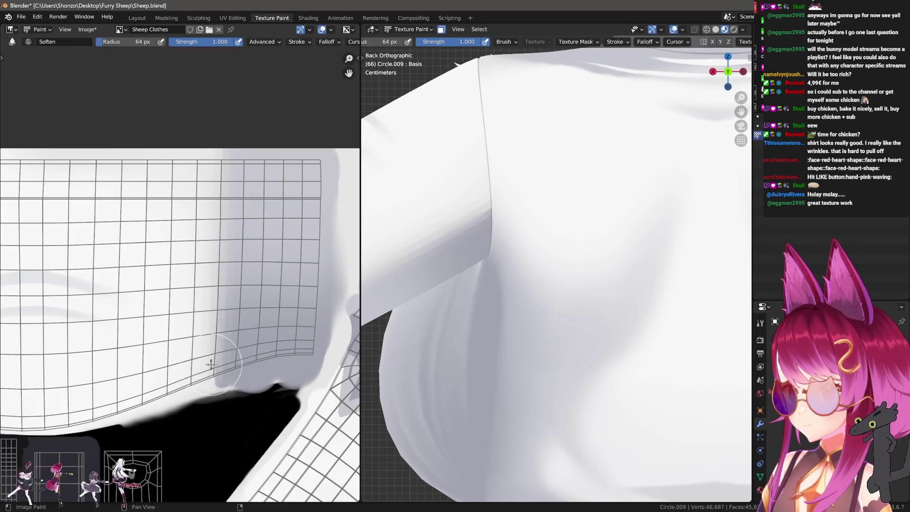
key("n")
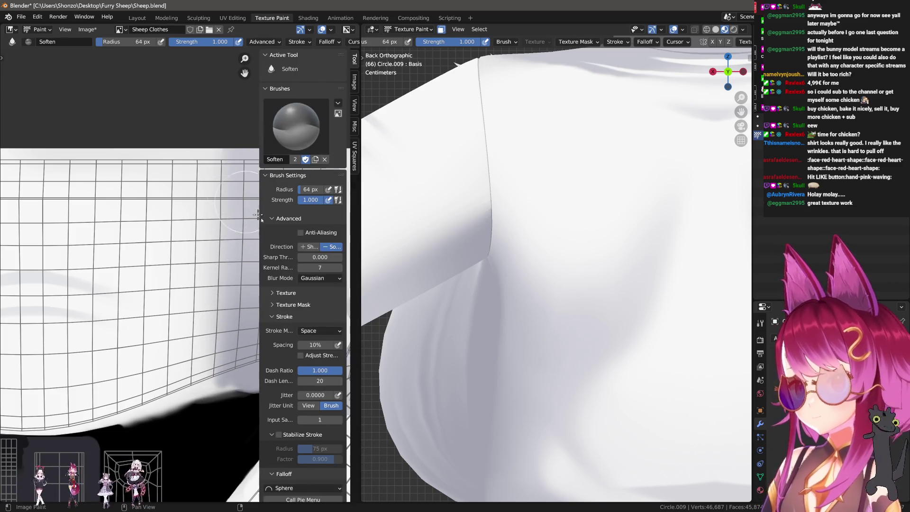
key("n")
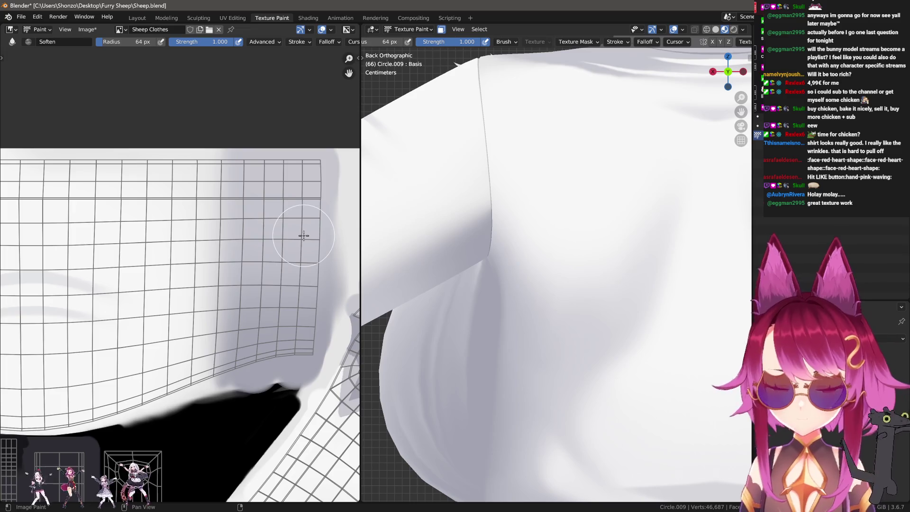
mouse_move(512, 237)
middle_mouse_down()
mouse_move(563, 242)
mouse_move(508, 201)
middle_mouse_up()
Step: Smear the shading down across the shoulder seam, adjusting the brush radius between strokes
key("f")
left_click(501, 189)
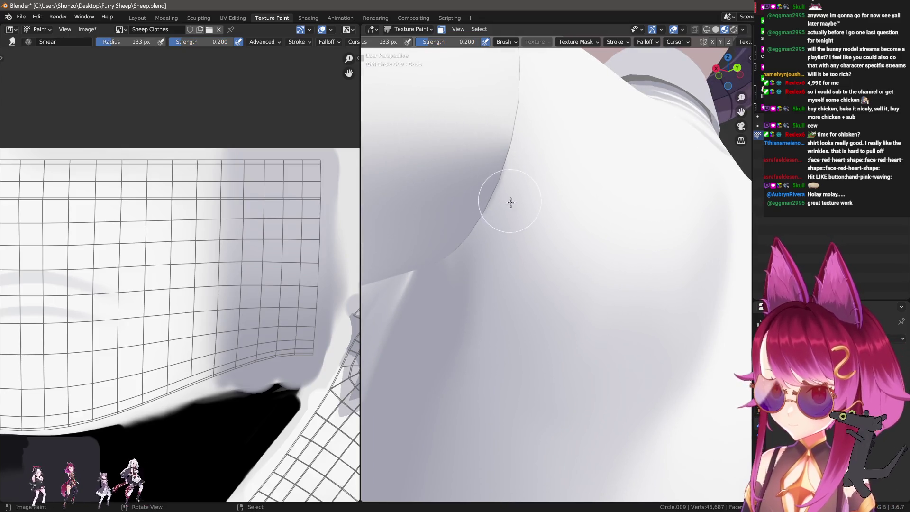
mouse_move(513, 178)
left_mouse_down()
mouse_move(461, 197)
mouse_move(446, 299)
left_mouse_up()
key("f")
left_click(462, 244)
key("f")
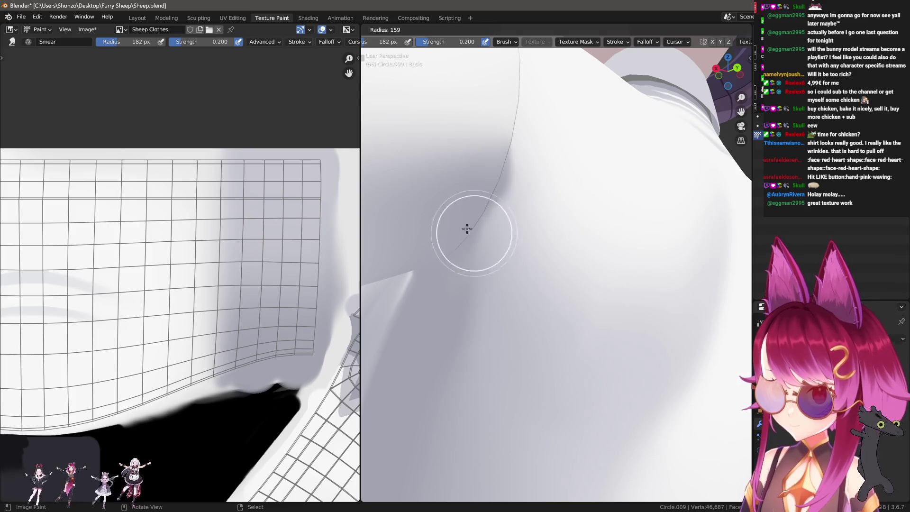
left_click(469, 220)
Step: Blend the shading further along the seam with more smear strokes and radius tweaks
mouse_move(470, 214)
left_mouse_down()
mouse_move(459, 315)
mouse_move(433, 244)
left_mouse_up()
middle_click_drag(457, 240, 499, 237)
key("f")
left_click(540, 223)
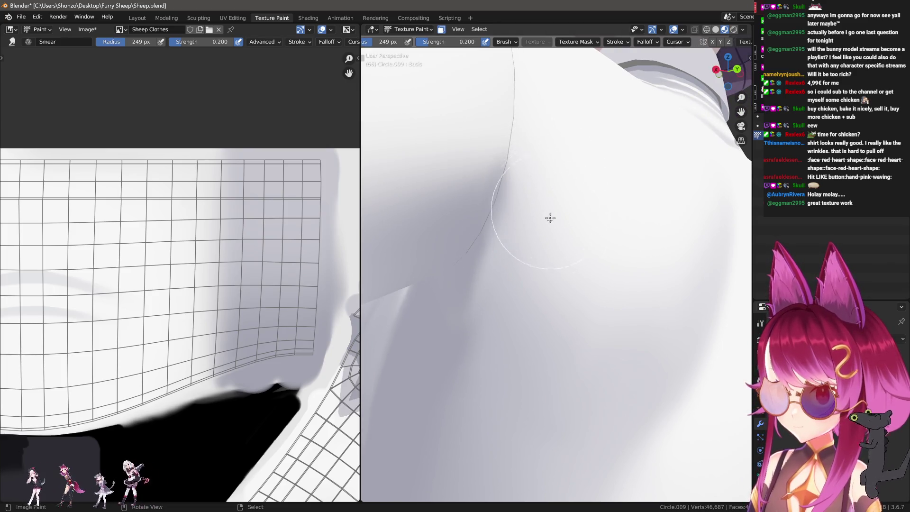
key("f")
left_click(526, 227)
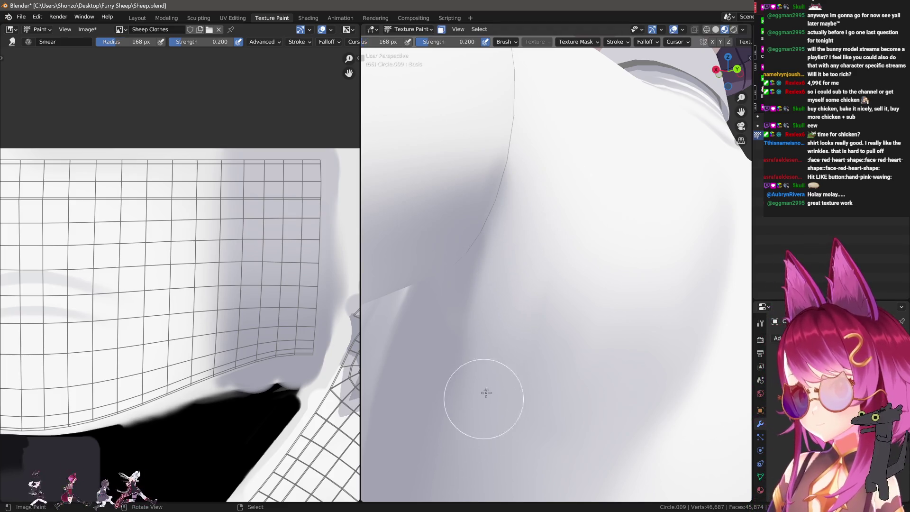
Step: Reframe the shirt in both editors and end on the plain TexDraw brush
mouse_move(466, 465)
middle_mouse_down()
mouse_move(508, 368)
mouse_move(543, 381)
middle_mouse_up()
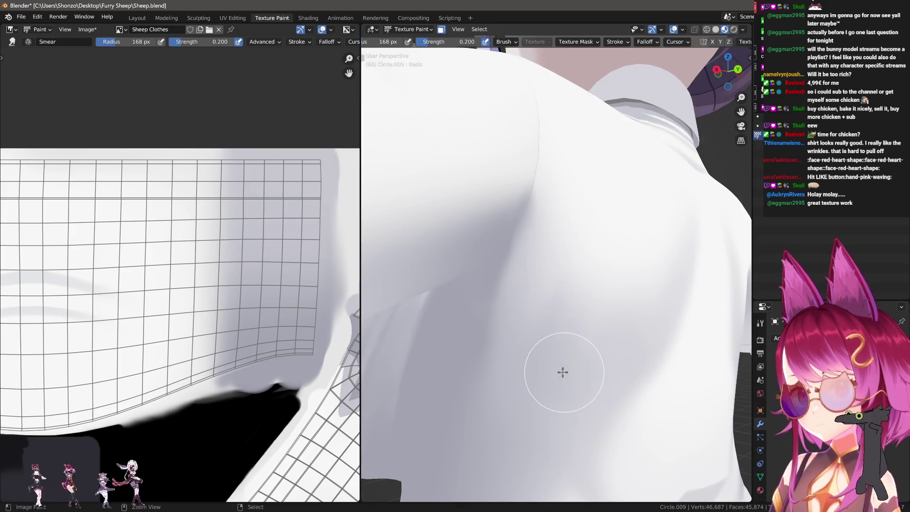
middle_click_drag(321, 214, 289, 326)
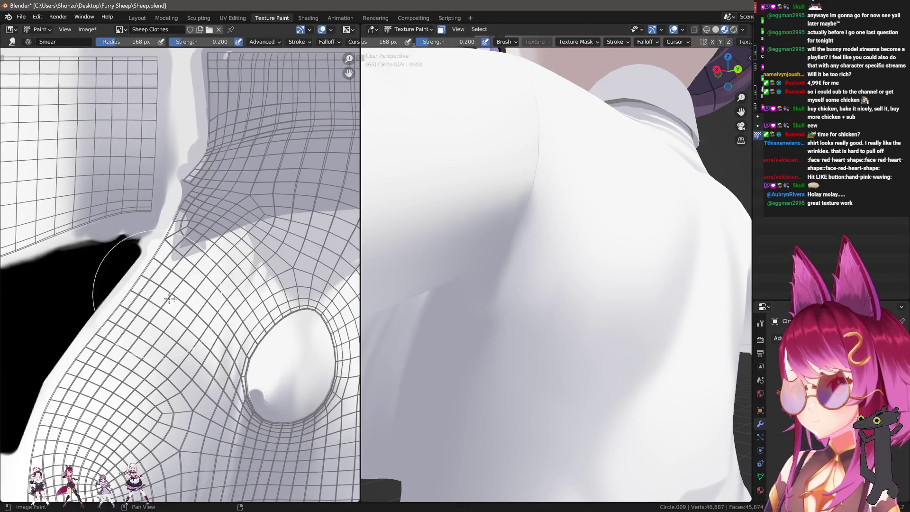
scroll(290, 326, "up", 6)
key("2")
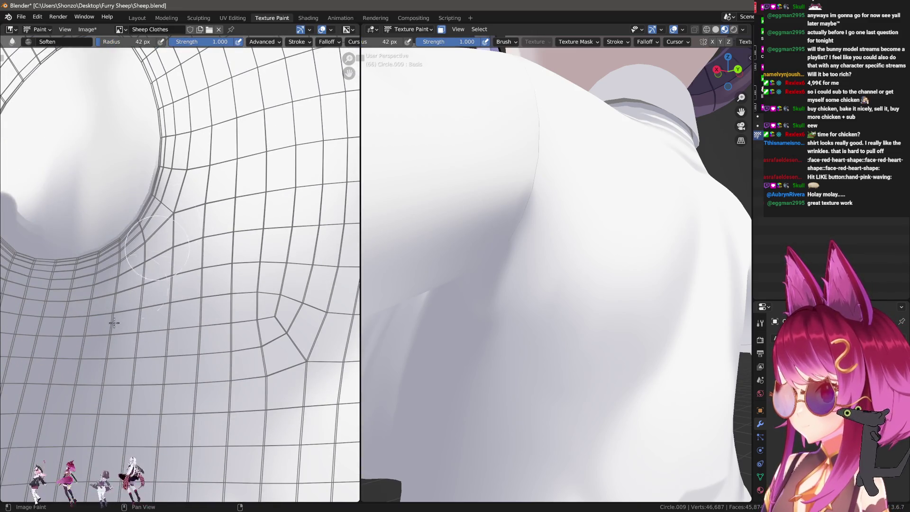
middle_click_drag(539, 295, 552, 275)
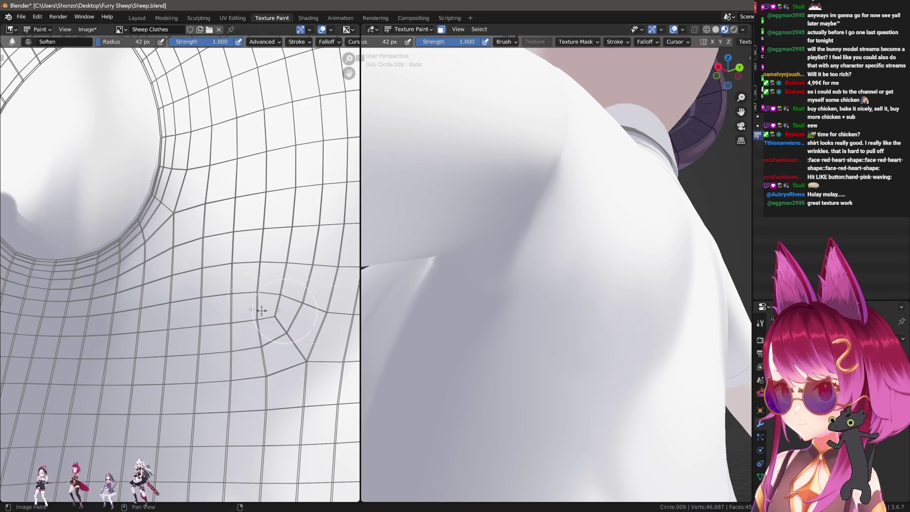
scroll(261, 310, "up", 1)
scroll(152, 295, "up", 1)
key("1")
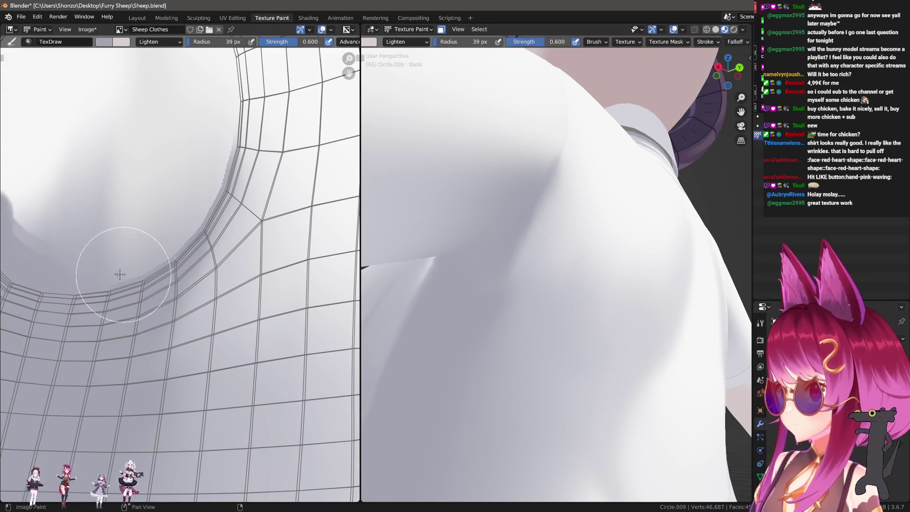
Step: Shrink the draw brush, set its blend to Mix, and lay a soft grey shadow near the sleeve opening
key("f")
left_click(149, 275)
scroll(149, 274, "up", 2)
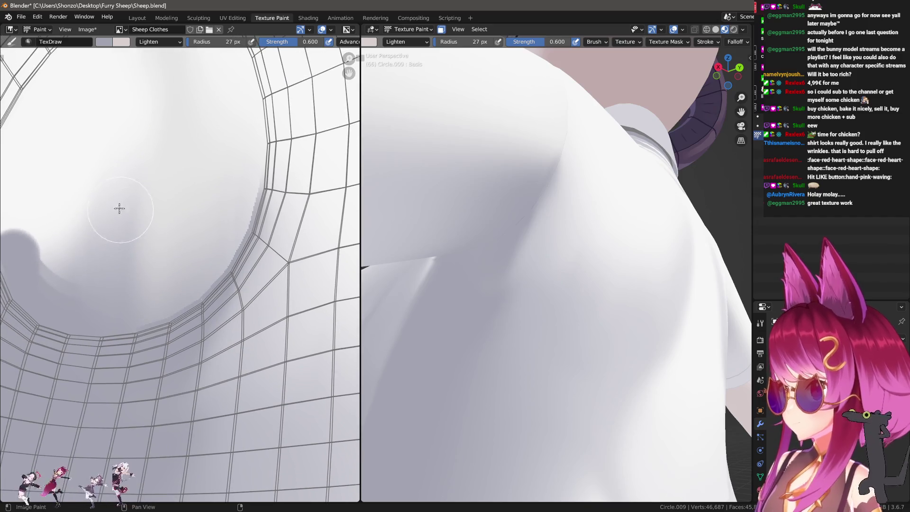
right_click(119, 209)
left_click(52, 180)
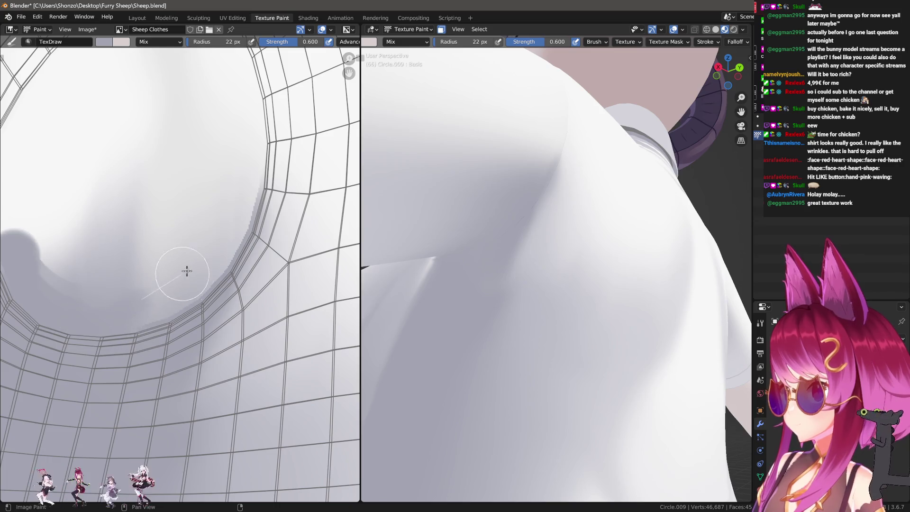
left_click_drag(187, 271, 148, 311)
Step: With a Sphere falloff, fill in and extend the grey shadow shape around the armhole
key("w")
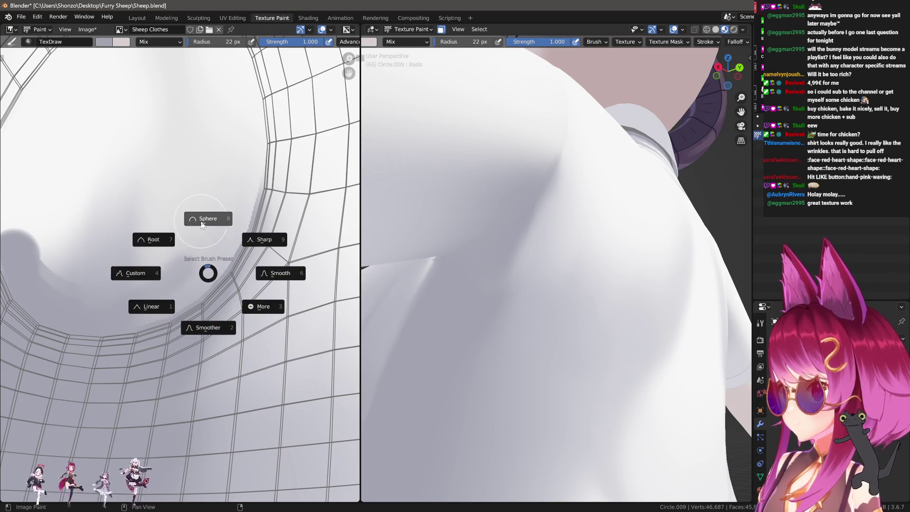
left_click(209, 217)
left_click(231, 193)
left_click_drag(214, 254, 121, 335)
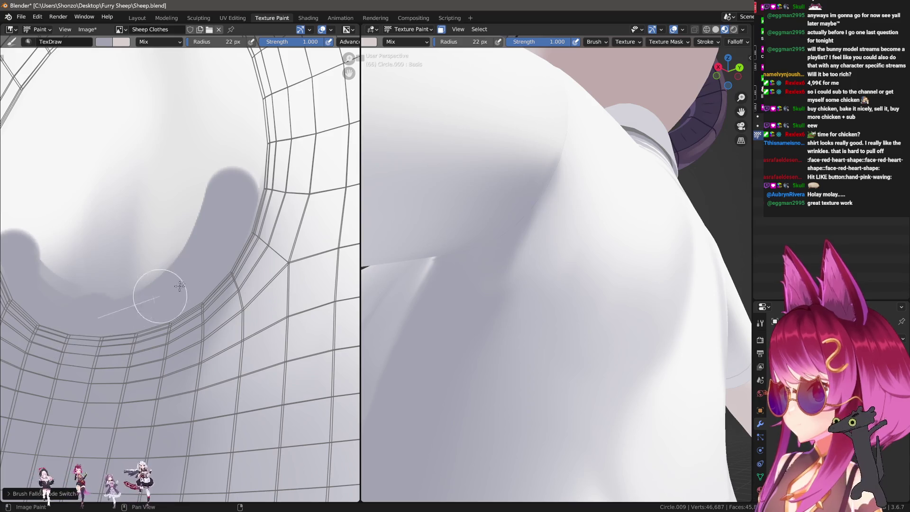
mouse_move(60, 332)
left_mouse_down()
mouse_move(67, 281)
mouse_move(188, 266)
left_mouse_up()
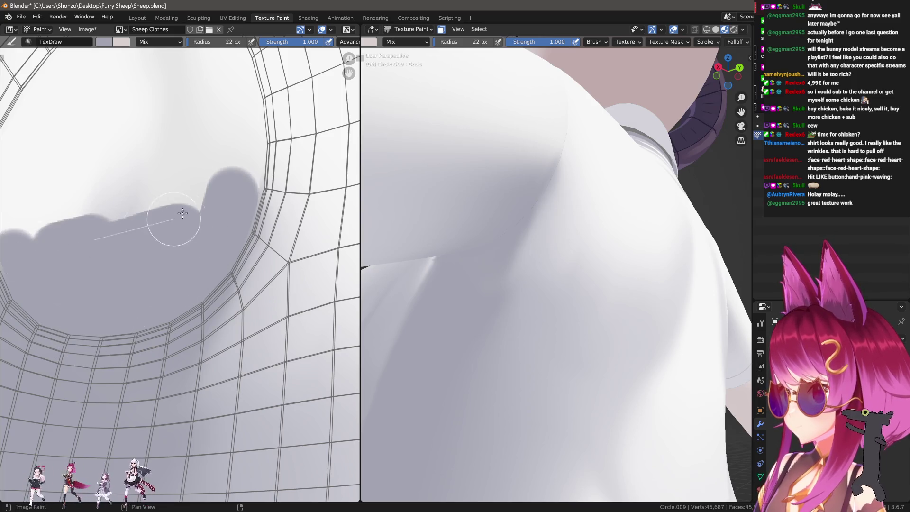
Step: Switch to the Soften brush at a smaller radius over the new shadow
middle_click_drag(243, 299, 228, 278, "shift")
key("s")
key("f")
left_click(235, 209)
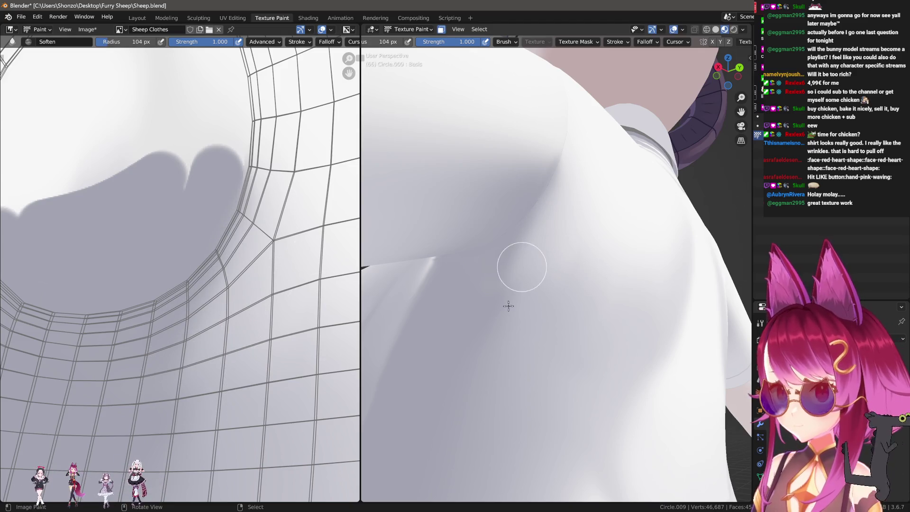
Step: Switch to the Smear brush, orbit to the shirt's side and settle the brush radius
key("shift+s")
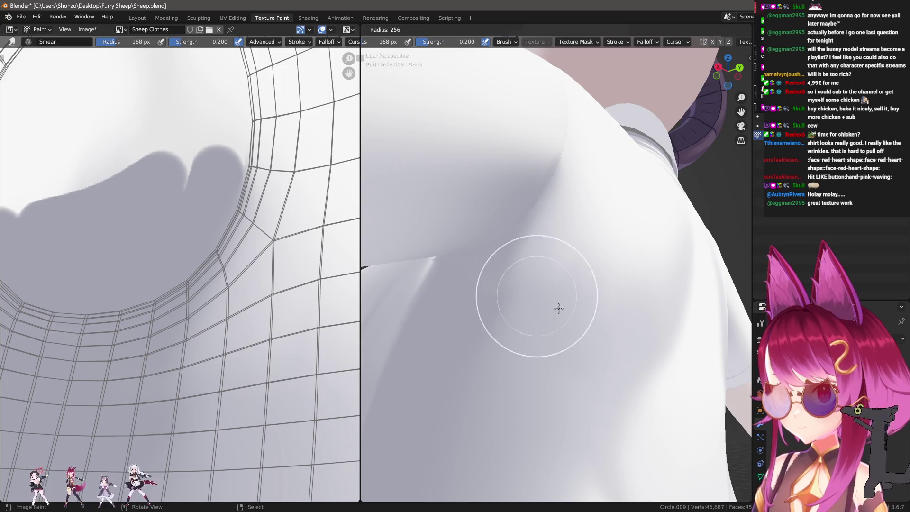
middle_click_drag(557, 308, 529, 211)
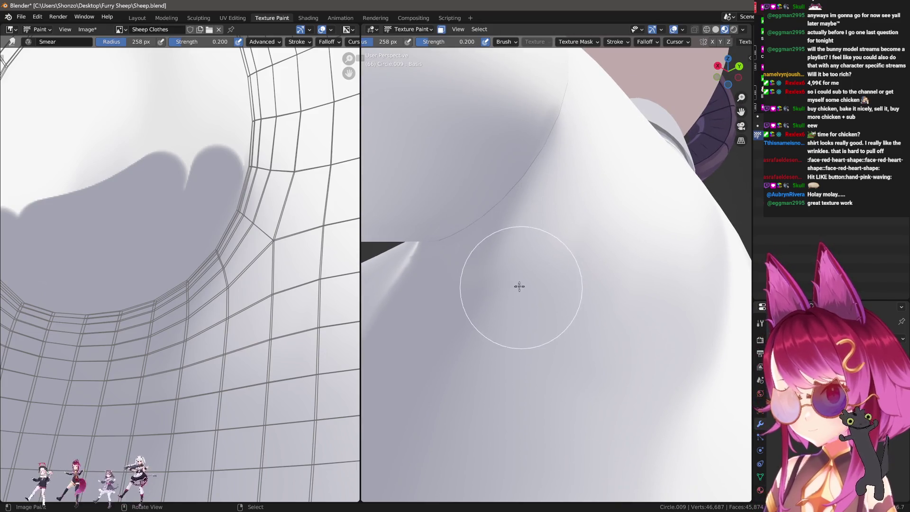
key("f")
left_click(602, 249)
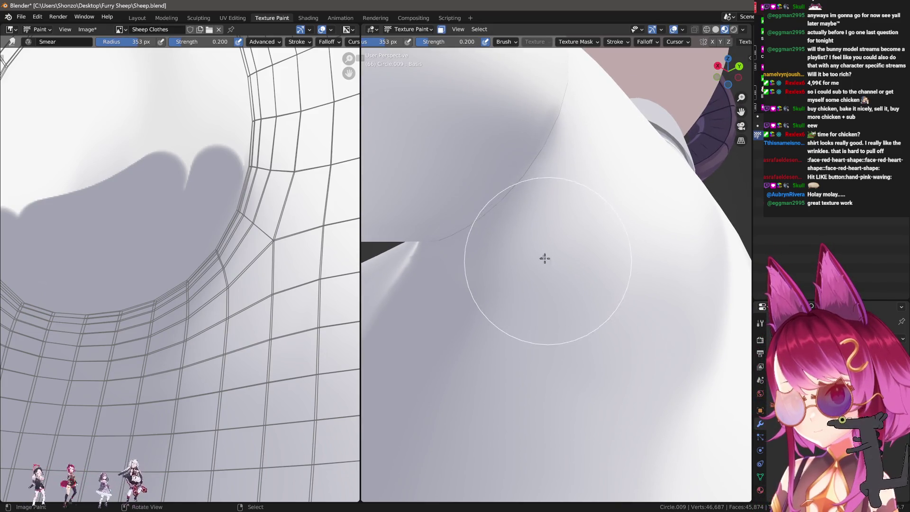
key("f")
left_click(561, 211)
key("f")
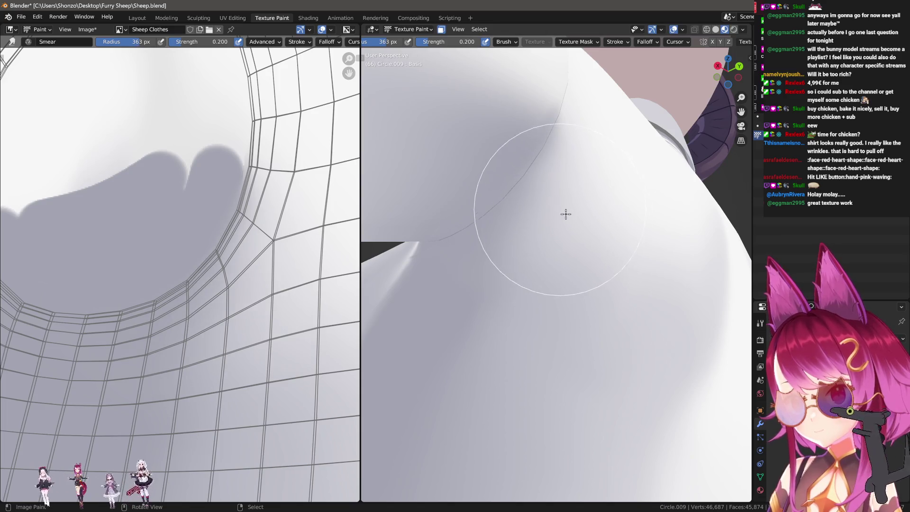
left_click(579, 178)
Step: Smear the side wrinkle shading downward and along the bright ridge with a shrinking brush
key("f")
left_click(544, 163)
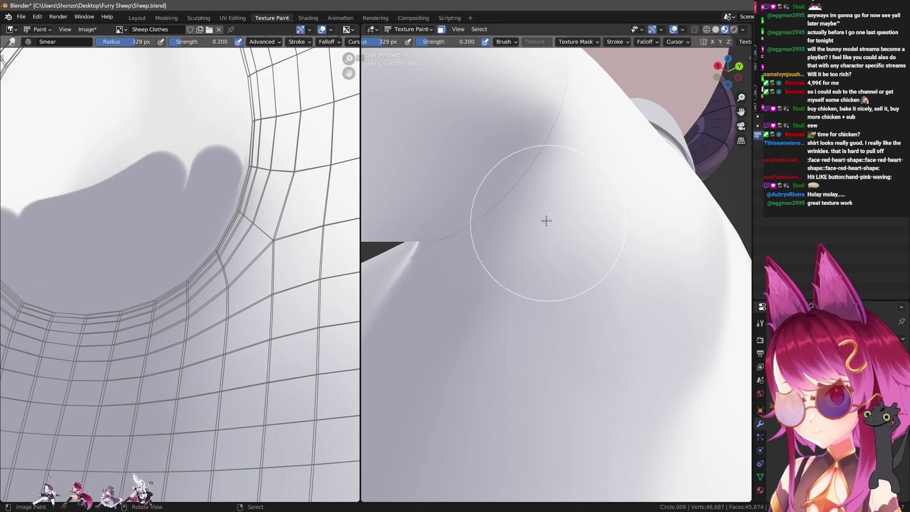
left_click_drag(545, 163, 605, 195)
mouse_move(545, 290)
middle_mouse_down()
mouse_move(498, 335)
mouse_move(526, 288)
mouse_move(568, 306)
mouse_move(564, 203)
middle_mouse_up()
key("f")
left_click(562, 255)
left_click_drag(562, 255, 560, 267)
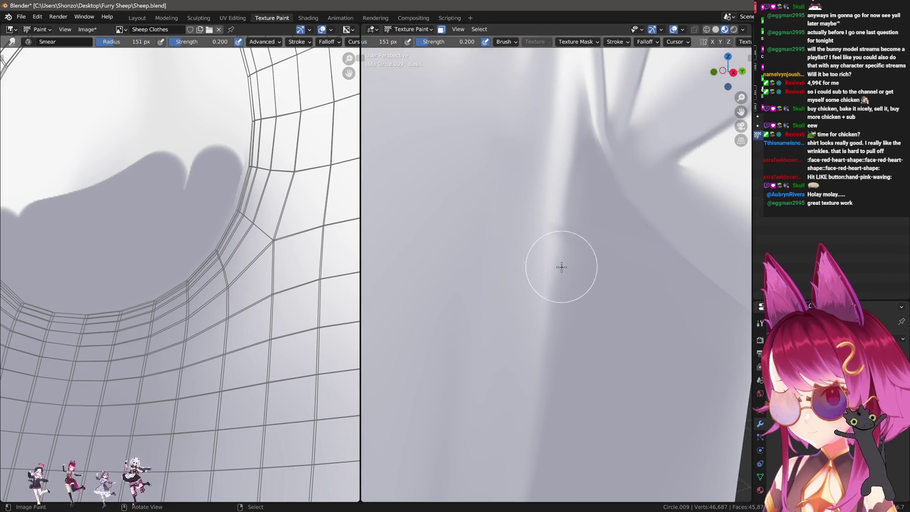
Step: Vary the brush between large and tiny while orbiting out to a wider view of the shirt
key("f")
left_click(593, 254)
mouse_move(602, 289)
middle_mouse_down()
mouse_move(609, 238)
mouse_move(600, 240)
middle_mouse_up()
key("f")
left_click(514, 197)
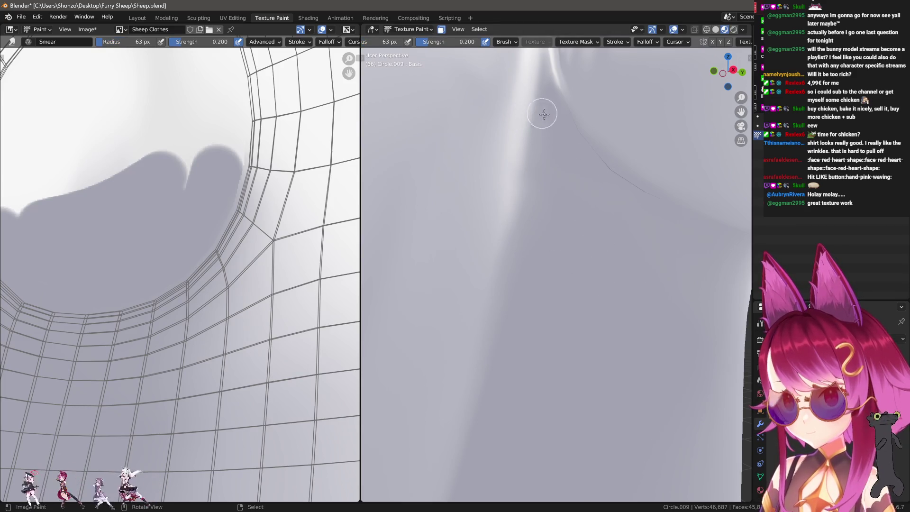
mouse_move(535, 260)
middle_mouse_down()
mouse_move(512, 352)
mouse_move(527, 346)
middle_mouse_up()
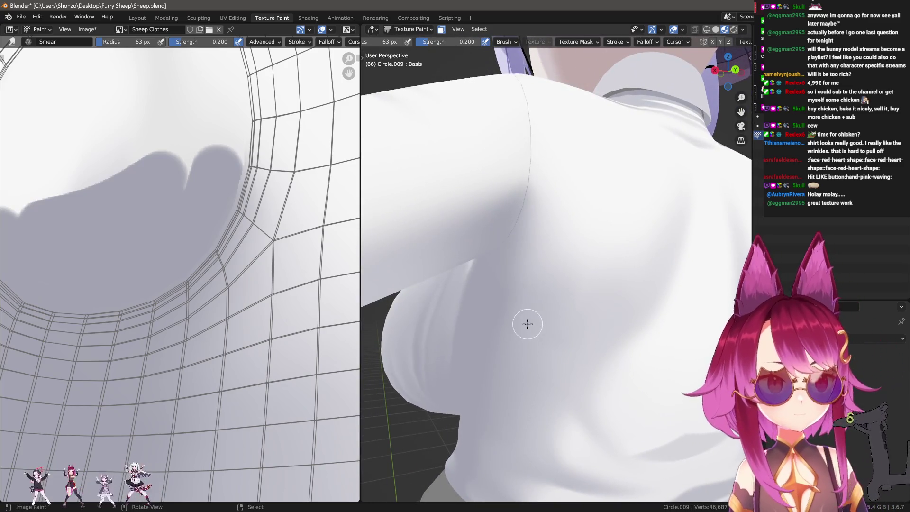
scroll(232, 322, "down", 2)
scroll(232, 321, "up", 2)
scroll(204, 308, "up", 1)
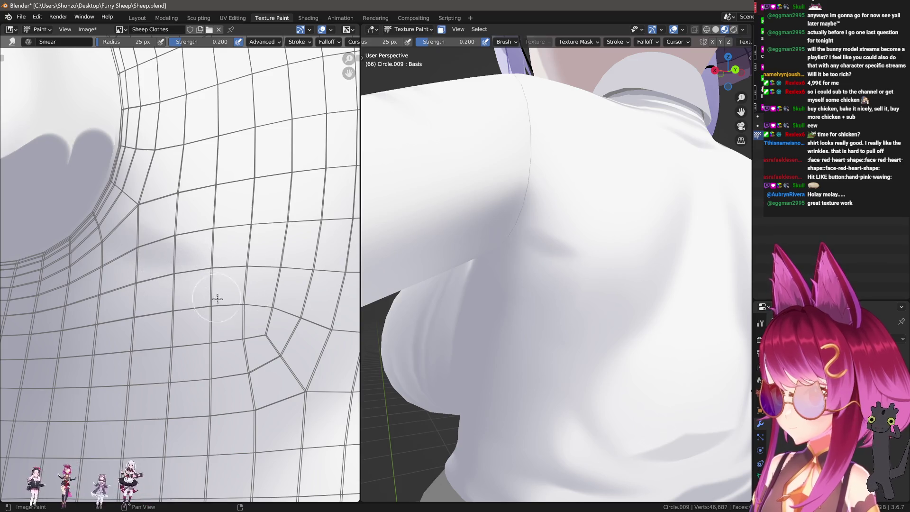
Step: View the shirt from Back Orthographic and raise the Smear strength to 0.4
middle_click_drag(562, 298, 589, 305)
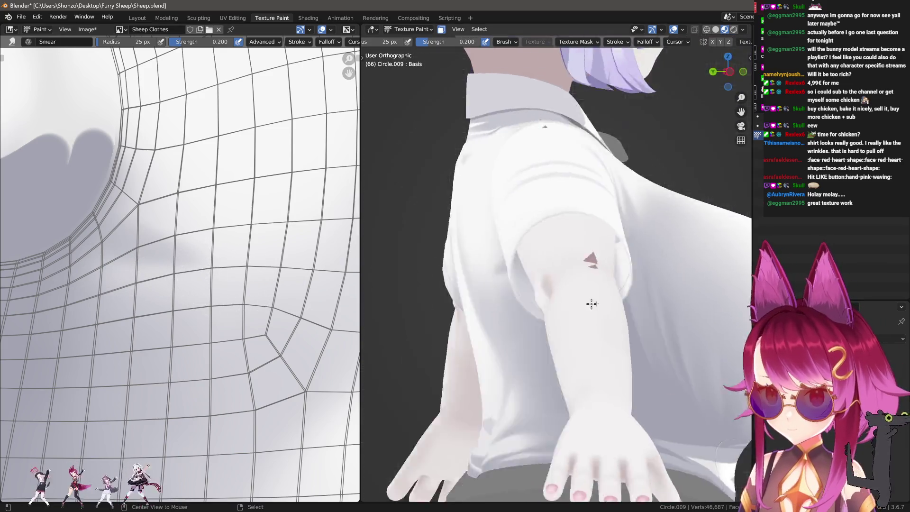
key("ctrl+KP_1")
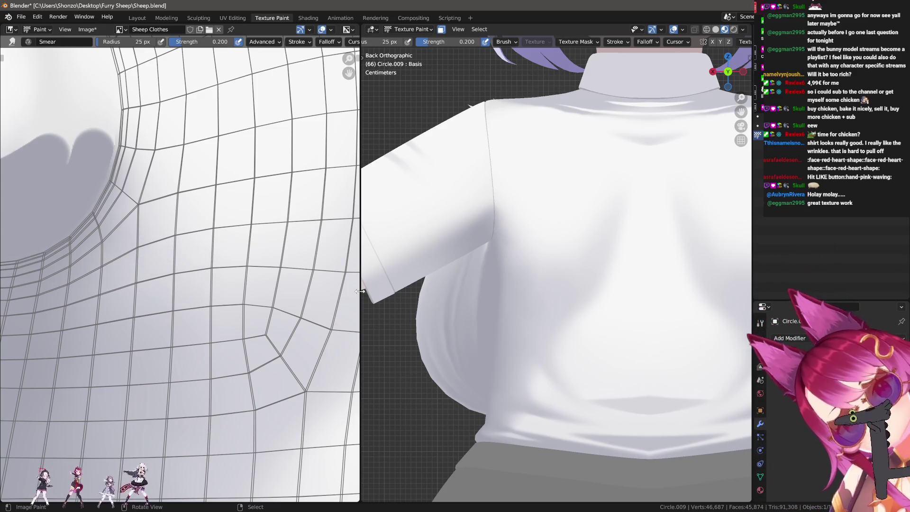
key("bracketright")
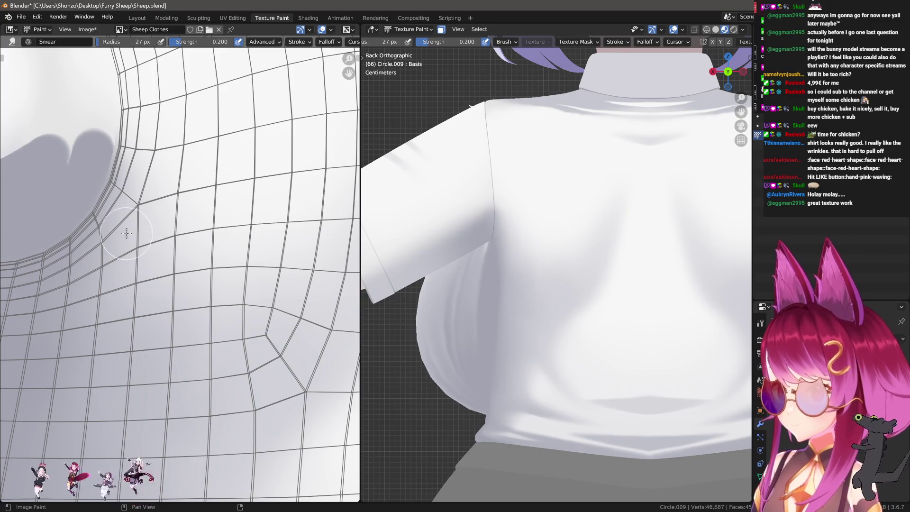
key("shift+f")
left_click(139, 236)
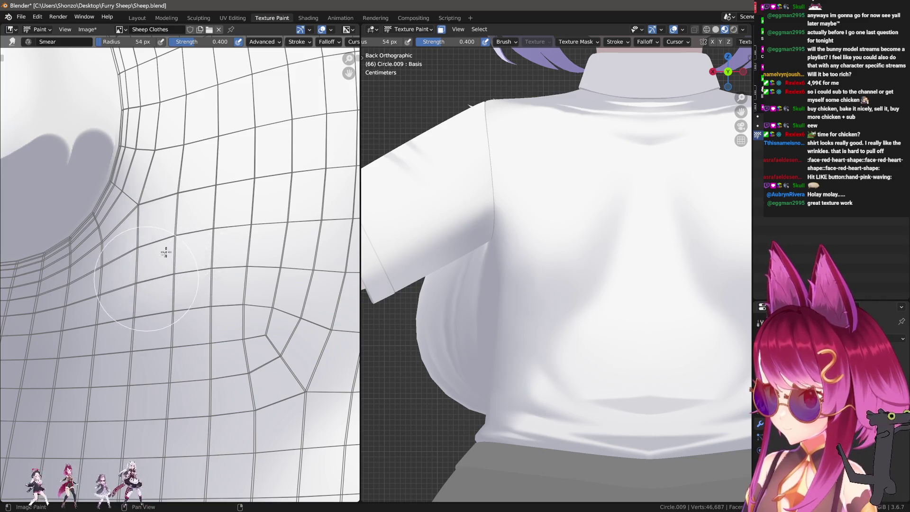
Step: Smear the underarm shadow down and right with a smaller brush, then ready the Draw brush
left_click(154, 262)
left_click_drag(137, 255, 195, 290)
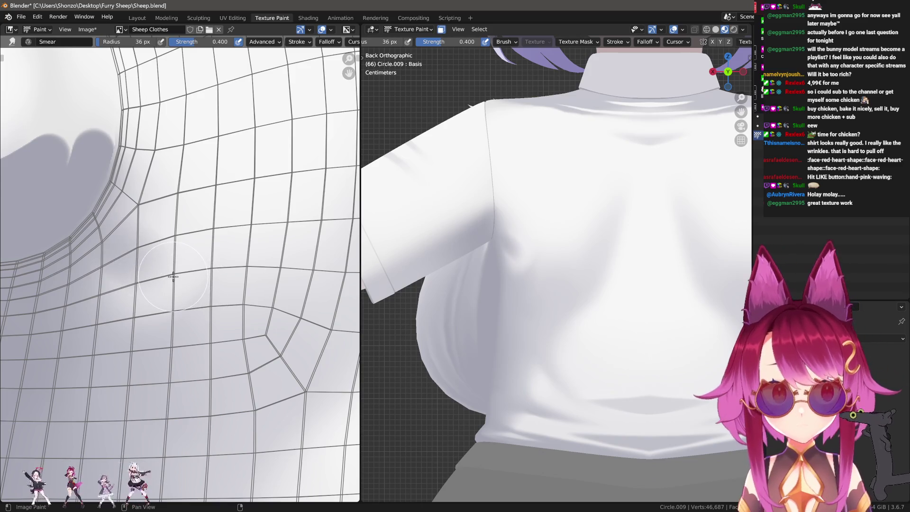
left_click_drag(163, 273, 179, 315)
left_click(171, 306)
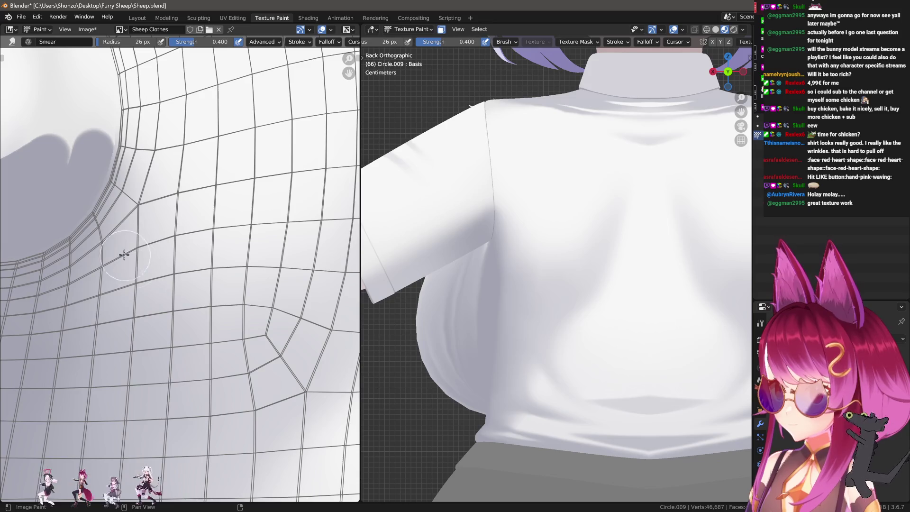
key("d")
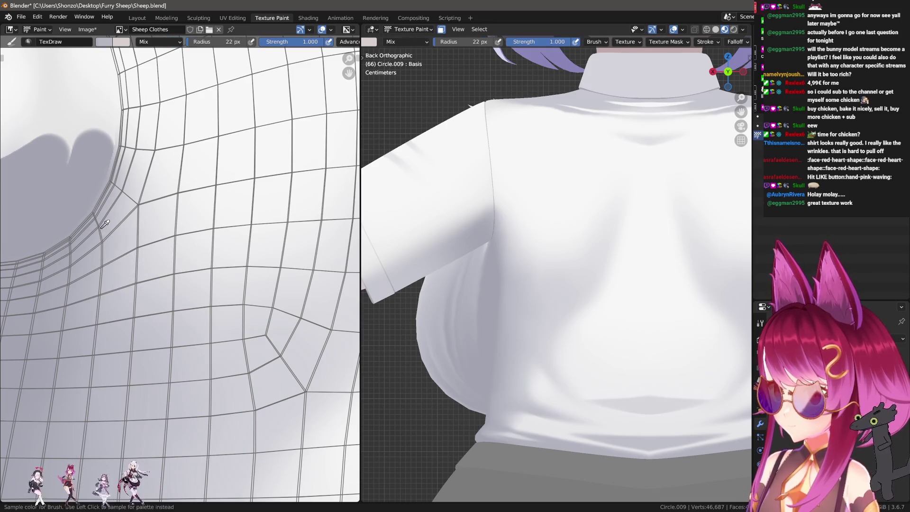
Step: Set the Draw brush to Darken and test a crease near the armpit, undoing stray strokes
key("ctrl+z")
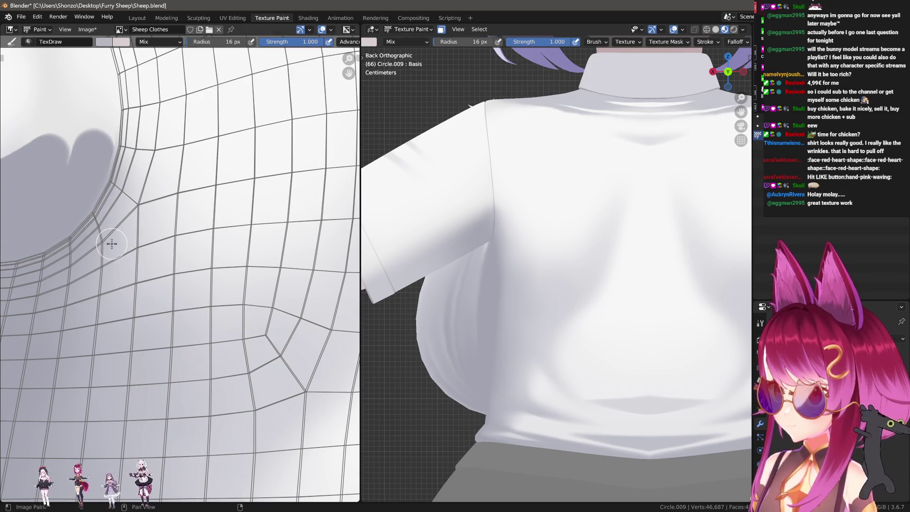
right_click(116, 248)
left_click(67, 223)
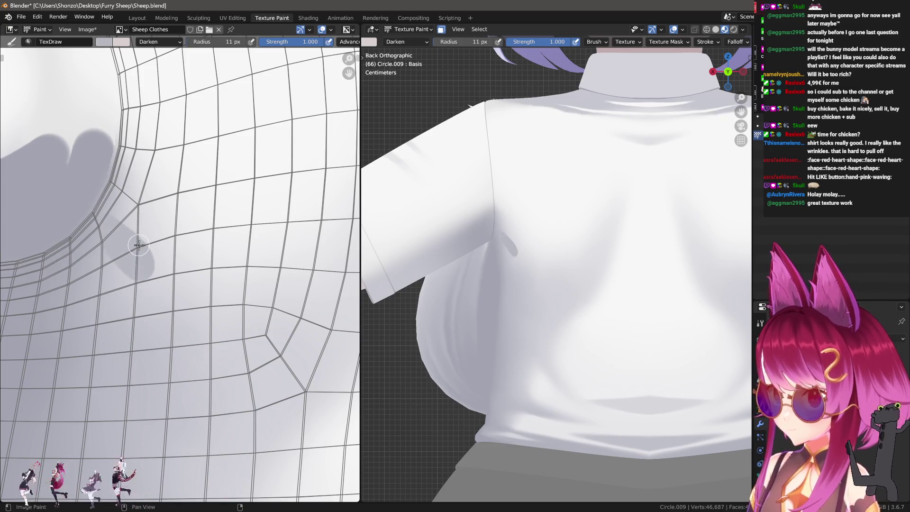
scroll(146, 197, "up", 2)
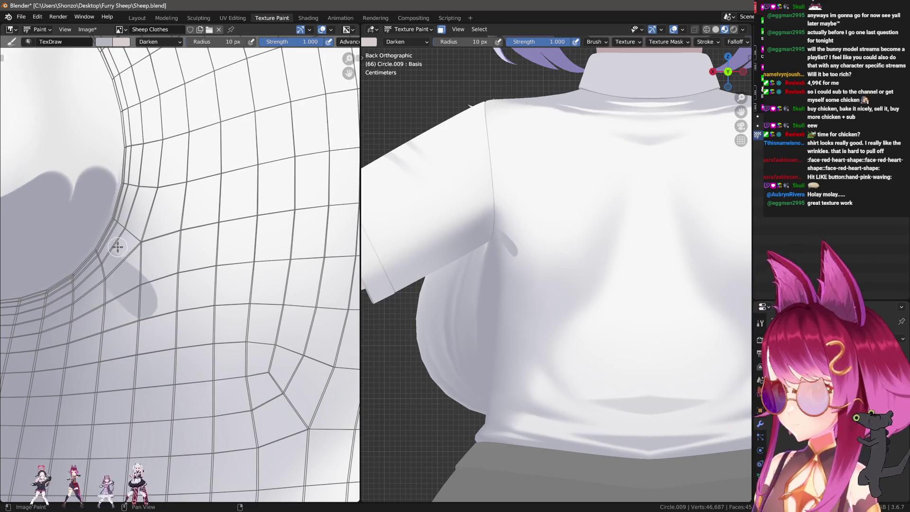
mouse_move(117, 243)
left_mouse_down()
mouse_move(159, 243)
mouse_move(150, 249)
left_mouse_up()
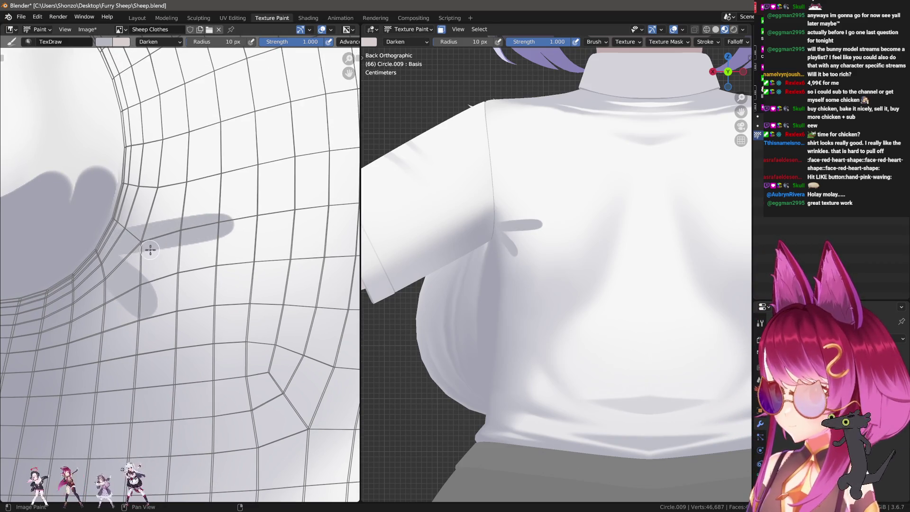
key("ctrl+z")
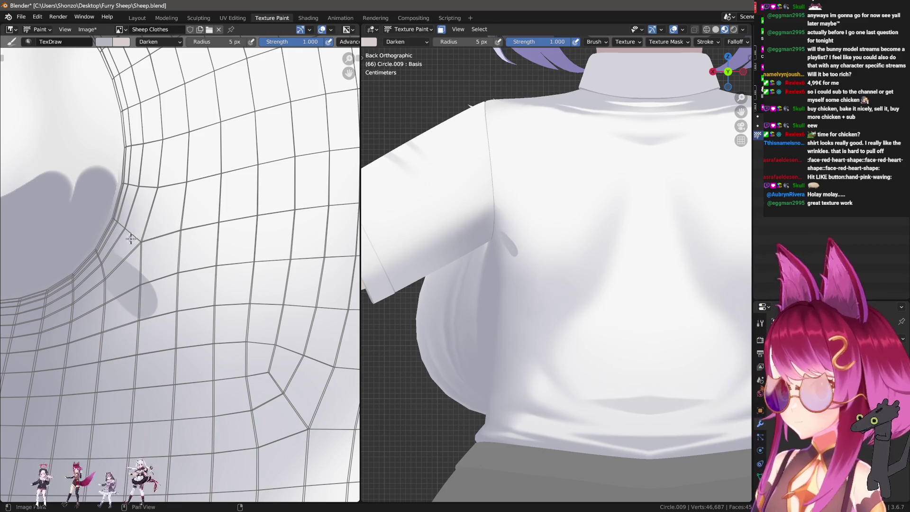
Step: Paint creases fanning up-right from the armpit, then soften the newest one
left_click_drag(181, 228, 153, 228)
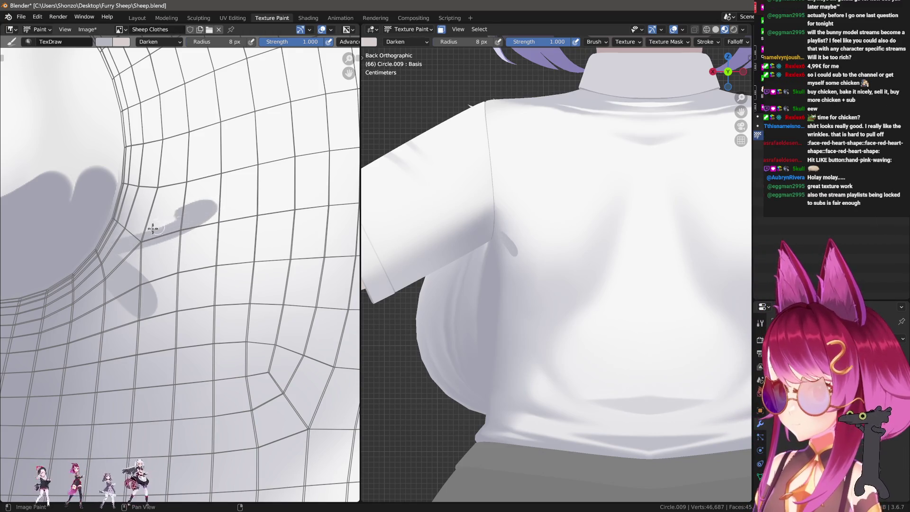
middle_click_drag(181, 239, 133, 291)
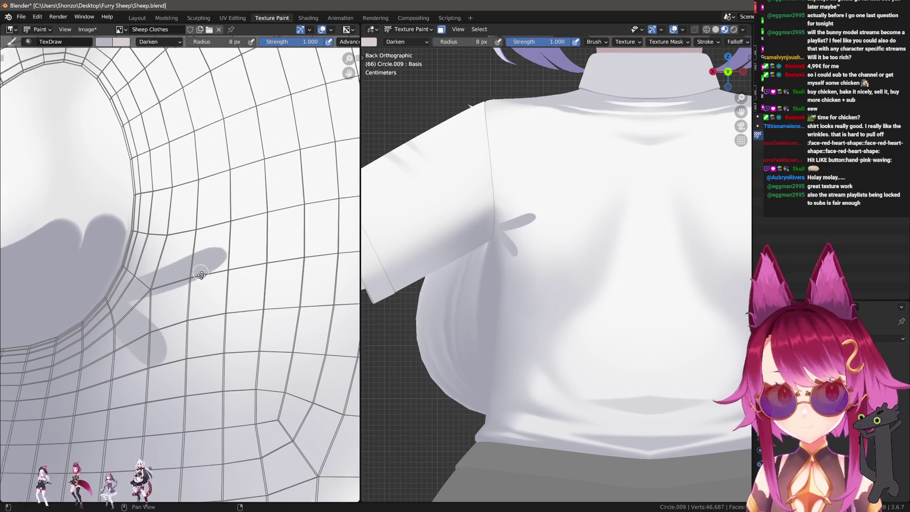
left_click_drag(128, 292, 189, 242)
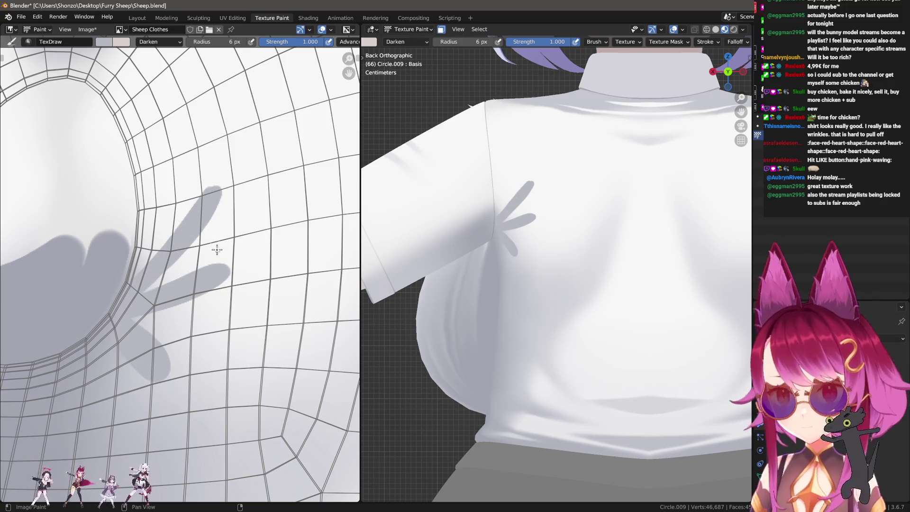
scroll(206, 199, "down", 3, "shift")
key("s")
left_click_drag(154, 317, 205, 314)
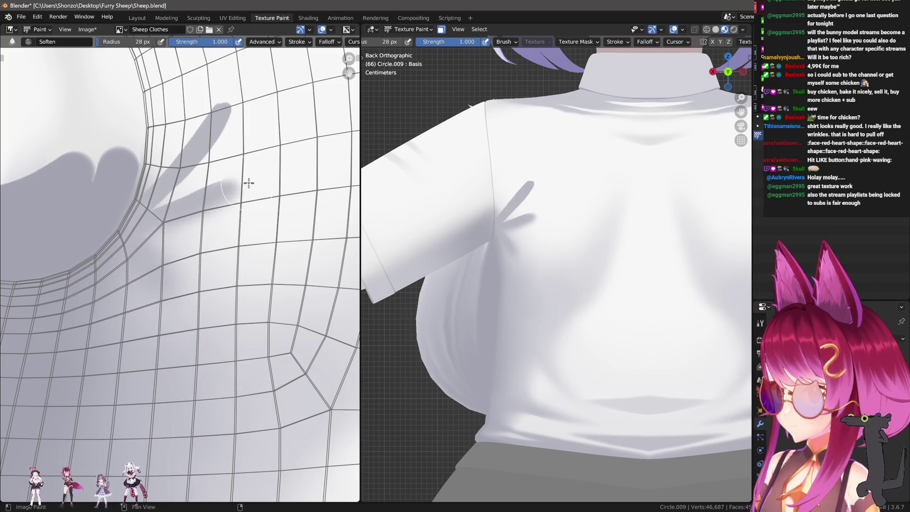
Step: Smear the grey armpit shadow up and right into the surrounding shading
key("n")
key("n")
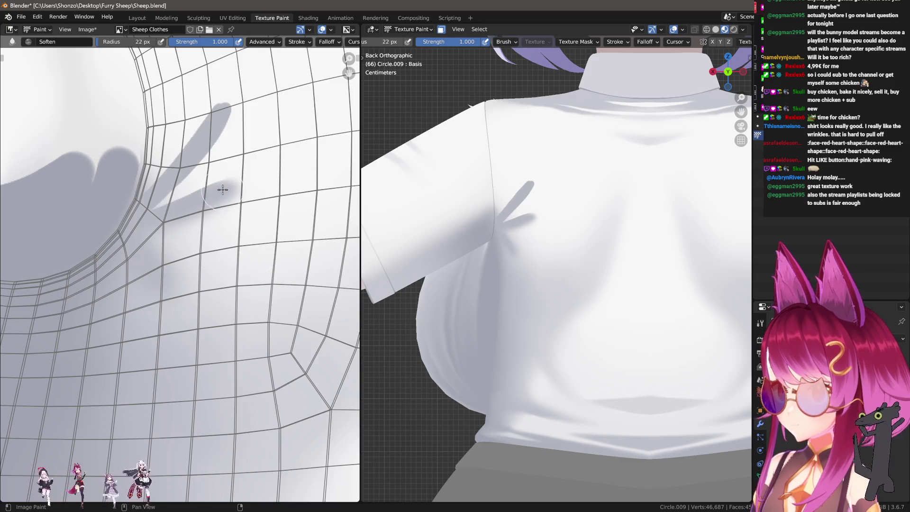
key("bracketleft")
key("bracketleft")
left_click_drag(157, 211, 214, 129)
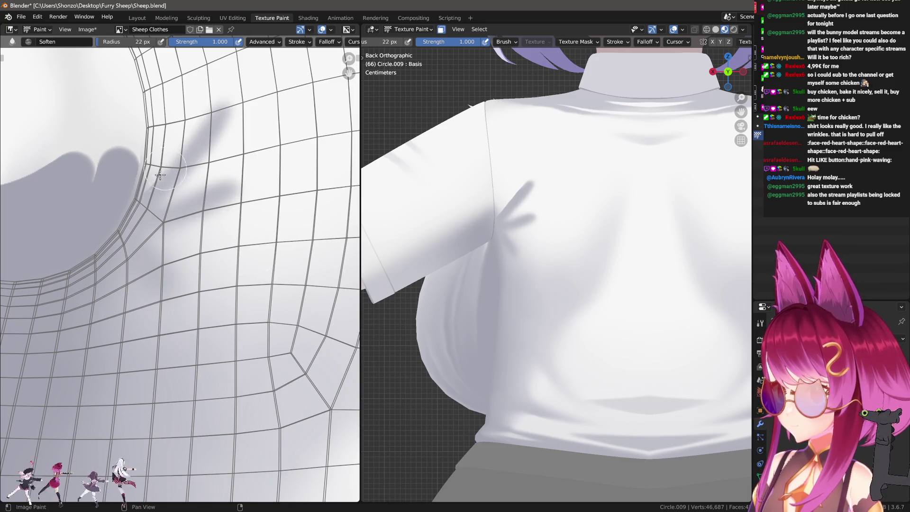
scroll(177, 201, "up", 1)
left_click_drag(176, 201, 221, 139)
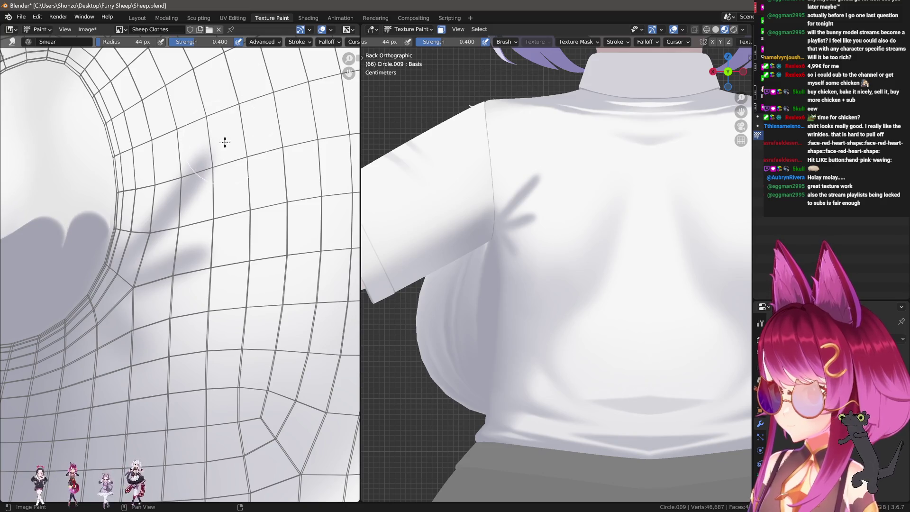
key("bracketright")
key("bracketright")
key("bracketright")
scroll(230, 187, "down", 1)
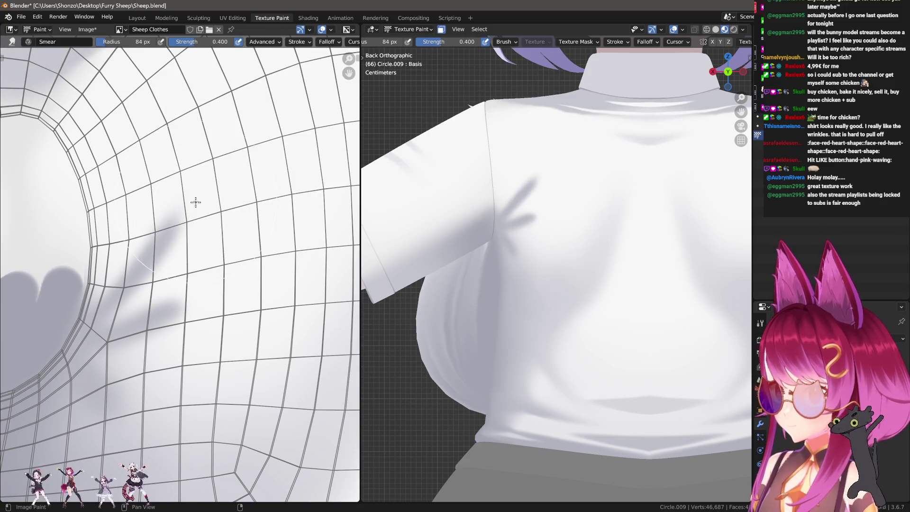
Step: Lower the Smear strength to 0.3, shrink the brush, and return to the darkening Draw brush
key("shift+f")
left_click(212, 197)
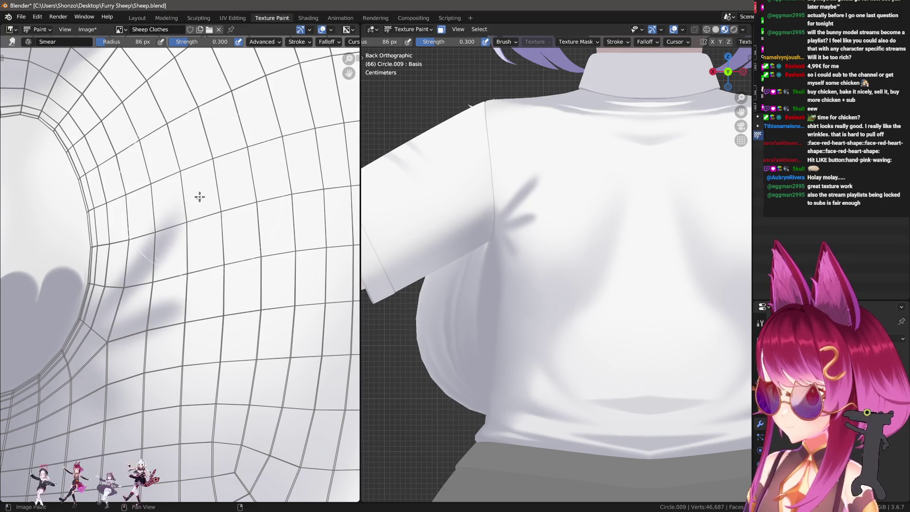
key("bracketleft")
scroll(214, 188, "up", 1)
scroll(221, 228, "up", 1)
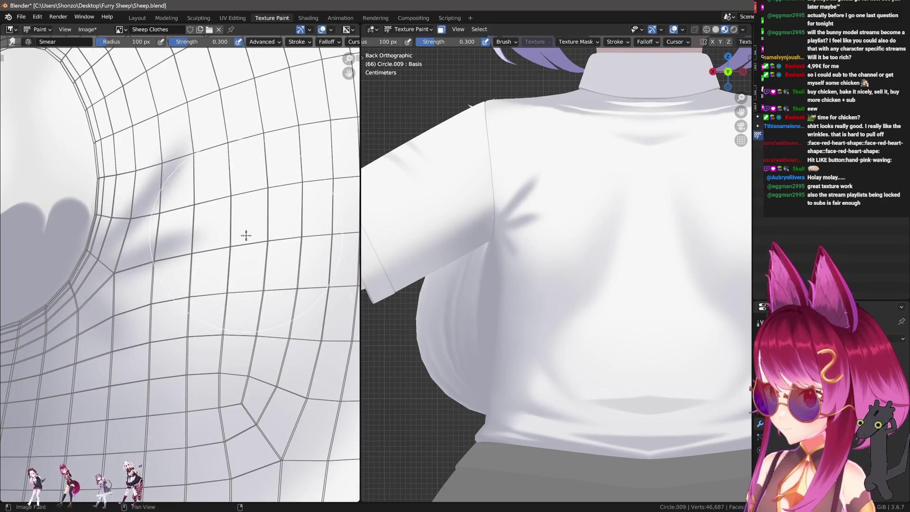
scroll(202, 303, "up", 1)
key("bracketleft")
key("bracketleft")
key("bracketleft")
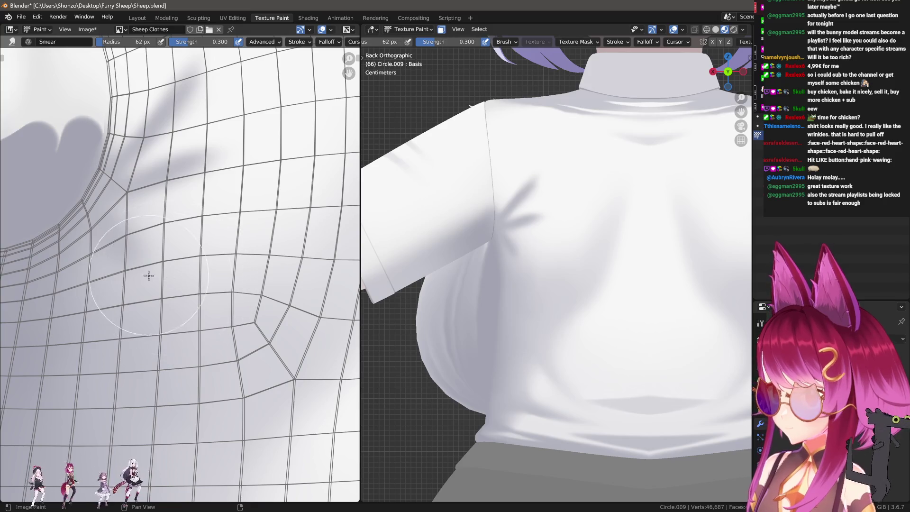
scroll(205, 283, "up", 1)
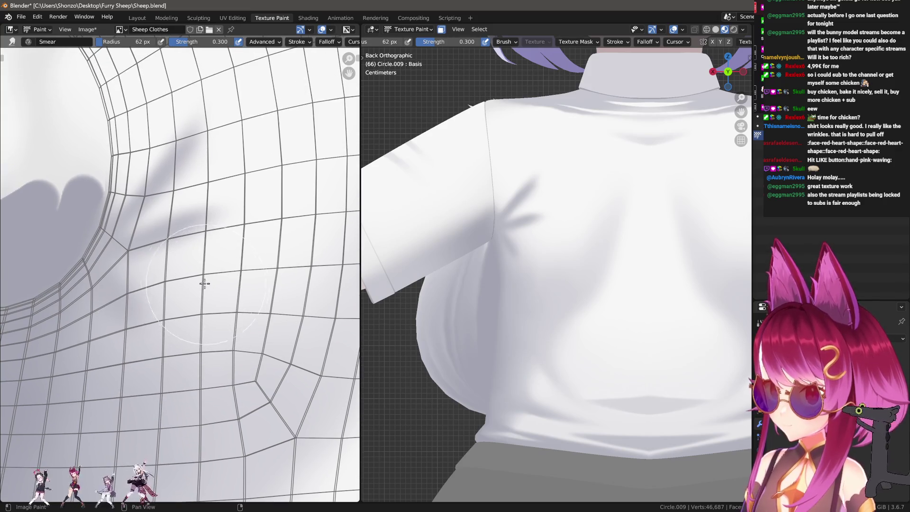
key("d")
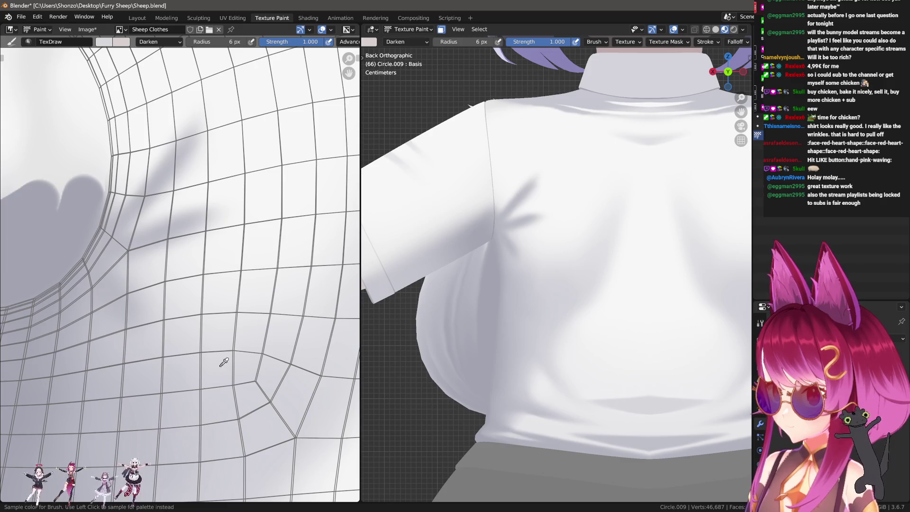
scroll(224, 362, "down", 2)
Step: Set the brush blend mode to Lighten after briefly trying Screen
right_click(164, 299)
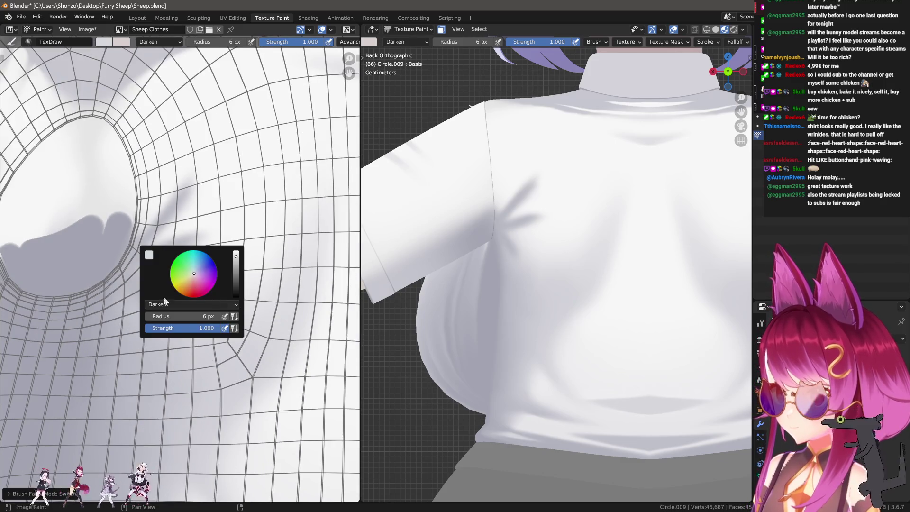
left_click(163, 304)
left_click(172, 386)
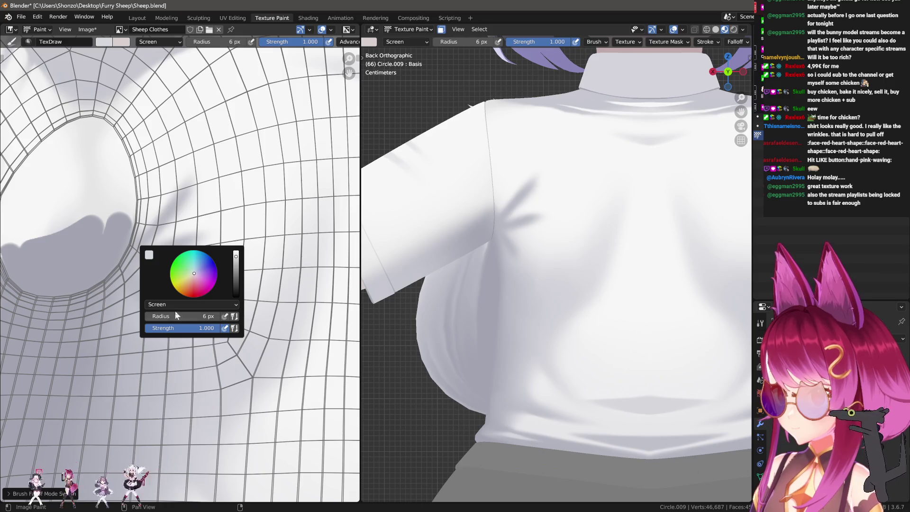
left_click(175, 306)
left_click(164, 380)
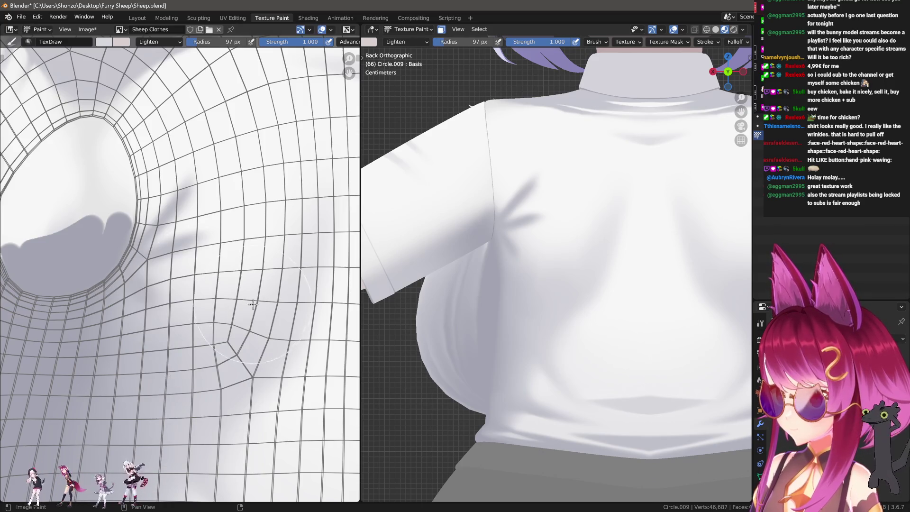
left_click_drag(252, 305, 179, 298)
Step: Enlarge the brush to about 153 px at 0.5 strength and lighten a patch of the back shading
key("f")
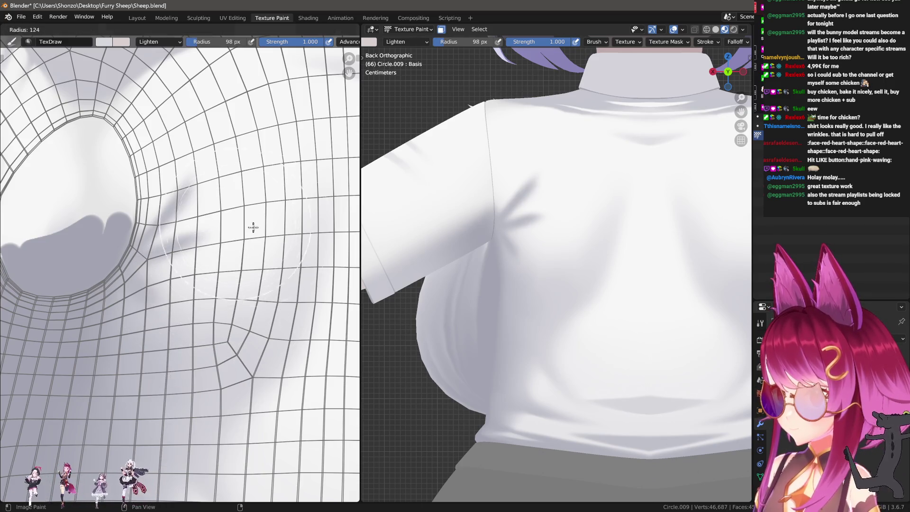
left_click(232, 211)
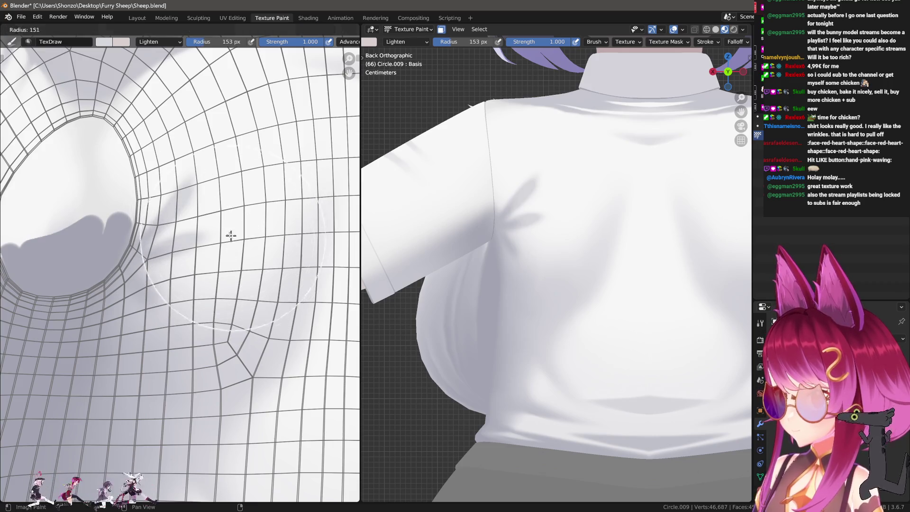
key("f")
left_click(250, 235)
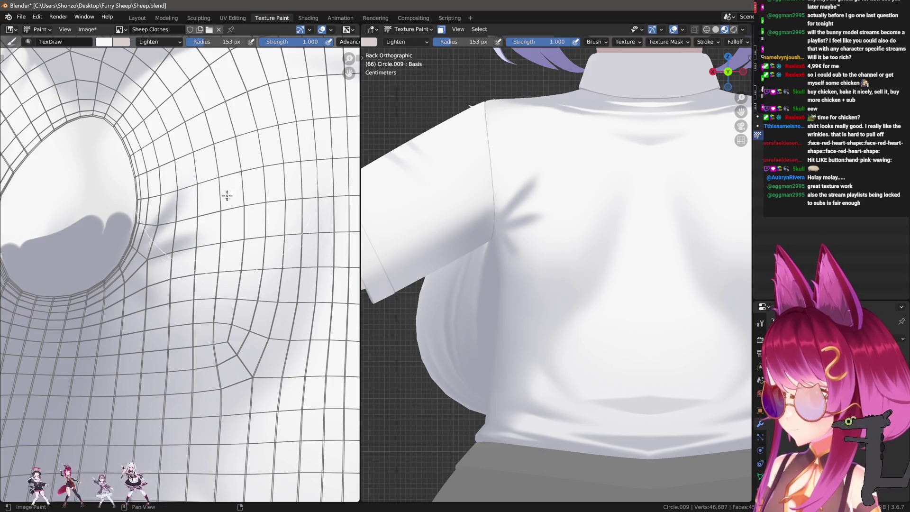
key("shift+f")
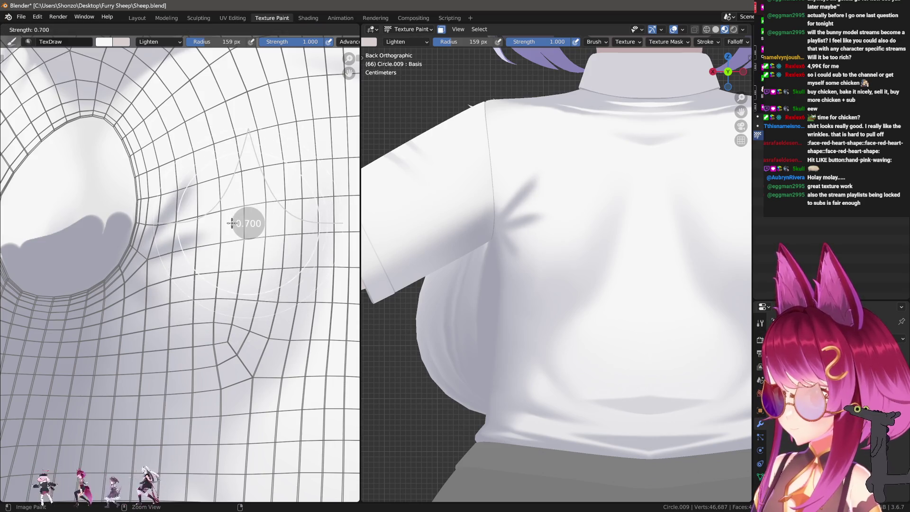
left_click(213, 220)
key("f")
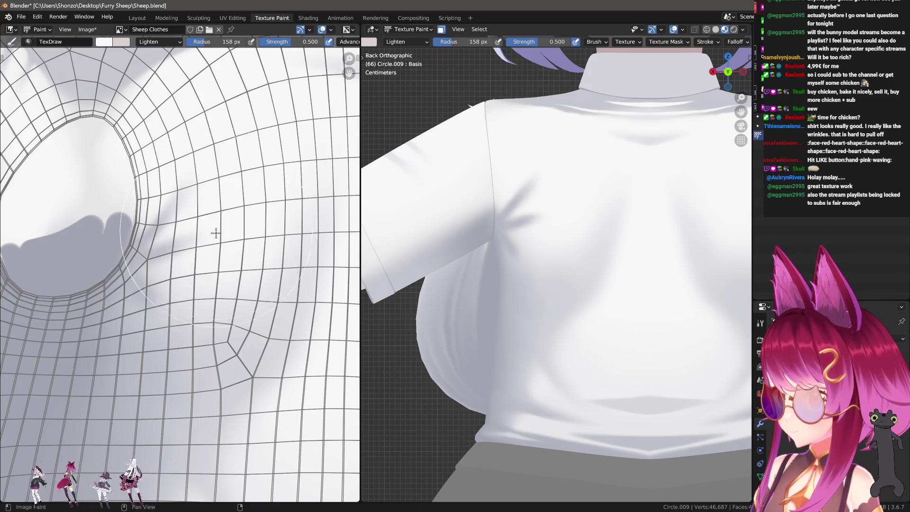
left_click_drag(215, 233, 224, 164)
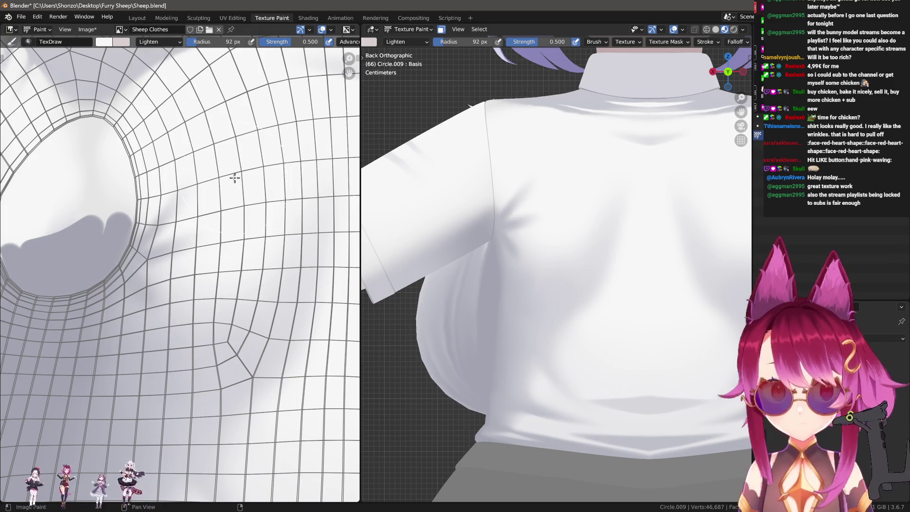
scroll(235, 179, "up", 1)
Step: Switch to the Smear brush shrunk to 44 px
key("3")
key("f")
left_click(212, 230)
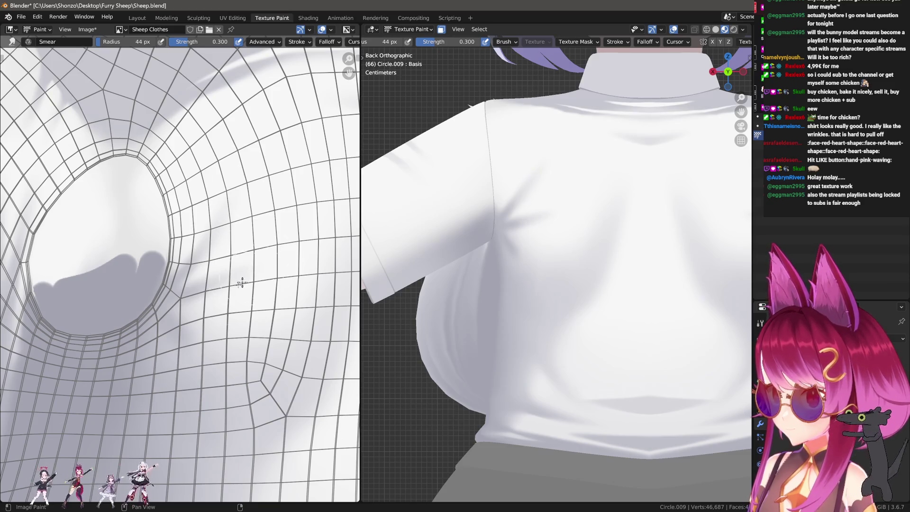
Step: Pan to the shirt's hem edge and smear the shading beside the dark edge
key("2")
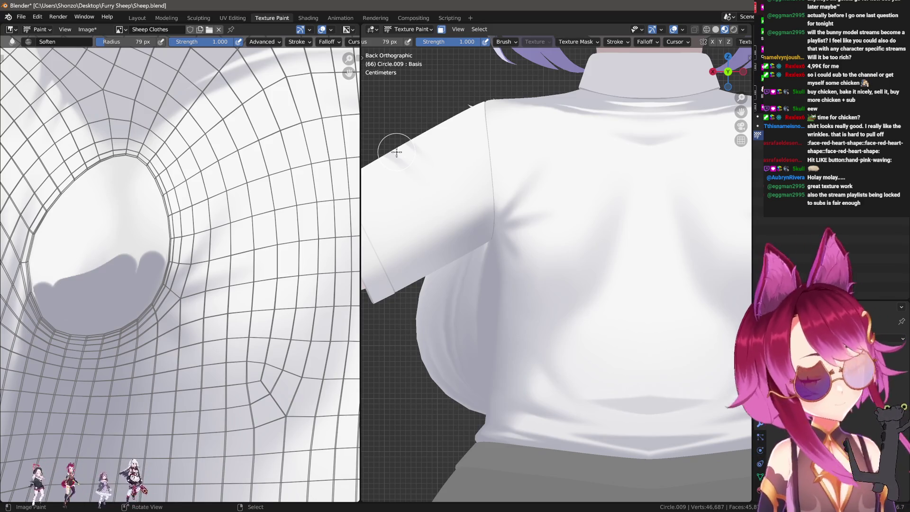
scroll(177, 214, "down", 2)
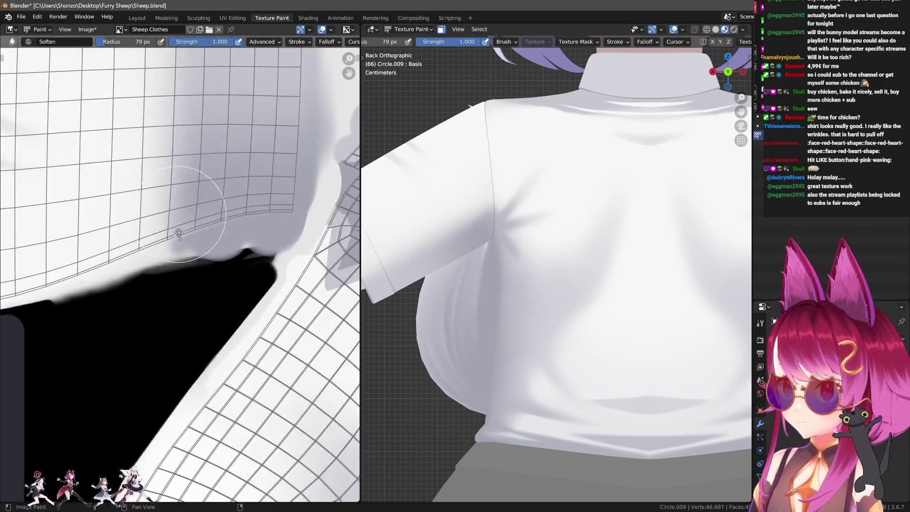
mouse_move(197, 169)
middle_mouse_down()
mouse_move(170, 278)
mouse_move(274, 320)
middle_mouse_up()
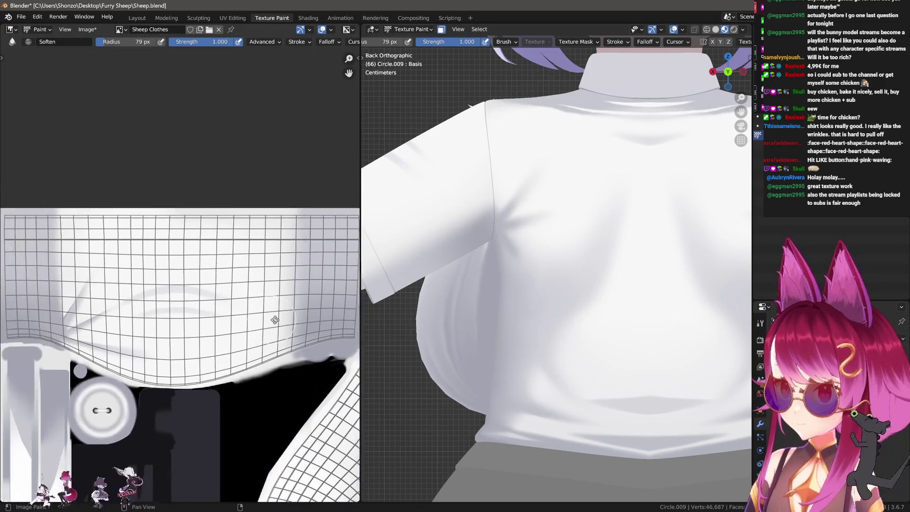
scroll(166, 287, "up", 1)
scroll(159, 287, "up", 1)
scroll(157, 269, "up", 2)
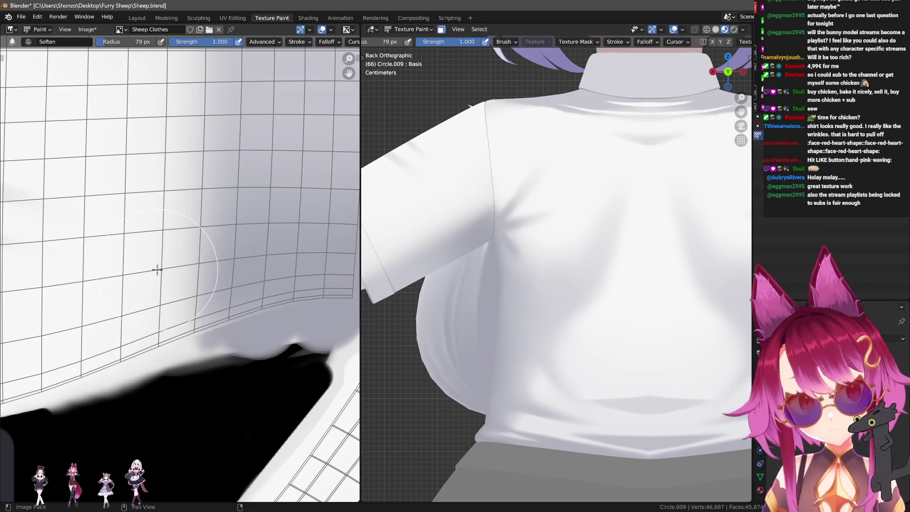
key("shift+space")
left_click(179, 298)
middle_click_drag(178, 299, 191, 293)
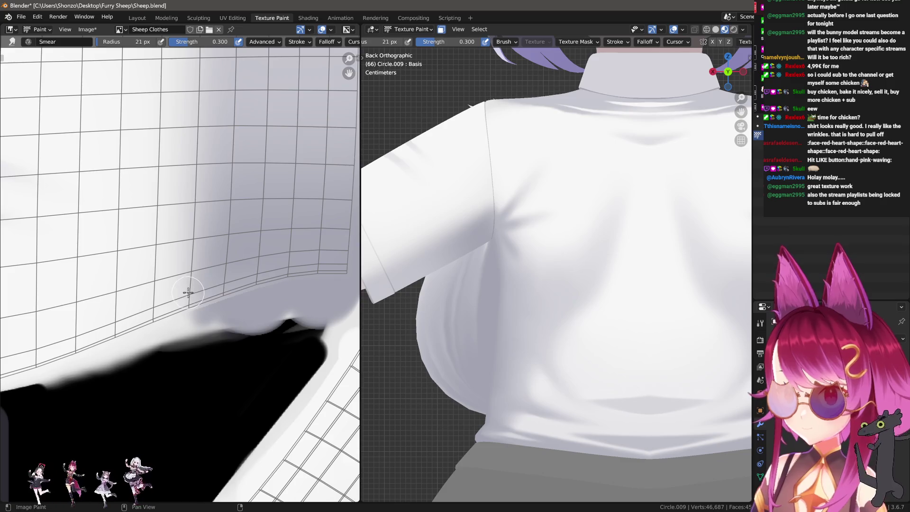
Step: Return to the regular paint brush and begin shrinking its radius
key("shift+space")
left_click(192, 291)
key("f")
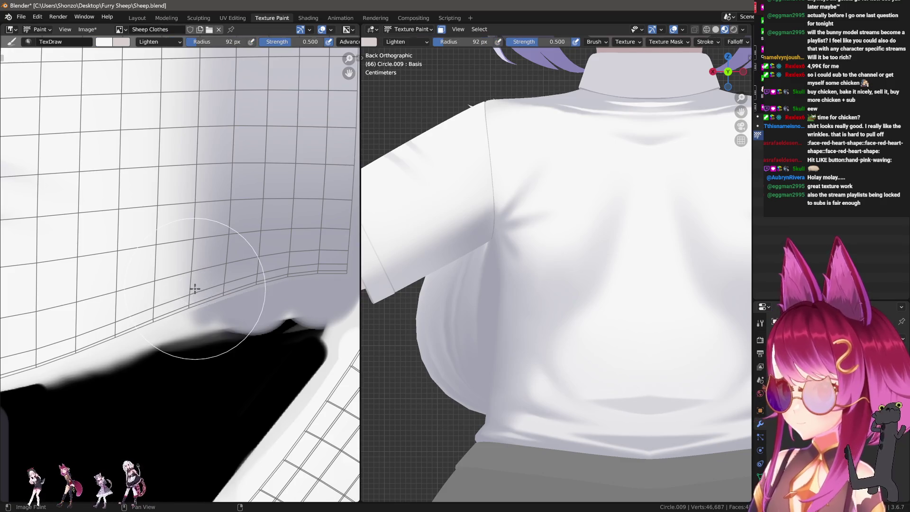
Step: Give the paint brush Mix blending, full 1.0 strength and the Space stroke method
left_click(187, 292)
right_click(187, 292)
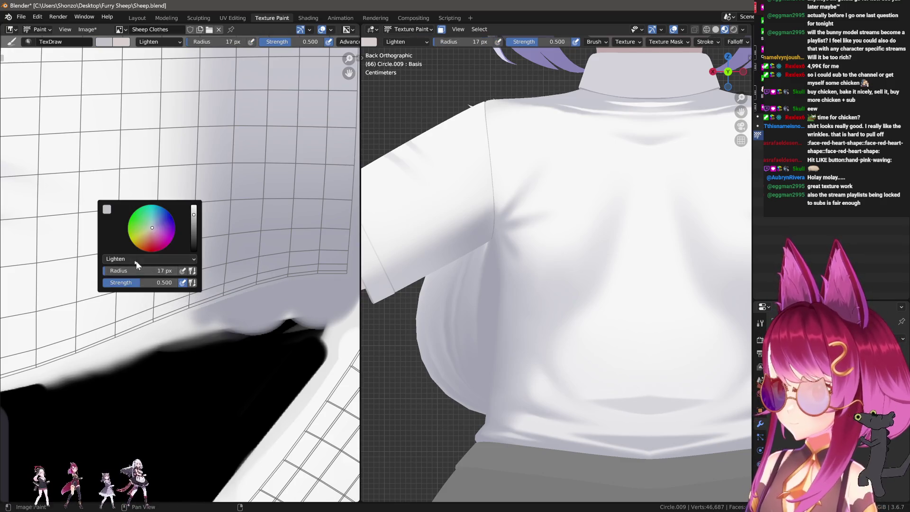
left_click(136, 265)
middle_click_drag(162, 289, 177, 311)
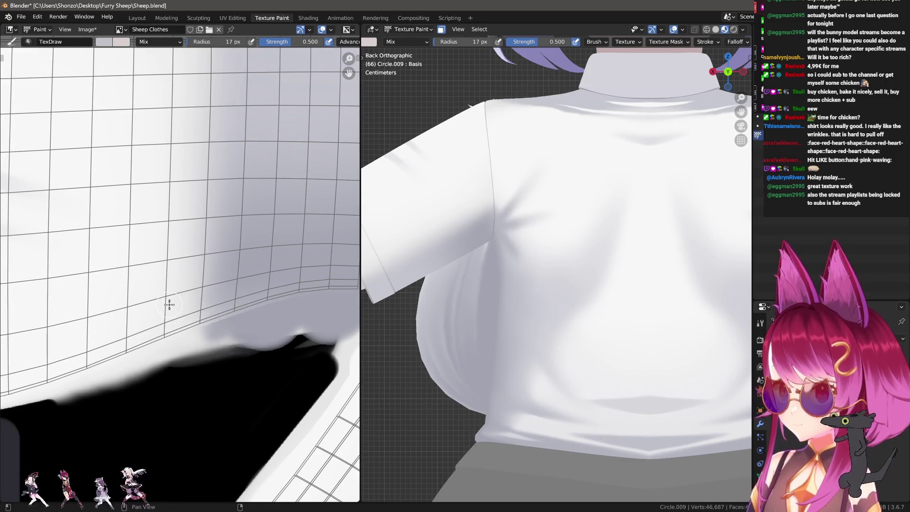
key("shift+f")
left_click(171, 299)
key("e")
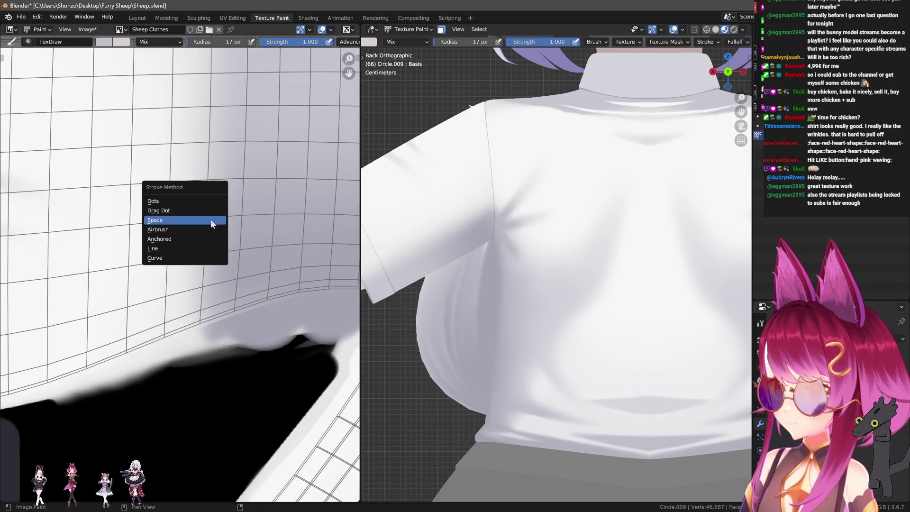
left_click(211, 224)
scroll(219, 206, "up", 2)
Step: Shrink the brush to a few pixels, discard a trial grey wrinkle stroke and switch blending to Darken
key("s")
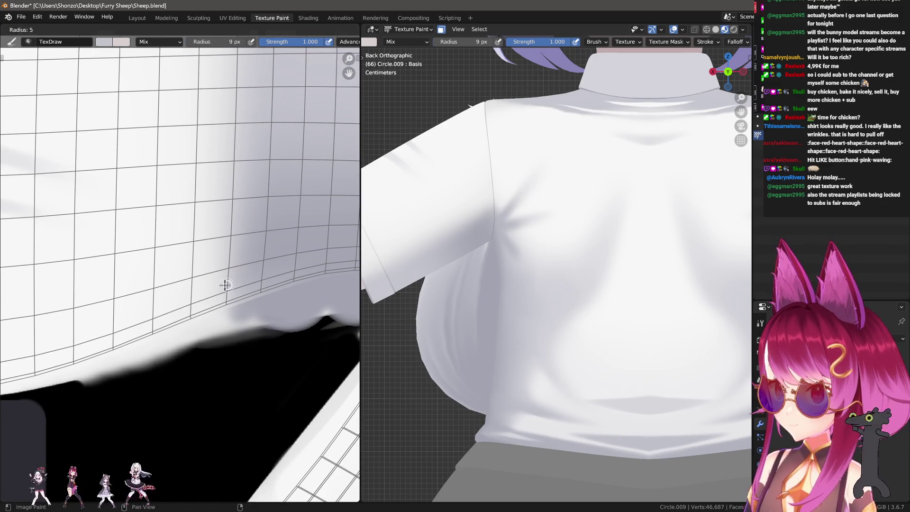
key("f")
left_click(226, 290)
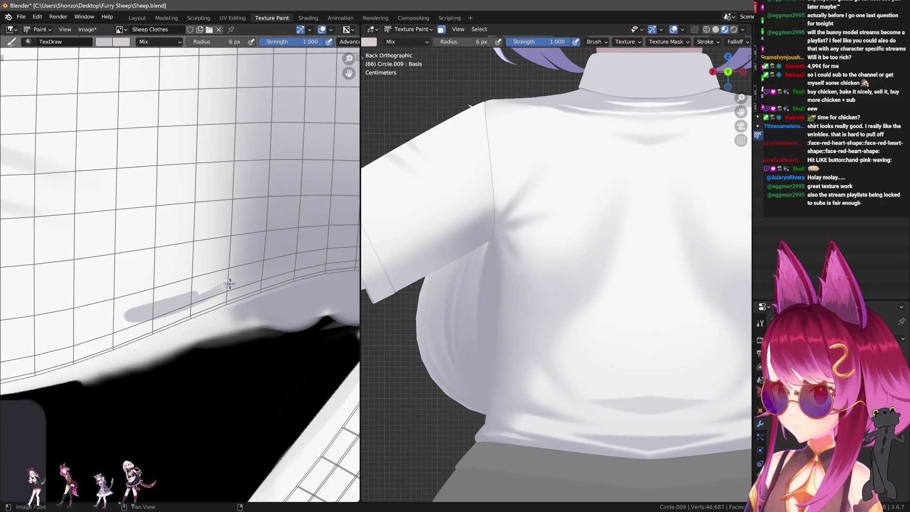
key("ctrl+z")
left_click_drag(229, 282, 105, 327)
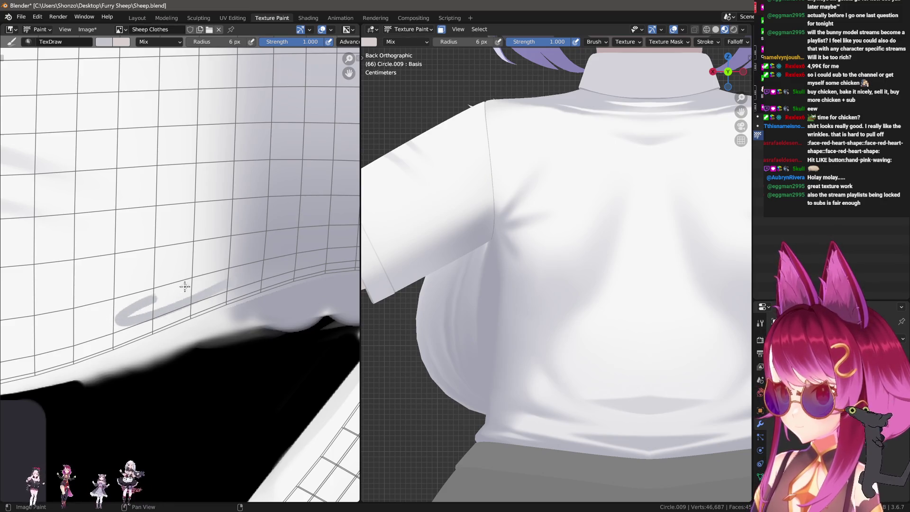
key("ctrl+z")
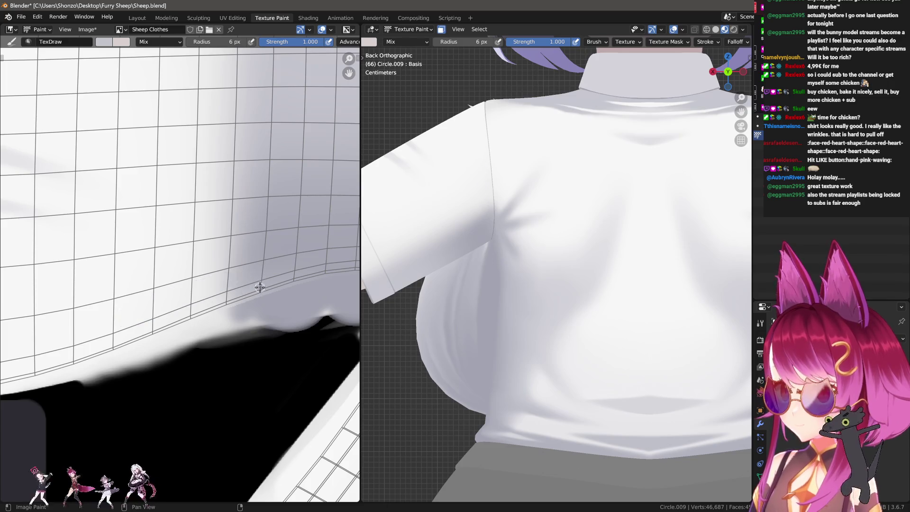
right_click(260, 286)
left_click(164, 254)
left_click(163, 278)
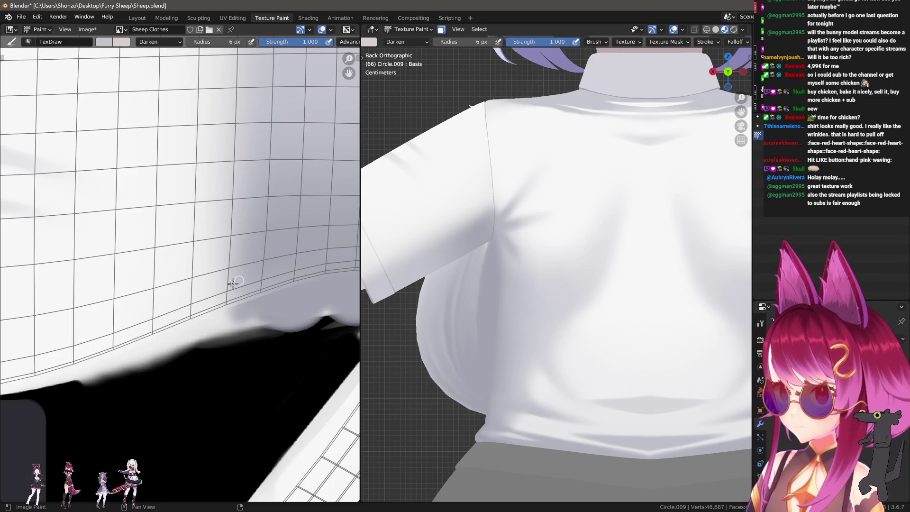
Step: Try several grey wrinkle strokes on the shirt, undoing each unsatisfactory one
left_click_drag(233, 283, 104, 327)
left_click_drag(161, 292, 253, 274)
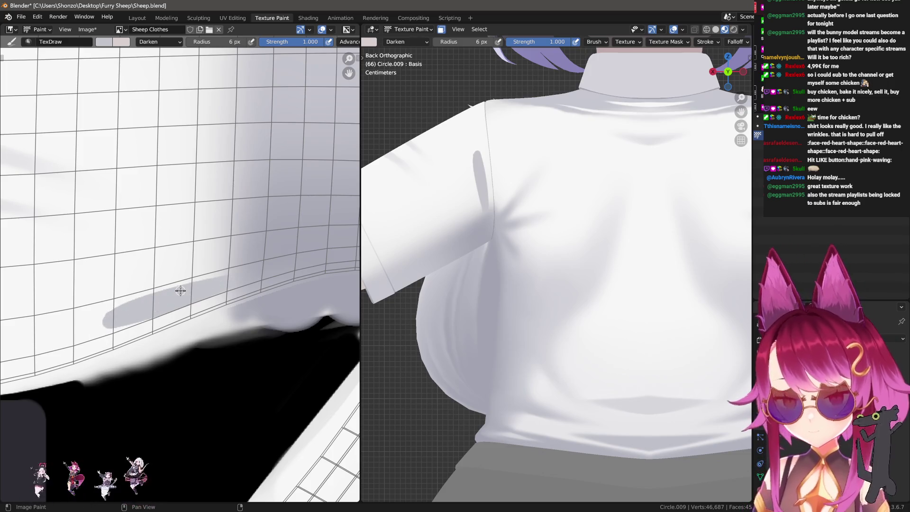
key("ctrl+z")
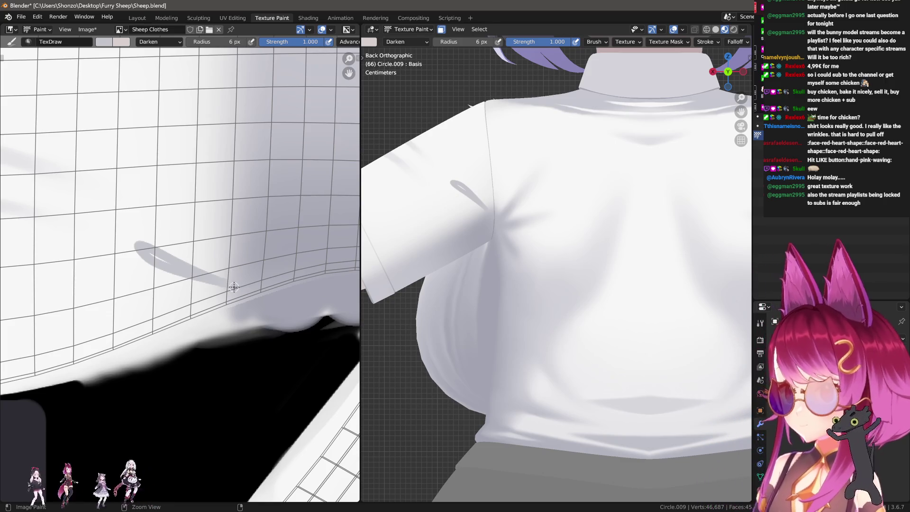
key("ctrl+z")
left_click_drag(154, 268, 142, 248)
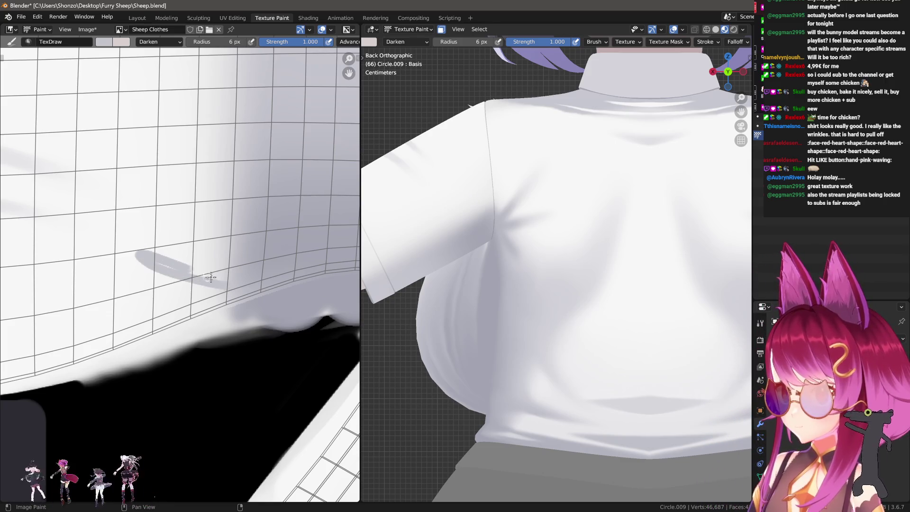
middle_click_drag(200, 277, 216, 288)
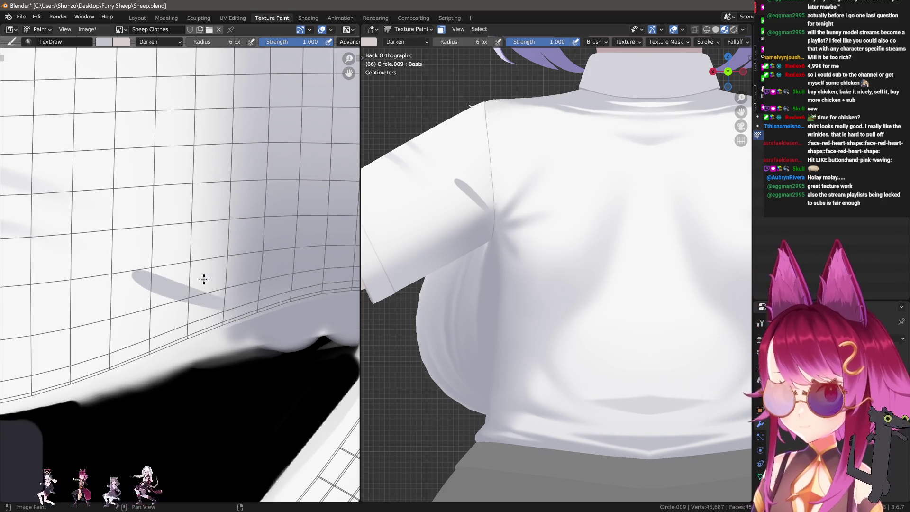
key("ctrl+z")
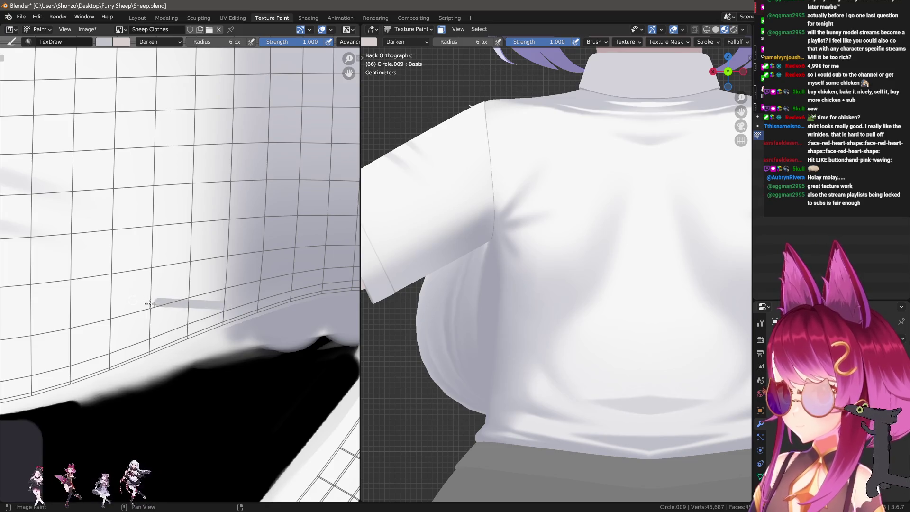
key("ctrl+z")
left_click_drag(226, 308, 141, 306)
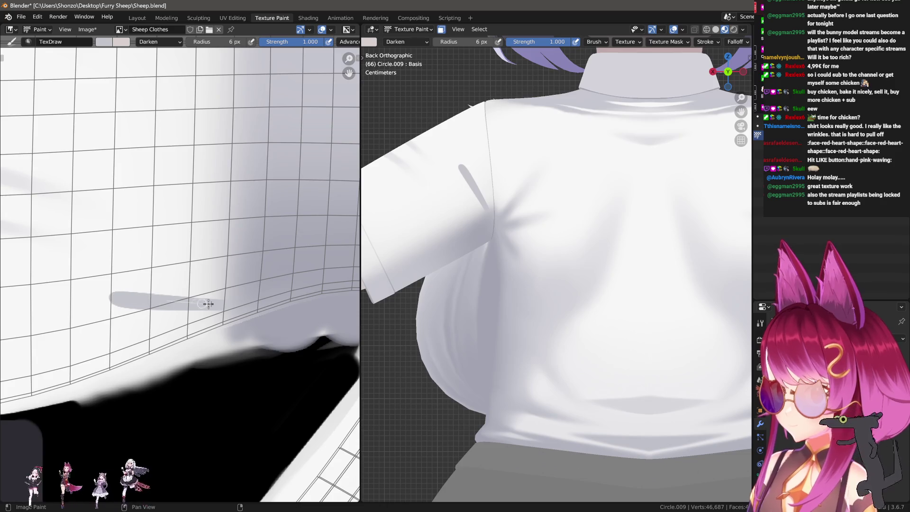
key("ctrl+z")
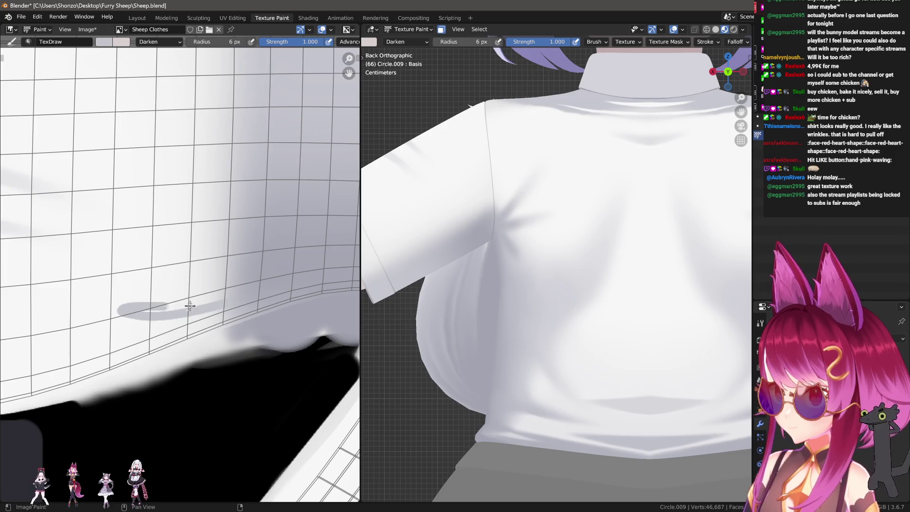
Step: Paint the grey fold lines fanning out from the underarm across the shirt's back
left_click_drag(233, 302, 127, 309)
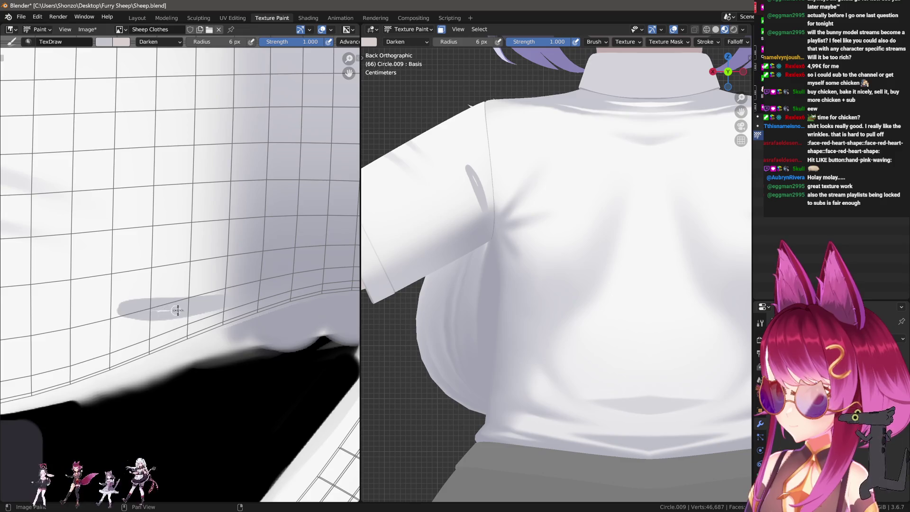
middle_click_drag(206, 306, 218, 287)
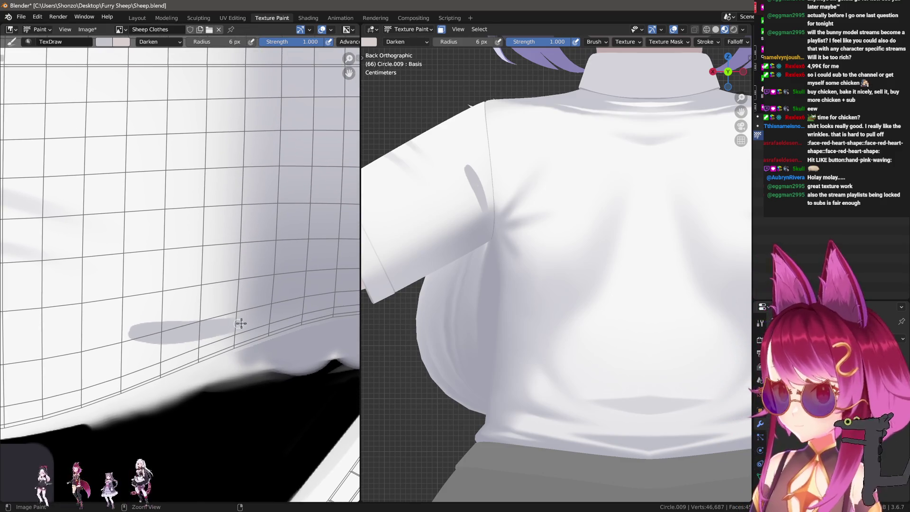
key("ctrl+z")
left_click_drag(218, 329, 153, 343)
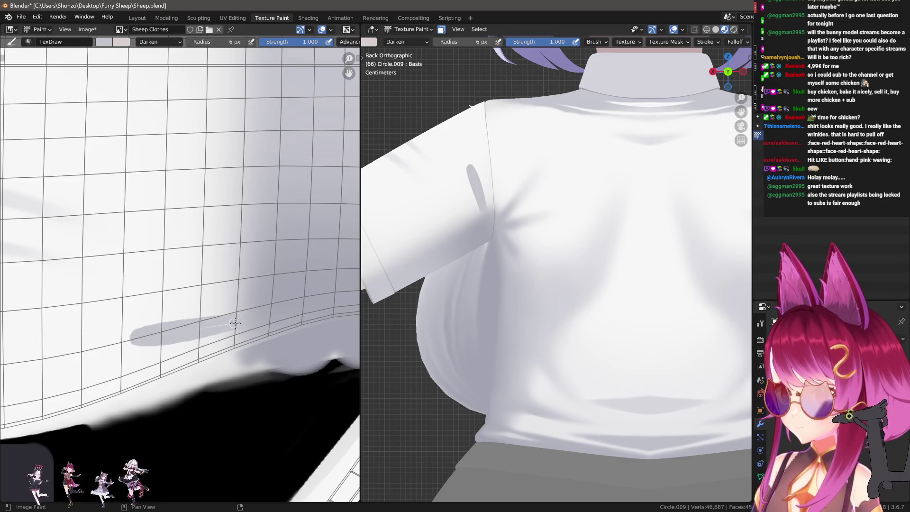
scroll(249, 315, "down", 2)
scroll(243, 303, "up", 1)
scroll(261, 310, "up", 2)
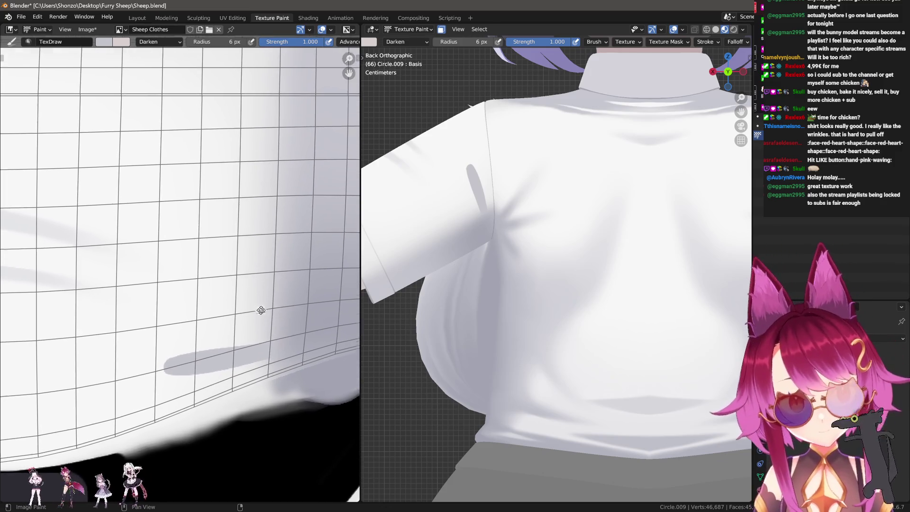
scroll(261, 310, "up", 1)
left_click_drag(274, 344, 164, 289)
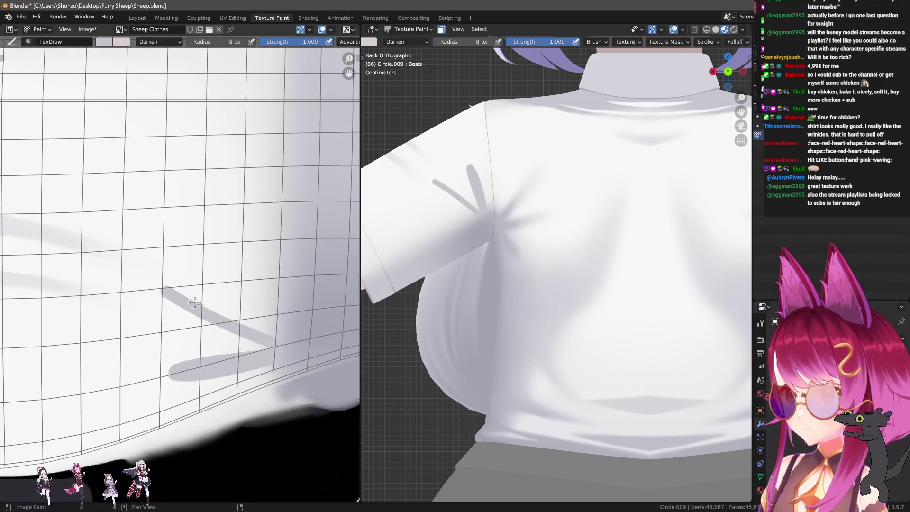
key("ctrl+z")
mouse_move(274, 345)
left_mouse_down()
mouse_move(139, 277)
mouse_move(254, 327)
left_mouse_up()
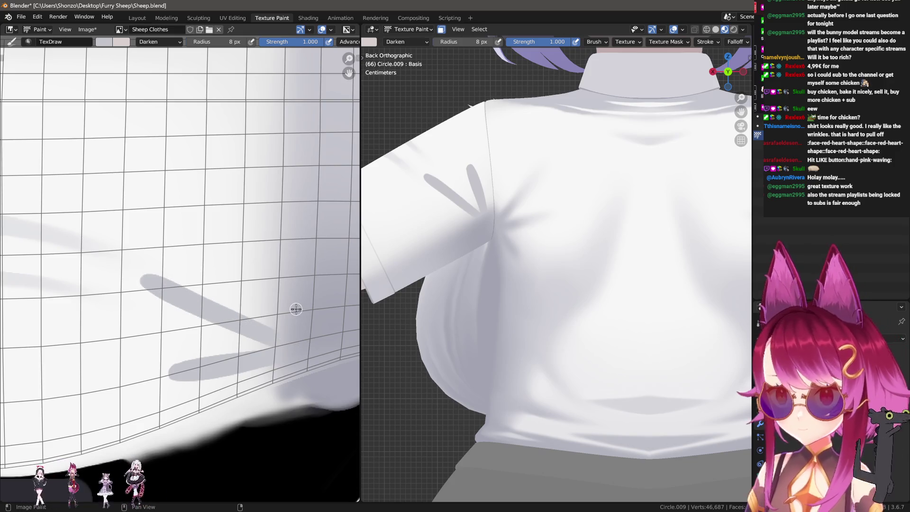
middle_click_drag(267, 289, 275, 325)
left_click_drag(214, 174, 288, 324)
scroll(585, 291, "down", 2)
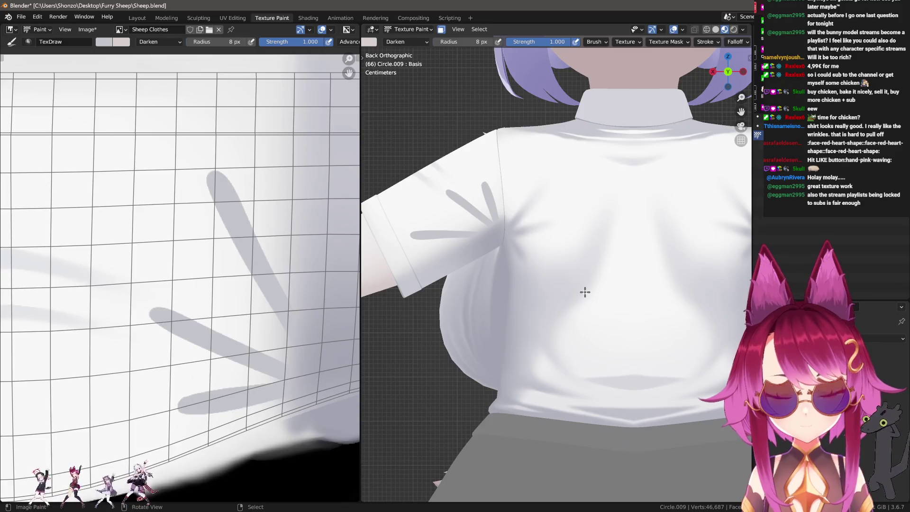
scroll(338, 285, "down", 1)
Step: Blend the painted folds with the Soften brush, then smear their shadows with Smear
key("shift+space")
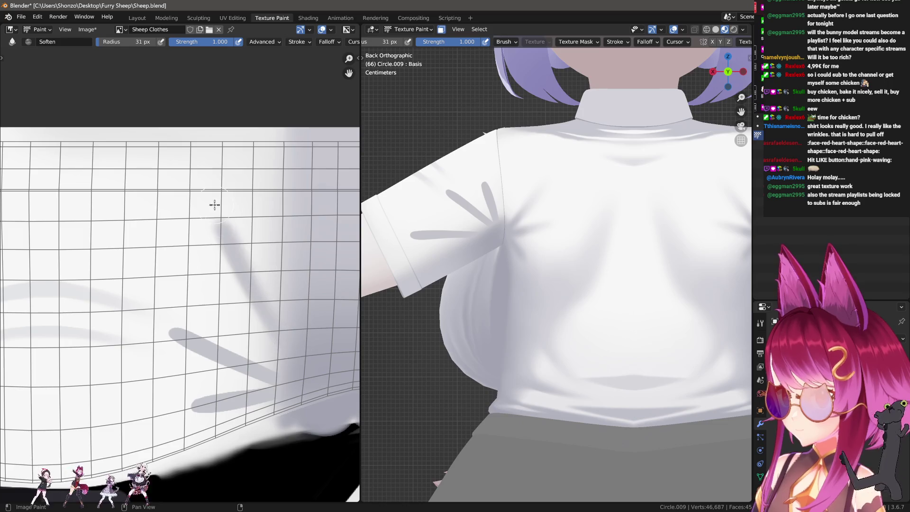
left_click_drag(275, 390, 192, 406)
scroll(178, 351, "up", 2)
key("shift+space")
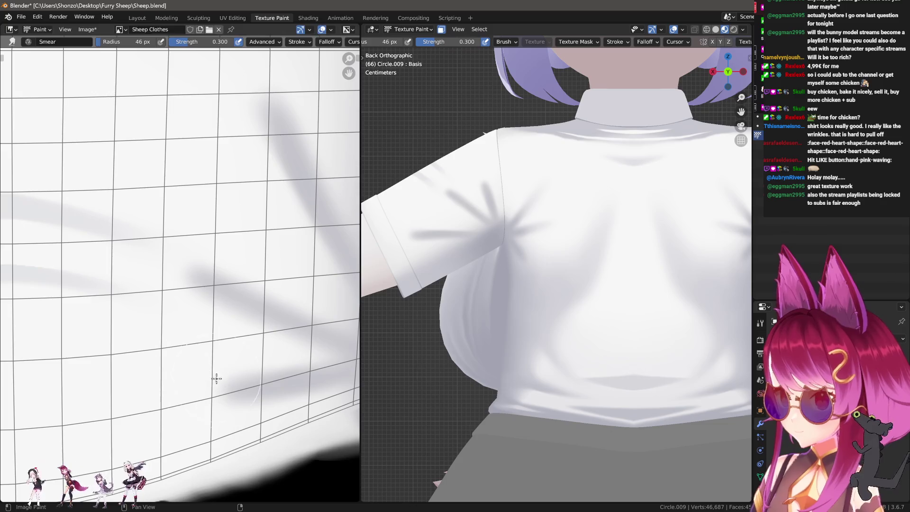
middle_click_drag(173, 357, 170, 343)
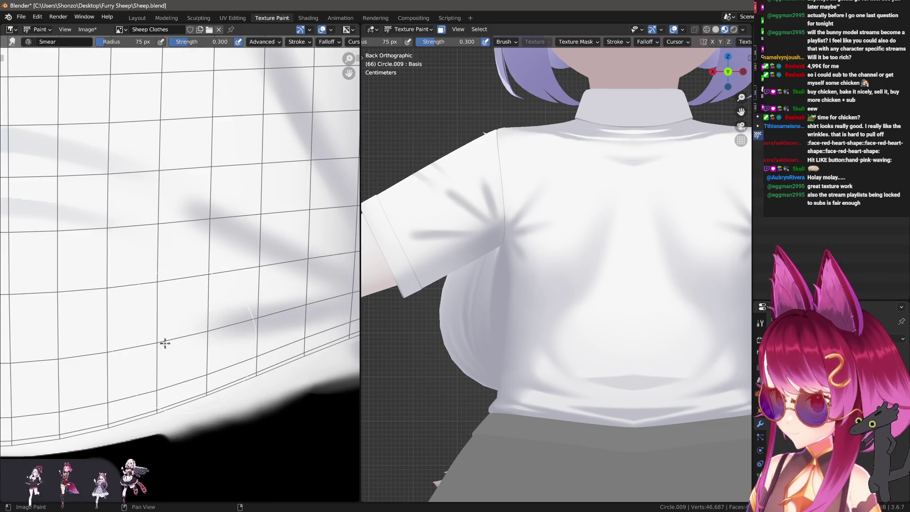
middle_click_drag(172, 247, 198, 266)
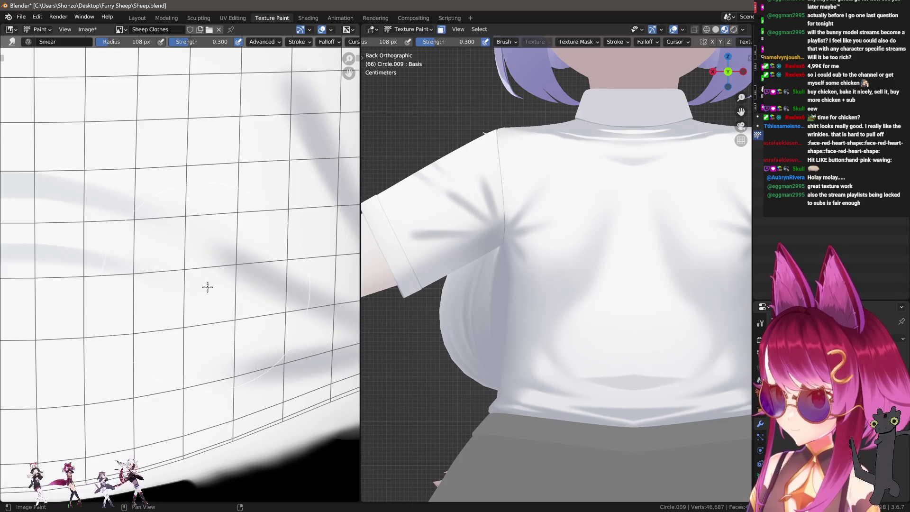
Step: With a smaller Smear brush, blend the wrinkle shadows near the shirt's lower edge and seam
key("f")
left_click(191, 288)
middle_click_drag(247, 167, 225, 299)
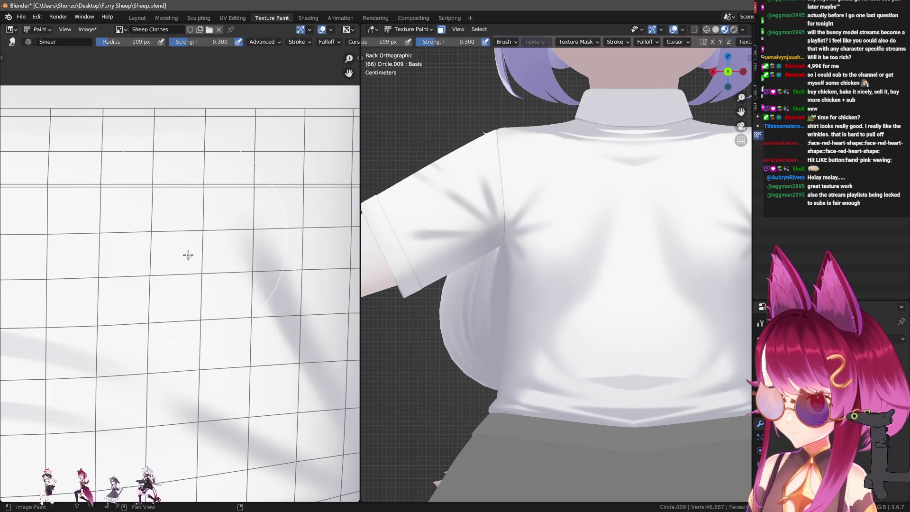
scroll(191, 283, "down", 2)
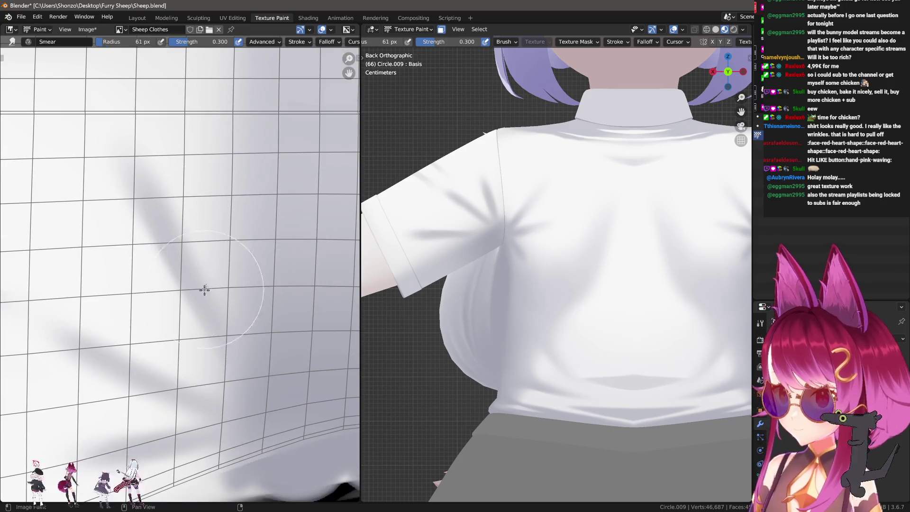
left_click(204, 291)
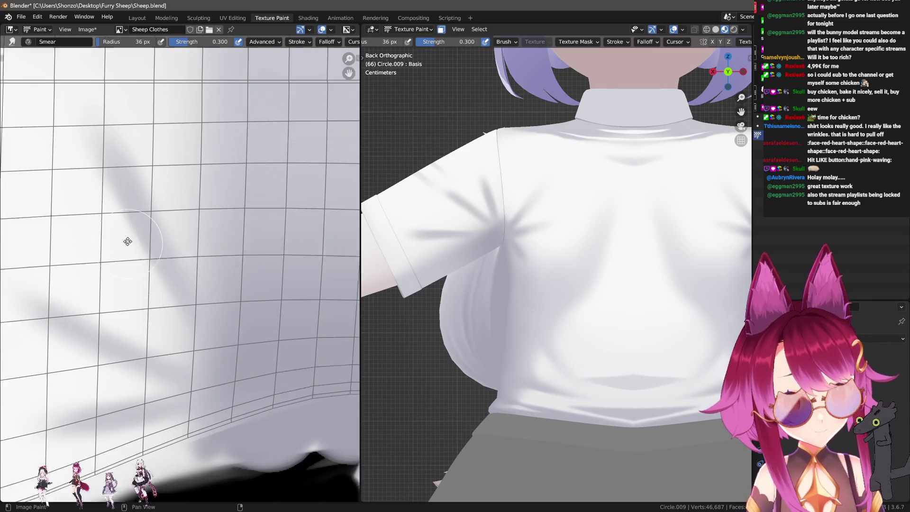
middle_click_drag(126, 242, 108, 207)
left_click_drag(248, 386, 152, 285)
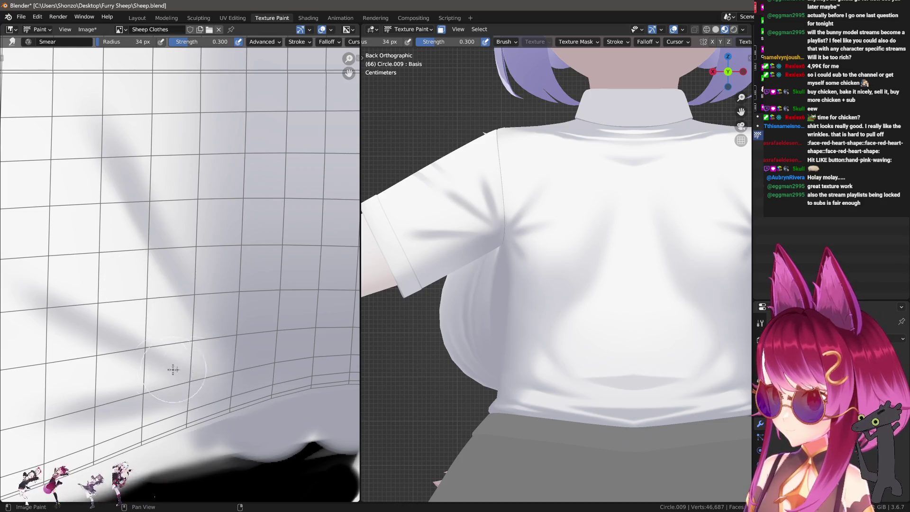
middle_click_drag(173, 366, 199, 281)
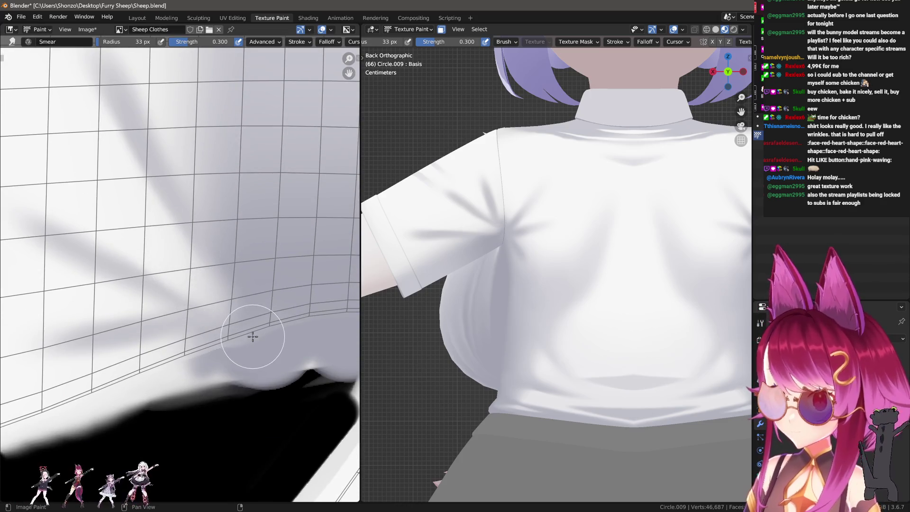
mouse_move(206, 300)
left_mouse_down()
mouse_move(154, 241)
mouse_move(233, 311)
left_mouse_up()
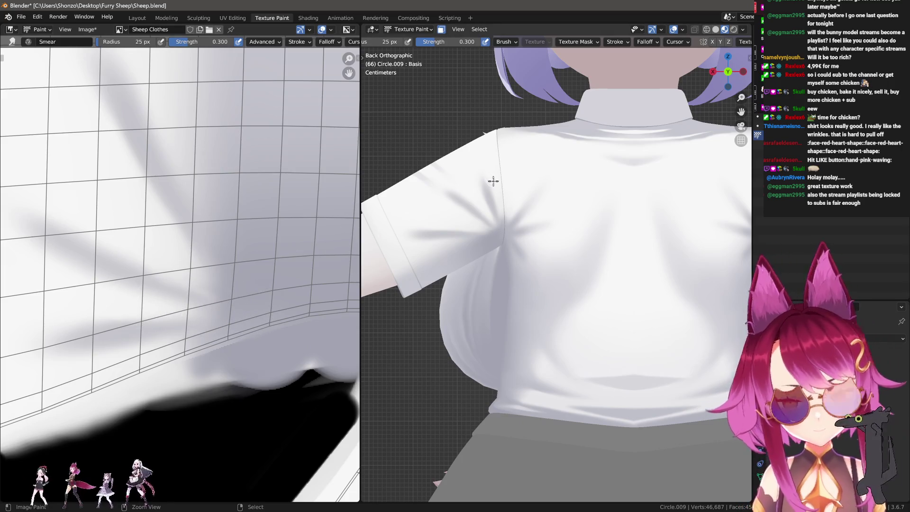
mouse_move(494, 253)
middle_mouse_down()
mouse_move(586, 360)
mouse_move(544, 270)
mouse_move(545, 319)
mouse_move(558, 323)
middle_mouse_up()
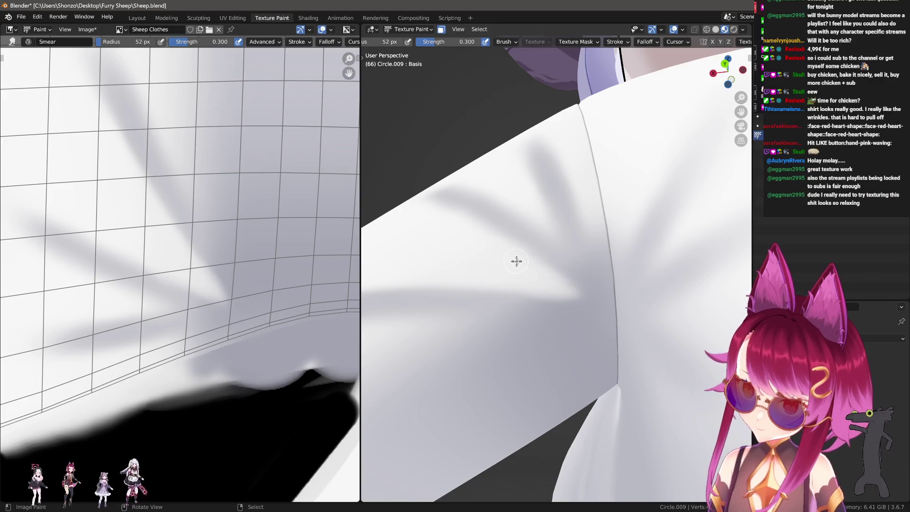
Step: Smear the folds near the sleeve seam in the 3D view, discarding a stray straight dark line
key("f")
left_click(577, 301)
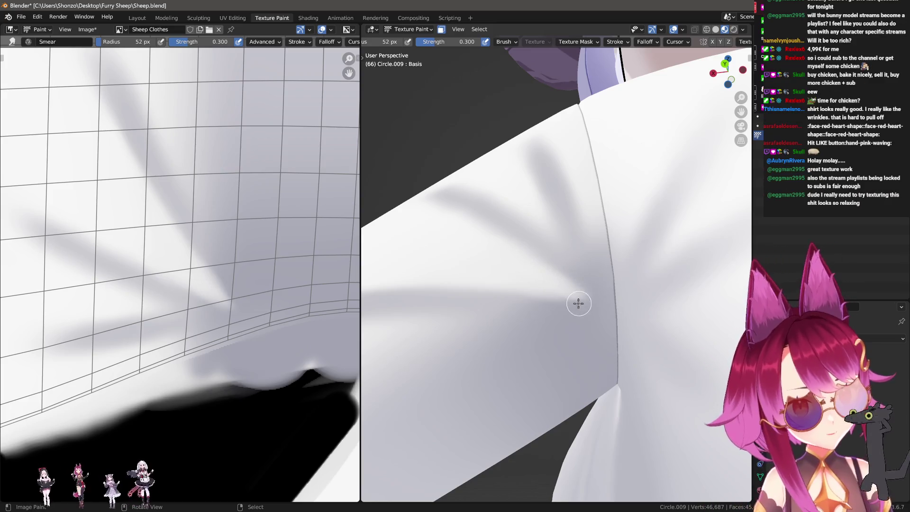
mouse_move(573, 298)
middle_mouse_down()
mouse_move(579, 309)
mouse_move(560, 272)
middle_mouse_up()
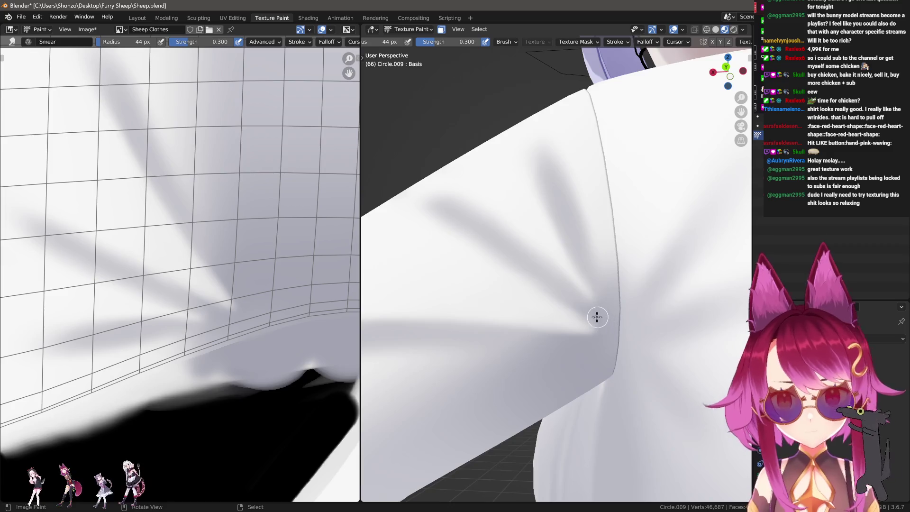
middle_click_drag(595, 315, 603, 321)
key("1")
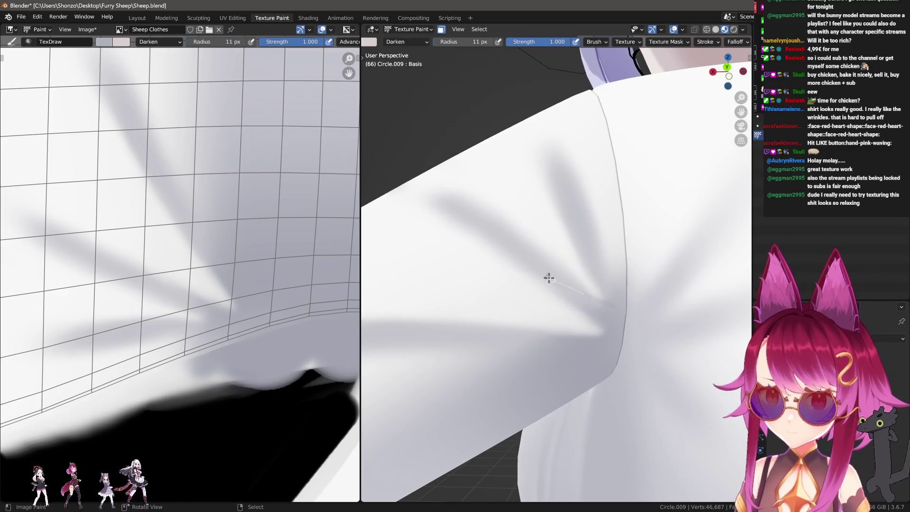
left_click_drag(548, 278, 548, 272)
key("ctrl+z")
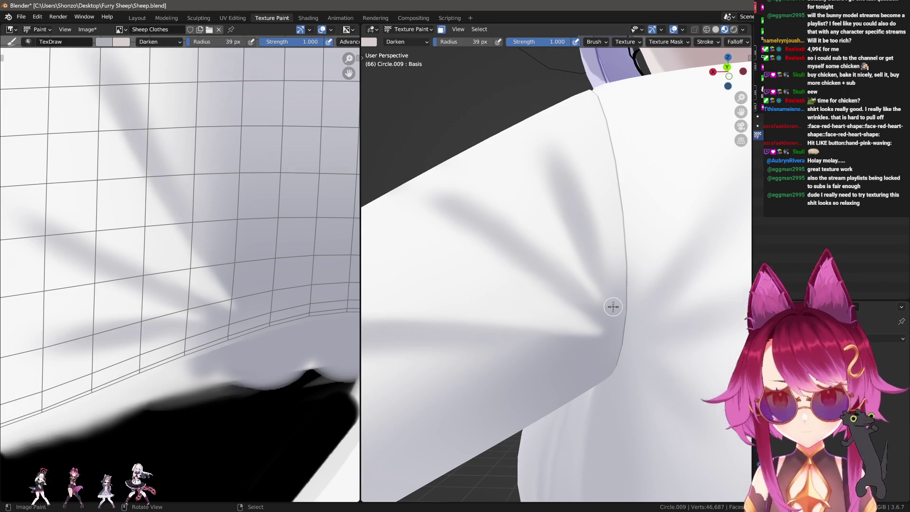
scroll(254, 295, "up", 2)
Step: Return to the Smear brush with a larger radius at the sleeve area and the back view
middle_click_drag(253, 316, 213, 306)
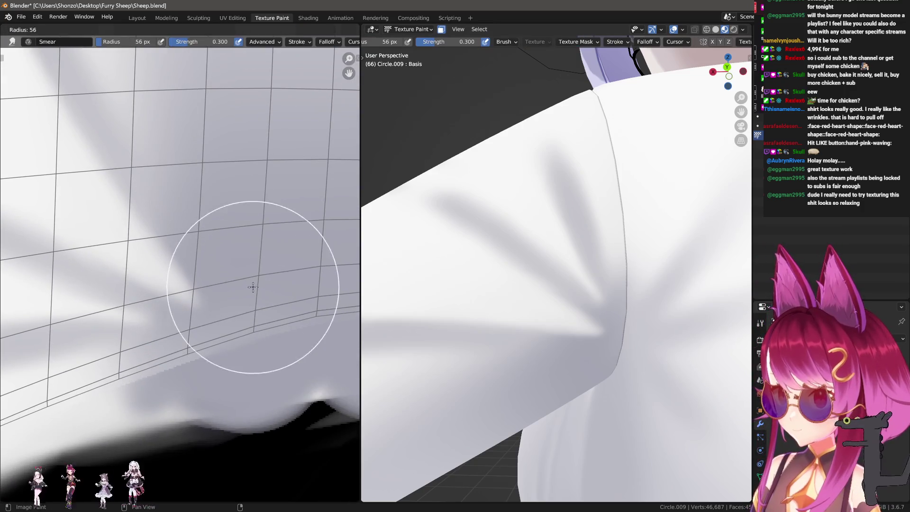
key("r")
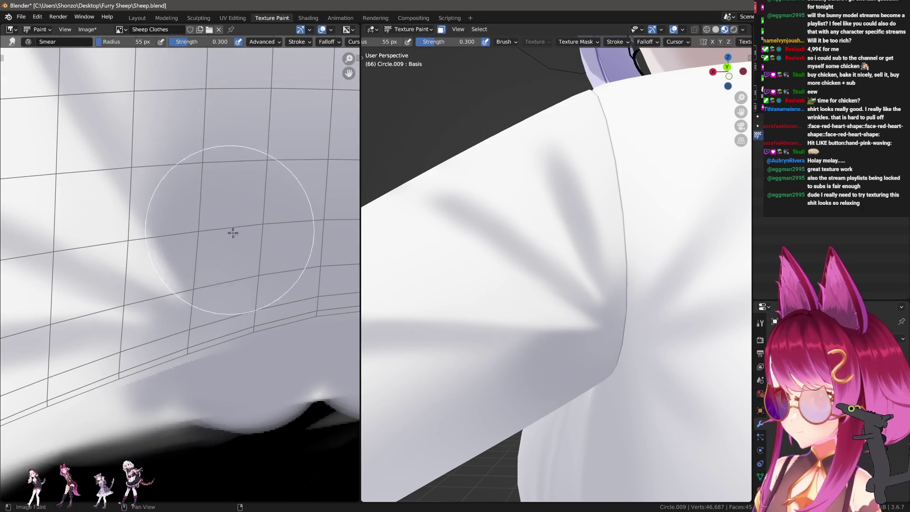
left_click(227, 227)
scroll(264, 309, "up", 2)
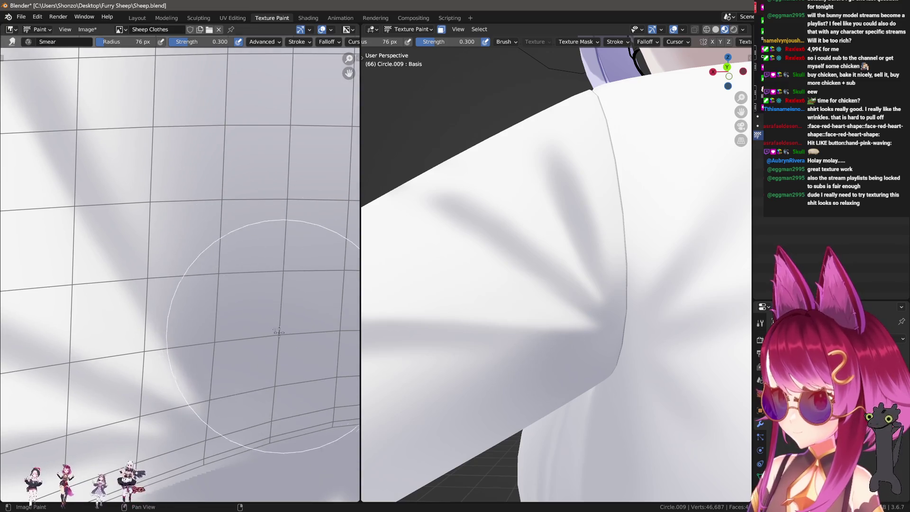
scroll(278, 324, "down", 1)
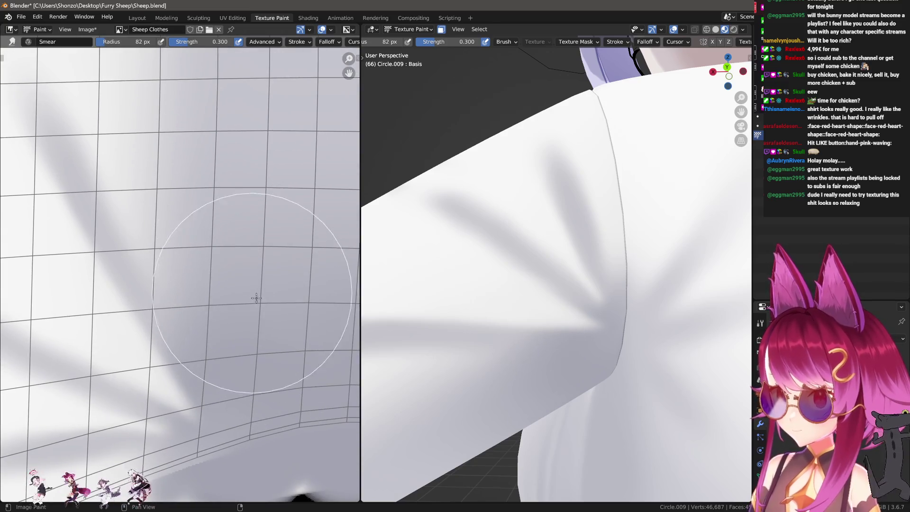
scroll(285, 313, "down", 2)
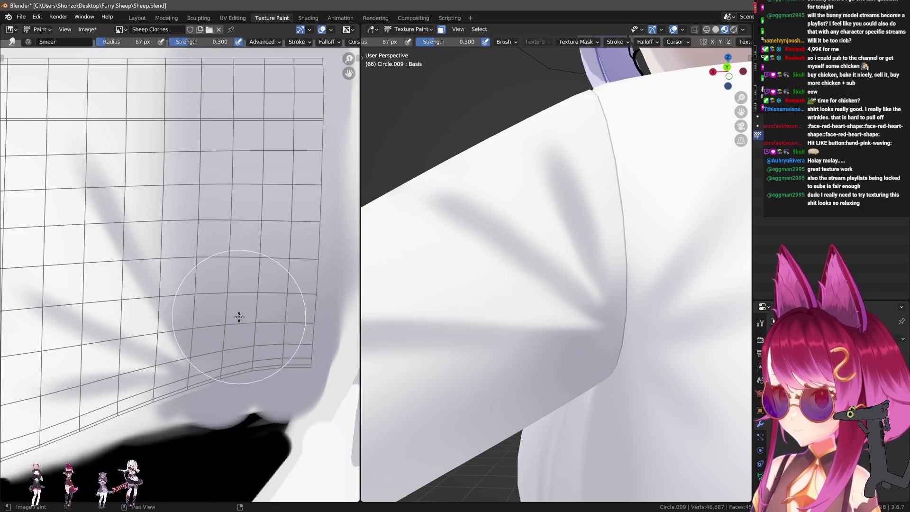
scroll(532, 296, "down", 3)
scroll(544, 319, "down", 2)
scroll(592, 349, "down", 2)
middle_click_drag(592, 349, 626, 350, "alt")
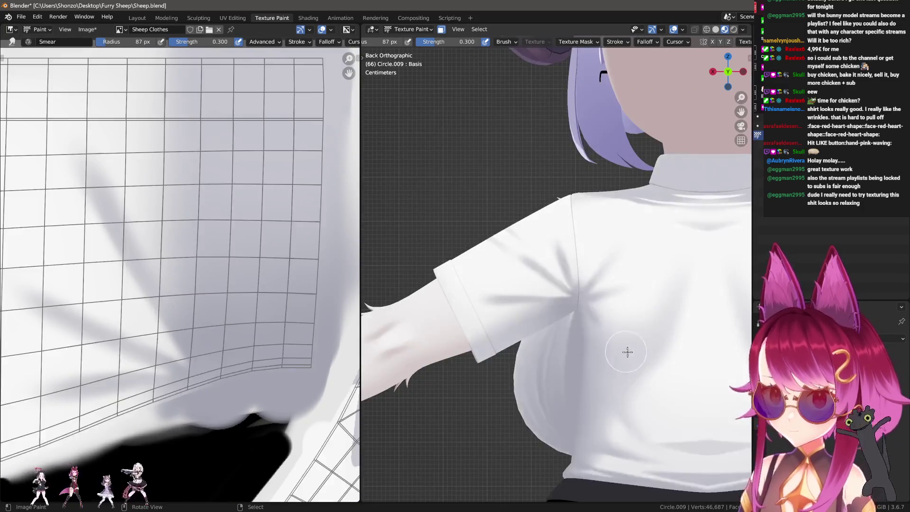
scroll(610, 365, "down", 2)
scroll(213, 314, "up", 1)
scroll(216, 291, "up", 1)
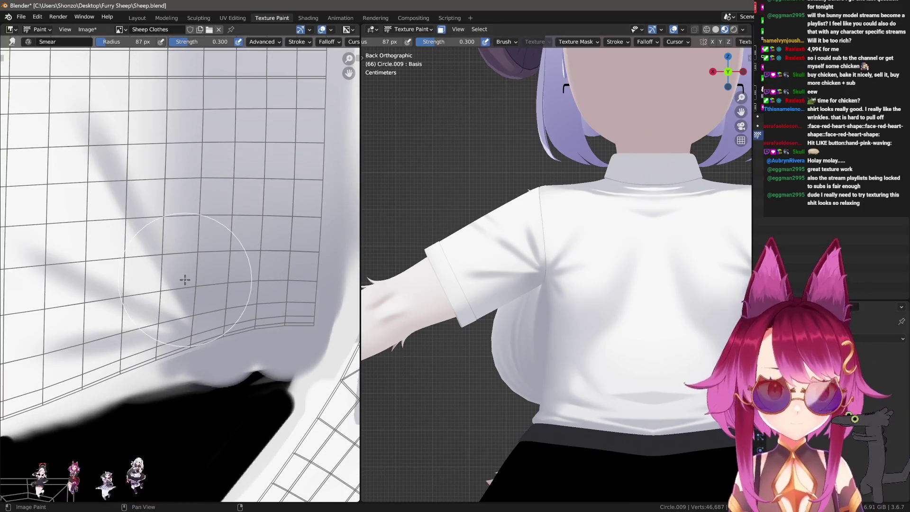
scroll(203, 316, "up", 1)
scroll(213, 307, "up", 2)
scroll(213, 307, "up", 1)
Step: Paint a dark shadow stroke along the hem's mesh edge with a slightly smaller TexDraw brush
key("d")
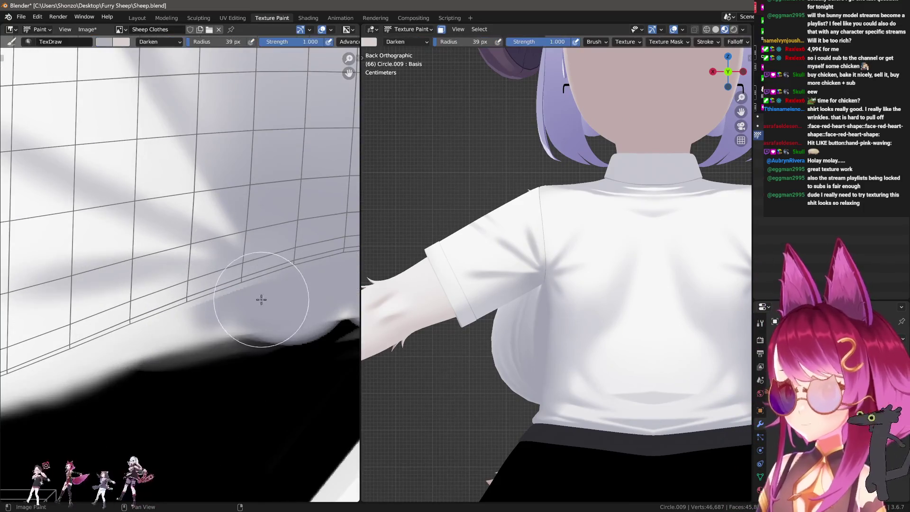
middle_click_drag(258, 246, 127, 269)
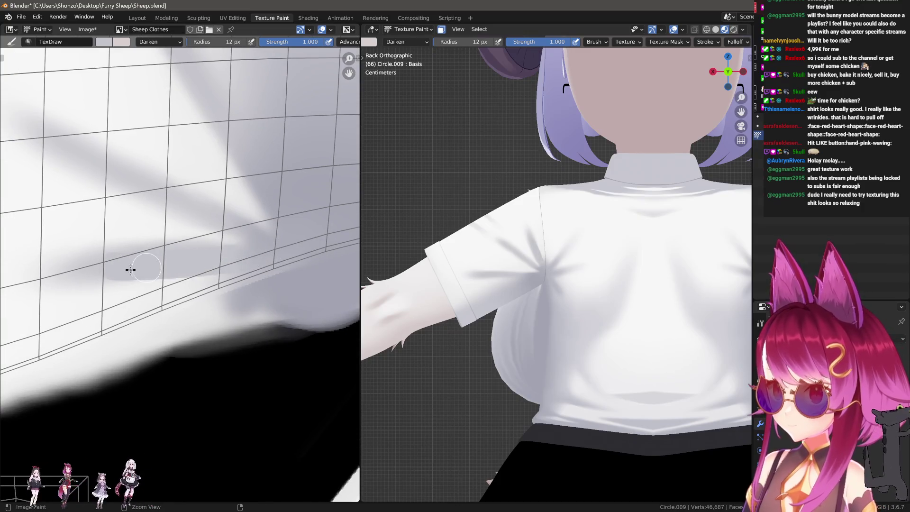
key("bracketleft")
mouse_move(113, 269)
left_mouse_down()
mouse_move(256, 264)
mouse_move(75, 274)
left_mouse_up()
key("2")
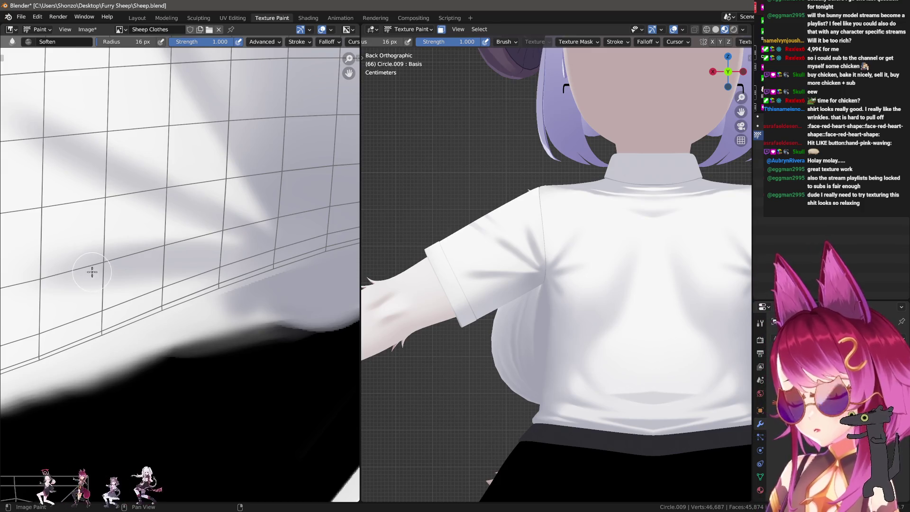
scroll(111, 286, "up", 1)
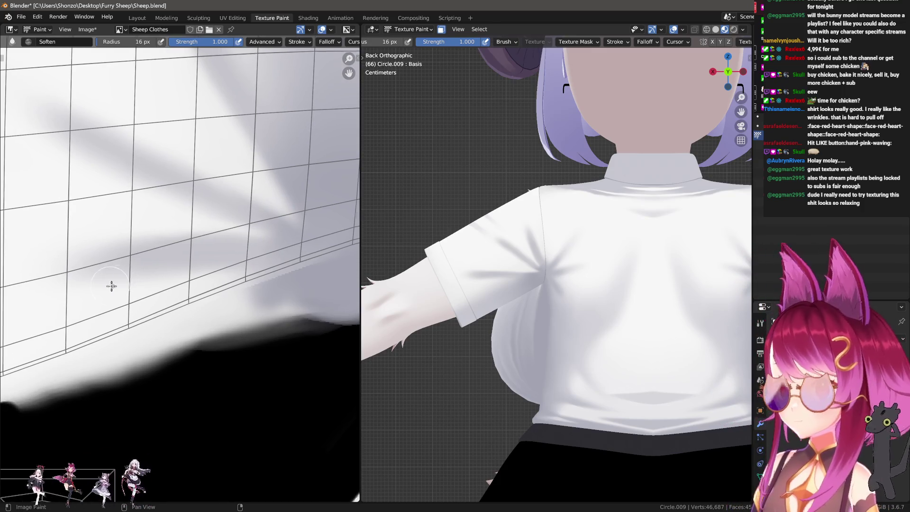
scroll(111, 286, "up", 1)
key("d")
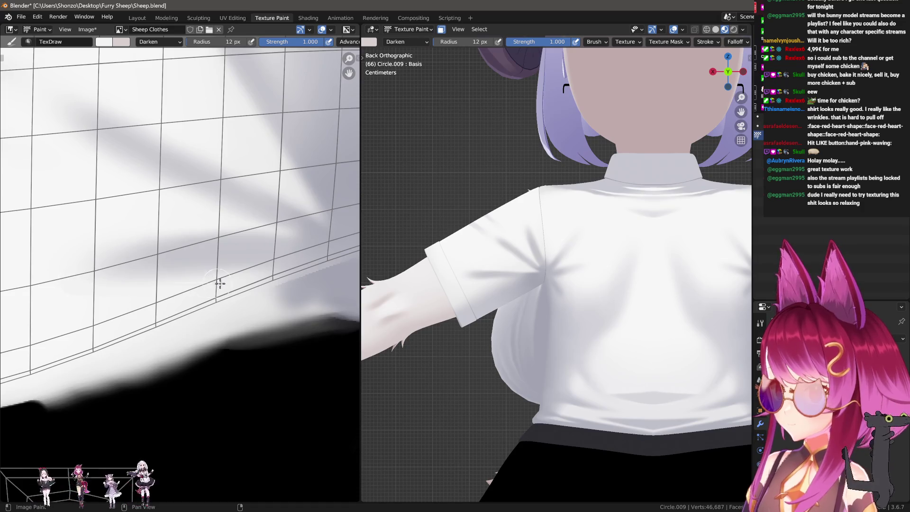
Step: Switch blending to Mix, lay a light stroke over the shadow and soften it with an enlarged Soften brush
right_click(125, 292)
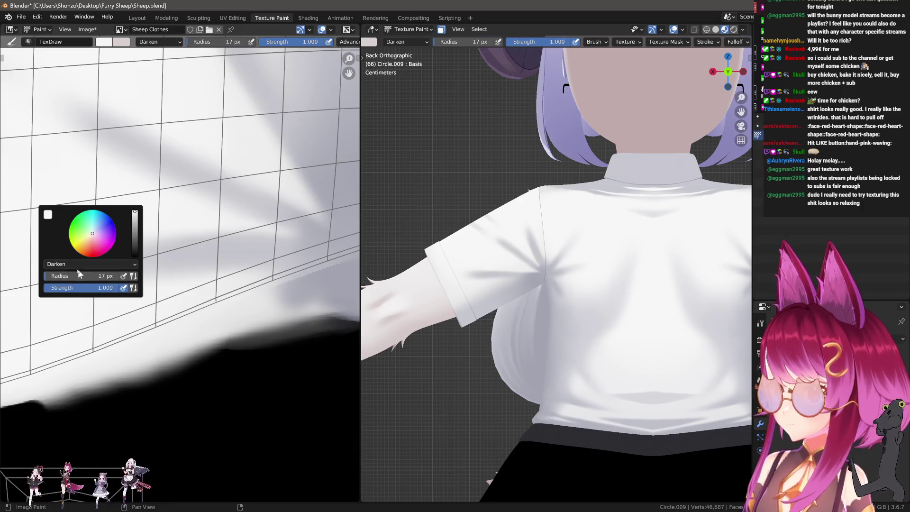
left_click(86, 285)
left_click(85, 272)
left_click_drag(97, 277, 208, 283)
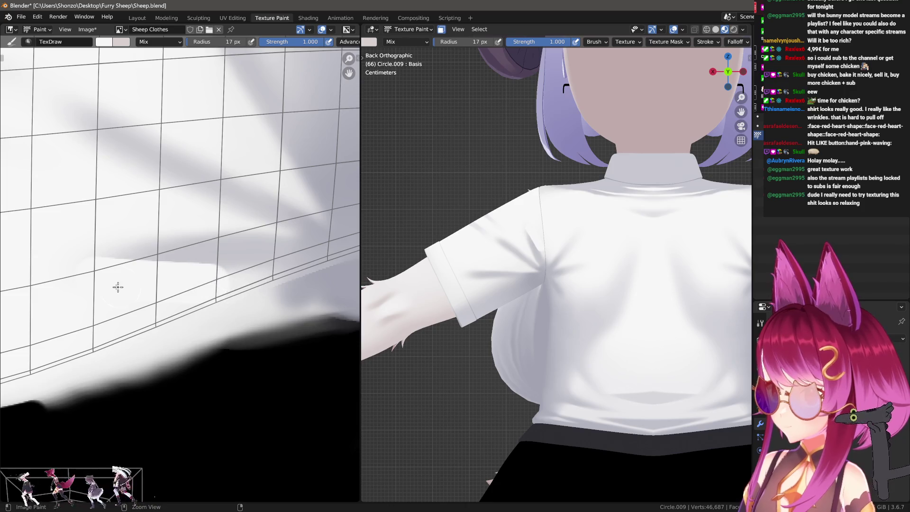
key("ctrl+z")
left_click_drag(95, 278, 193, 283)
key("shift")
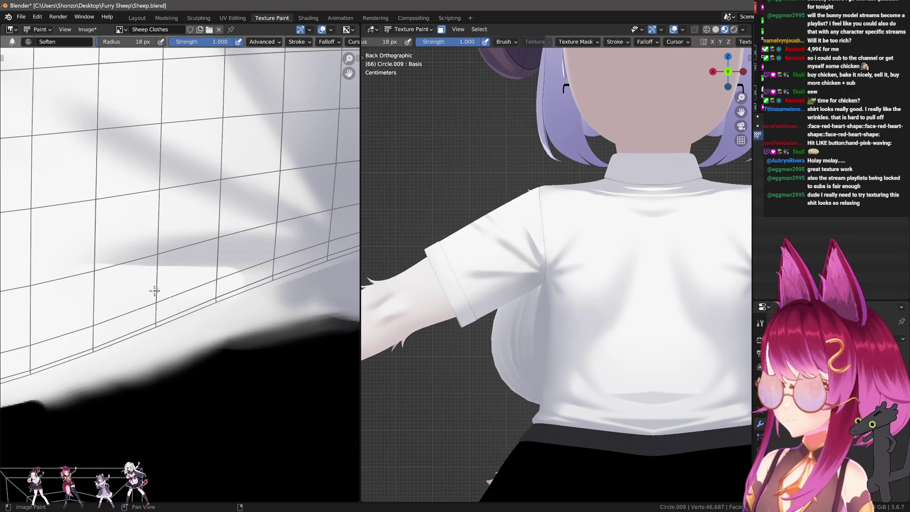
key("bracketright")
key("bracketright")
key("bracketright")
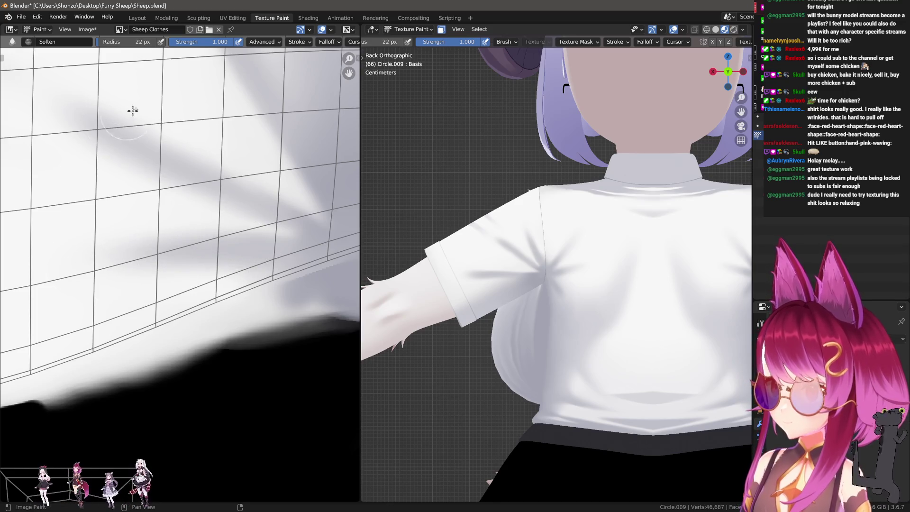
left_click(86, 32)
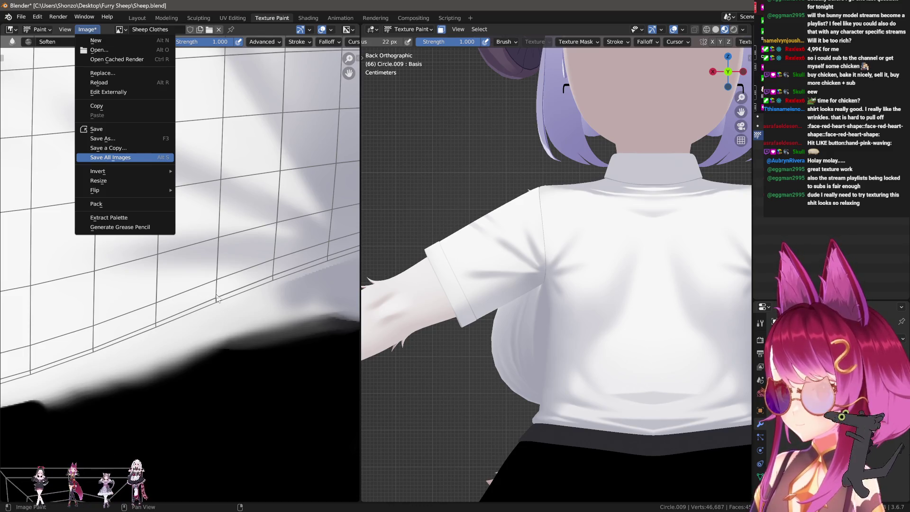
Step: Save all edited images and return the 3D viewport to Object Mode
key("Return")
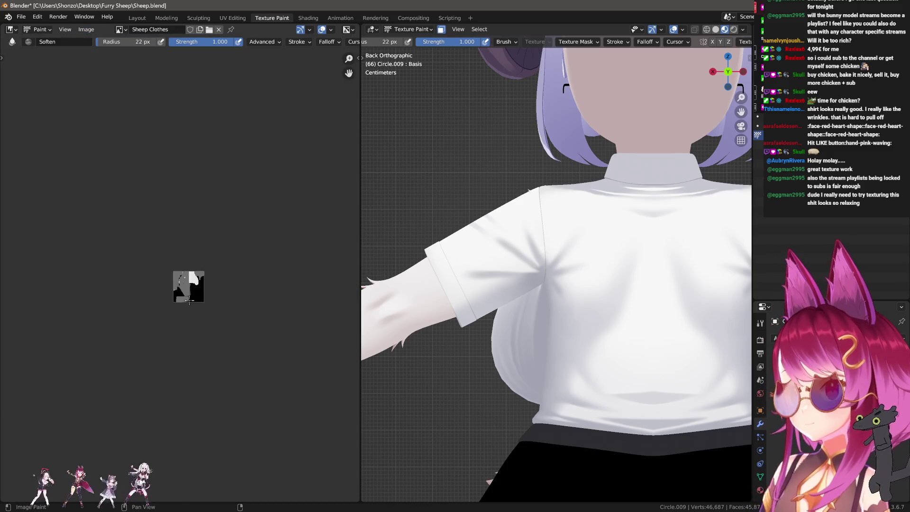
scroll(189, 299, "up", 5)
scroll(189, 298, "up", 3)
mouse_move(426, 249)
middle_mouse_down()
mouse_move(493, 212)
mouse_move(492, 289)
mouse_move(441, 365)
mouse_move(561, 309)
middle_mouse_up()
key("ctrl+Tab")
left_click(449, 291)
scroll(589, 310, "down", 5)
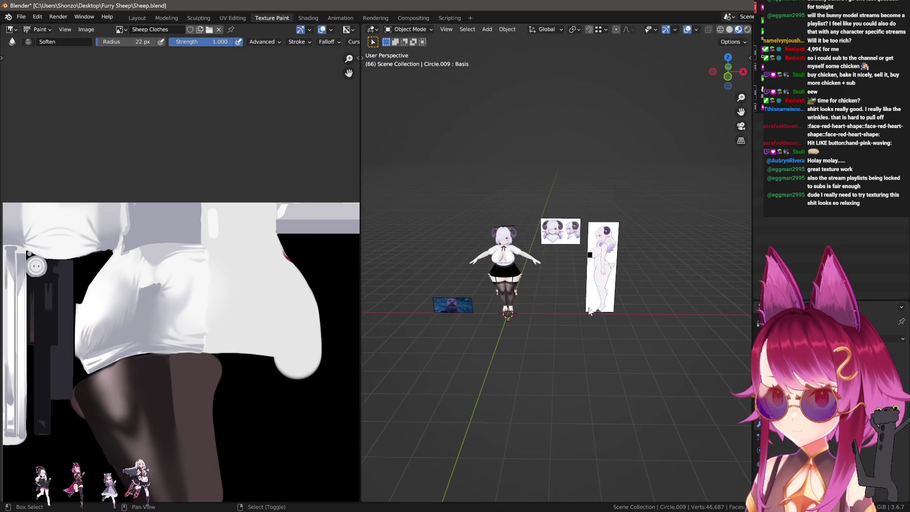
Step: Add a cube mesh and raise it along Z about 1.94 m above the character
key("shift+a")
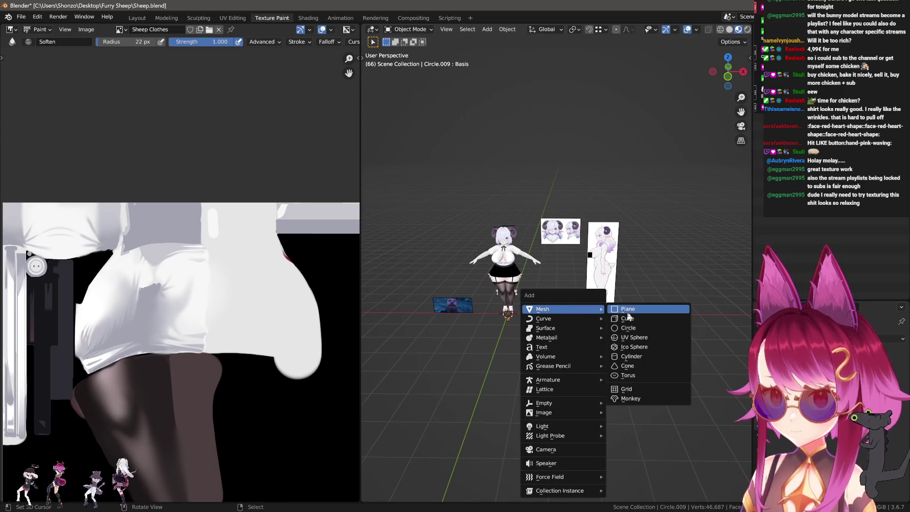
left_click(629, 317)
scroll(628, 318, "up", 3)
key("g")
key("x")
left_click(621, 351)
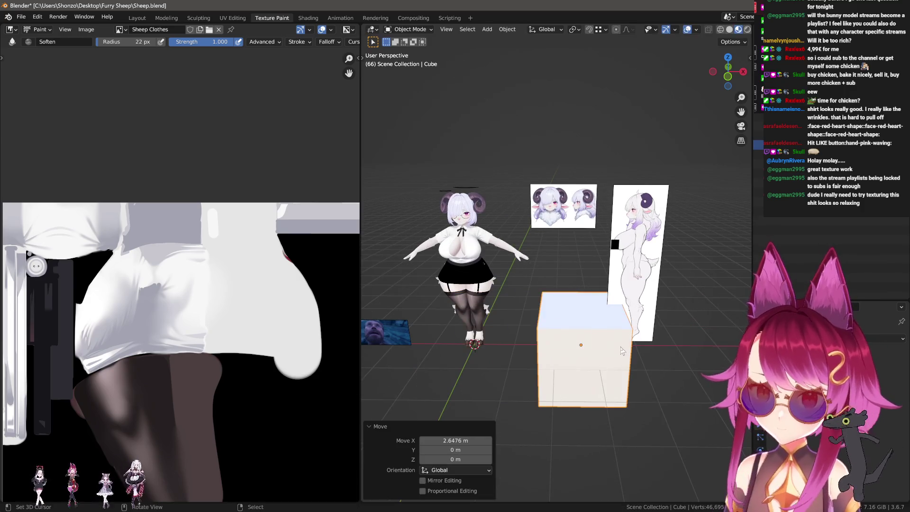
key("g")
key("z")
scroll(581, 299, "down", 2)
left_click(570, 170)
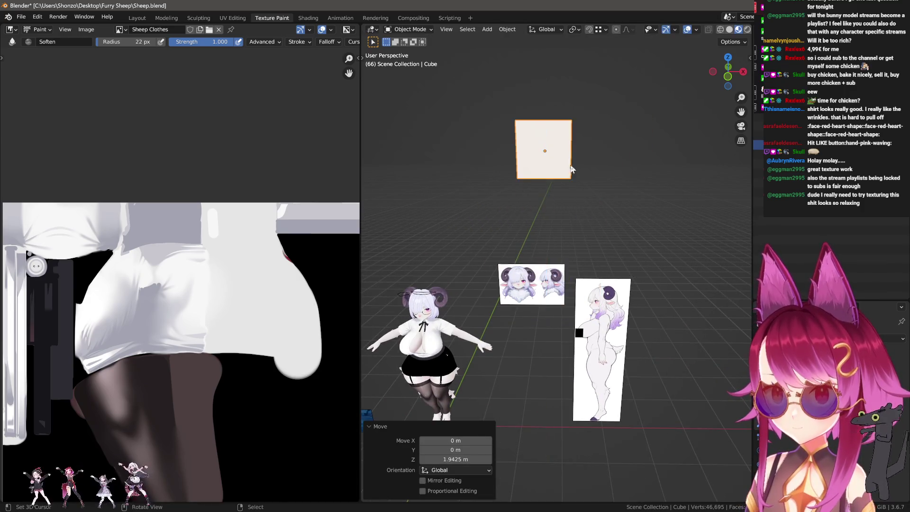
Step: Reframe the views on the raised cube and the texture's empty black corner, ready to draw
middle_click_drag(571, 169, 422, 252)
scroll(280, 361, "down", 1)
middle_click_drag(280, 362, 204, 297)
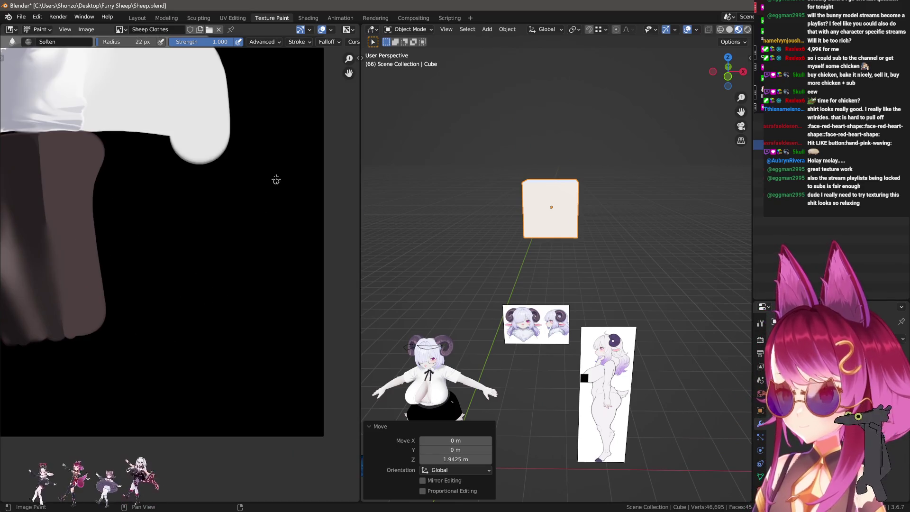
scroll(191, 260, "up", 1)
key("d")
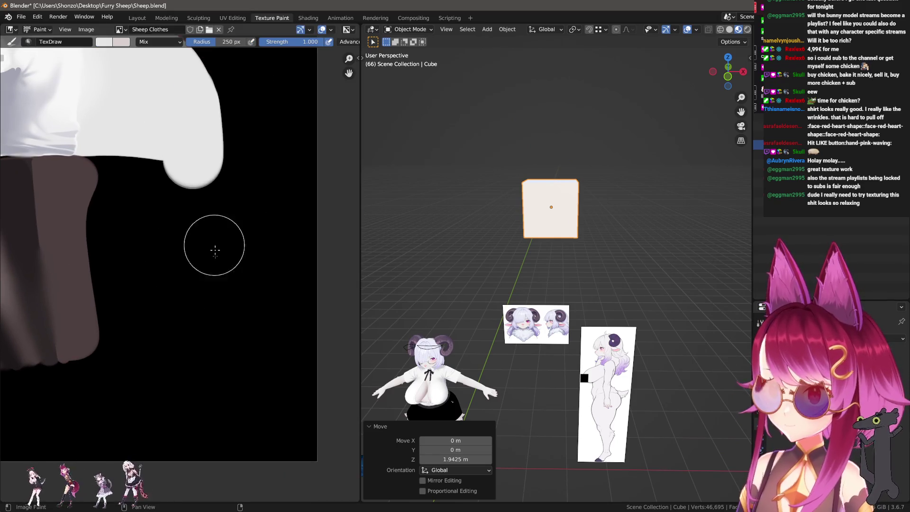
Step: Paint a large rounded white face patch in the empty texture corner with a much bigger brush
left_click_drag(193, 206, 193, 346)
scroll(193, 345, "up", 1)
key("ctrl+z")
key("f")
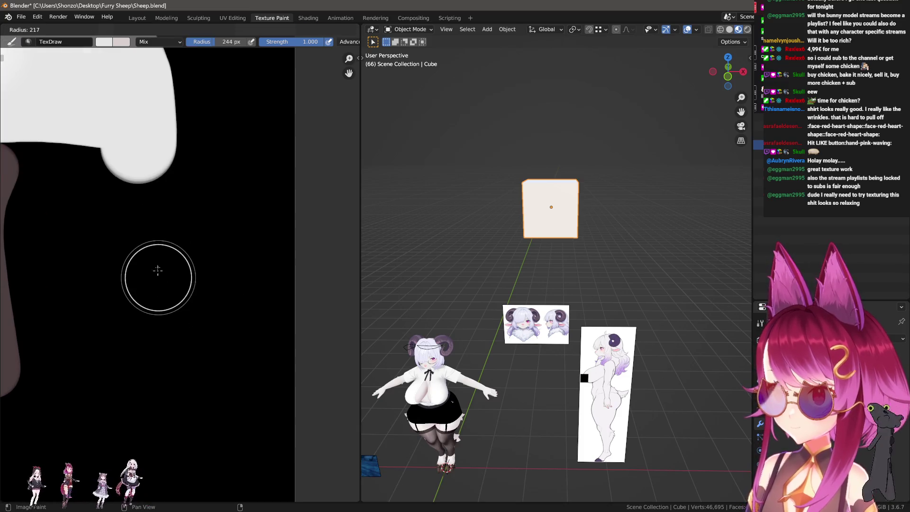
left_click(159, 271)
left_click_drag(157, 259, 156, 355)
mouse_move(163, 260)
left_mouse_down()
mouse_move(213, 274)
mouse_move(163, 327)
left_mouse_up()
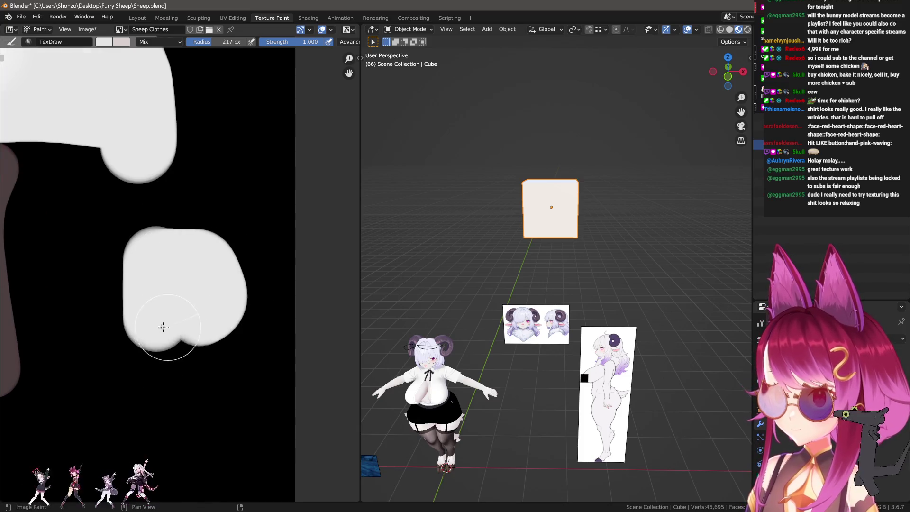
mouse_move(223, 259)
left_mouse_down()
mouse_move(234, 335)
mouse_move(224, 197)
left_mouse_up()
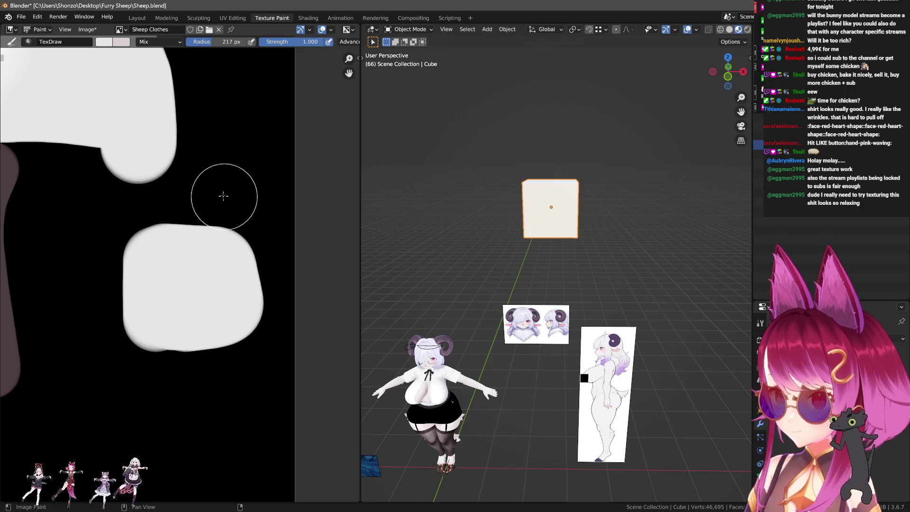
Step: Paint two black eyes, then carve them slanted and add slanted brows with white
key("x")
scroll(173, 268, "up", 2)
mouse_move(134, 273)
left_mouse_down()
mouse_move(162, 285)
mouse_move(136, 265)
left_mouse_up()
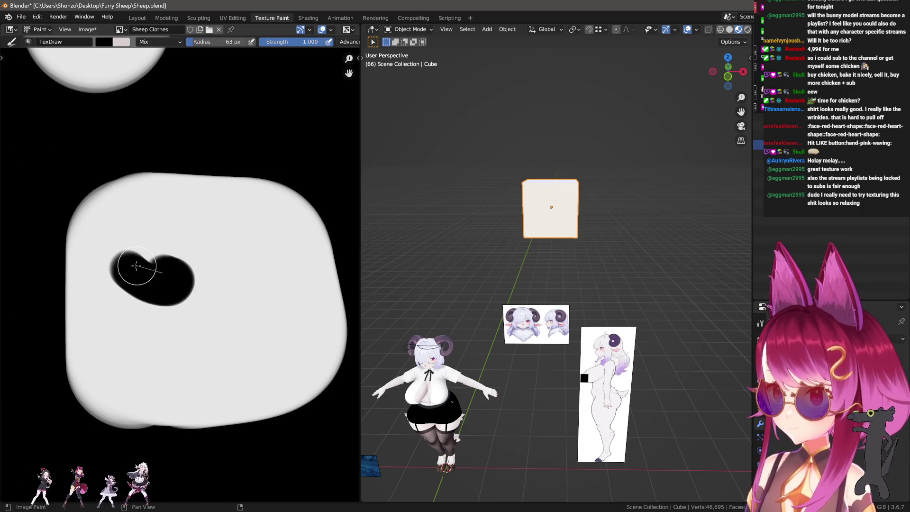
mouse_move(262, 275)
left_mouse_down()
mouse_move(304, 268)
mouse_move(228, 292)
left_mouse_up()
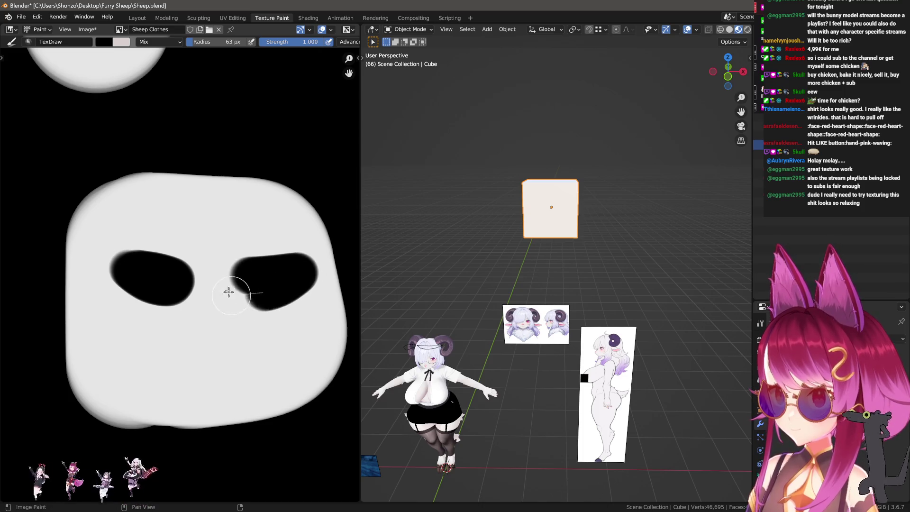
key("x")
key("bracketleft")
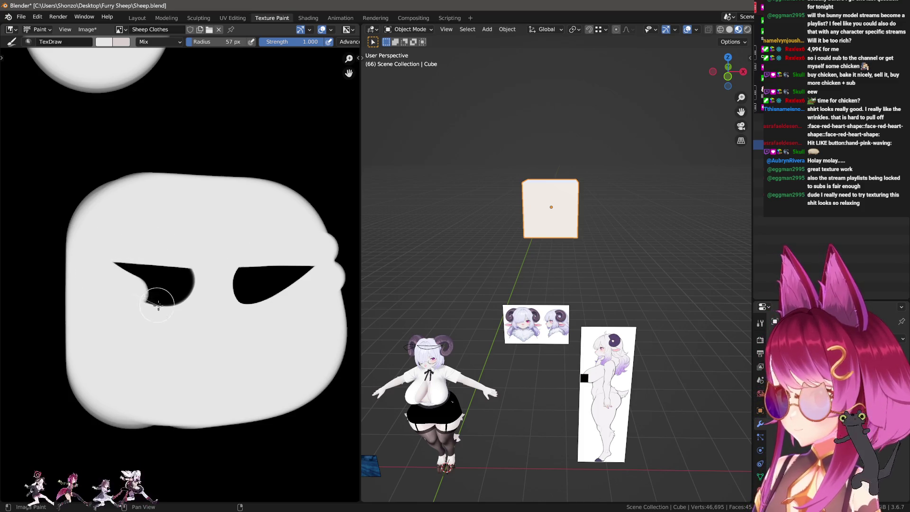
left_click_drag(112, 294, 103, 291)
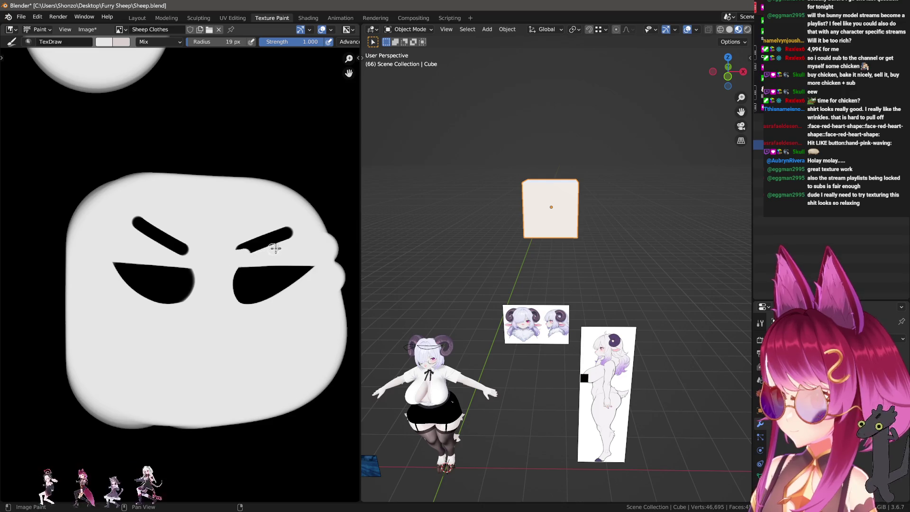
middle_click_drag(199, 313, 206, 274)
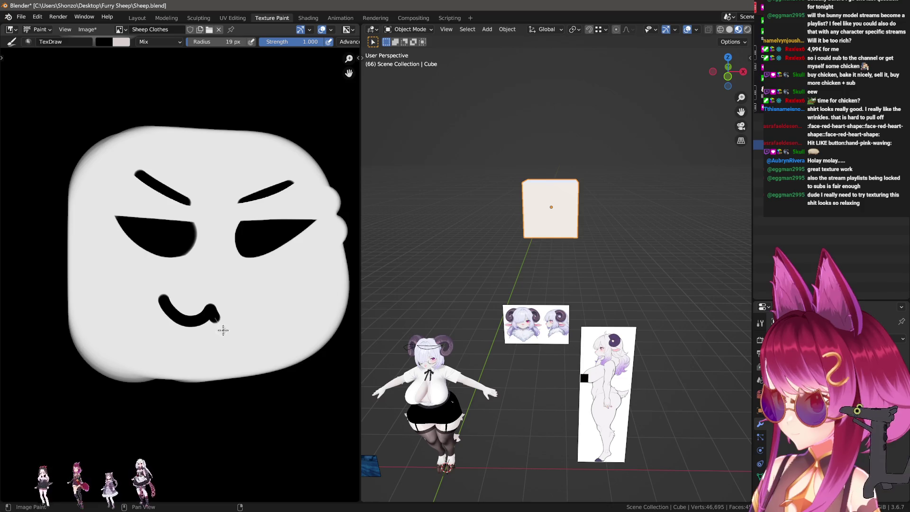
scroll(558, 224, "up", 3)
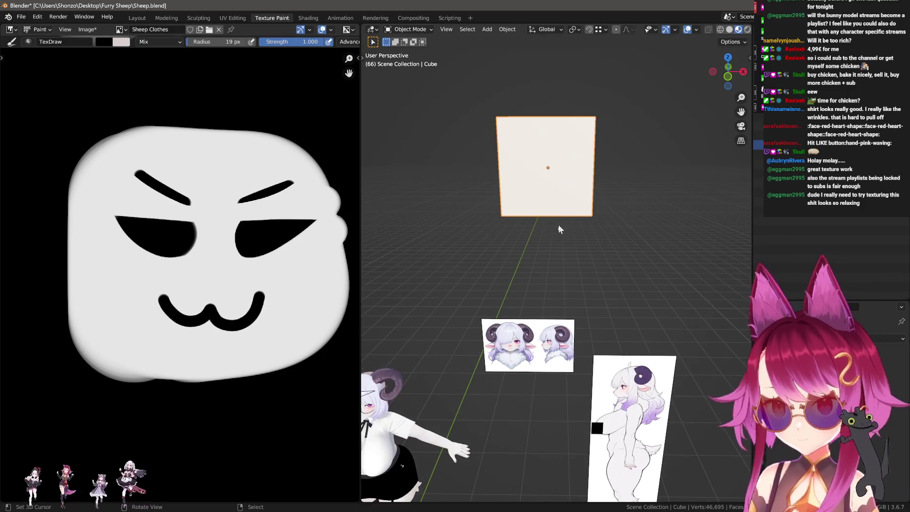
scroll(562, 251, "up", 4)
Step: Take the cube into Edit Mode and orbit to face it
key("Tab")
middle_click_drag(562, 250, 590, 239)
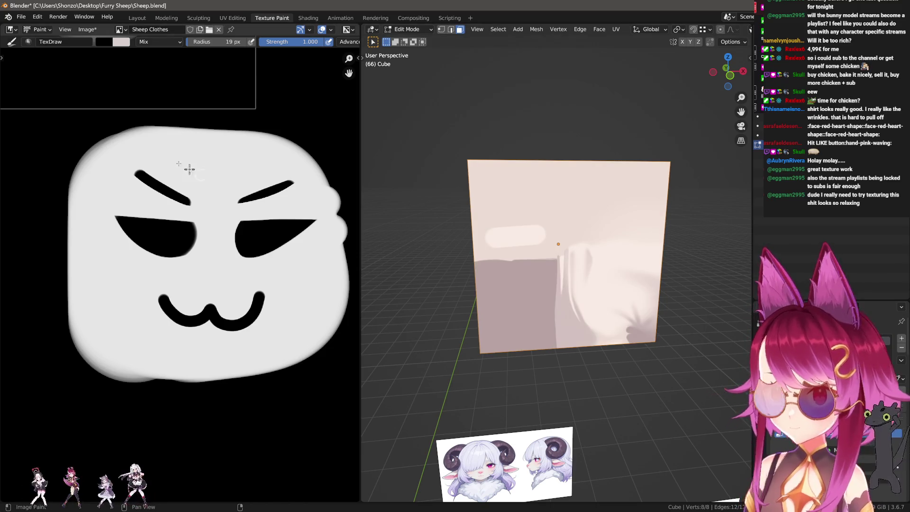
scroll(183, 245, "down", 3)
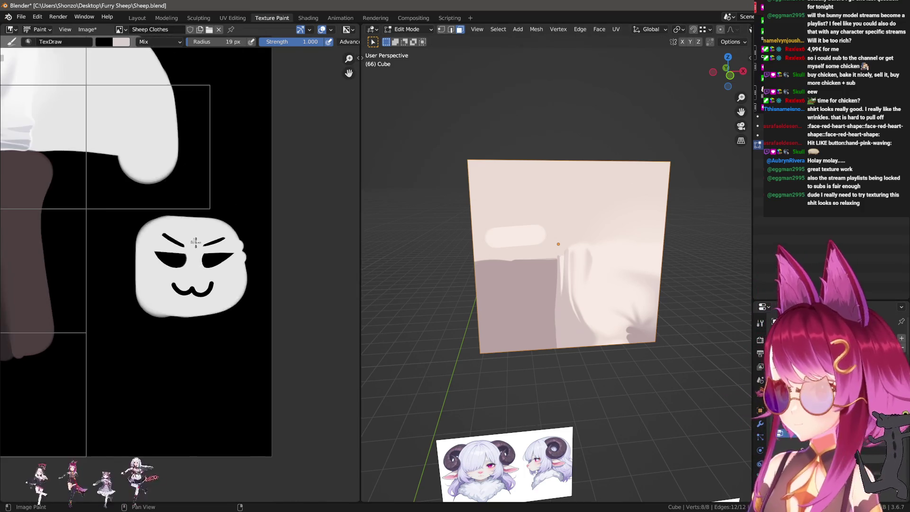
scroll(233, 98, "down", 2)
Step: In UV Editing, select the whole cube UV layout and show the Sheep Clothes texture behind it
left_click(239, 18)
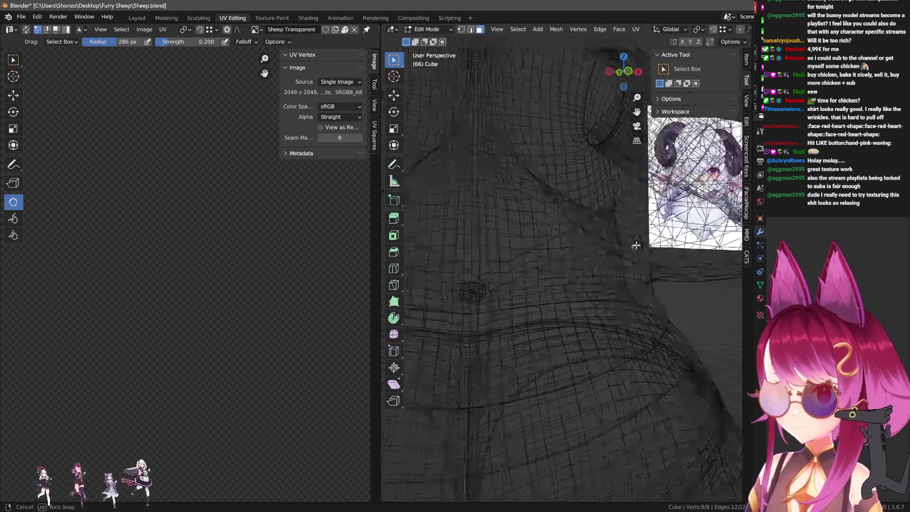
scroll(433, 295, "down", 6)
scroll(599, 285, "down", 3)
scroll(599, 284, "down", 1)
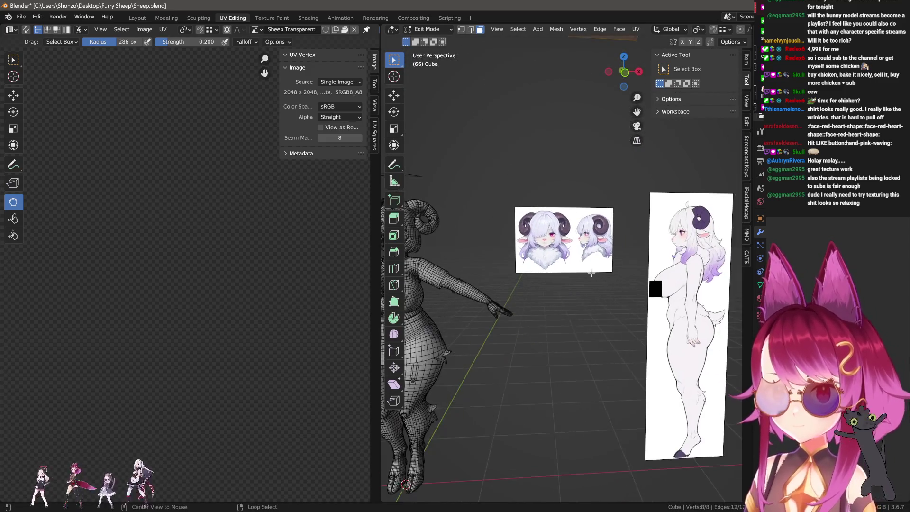
scroll(573, 283, "down", 3)
scroll(573, 283, "up", 5)
scroll(528, 252, "up", 6)
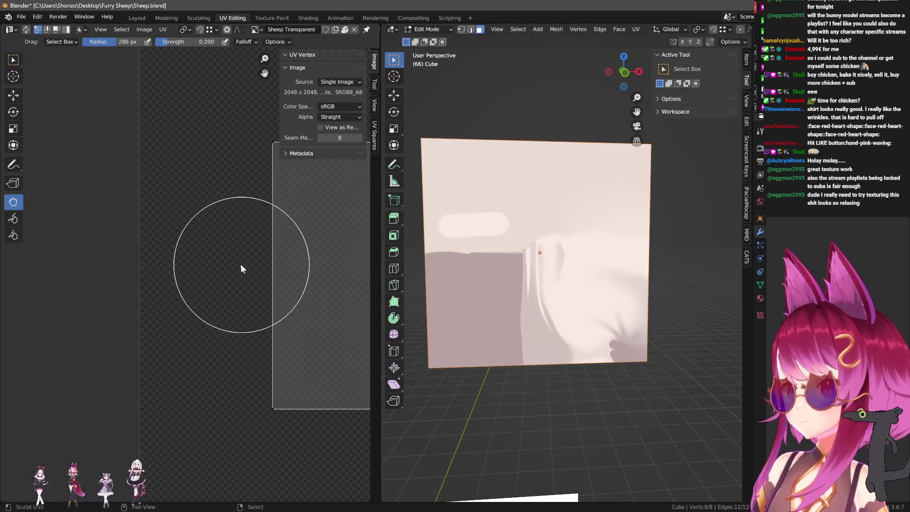
key("a")
key("g")
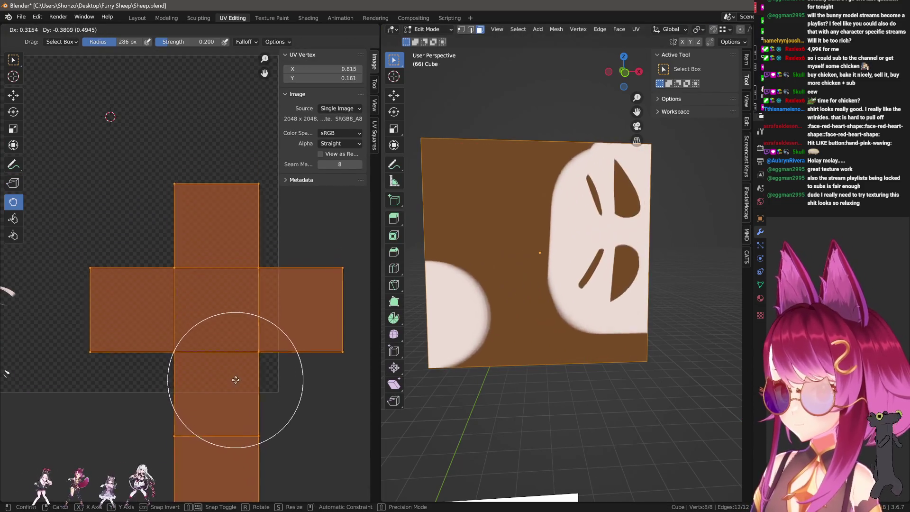
left_click(251, 404)
key("r")
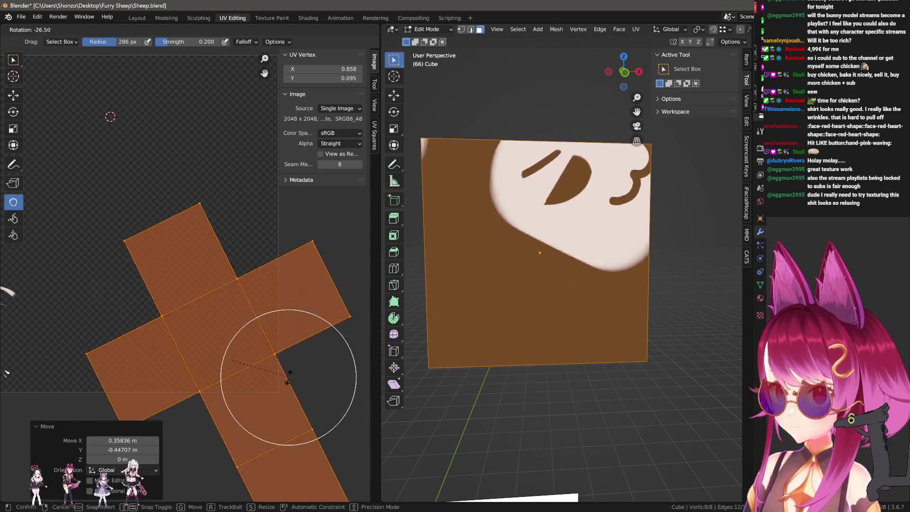
key("Escape")
left_click(257, 27)
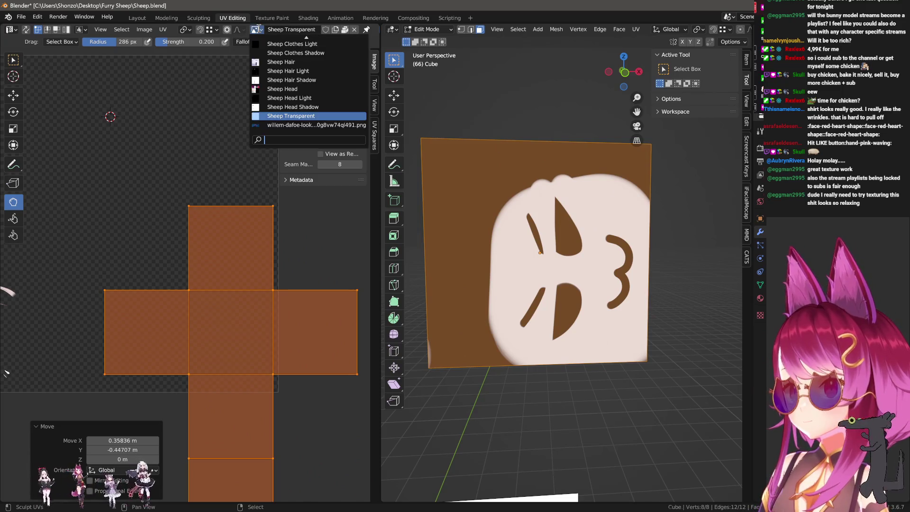
type("clo")
key("Return")
scroll(223, 282, "up", 3)
Step: Move, rotate and scale the UV layout so it sits over the cartoon face
key("g")
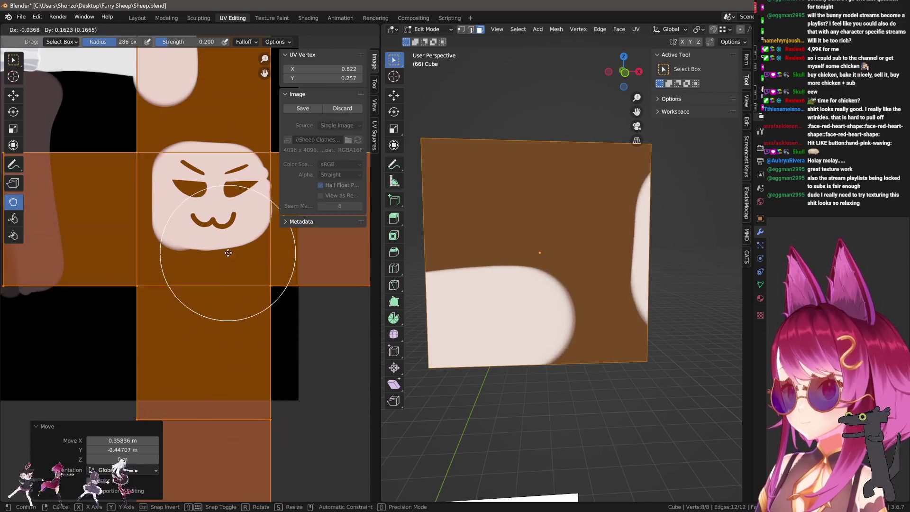
left_click(233, 365)
key("r")
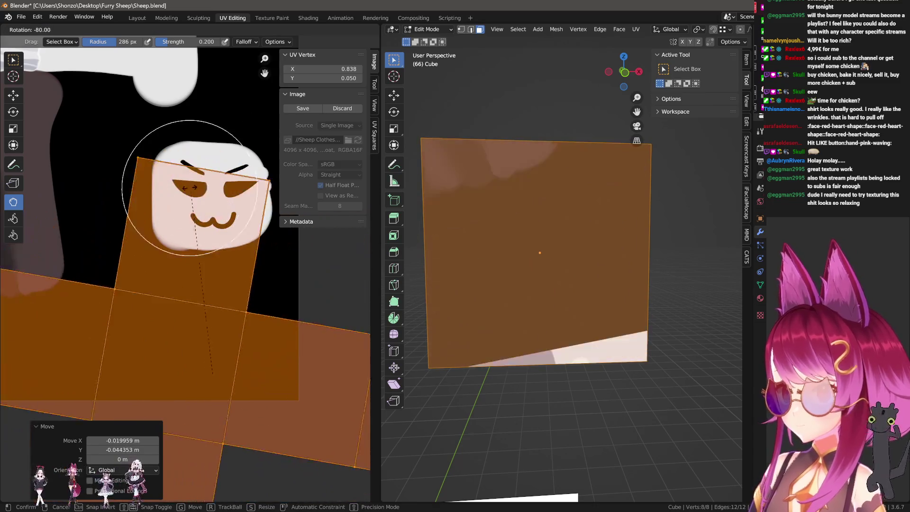
left_click(196, 196)
key("r")
left_click(247, 332)
key("g")
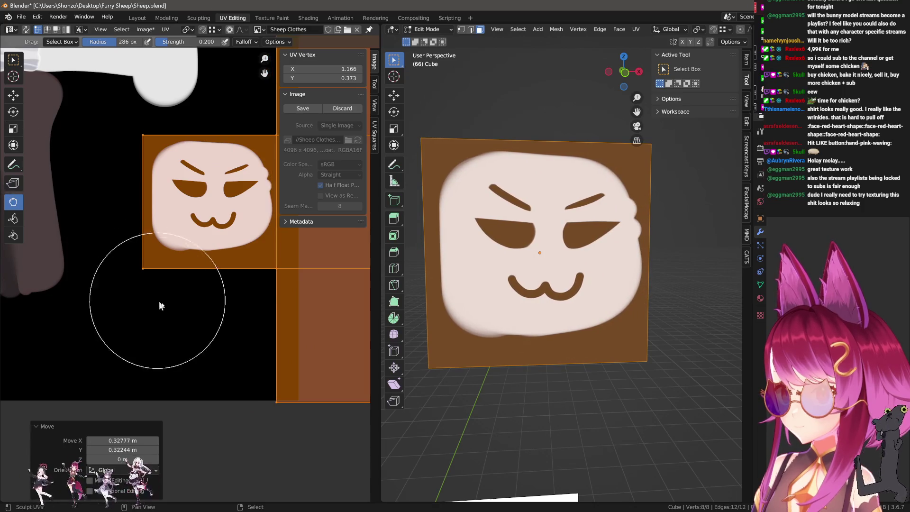
left_click(159, 305)
key("s")
left_click(223, 319)
scroll(244, 391, "down", 2)
Step: Shrink and nudge the UVs repeatedly until they fit the face closely
key("s")
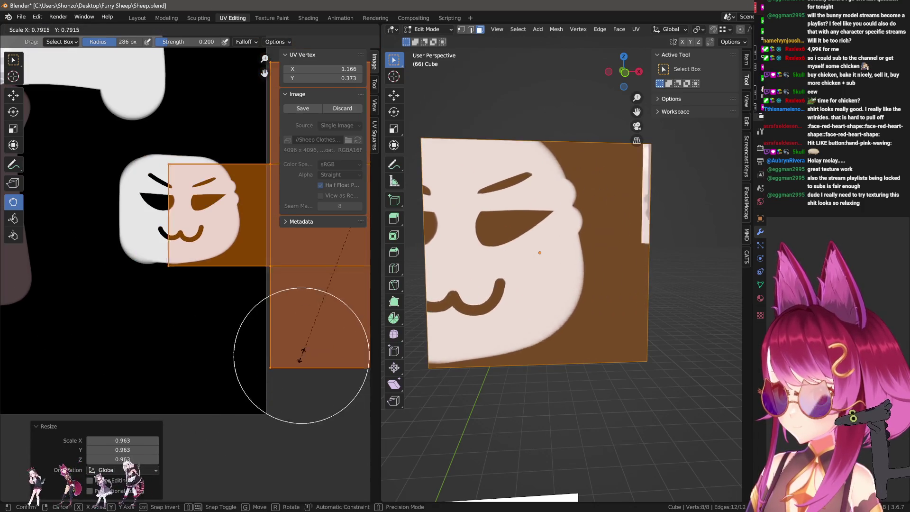
left_click(235, 335)
key("g")
left_click(258, 324)
key("s")
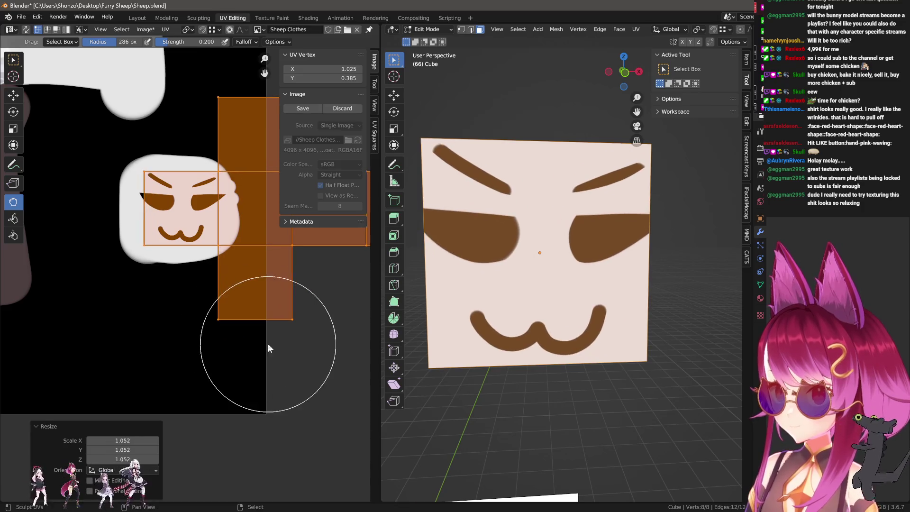
left_click(258, 349)
key("g")
left_click(270, 351)
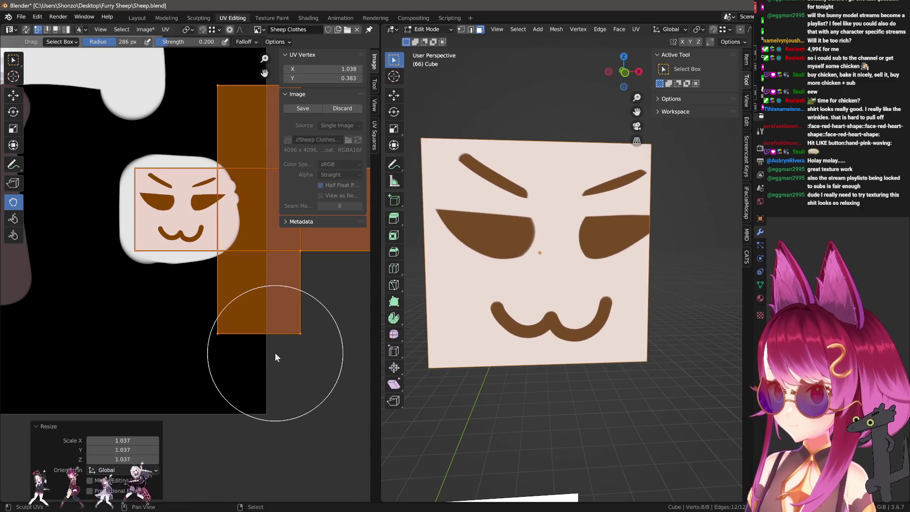
key("s")
left_click(286, 365)
key("g")
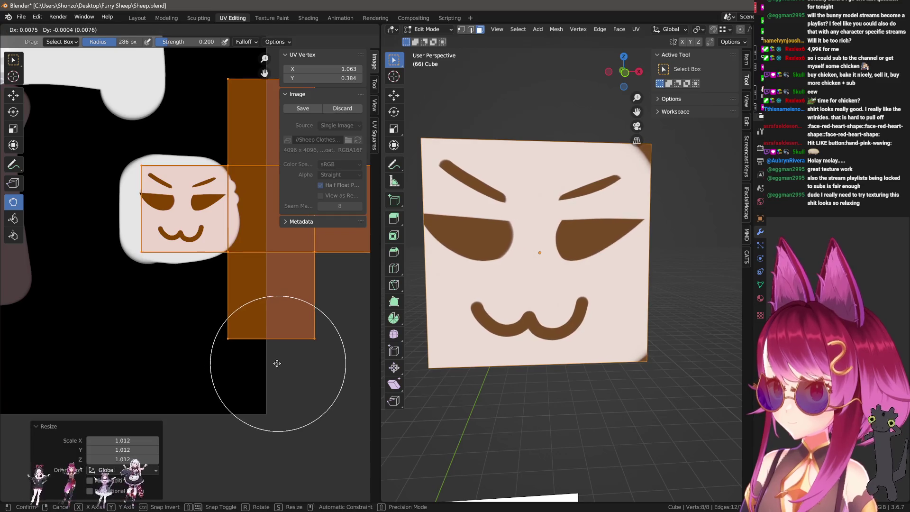
left_click(265, 364)
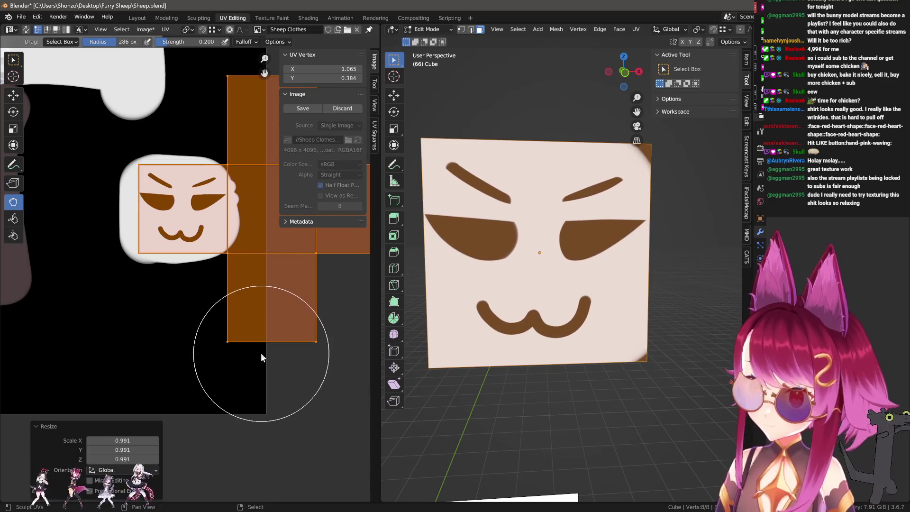
scroll(215, 272, "up", 2)
Step: Drag the UV corner vertices onto the face's edges, check the cube, and return to Object Mode
left_click(228, 241)
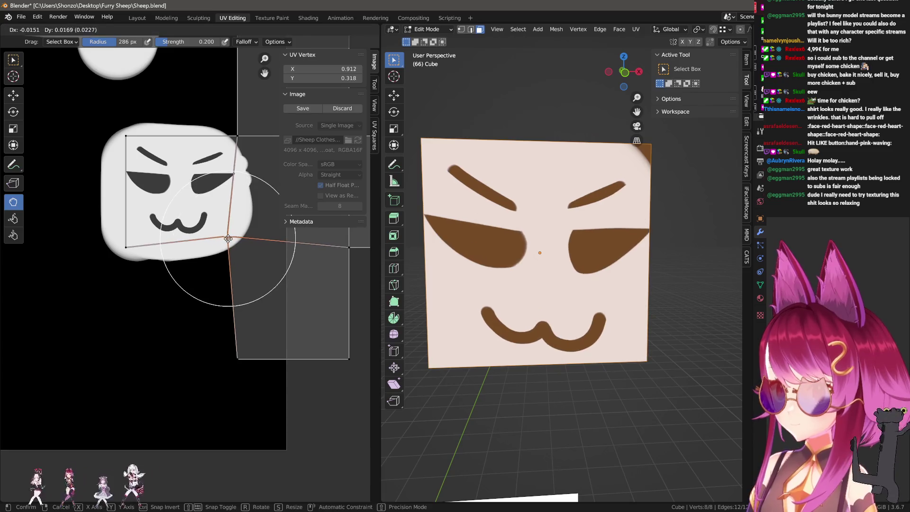
mouse_move(228, 241)
left_mouse_down()
mouse_move(127, 245)
mouse_move(136, 237)
left_mouse_up()
left_click_drag(126, 136, 114, 140)
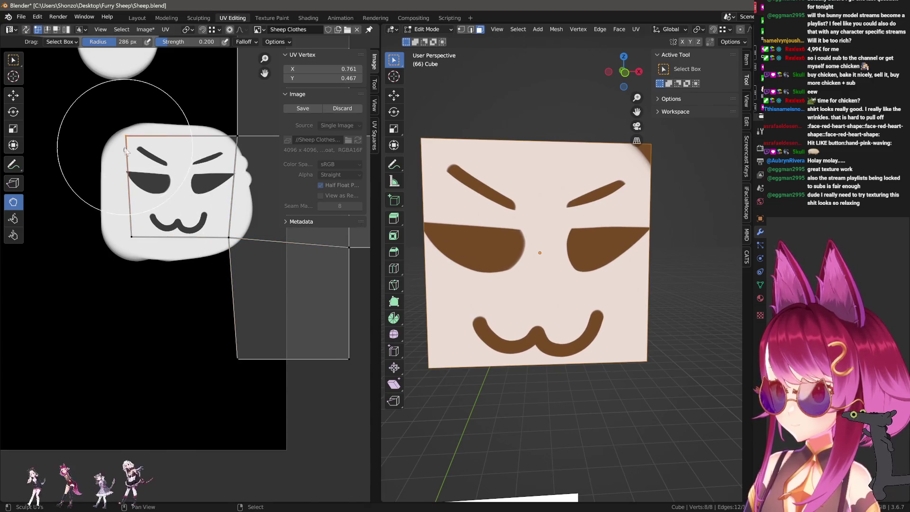
left_click_drag(236, 136, 240, 143)
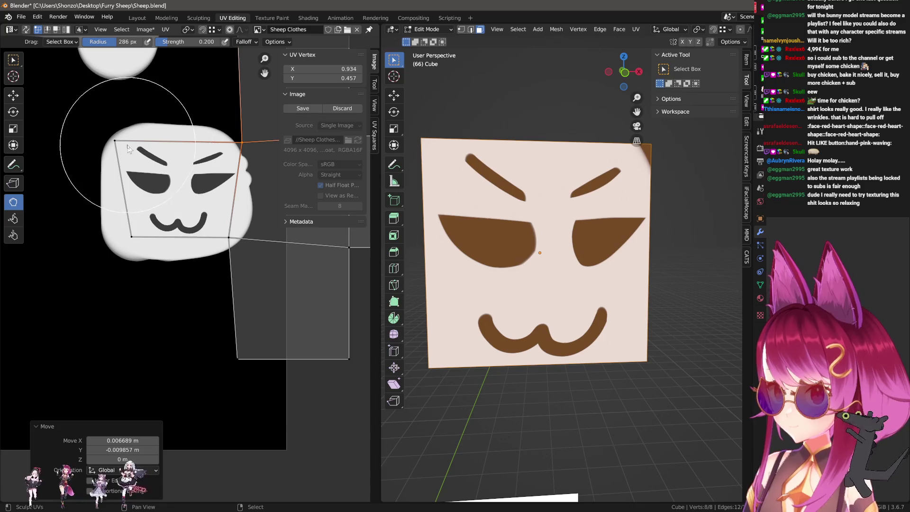
left_click_drag(115, 140, 122, 145)
left_click_drag(240, 145, 241, 147)
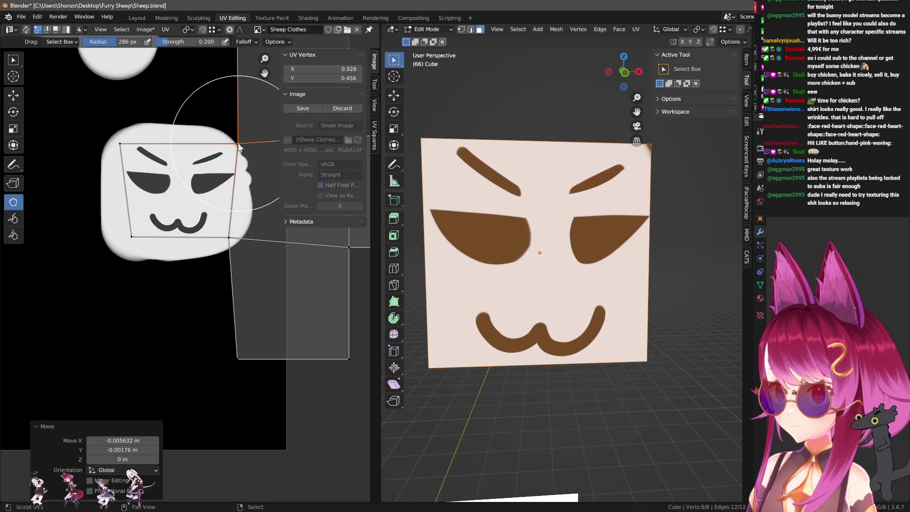
scroll(548, 247, "down", 3)
mouse_move(547, 247)
middle_mouse_down()
mouse_move(590, 488)
mouse_move(569, 298)
middle_mouse_up()
key("Tab")
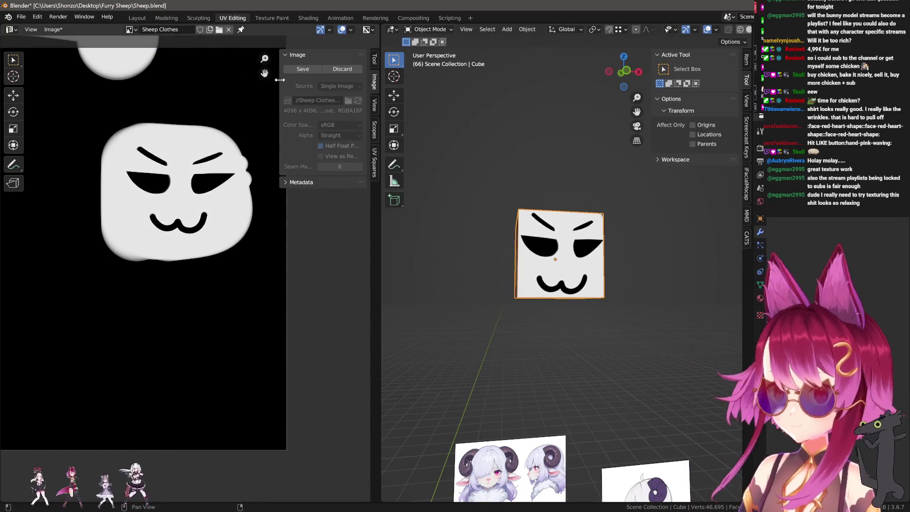
Step: From the Layout workspace, select the character's clothing object and enter the Texture Paint workspace
left_click(137, 18)
scroll(526, 241, "down", 3)
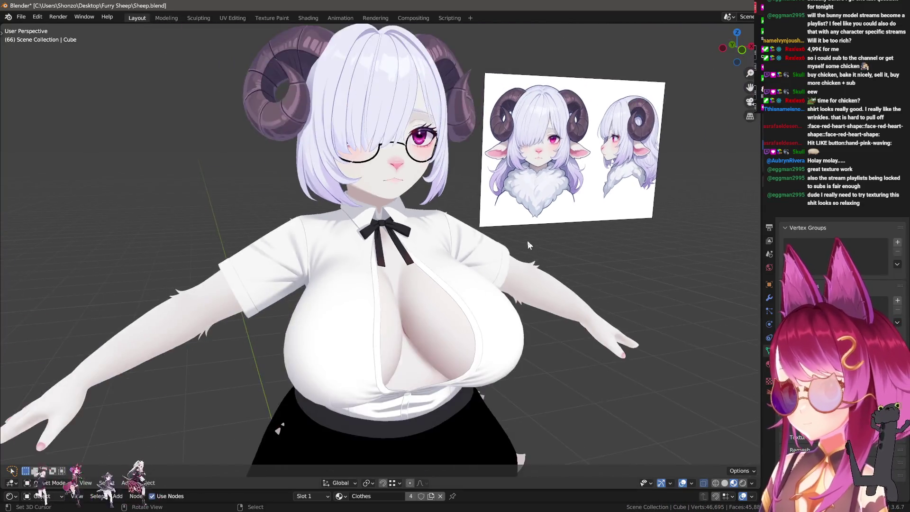
scroll(478, 224, "down", 2)
scroll(453, 279, "down", 2)
scroll(453, 279, "down", 3)
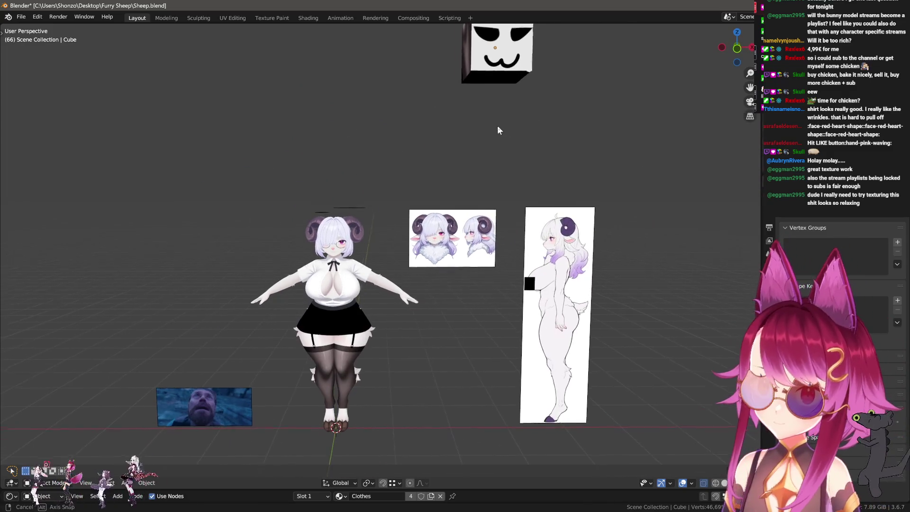
scroll(497, 125, "up", 2)
scroll(445, 209, "up", 2)
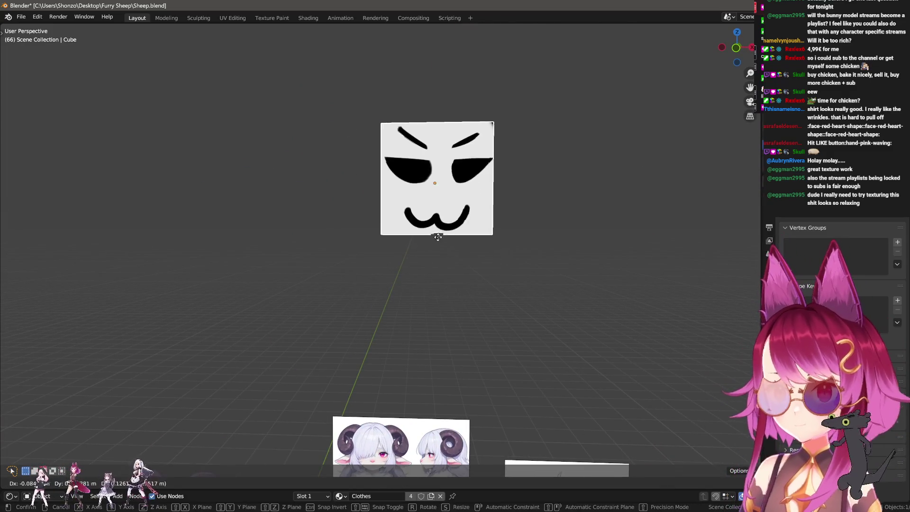
scroll(459, 299, "down", 3)
key("Delete")
scroll(349, 426, "up", 3)
scroll(349, 426, "up", 3)
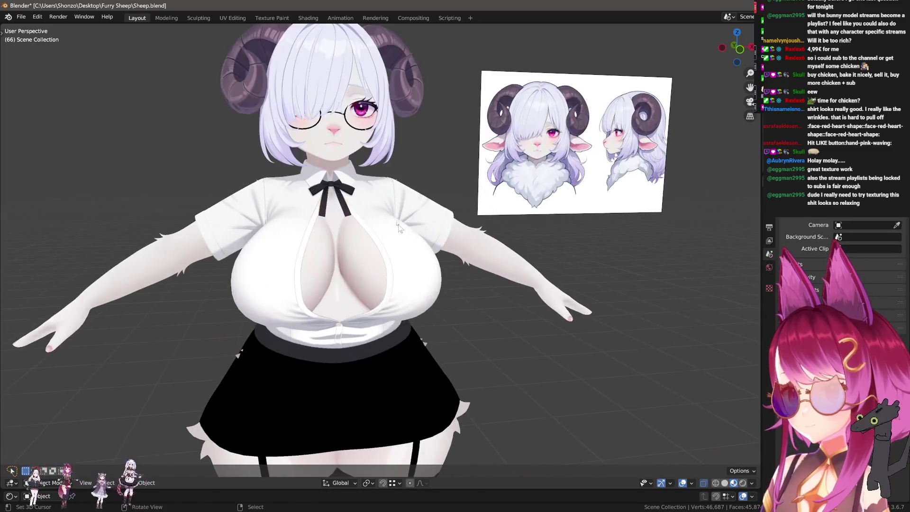
left_click(349, 426)
left_click(272, 18)
scroll(197, 299, "down", 3)
scroll(197, 300, "up", 4)
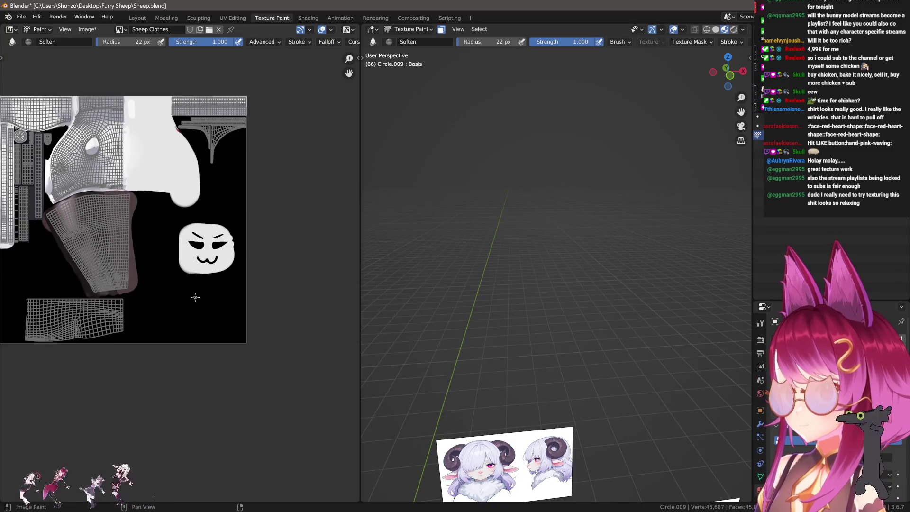
scroll(197, 299, "up", 4)
Step: Paint black over the face area, then sample the light grey shirt colour and paint it over the shirt region
middle_click_drag(208, 159, 165, 298)
key("1")
mouse_move(182, 319)
left_mouse_down()
mouse_move(306, 235)
mouse_move(321, 356)
mouse_move(246, 325)
mouse_move(254, 406)
left_mouse_up()
scroll(174, 290, "down", 2)
scroll(174, 290, "up", 3)
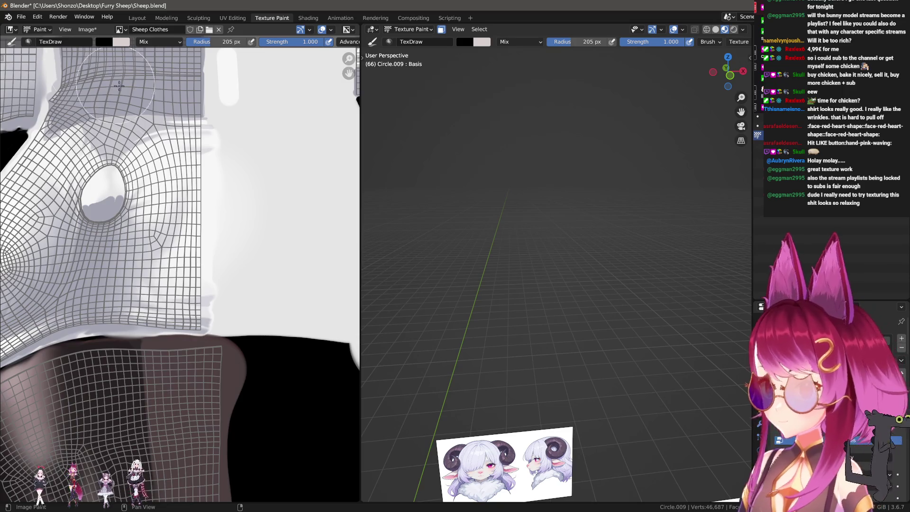
scroll(211, 264, "up", 4)
key("s")
left_click_drag(187, 181, 186, 107)
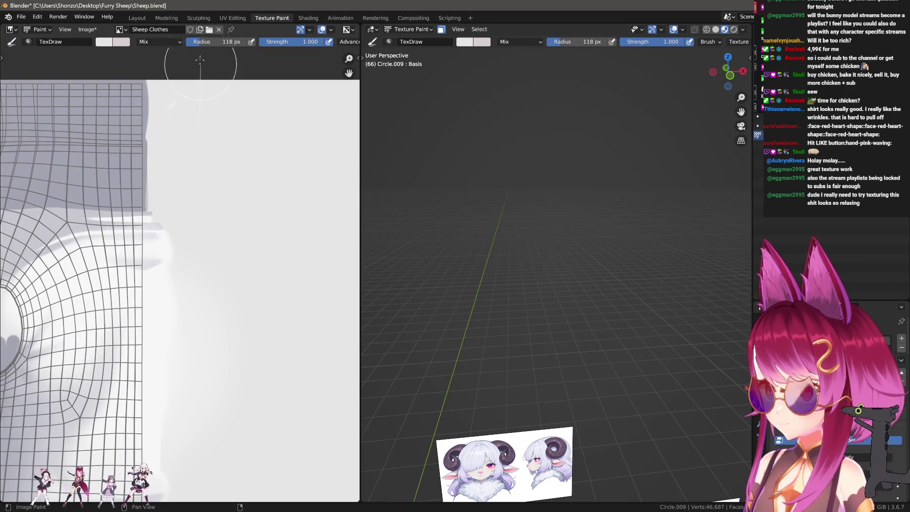
scroll(201, 258, "down", 2)
middle_click_drag(202, 259, 195, 122)
scroll(295, 294, "up", 1)
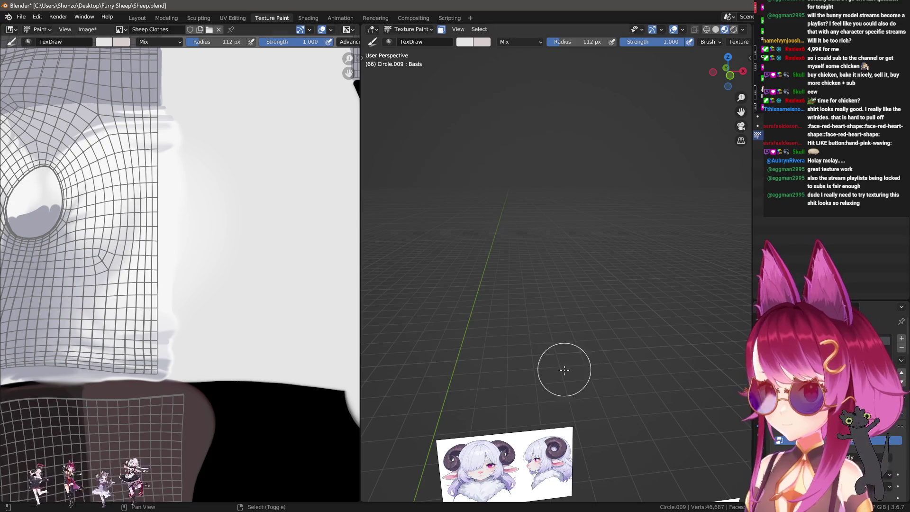
Step: Orbit the model to check the shirt's back and front
middle_click_drag(564, 369, 562, 103, "shift")
mouse_move(563, 393)
middle_mouse_down()
mouse_move(654, 371)
mouse_move(530, 389)
mouse_move(505, 375)
middle_mouse_up()
scroll(654, 370, "up", 3)
scroll(508, 376, "up", 2)
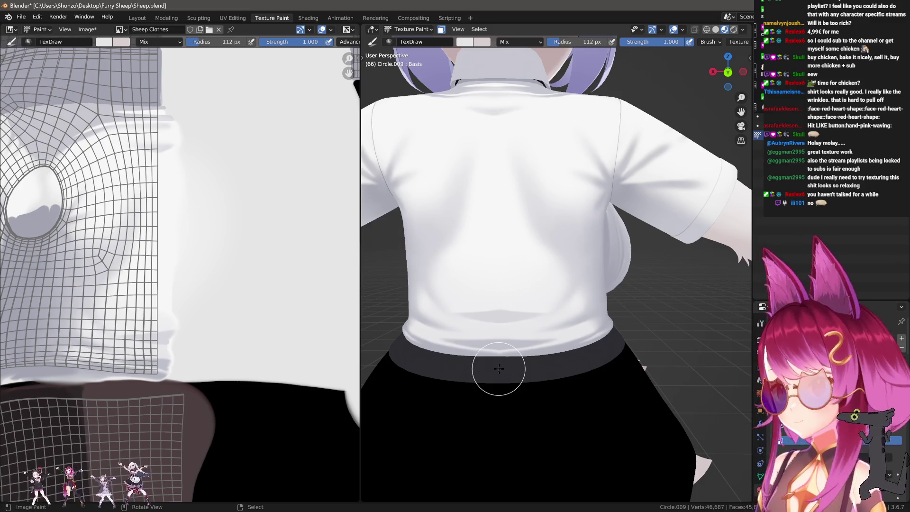
scroll(467, 246, "down", 5)
middle_click_drag(468, 246, 455, 256)
scroll(219, 179, "down", 3)
scroll(219, 179, "down", 1)
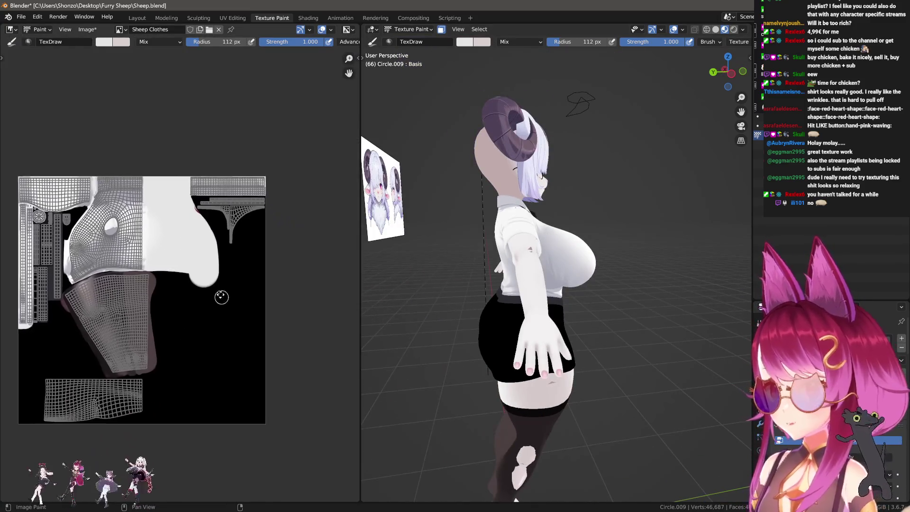
middle_click_drag(426, 284, 443, 288)
scroll(444, 287, "up", 3)
scroll(540, 285, "up", 2)
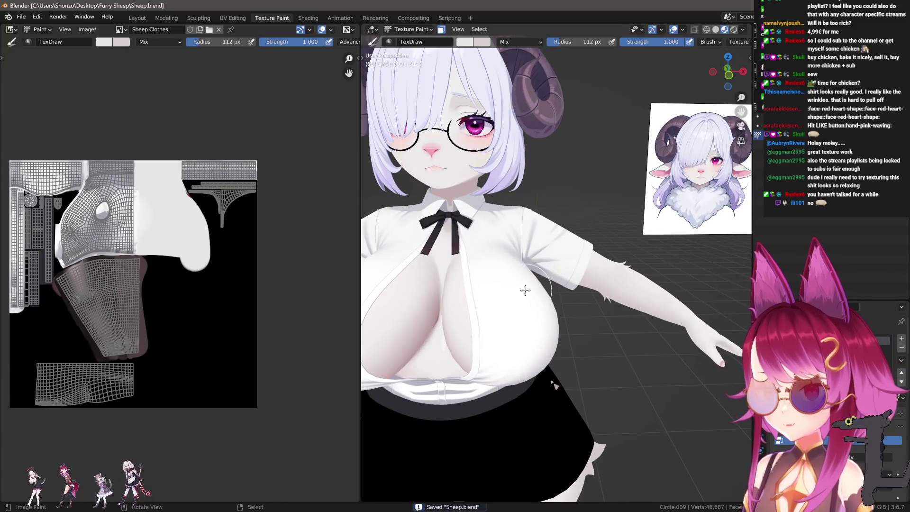
middle_click_drag(524, 289, 473, 284)
scroll(519, 288, "up", 2)
scroll(519, 288, "up", 2)
scroll(519, 288, "down", 3)
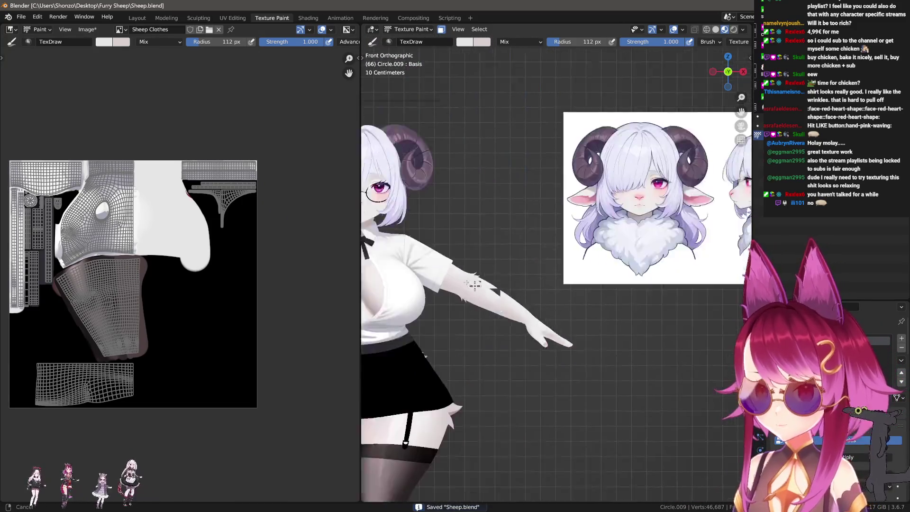
scroll(593, 410, "up", 2)
scroll(519, 386, "down", 2)
Step: Return to Object Mode, select the legs object Circle.009 and put it into Texture Paint mode
key("ctrl+Tab")
left_click(490, 378)
scroll(503, 280, "down", 2)
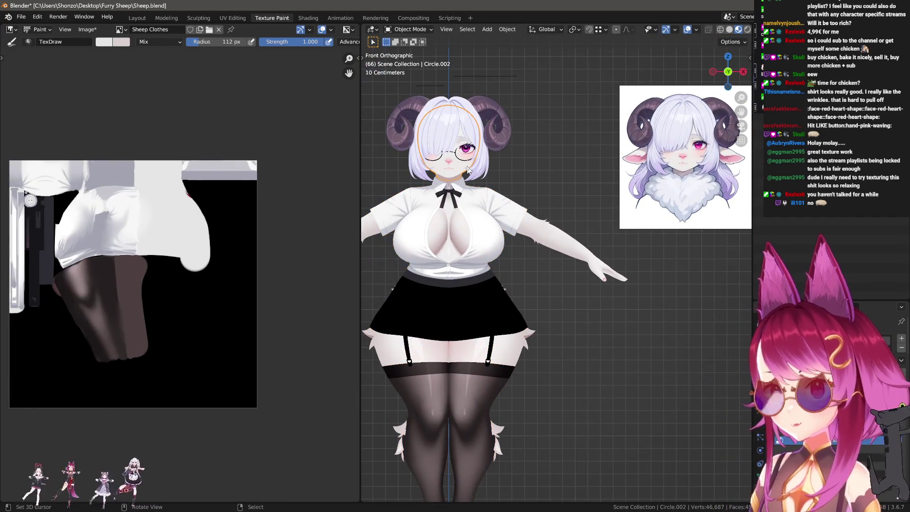
left_click(480, 216)
key("ctrl+Tab")
scroll(234, 284, "up", 2)
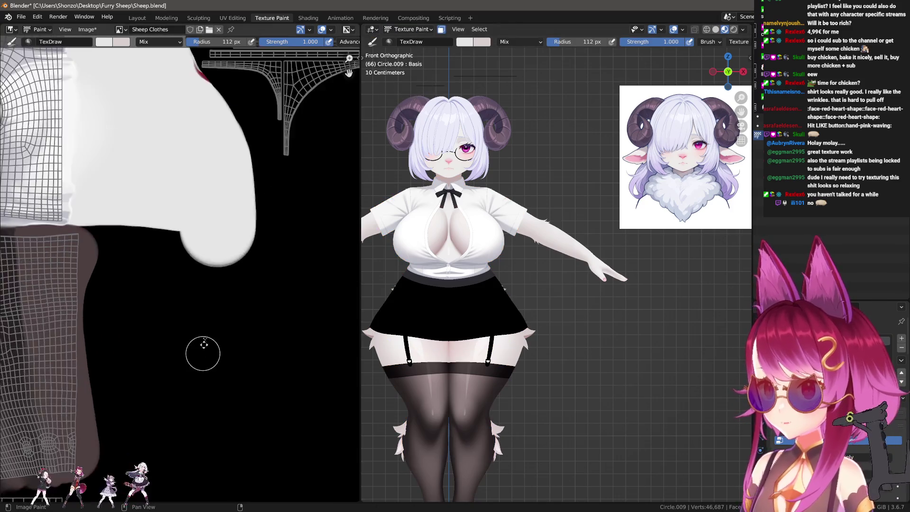
scroll(181, 251, "up", 1)
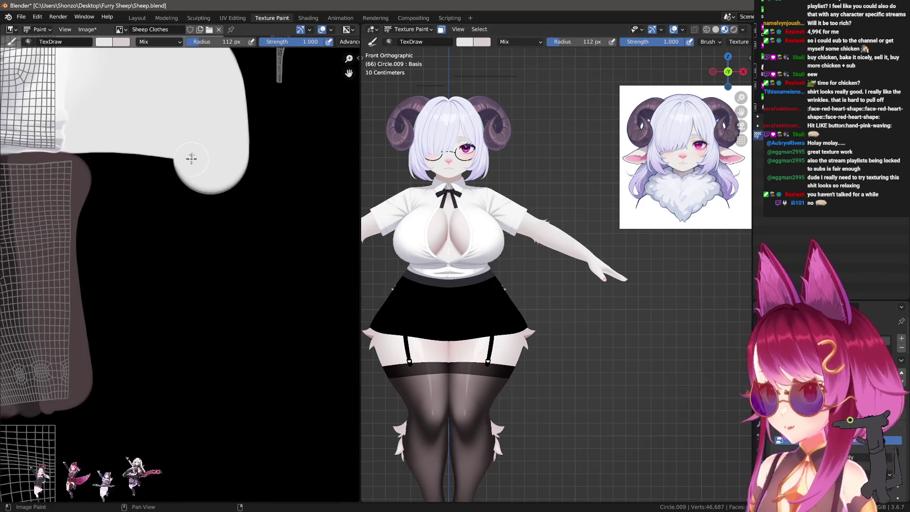
Step: With an enlarged brush, paint a large white patch on the clothes texture
middle_click_drag(189, 156, 182, 243)
key("f")
left_click_drag(163, 223, 159, 221)
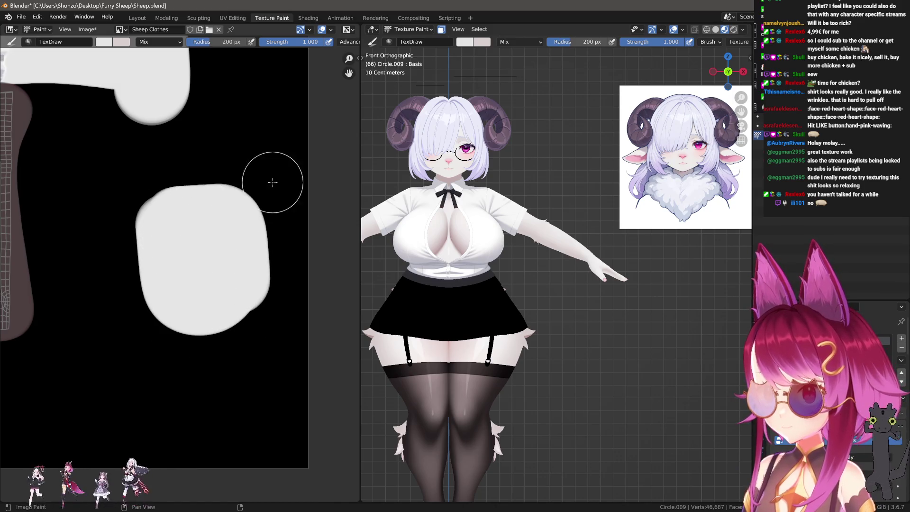
scroll(180, 240, "up", 1)
Step: Dab two black eyes on the white patch and paint a slanted black eyebrow with a smaller brush
left_click(174, 242)
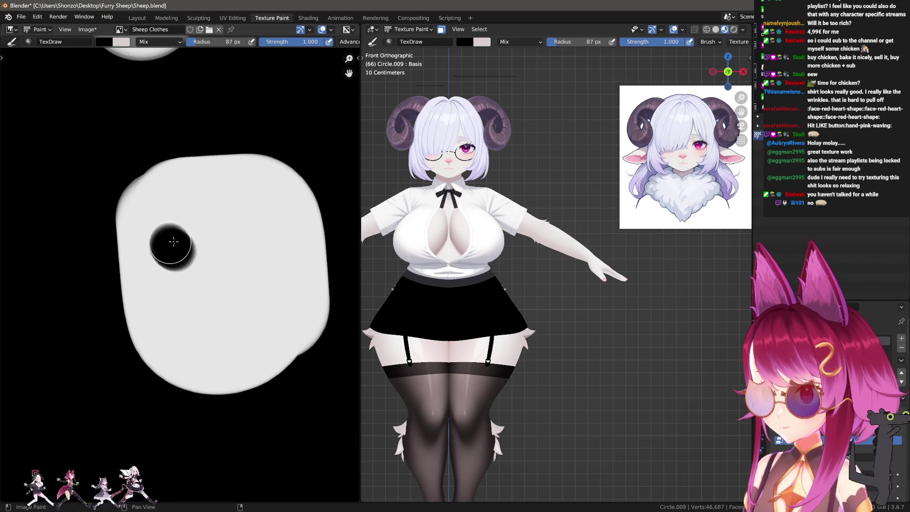
left_click(261, 244)
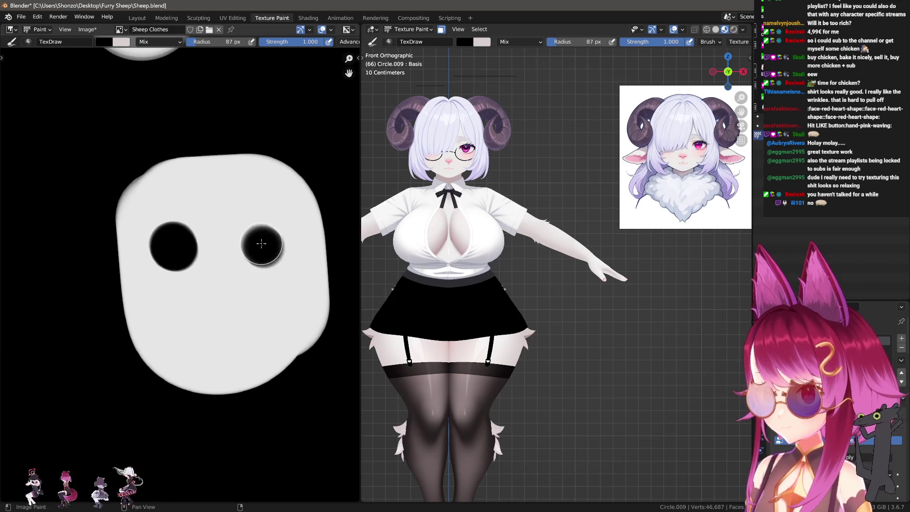
key("f")
left_click(237, 211)
left_click_drag(237, 211, 265, 195)
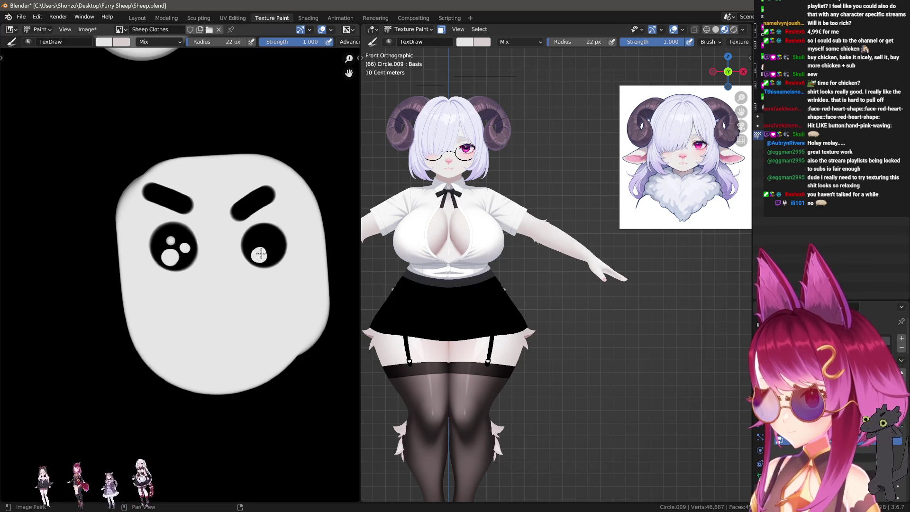
scroll(264, 240, "down", 3)
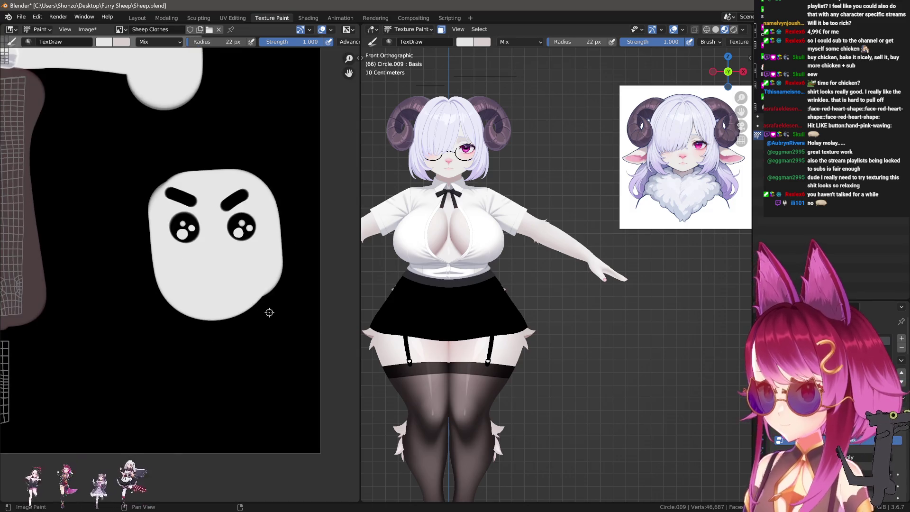
scroll(524, 289, "down", 3)
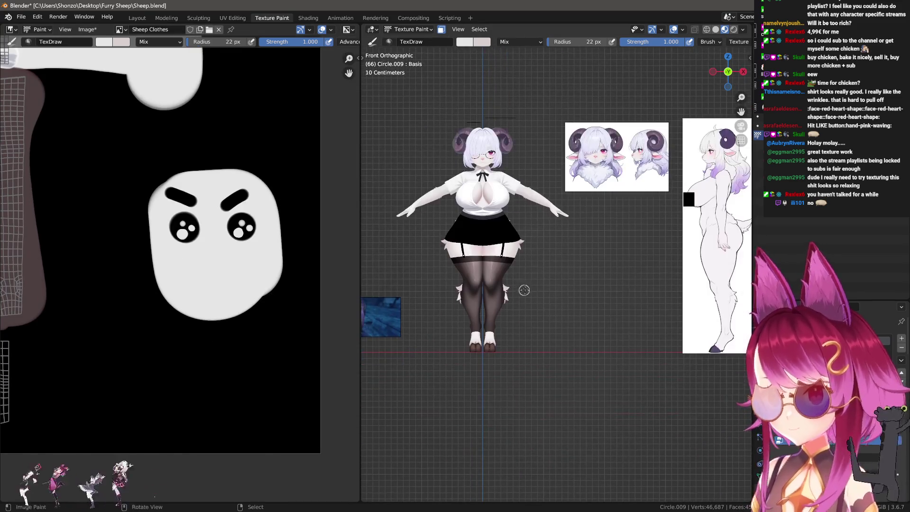
scroll(226, 178, "down", 2)
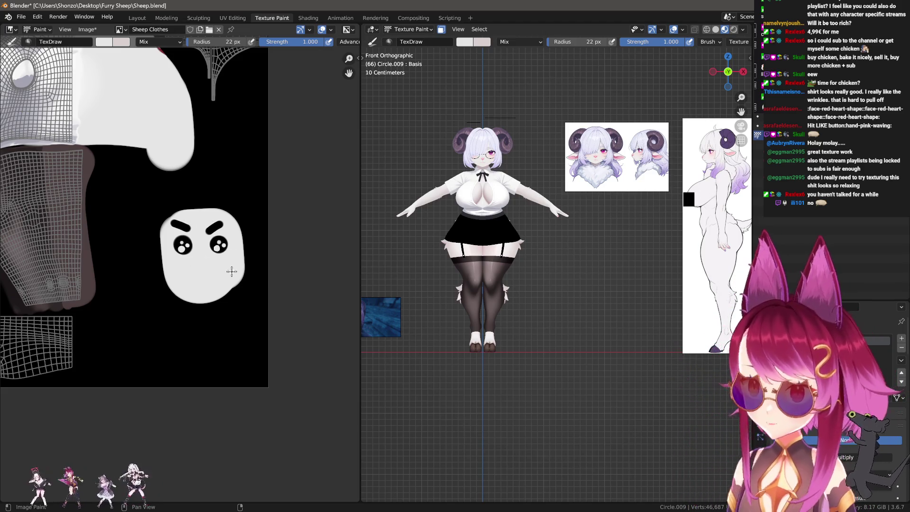
Step: Return the viewport to Object Mode and orbit to a perspective angle
left_click(410, 28)
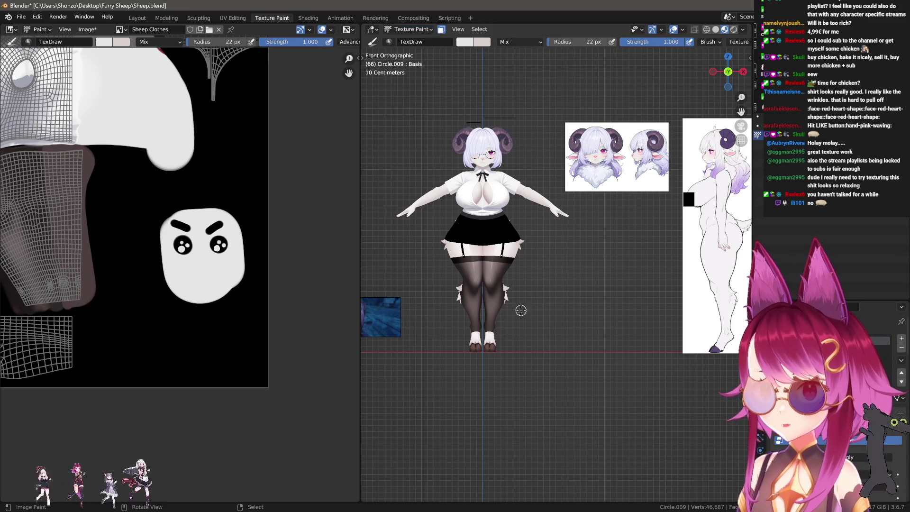
key("ctrl+Tab")
left_click(396, 142)
middle_click_drag(396, 142, 541, 308)
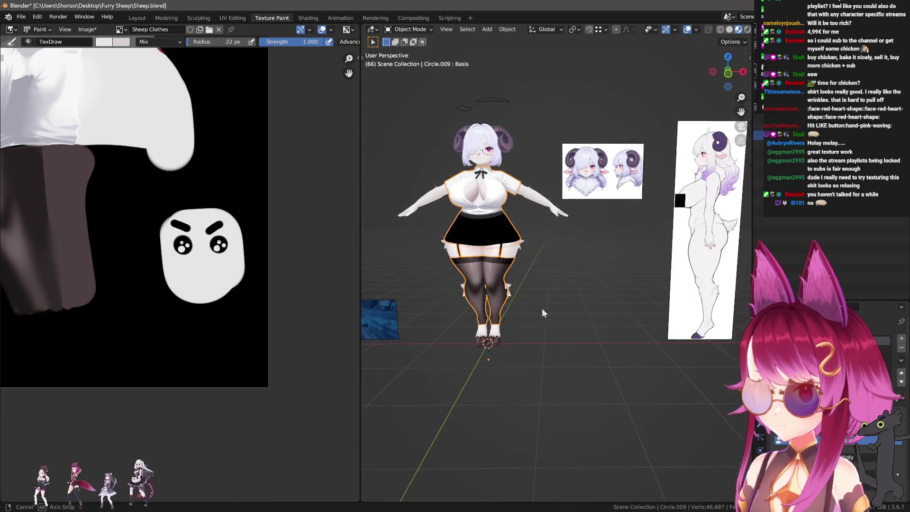
scroll(559, 320, "down", 3)
Step: Add a cube, move it up above the character and scale it to 1.704
key("shift+a")
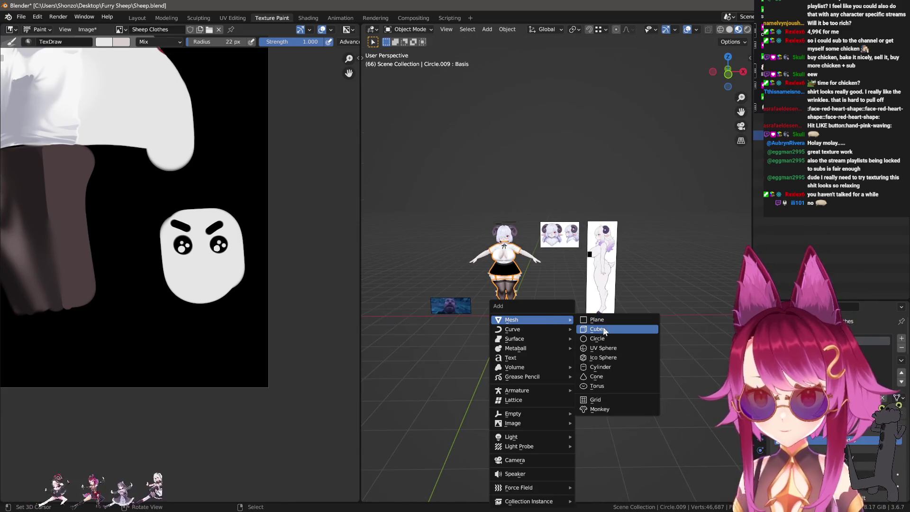
left_click(601, 329)
key("g")
left_click(587, 196)
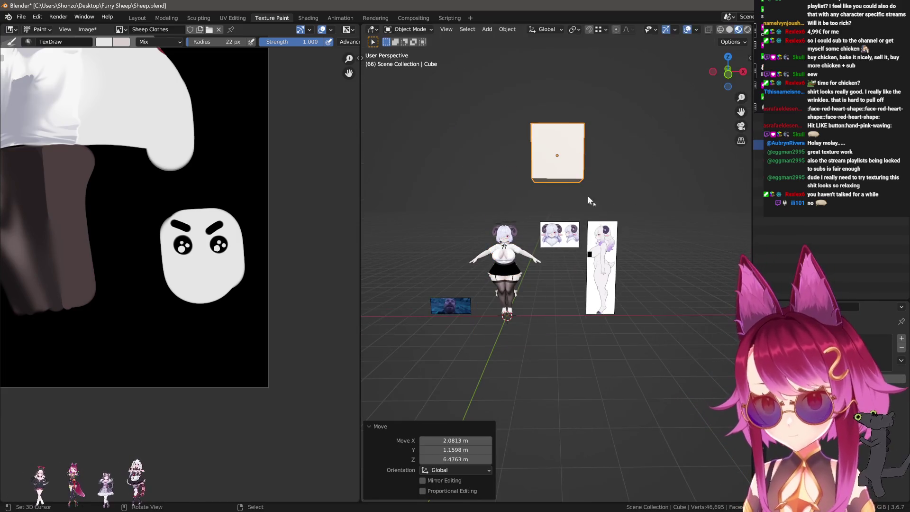
key("s")
scroll(581, 260, "up", 3)
key("s")
left_click(647, 267)
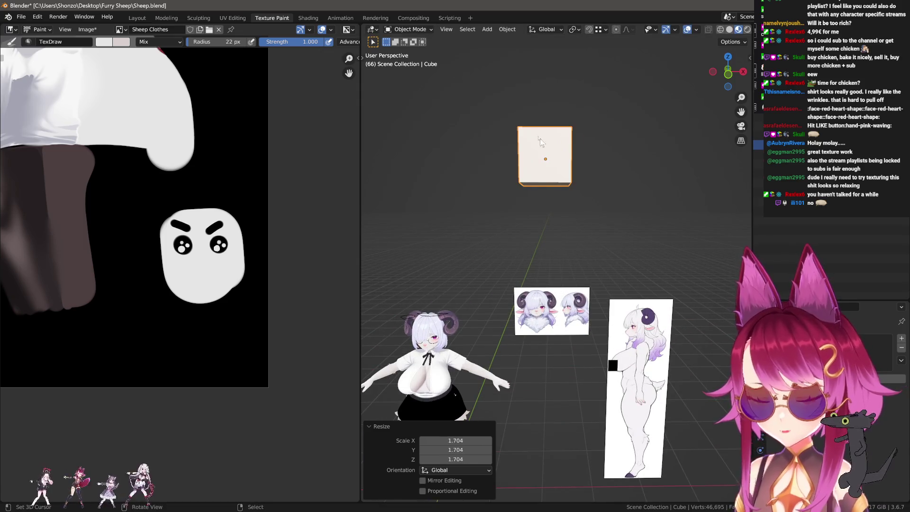
middle_click_drag(559, 140, 553, 209)
scroll(518, 193, "up", 5)
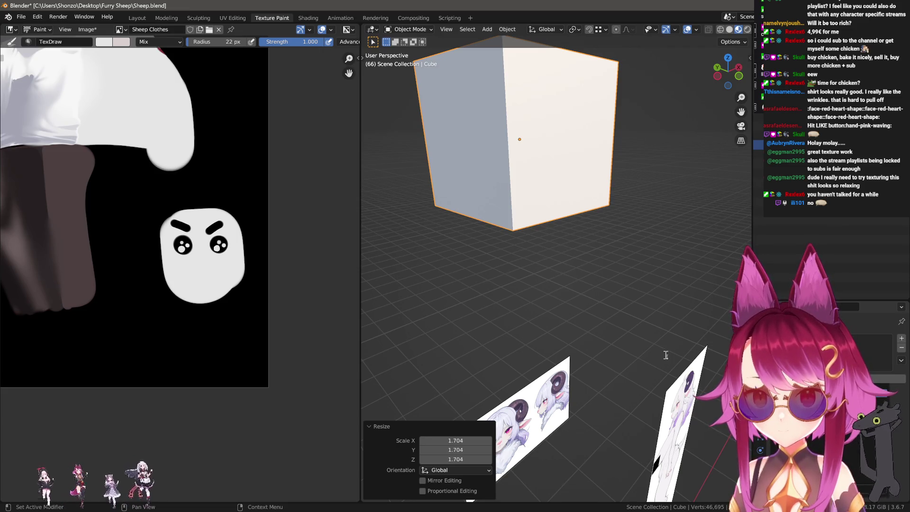
Step: Add a Subdivision Surface modifier to round the cube
left_click(867, 339)
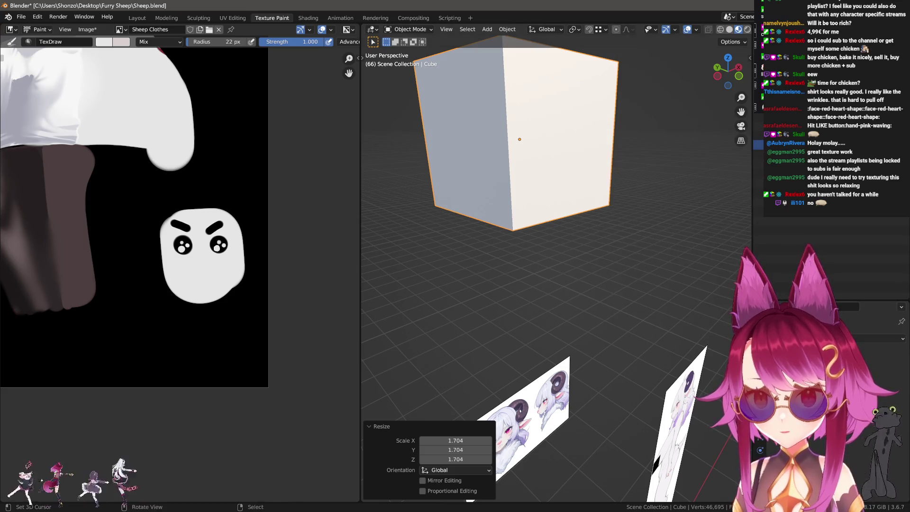
left_click(868, 339)
left_click(718, 284)
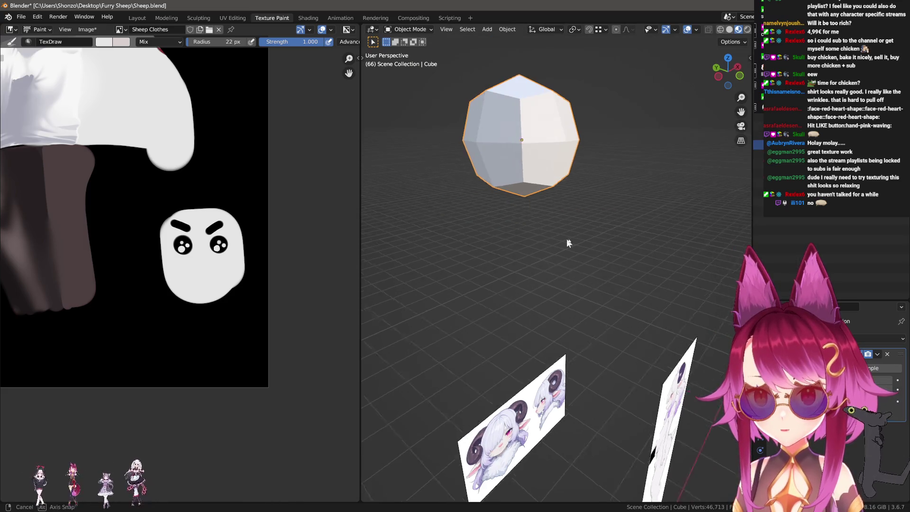
Step: In Edit Mode, add a loop cut across the cube and slide it into position
middle_click_drag(567, 239, 585, 282)
key("Tab")
scroll(558, 265, "up", 3)
key("alt+a")
key("ctrl+r")
left_click(528, 291)
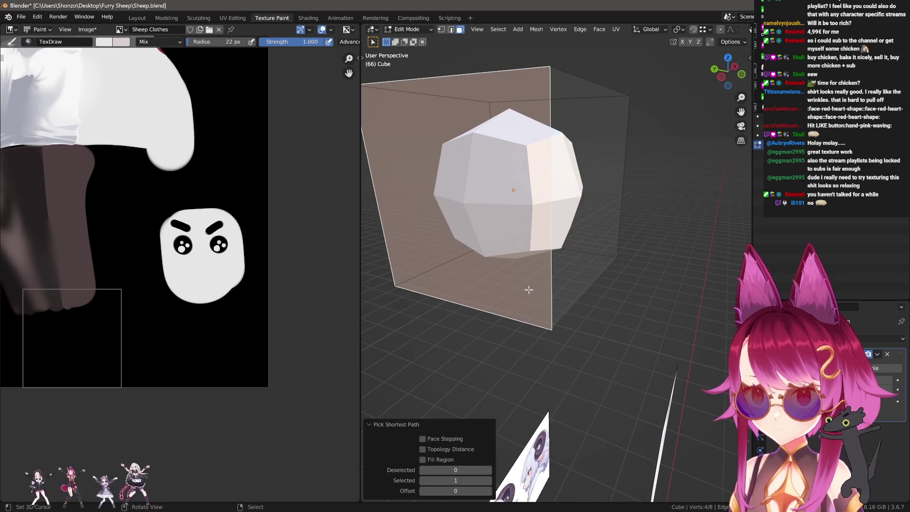
key("ctrl+z")
key("ctrl+r")
left_click(515, 65)
key("g")
key("g")
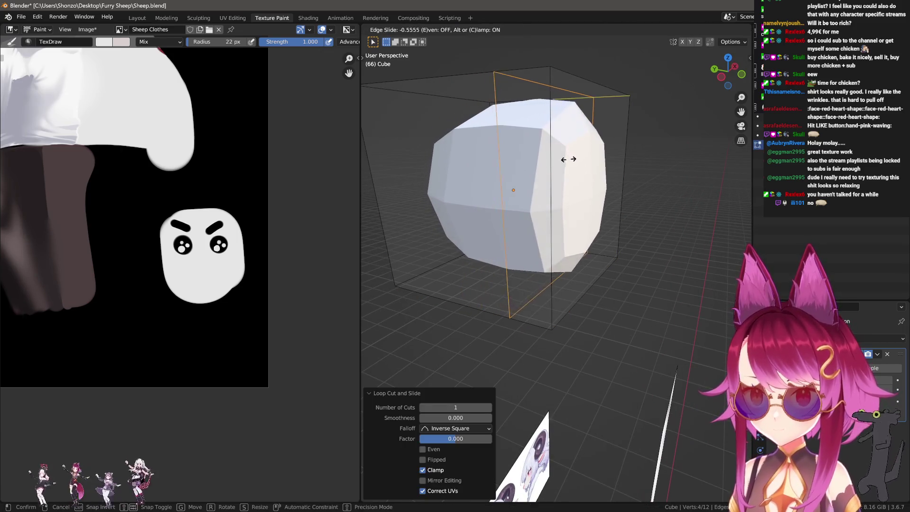
left_click(599, 189)
Step: Switch to face select, pick the cube's front face and scale it narrower along X
middle_click_drag(599, 189, 557, 275)
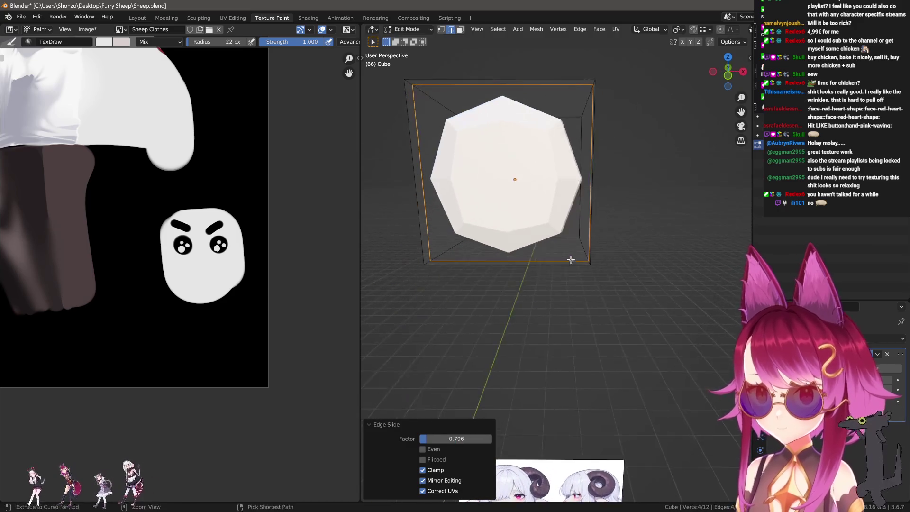
key("ctrl+Tab")
left_click(557, 275)
left_click(588, 284)
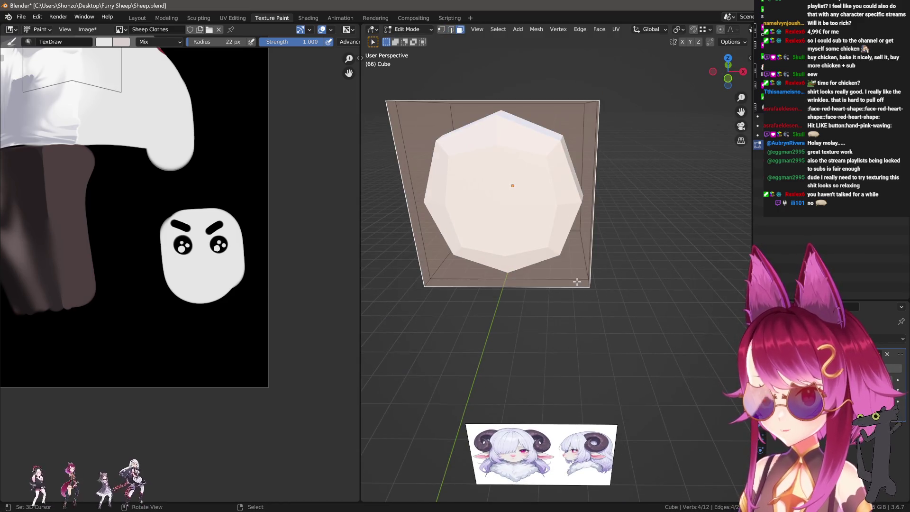
key("ctrl+Tab")
left_click(484, 288)
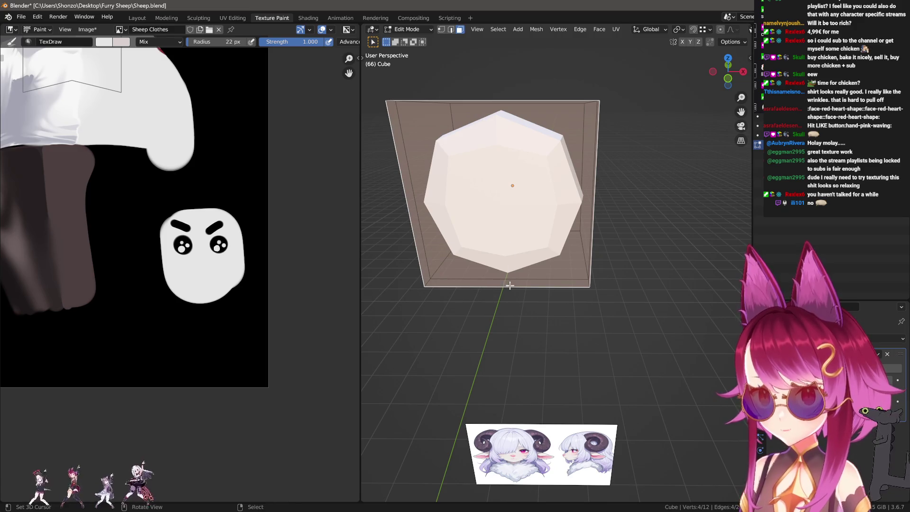
middle_click_drag(510, 285, 543, 327)
key("s")
key("x")
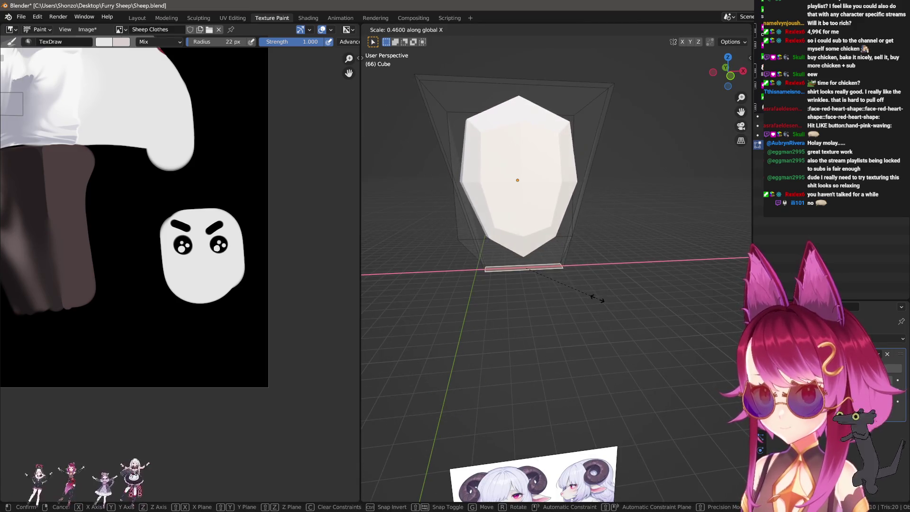
left_click(595, 244)
Step: Add a horizontal loop cut lower on the cube and widen it along X
middle_click_drag(595, 243, 505, 151)
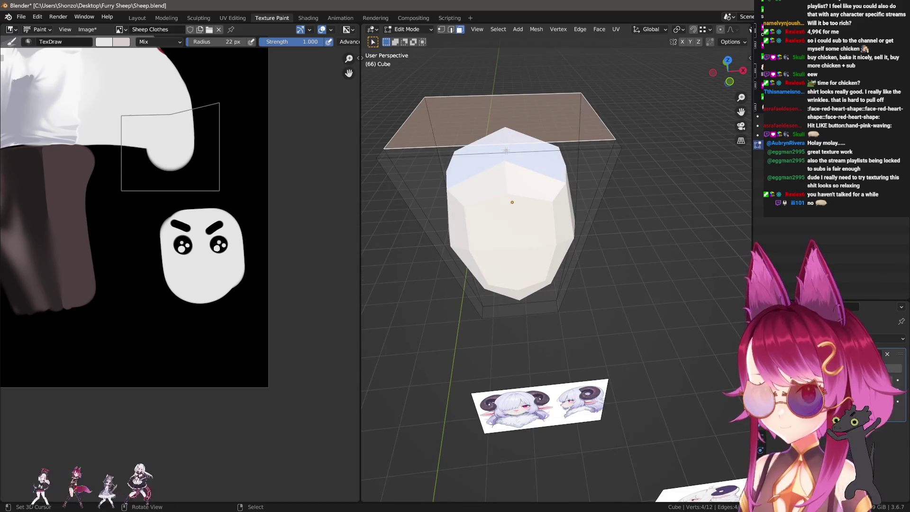
middle_click_drag(540, 214, 606, 154)
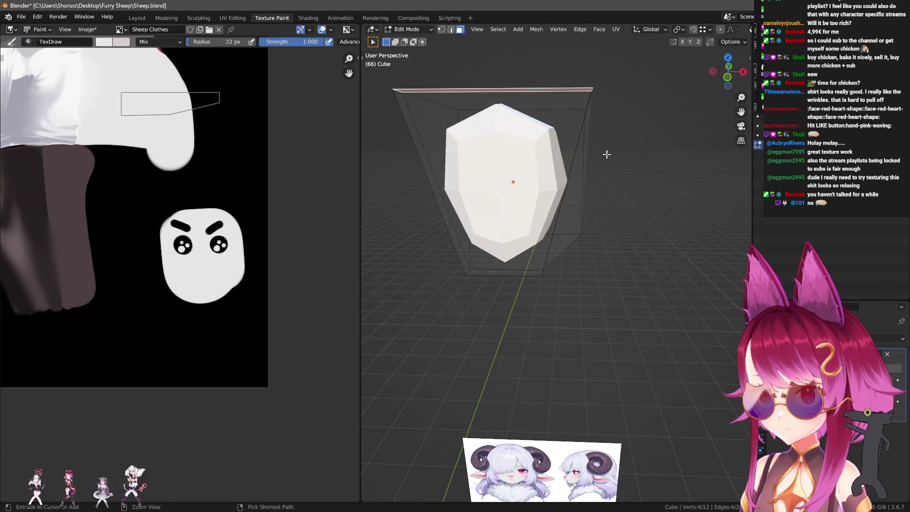
key("ctrl+r")
left_click(561, 206)
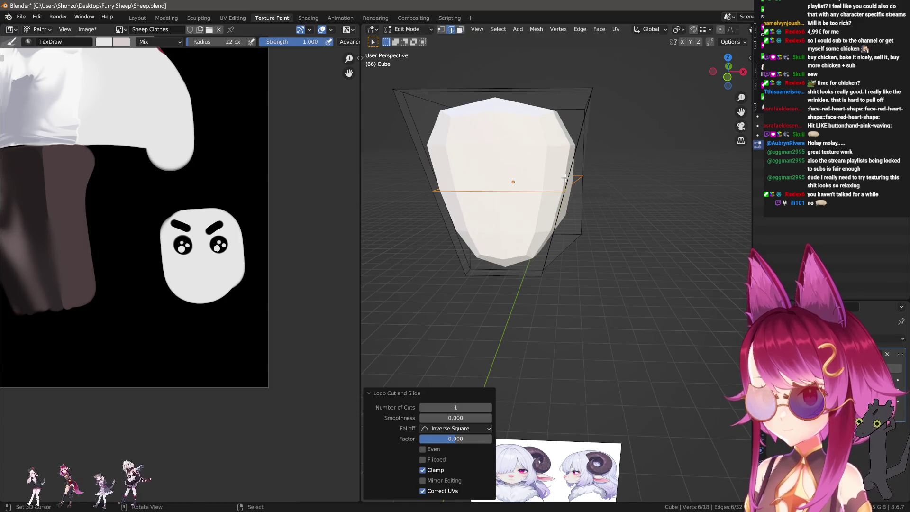
left_click(563, 249)
key("s")
key("x")
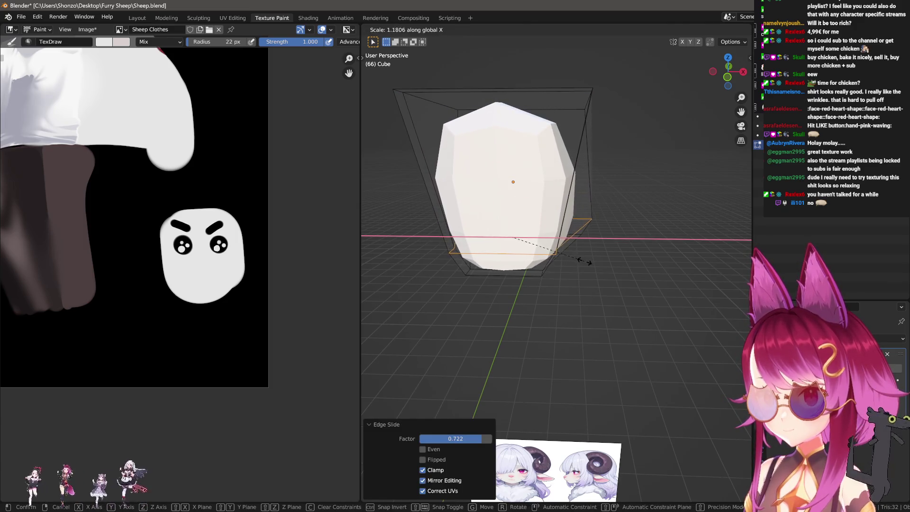
left_click(562, 261)
Step: Add a loop cut near the top, adjust its width along X and lower it along Z
key("ctrl+r")
left_click(579, 153)
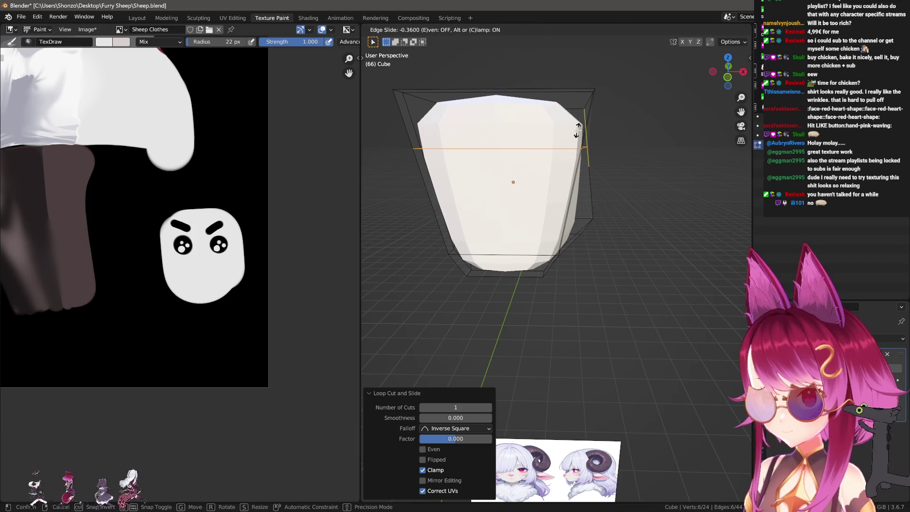
left_click(590, 150)
key("s")
key("x")
left_click(615, 159)
key("g")
key("z")
left_click(598, 171)
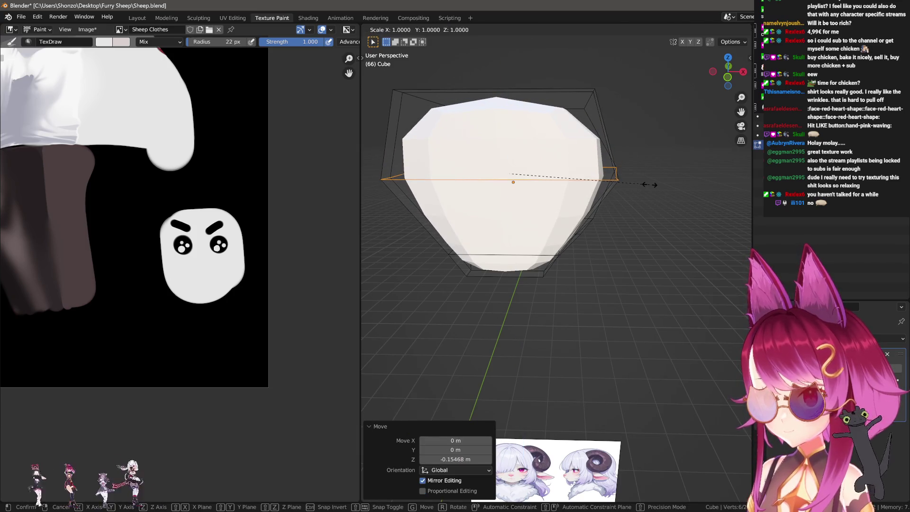
key("s")
key("x")
left_click(595, 155)
left_click(464, 80)
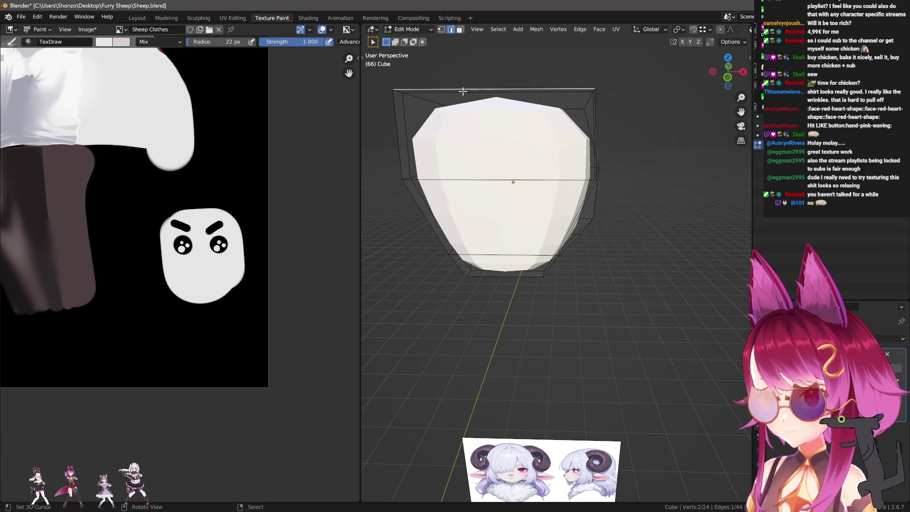
Step: Select the horizontal face loop around the cube and narrow it along X into a head shape
middle_click_drag(458, 93, 498, 163)
key("ctrl+Tab")
left_click(502, 189)
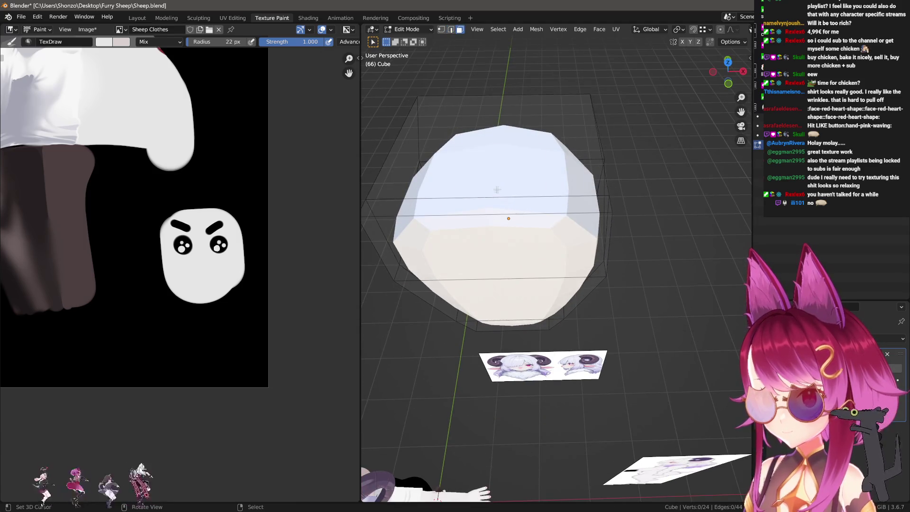
left_click(487, 205, "alt")
key("s")
key("x")
left_click(495, 208)
mouse_move(498, 209)
middle_mouse_down()
mouse_move(608, 186)
mouse_move(498, 299)
mouse_move(534, 218)
mouse_move(579, 361)
middle_mouse_up()
key("s")
key("x")
left_click(492, 321)
Step: Scale a small face along X, then select the whole mesh
left_click(528, 192)
key("s")
key("x")
left_click(554, 211)
key("a")
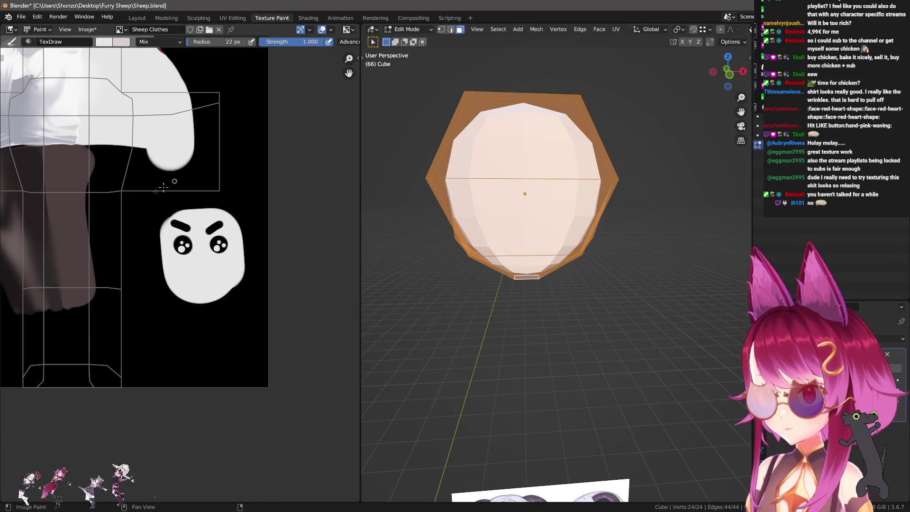
scroll(162, 186, "down", 2)
Step: In UV Editing, select the head cube's two front faces and assign the face material to them
left_click(229, 18)
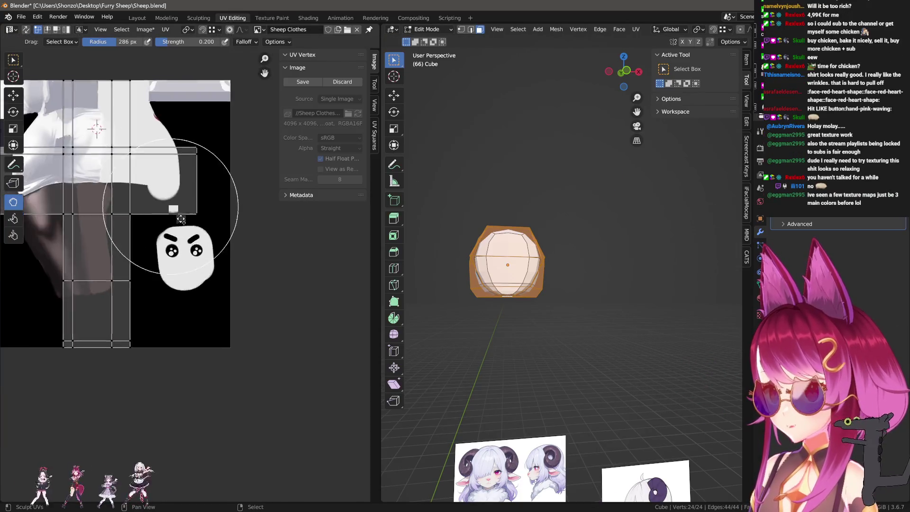
scroll(100, 167, "up", 2)
scroll(498, 271, "up", 3)
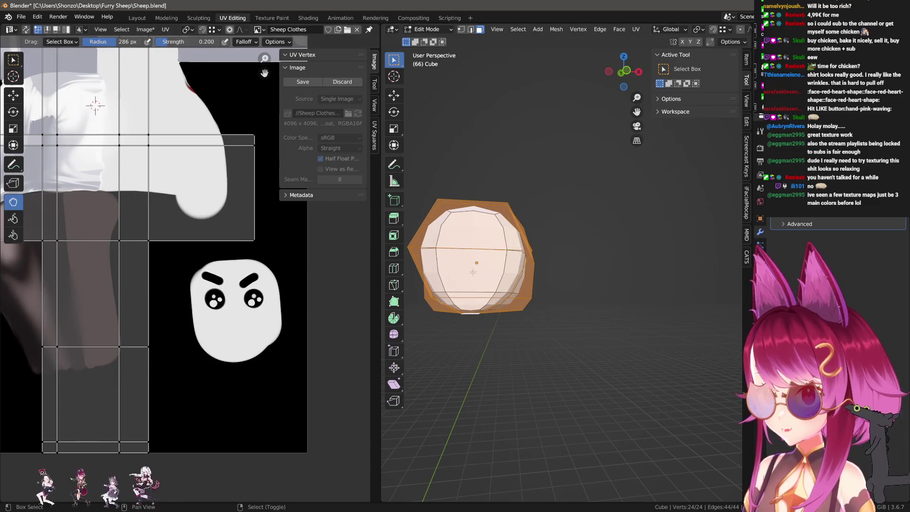
middle_click_drag(497, 270, 569, 259)
left_click(569, 259)
left_click(608, 206, "shift")
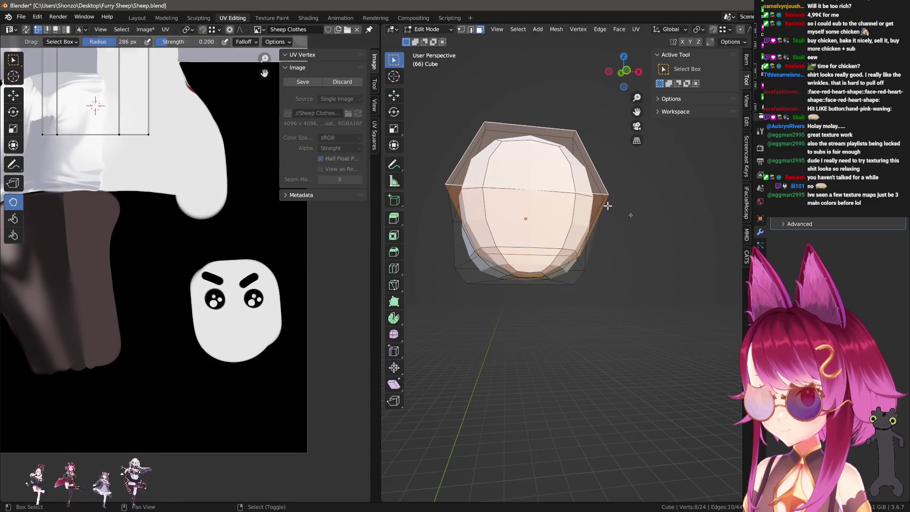
left_click(760, 295)
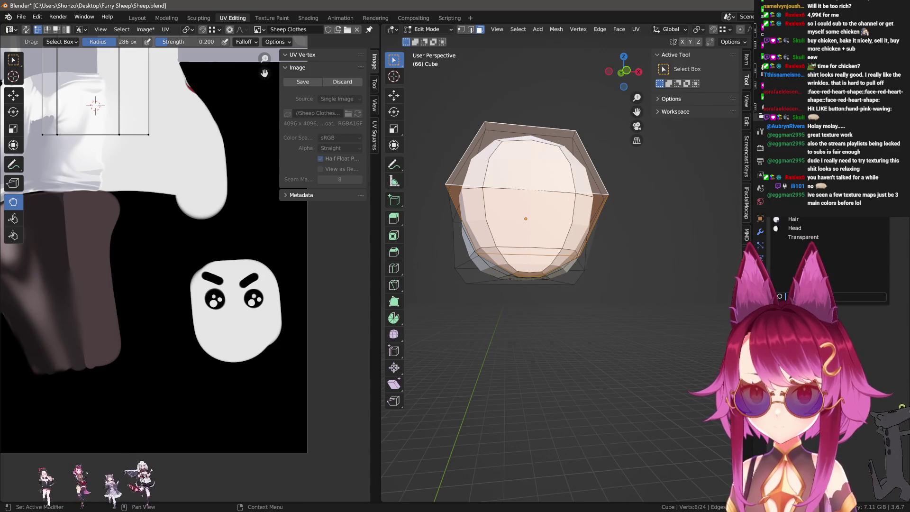
left_click(780, 295)
scroll(206, 235, "down", 3)
scroll(206, 241, "up", 2)
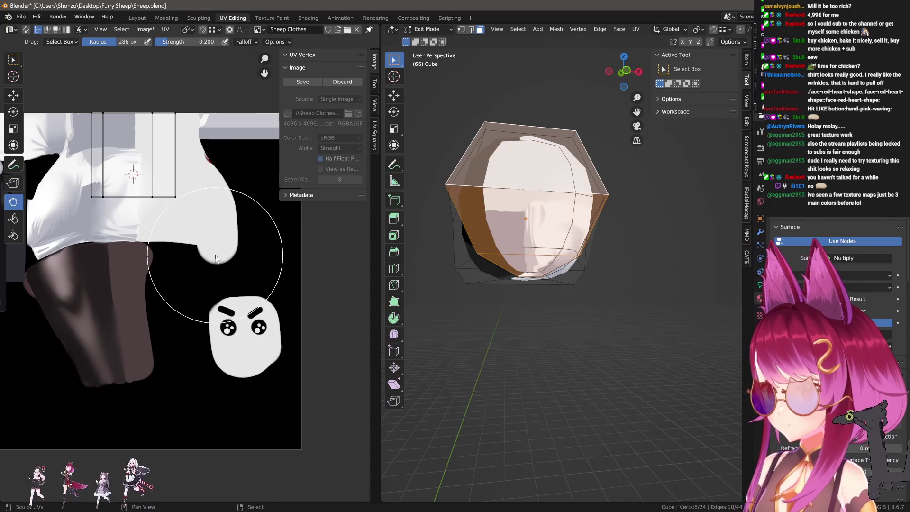
Step: Unwrap the selected faces, then rotate, shrink and move the UV island onto the cartoon face
key("a")
key("u")
left_click(216, 259)
key("r")
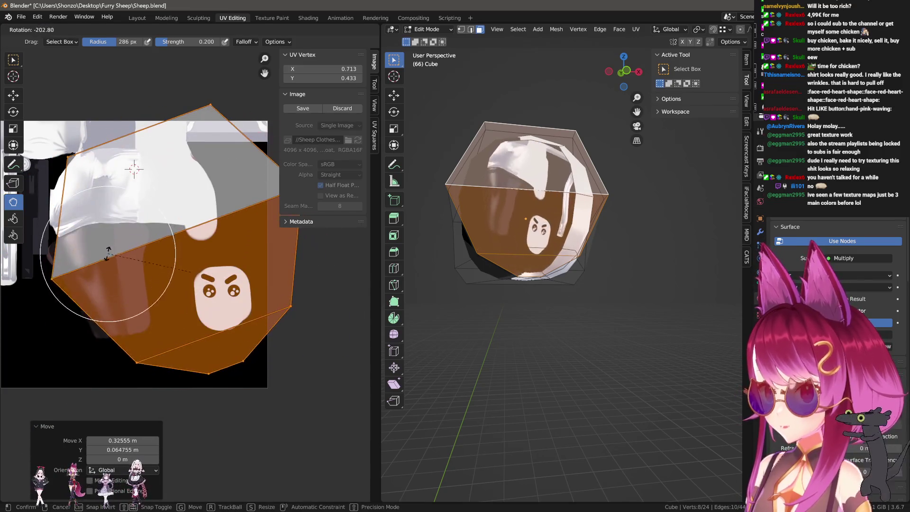
left_click(303, 322)
key("s")
left_click(301, 361)
key("g")
left_click(254, 335)
scroll(263, 345, "up", 3)
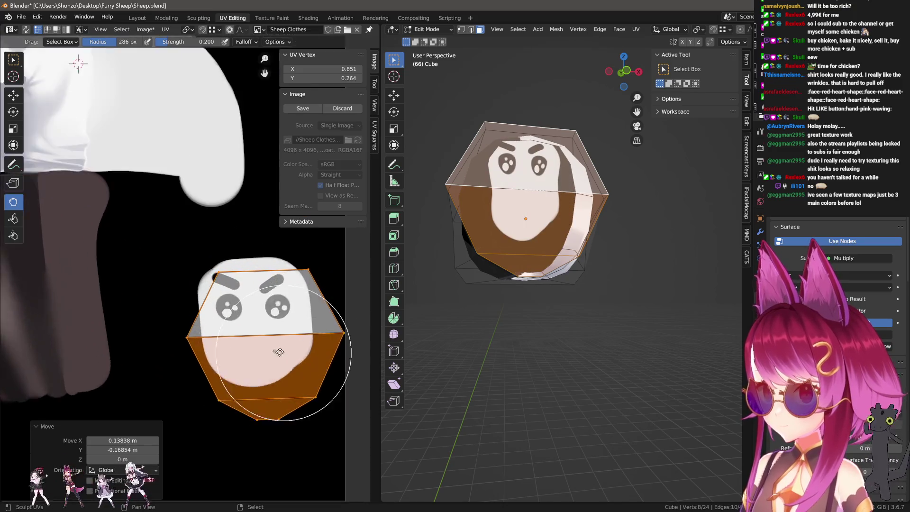
Step: Fine-tune the island's scale, rotation and position over the face, checking the result out of Edit Mode
key("g")
left_click(267, 345)
key("s")
key("g")
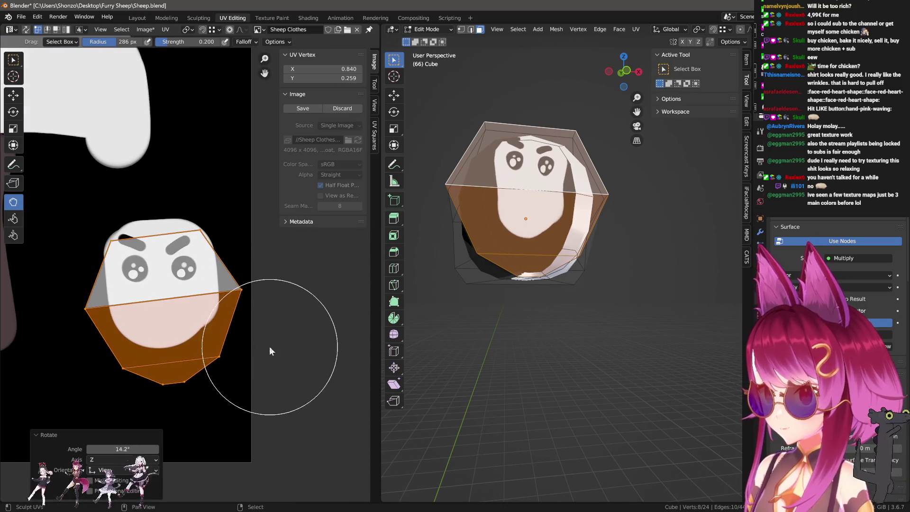
left_click(249, 330)
key("r")
left_click(264, 313)
key("g")
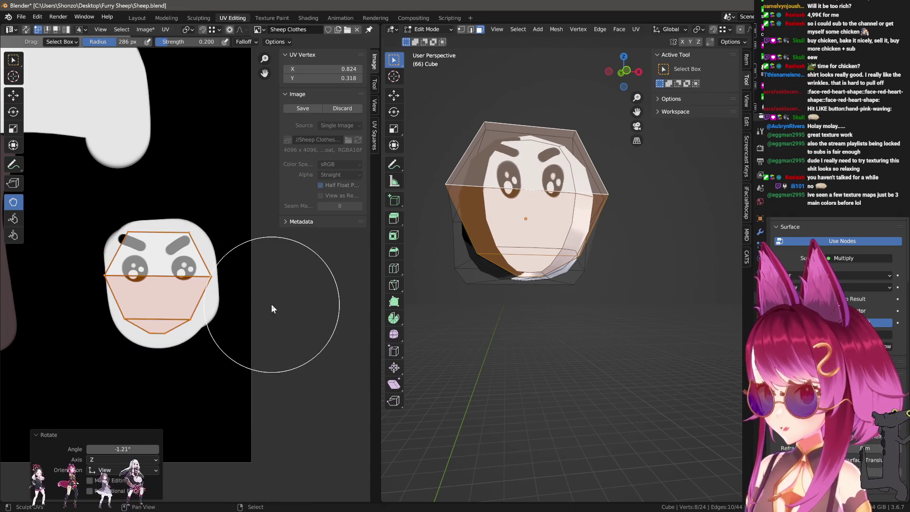
key("g")
left_click(278, 315)
key("g")
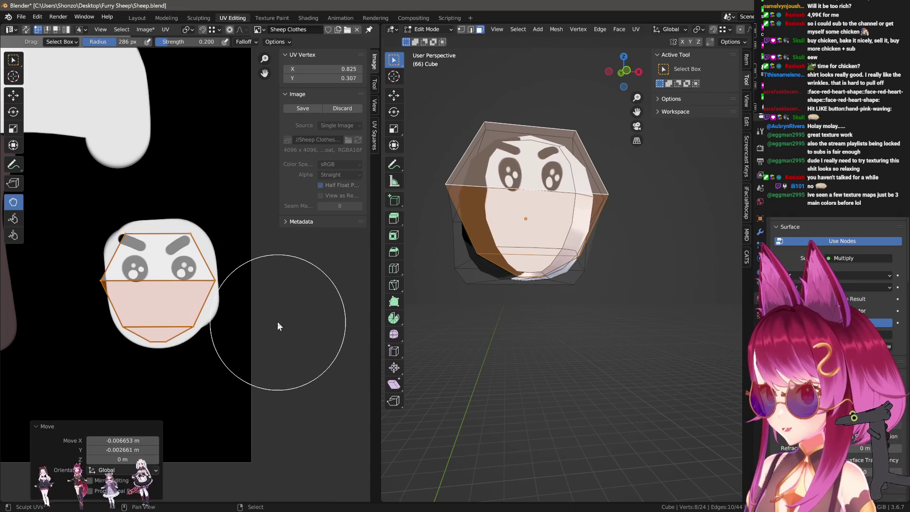
left_click(277, 316)
key("Tab")
scroll(542, 311, "up", 2)
scroll(562, 320, "up", 3)
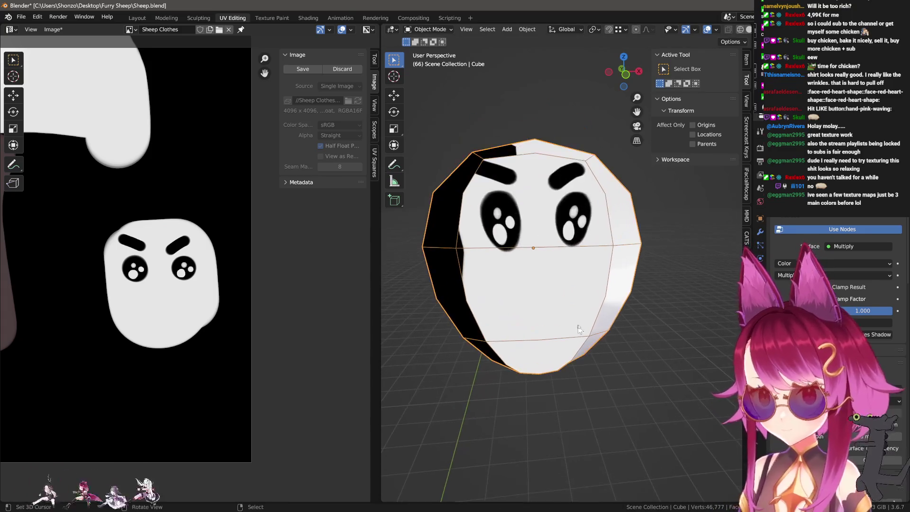
Step: Back in Edit Mode, drag the island's upper and side UV corners outward to fit the face image
key("Tab")
scroll(334, 279, "up", 3)
scroll(72, 223, "up", 2)
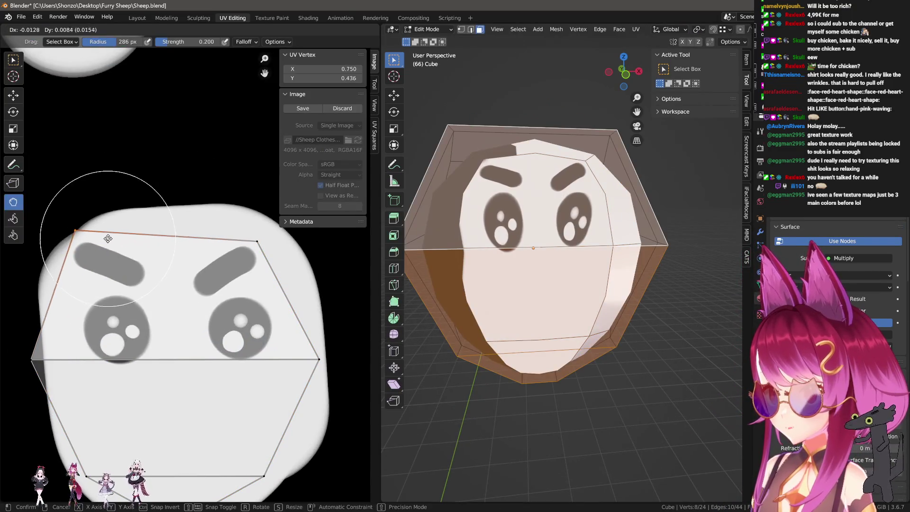
key("g")
left_click(245, 247)
scroll(235, 256, "down", 2)
left_click(115, 284)
key("g")
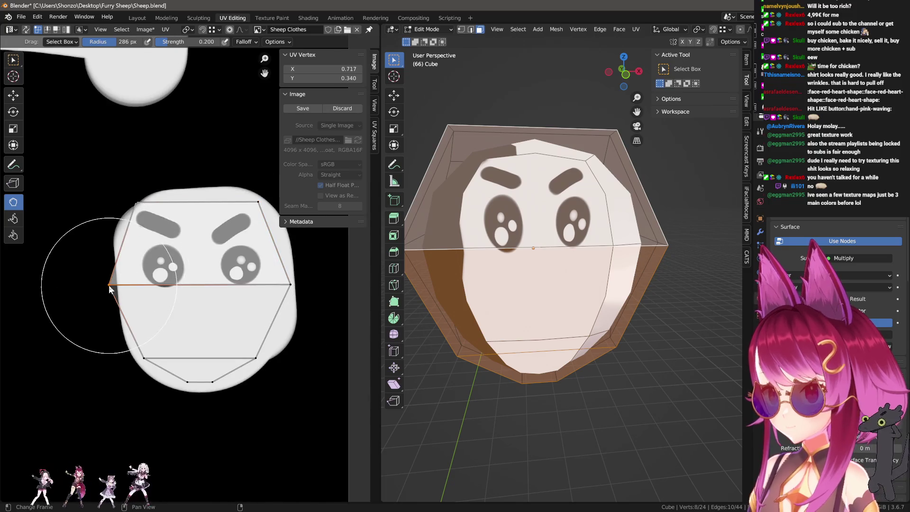
left_click(290, 285)
key("g")
left_click(280, 280)
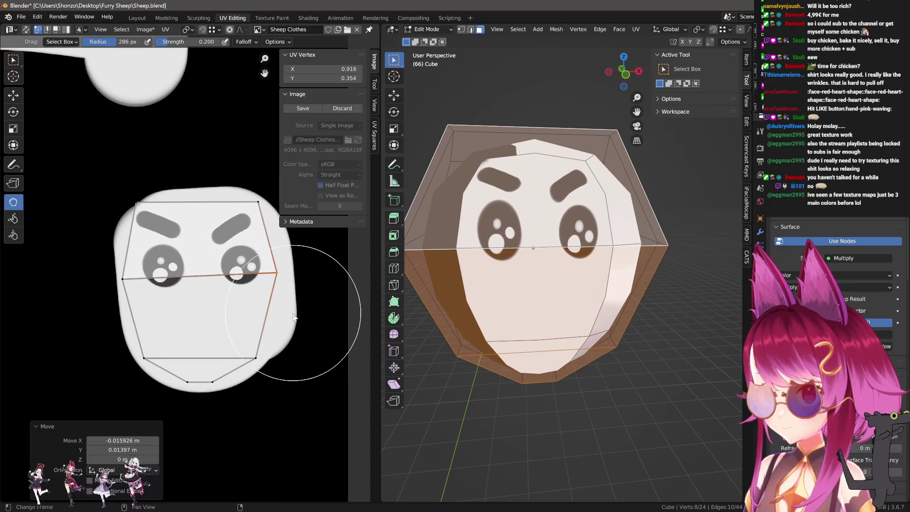
middle_click_drag(298, 313, 292, 285)
key("g")
left_click(291, 285)
Step: Move the bottom UV corners into place, leave Edit Mode and inspect the mapped face on the head
left_click(138, 332)
key("g")
left_click(234, 386)
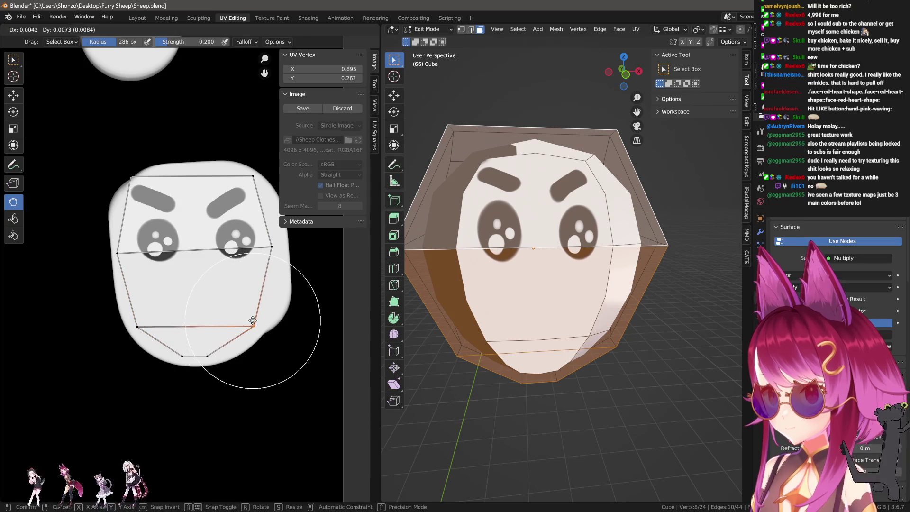
left_click(254, 325)
key("g")
key("Tab")
middle_click_drag(527, 256, 549, 253)
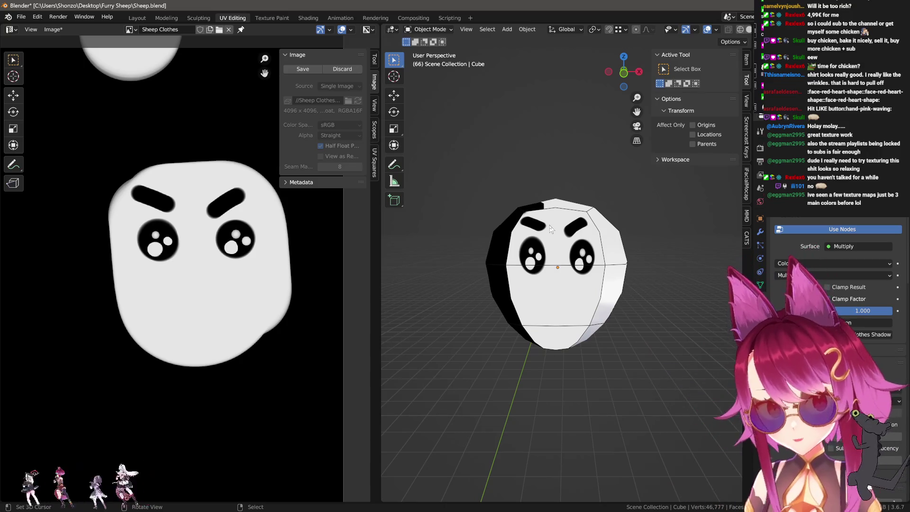
scroll(506, 286, "down", 3)
Step: Return to the Layout workspace and delete the head cube from the scene
middle_click_drag(506, 287, 566, 226)
middle_click_drag(625, 266, 625, 257)
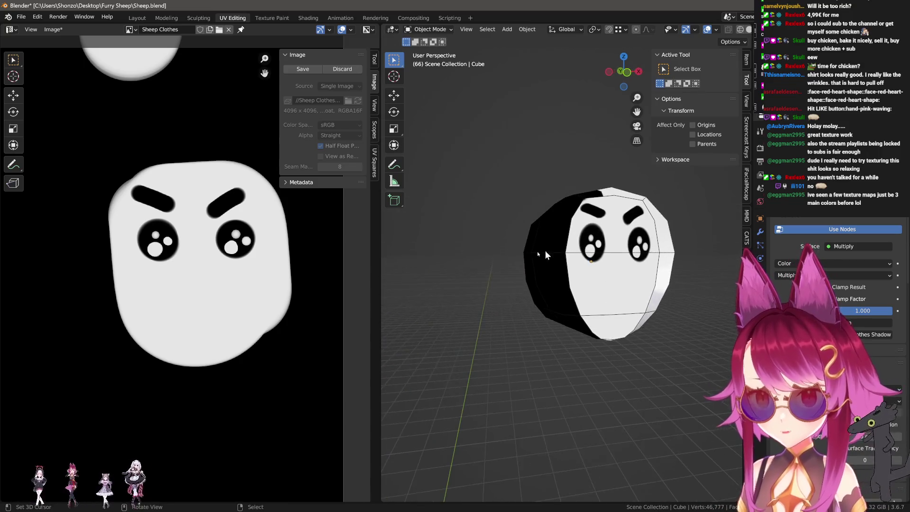
scroll(152, 192, "down", 3)
middle_click_drag(152, 193, 188, 44)
left_click(137, 18)
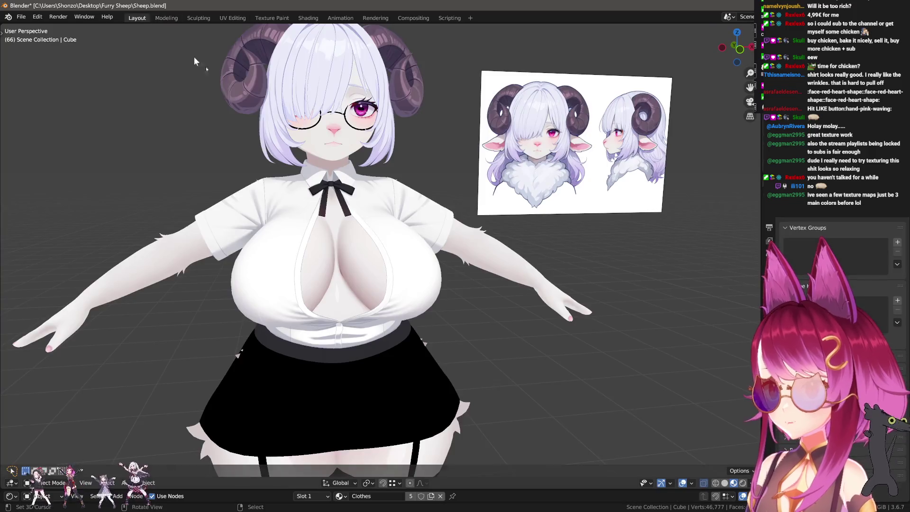
scroll(384, 256, "down", 3)
scroll(385, 256, "down", 2)
scroll(460, 169, "up", 2)
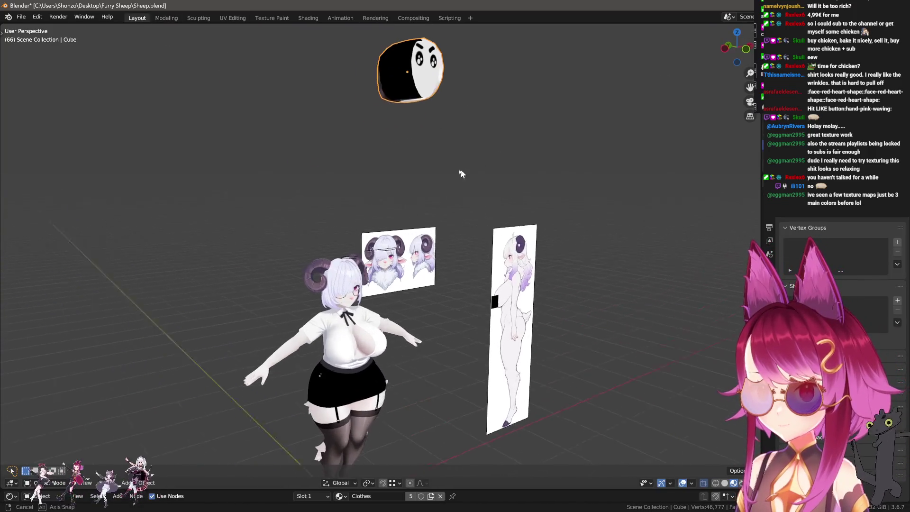
key("Delete")
scroll(424, 308, "up", 3)
scroll(442, 214, "up", 3)
Step: Select the character's shirt mesh and bring it into the Texture Paint workspace
middle_click_drag(466, 225, 353, 280)
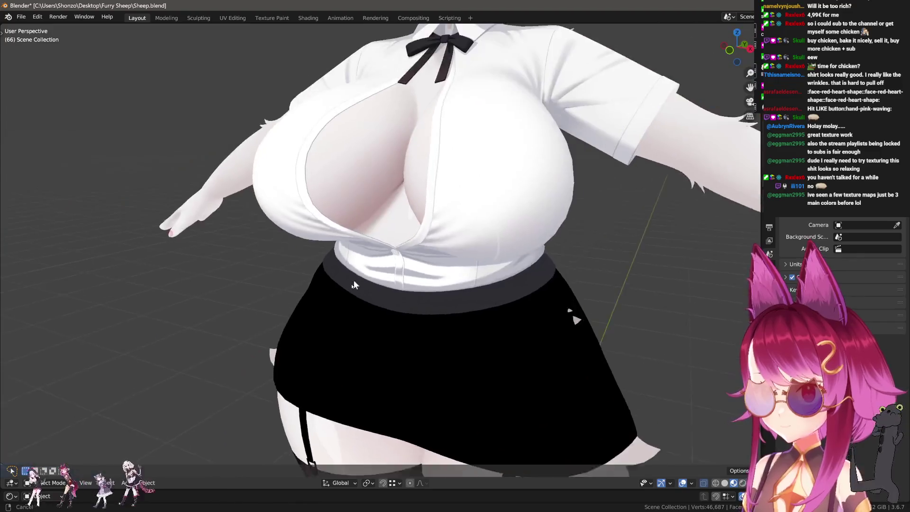
scroll(354, 280, "down", 3)
scroll(299, 264, "up", 4)
mouse_move(298, 263)
middle_mouse_down()
mouse_move(234, 243)
mouse_move(441, 191)
middle_mouse_up()
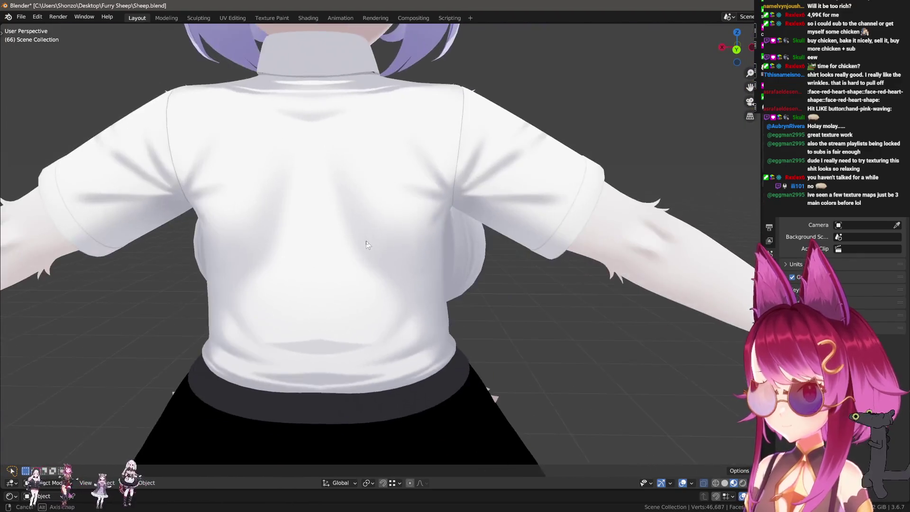
left_click(441, 191)
left_click(276, 18)
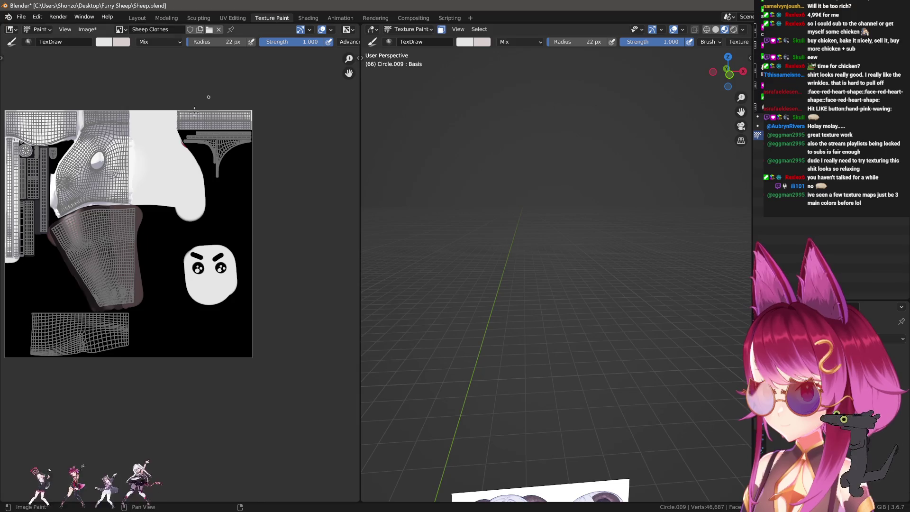
scroll(206, 235, "down", 2)
scroll(235, 213, "up", 5)
Step: Choose the Smear brush with a larger radius and bring the back of the shirt collar into view
middle_click_drag(235, 214, 214, 256)
scroll(214, 255, "up", 3)
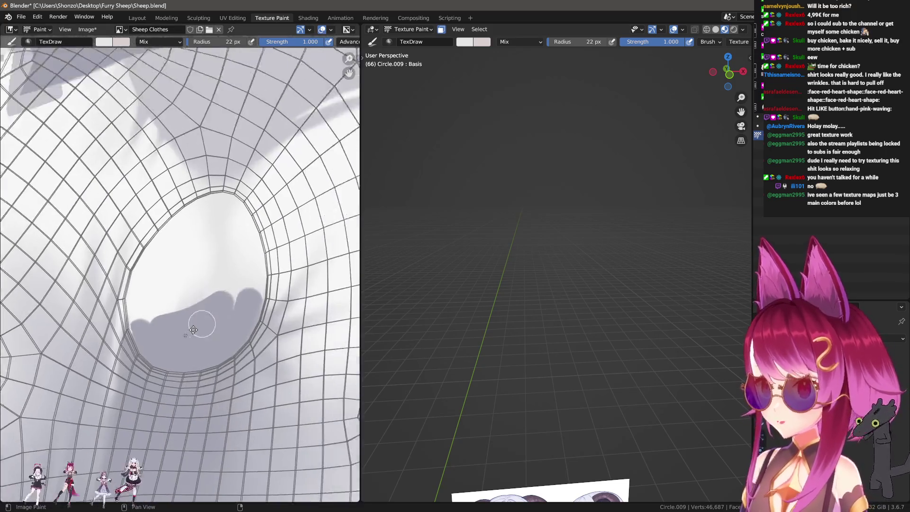
scroll(208, 264, "up", 2)
scroll(220, 237, "up", 3)
scroll(126, 295, "up", 2)
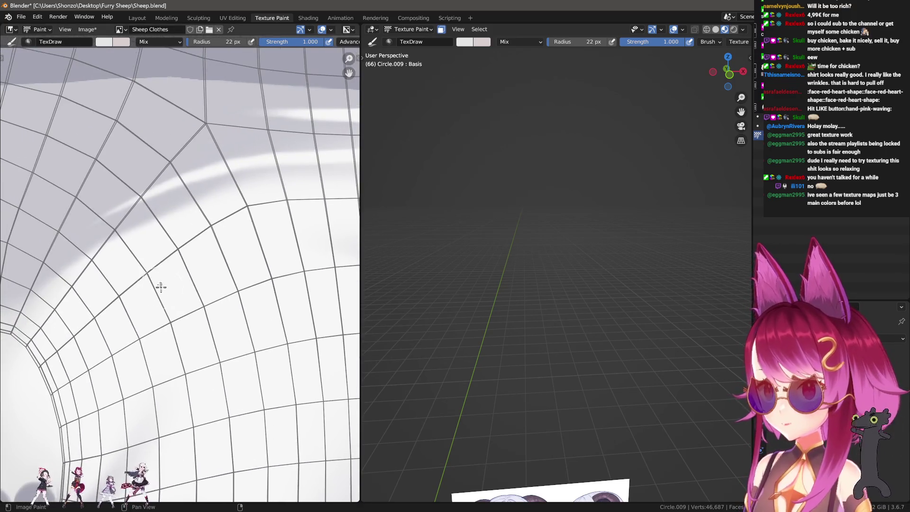
key("shift+space")
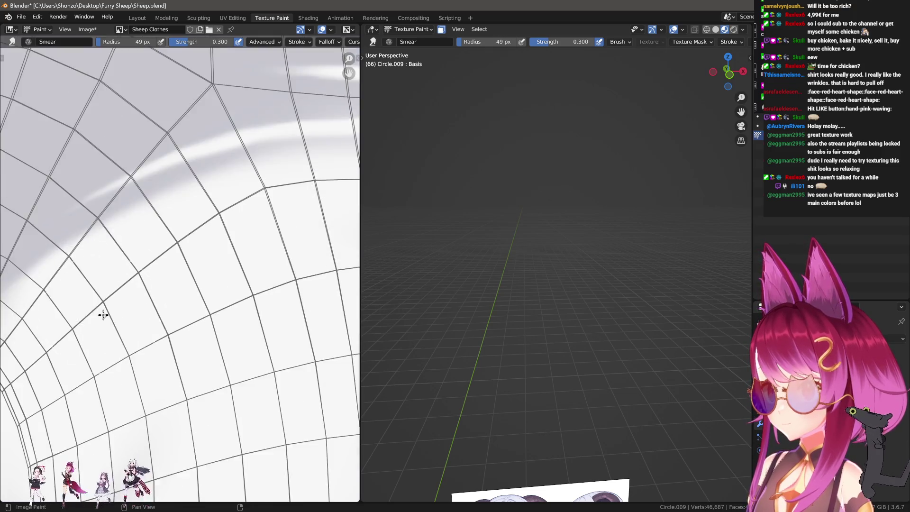
scroll(79, 306, "up", 1)
mouse_move(496, 292)
middle_mouse_down()
mouse_move(546, 265)
mouse_move(609, 372)
middle_mouse_up()
scroll(545, 265, "down", 1)
scroll(609, 371, "up", 3)
scroll(615, 328, "up", 3)
scroll(615, 327, "down", 2)
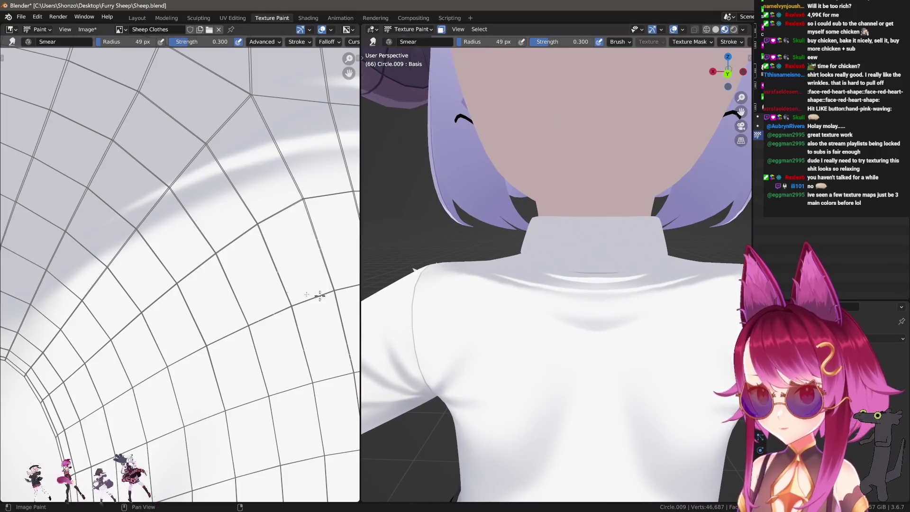
scroll(197, 273, "up", 1)
scroll(510, 401, "up", 3)
mouse_move(510, 401)
middle_mouse_down()
mouse_move(524, 330)
mouse_move(557, 334)
middle_mouse_up()
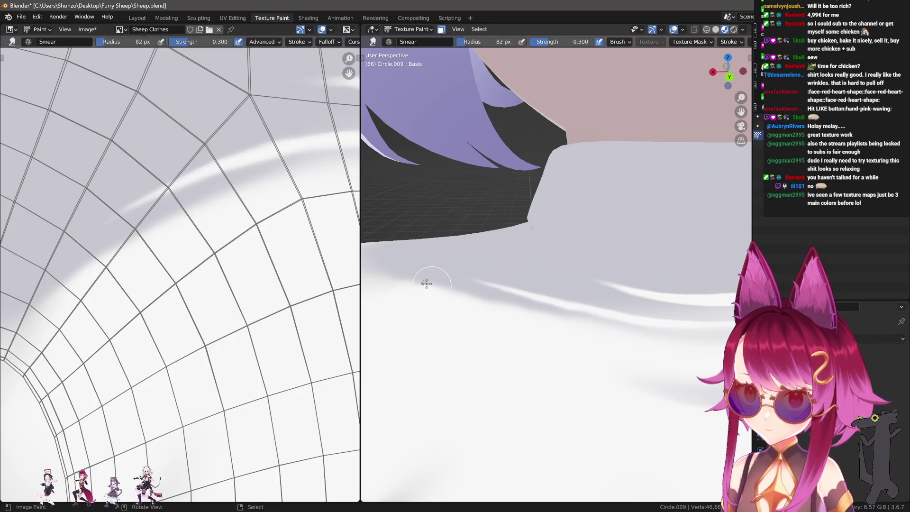
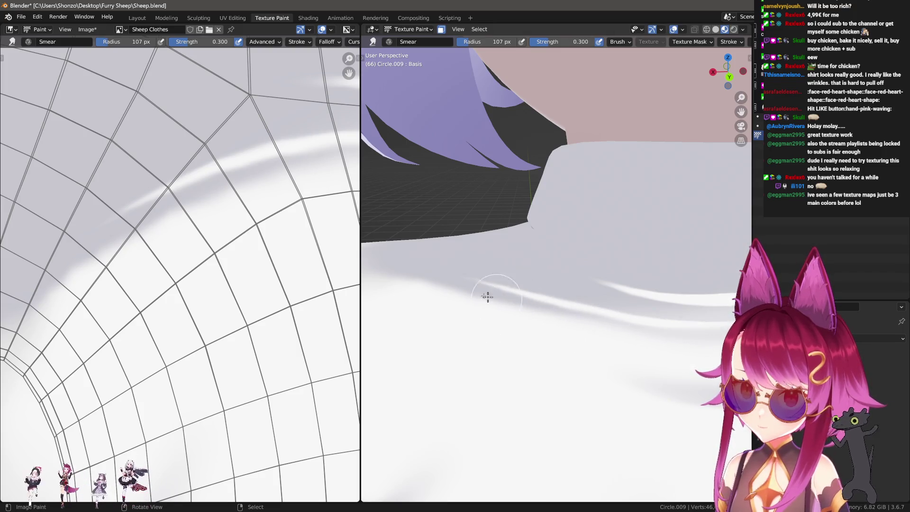
scroll(551, 323, "down", 3)
scroll(550, 331, "up", 3)
Step: Resize the paint brush and frame the back area of the shirt texture for wrinkle painting
key("f")
left_click(457, 304)
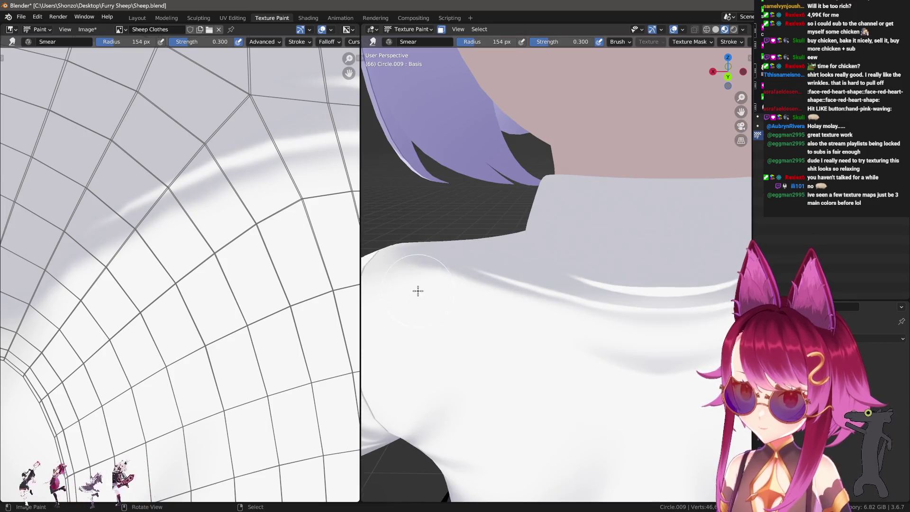
key("f")
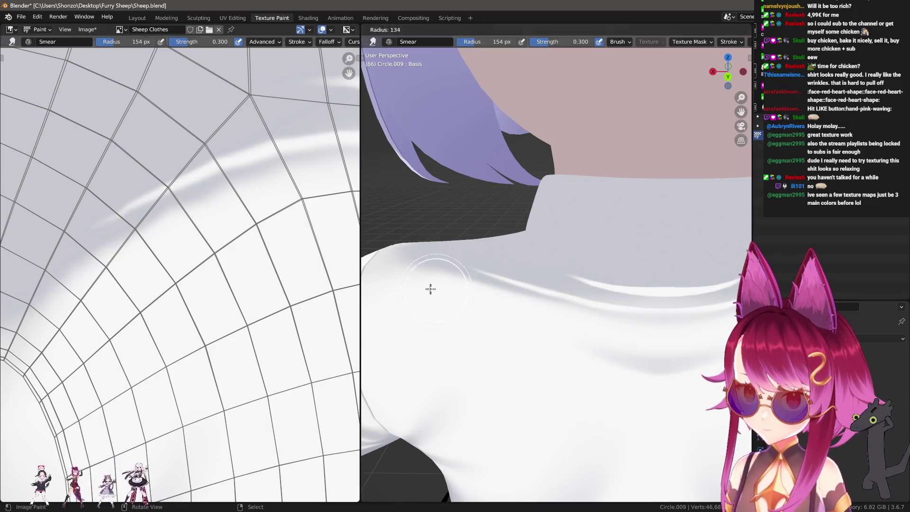
left_click(430, 286)
mouse_move(451, 307)
middle_mouse_down()
mouse_move(569, 375)
mouse_move(744, 347)
mouse_move(490, 339)
mouse_move(605, 342)
mouse_move(556, 276)
middle_mouse_up()
scroll(595, 382, "up", 2)
scroll(594, 317, "up", 1)
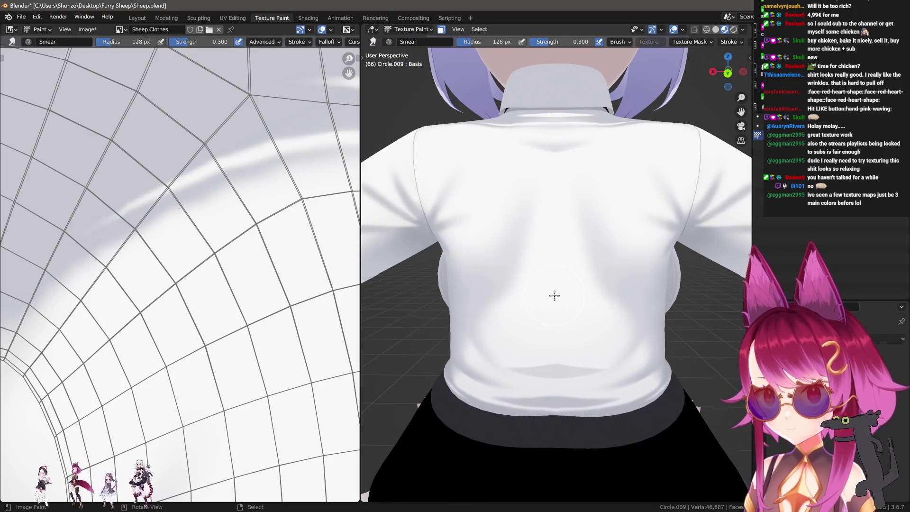
scroll(287, 289, "down", 3)
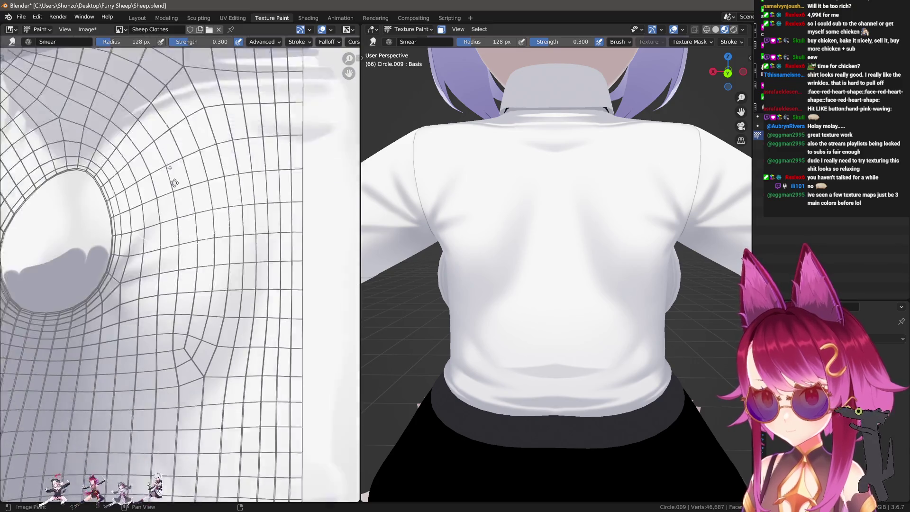
middle_click_drag(173, 122, 270, 183)
scroll(221, 241, "up", 2)
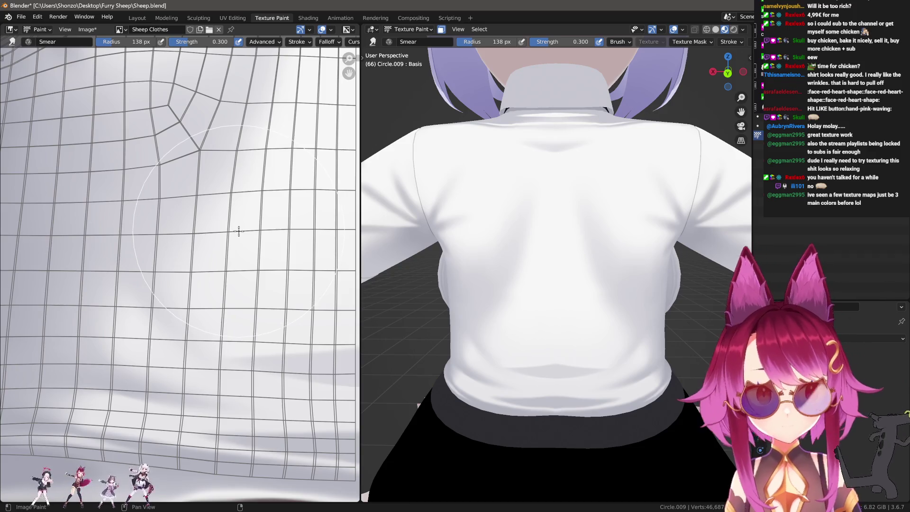
middle_click_drag(236, 230, 230, 271)
scroll(213, 260, "down", 1)
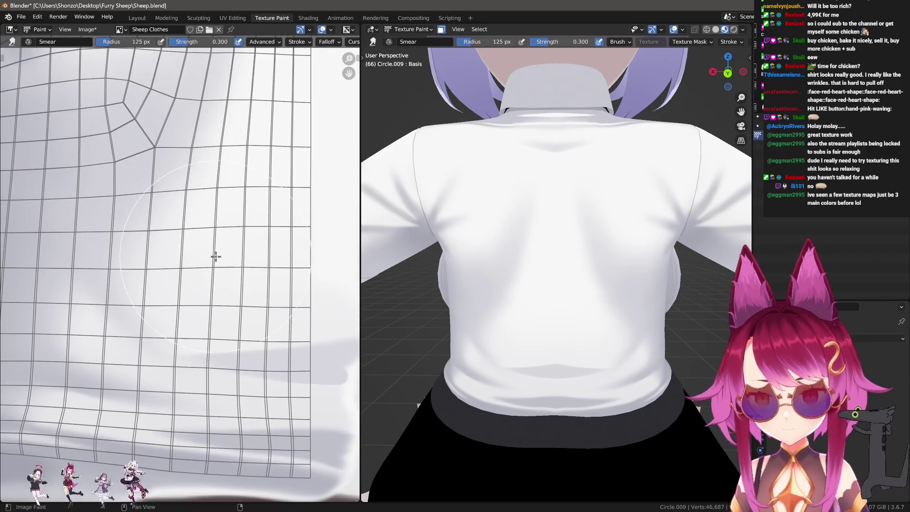
Step: Dab soft grey wrinkle shadows at lower strength, then smear and soften them into the fabric
key("d")
left_click_drag(225, 284, 232, 280)
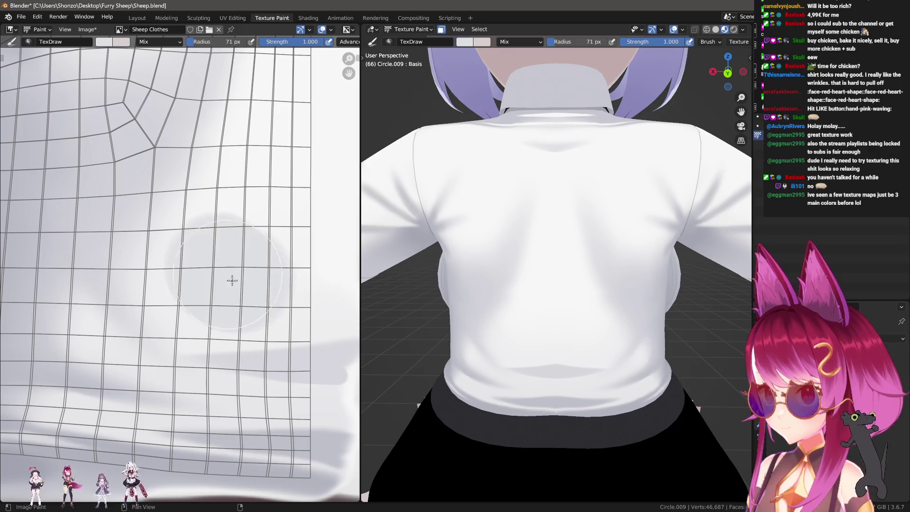
key("ctrl+z")
key("shift+f")
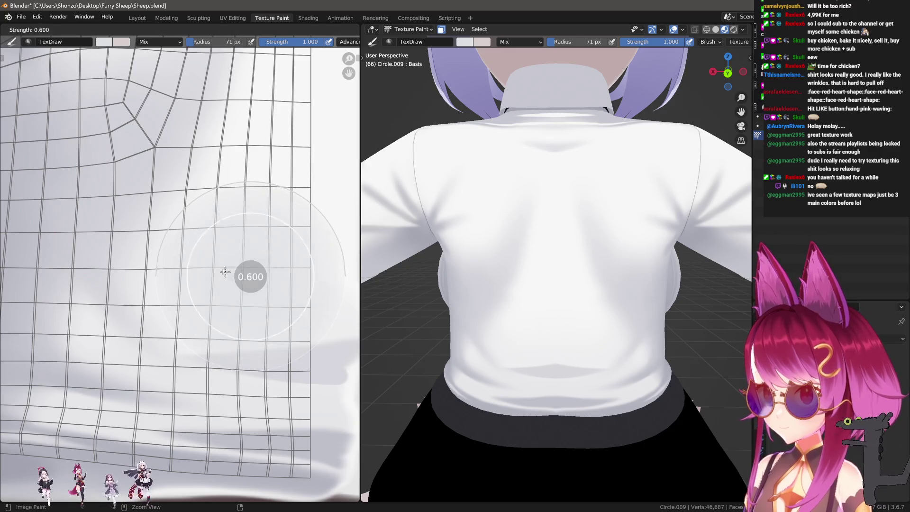
left_click(243, 266)
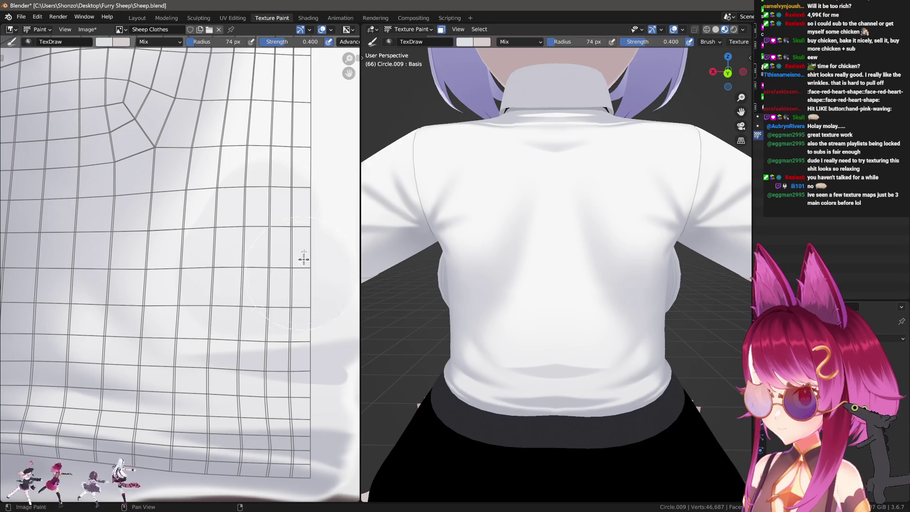
middle_click_drag(281, 205, 242, 257)
key("s")
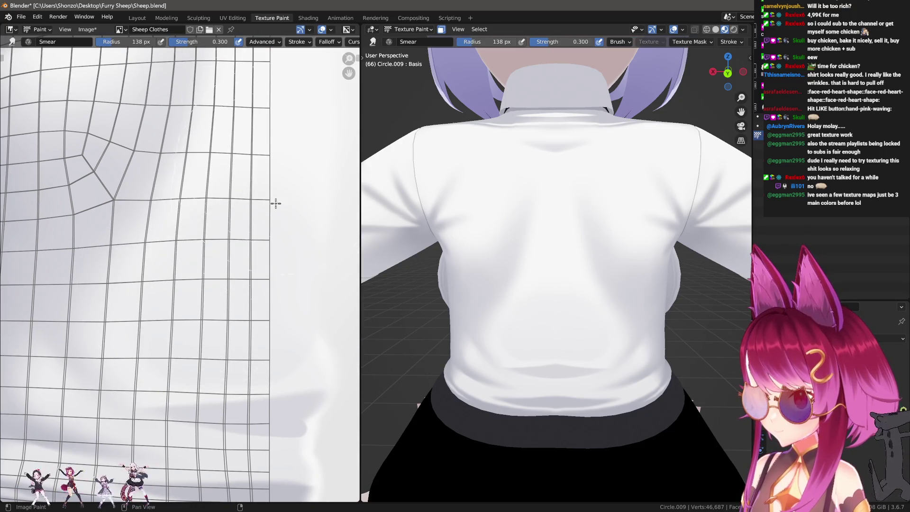
scroll(229, 260, "down", 1)
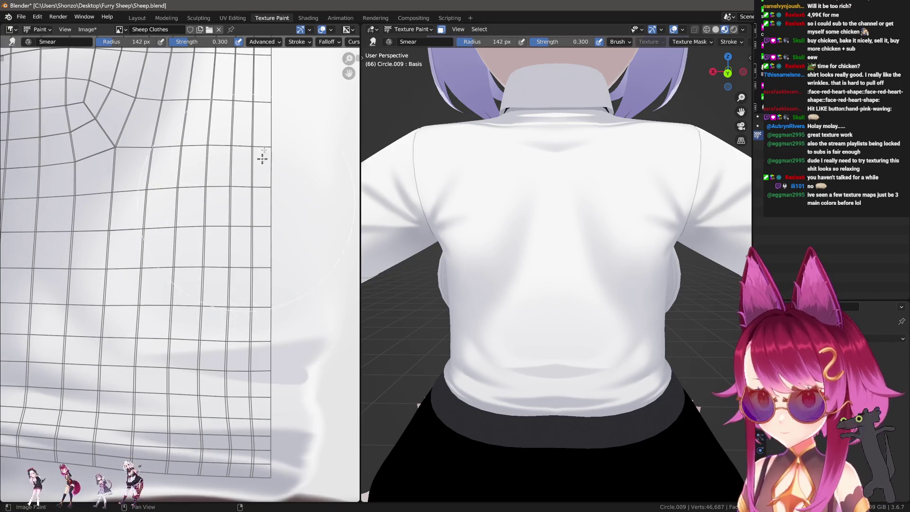
scroll(219, 185, "up", 1)
scroll(203, 201, "up", 2, "shift")
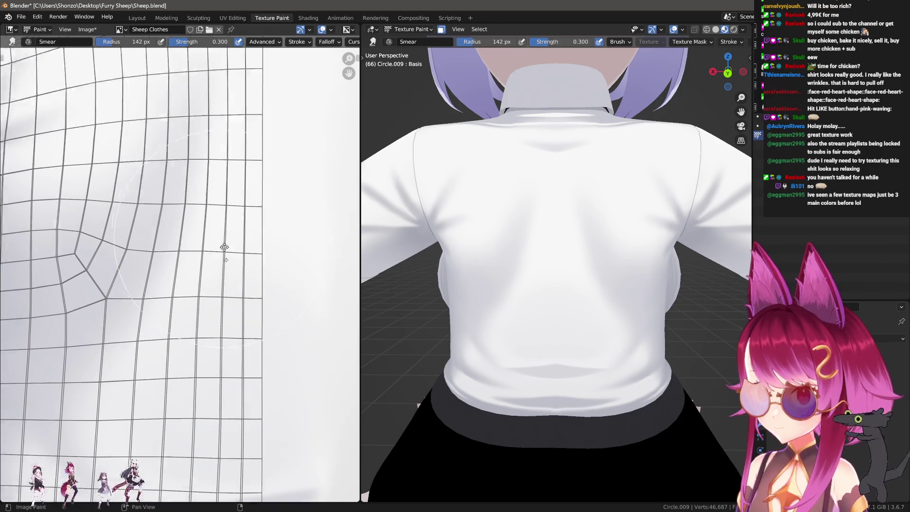
scroll(223, 192, "up", 2, "shift")
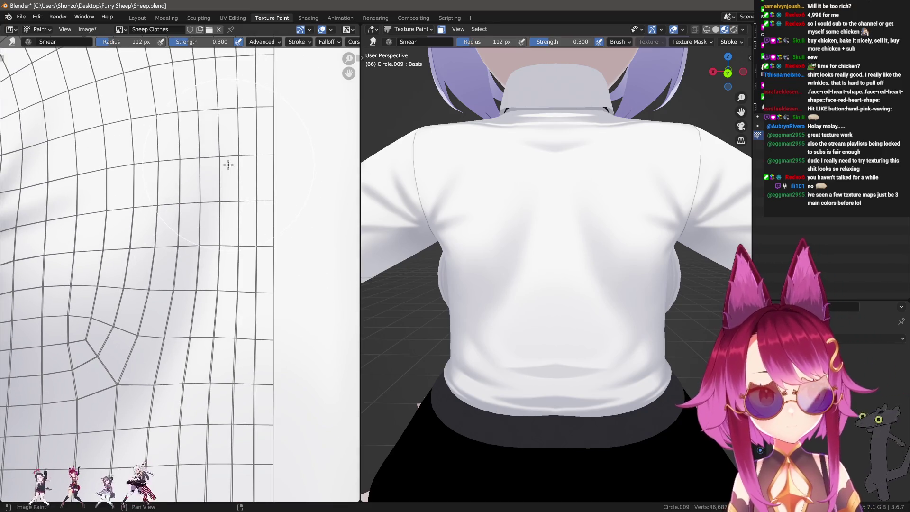
scroll(241, 185, "down", 2, "shift")
key("ctrl+z")
key("ctrl+z")
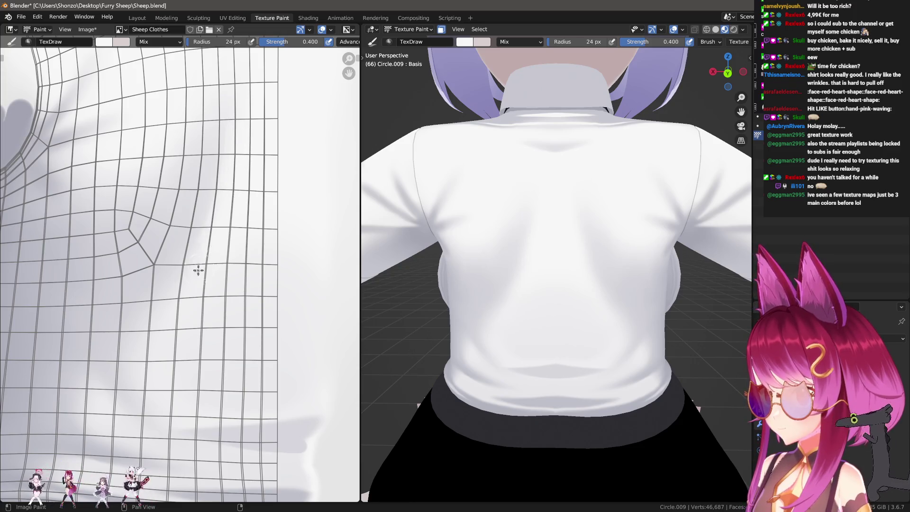
key("ctrl+z")
key("ctrl+z")
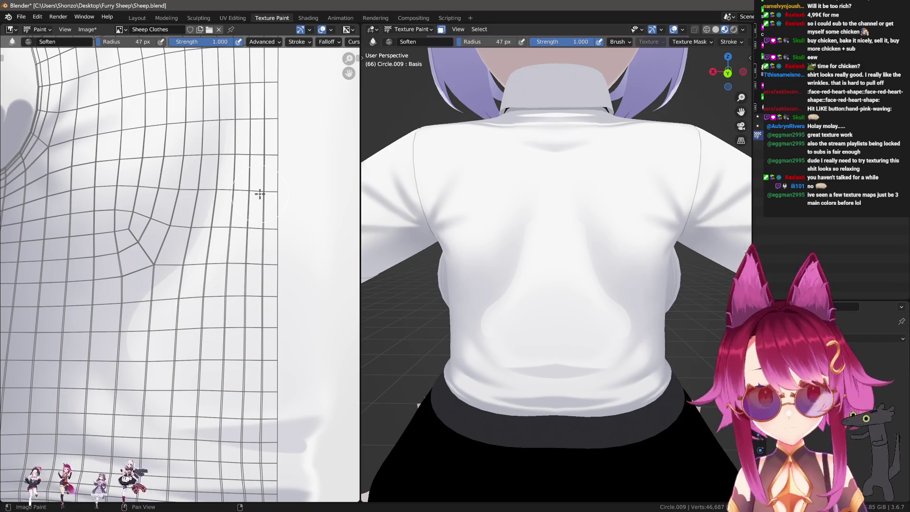
Step: Soften the back wrinkle shadows with a slightly smaller brush and a changed falloff, ending on Smear
key("ctrl+z")
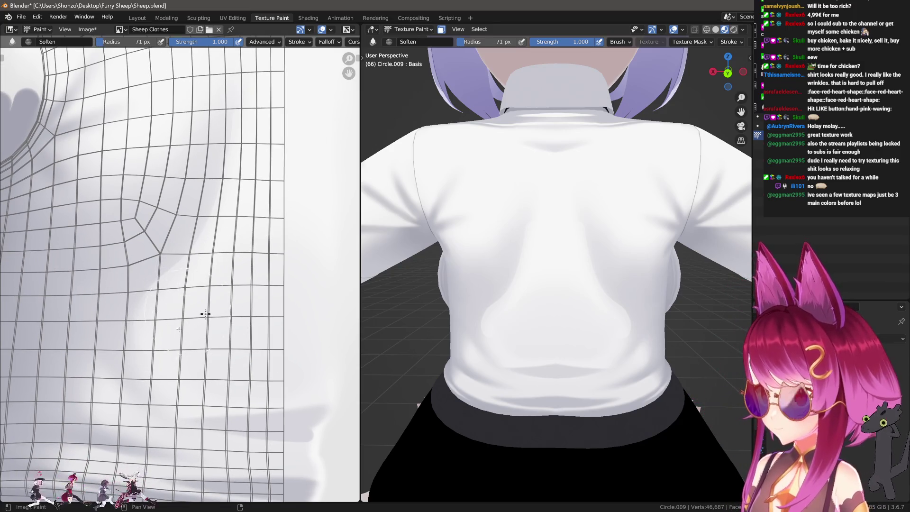
key("n")
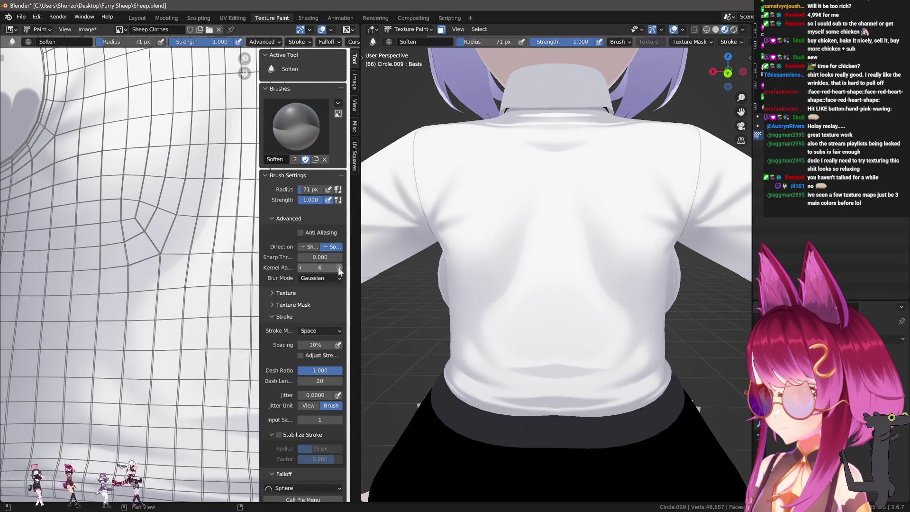
key("n")
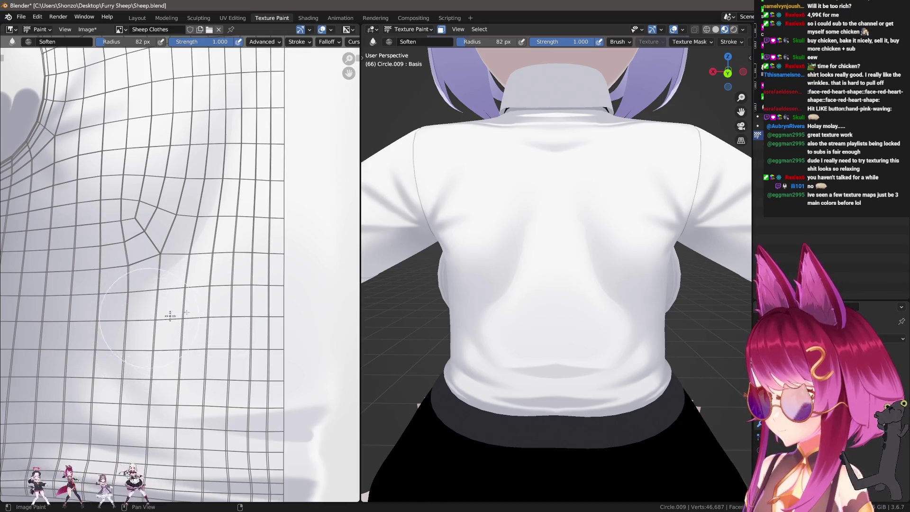
scroll(545, 271, "up", 1)
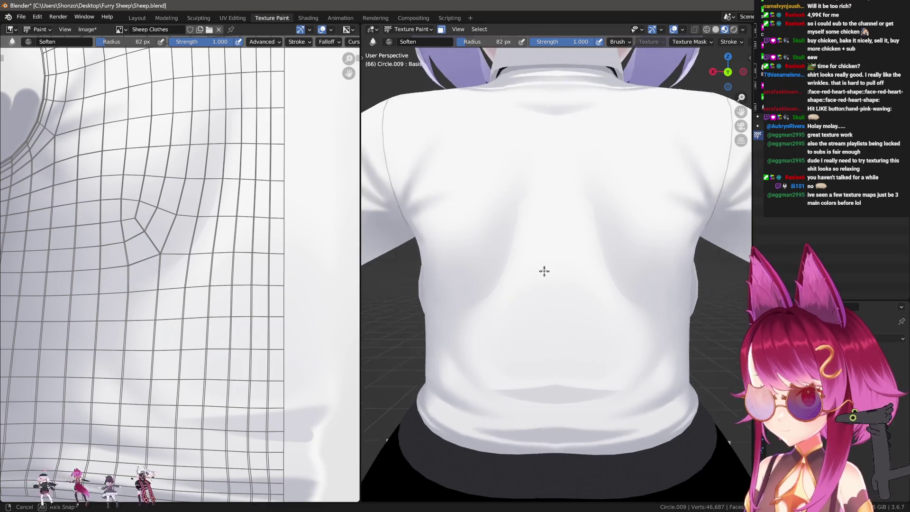
scroll(577, 222, "up", 1)
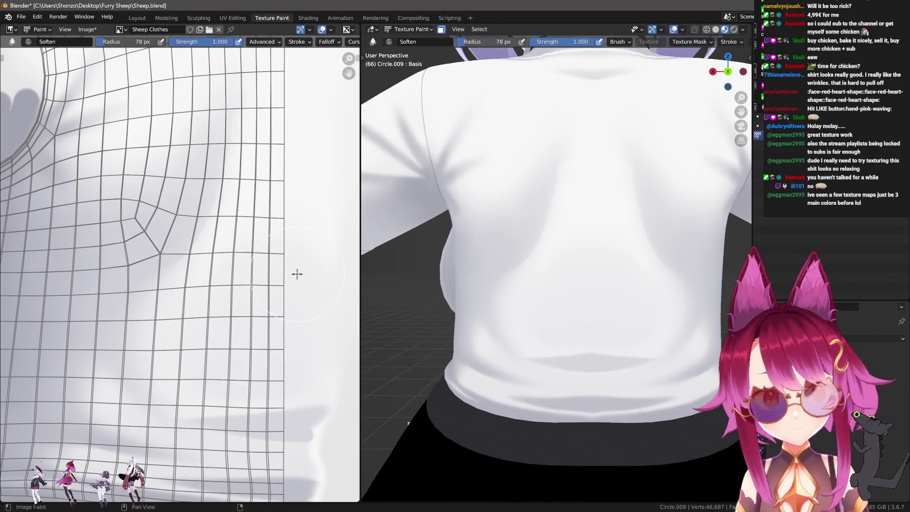
mouse_move(441, 245)
middle_mouse_down()
mouse_move(555, 232)
mouse_move(572, 289)
middle_mouse_up()
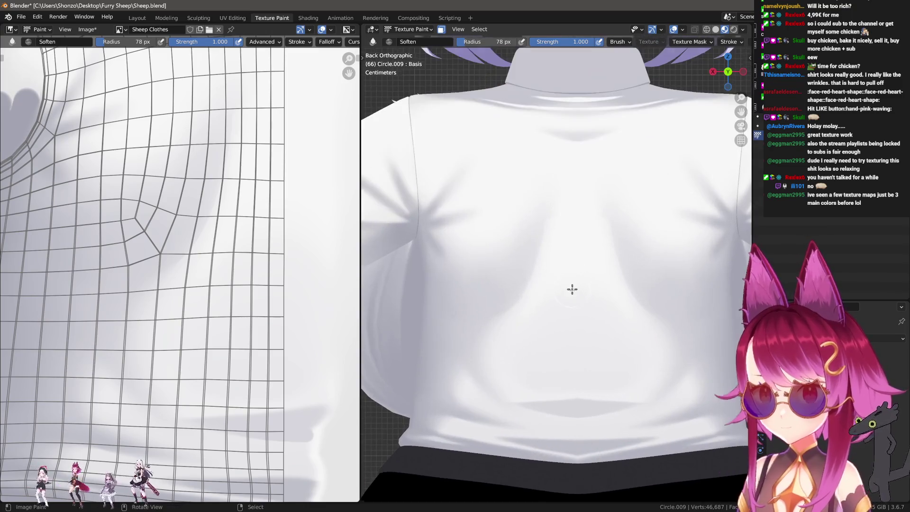
key("bracketleft")
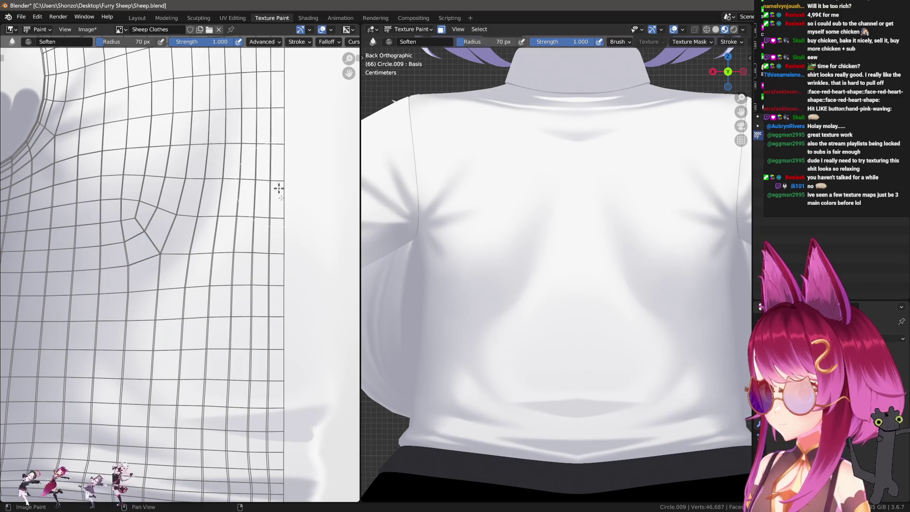
key("e")
left_click(263, 150)
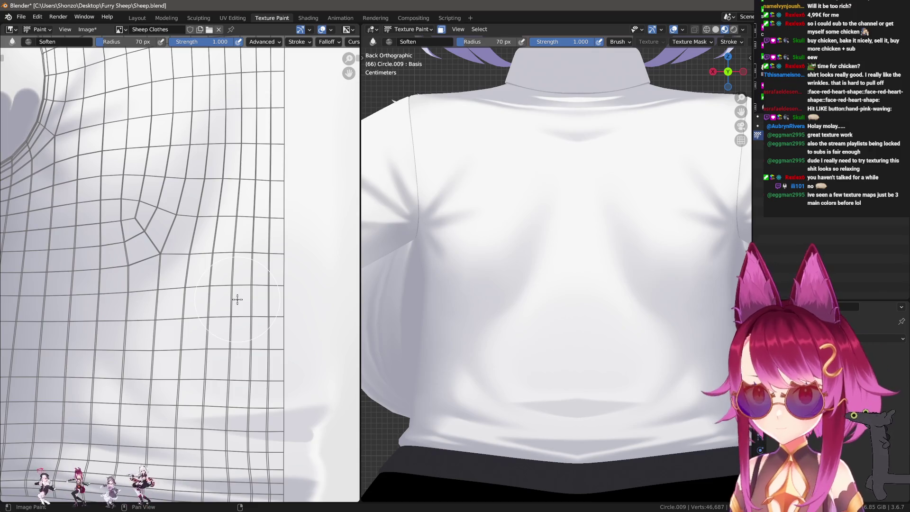
key("3")
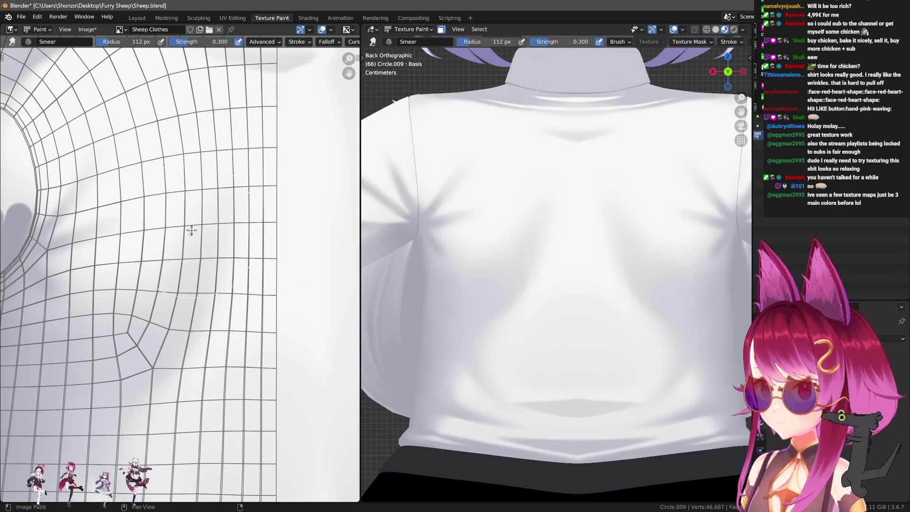
Step: Reduce the Smear brush to an 85 px radius and save the Sheep.blend project
key("bracketleft")
key("bracketleft")
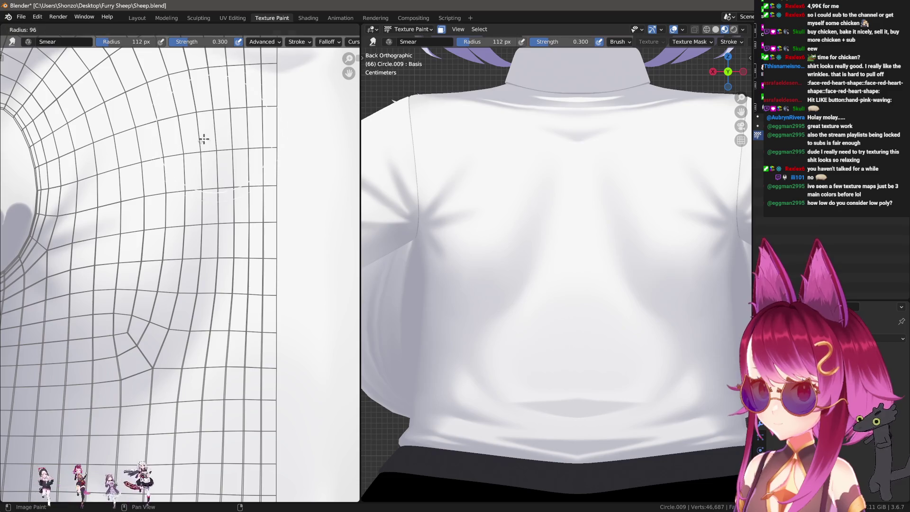
mouse_move(210, 206)
middle_mouse_down()
mouse_move(205, 252)
mouse_move(233, 351)
middle_mouse_up()
key("bracketright")
key("bracketright")
key("bracketright")
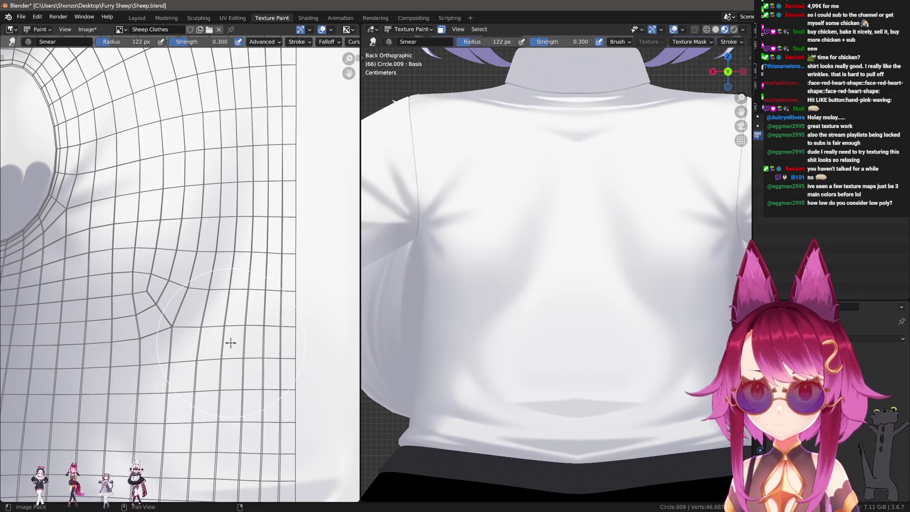
key("Tab")
key("Tab")
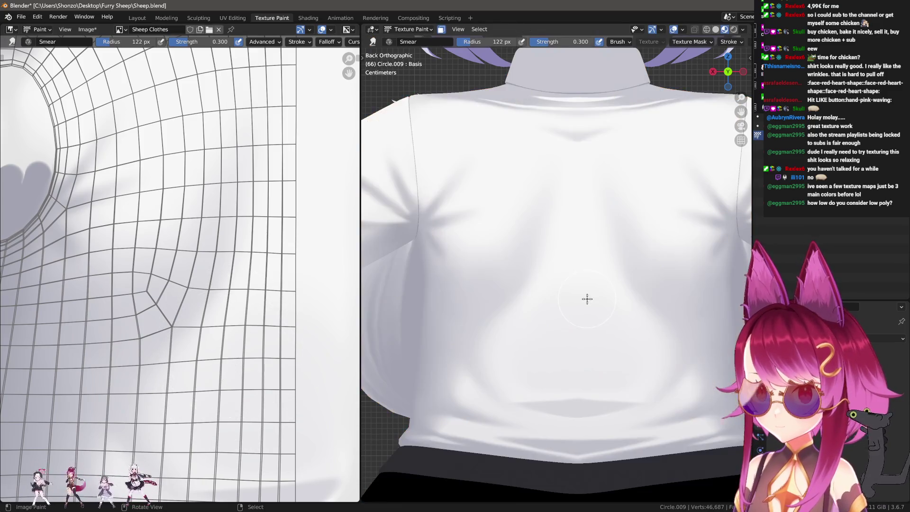
mouse_move(584, 299)
middle_mouse_down()
mouse_move(679, 309)
mouse_move(623, 376)
middle_mouse_up()
middle_click_drag(228, 325, 224, 268)
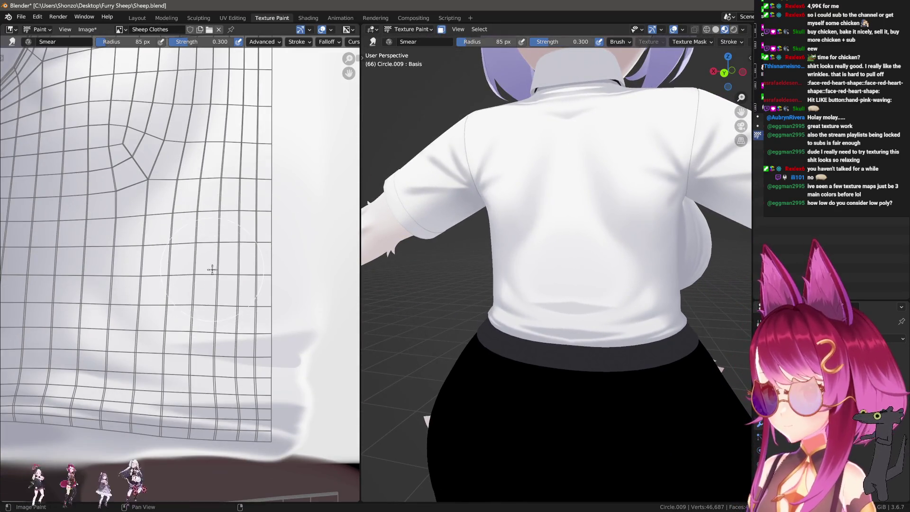
scroll(270, 185, "down", 2)
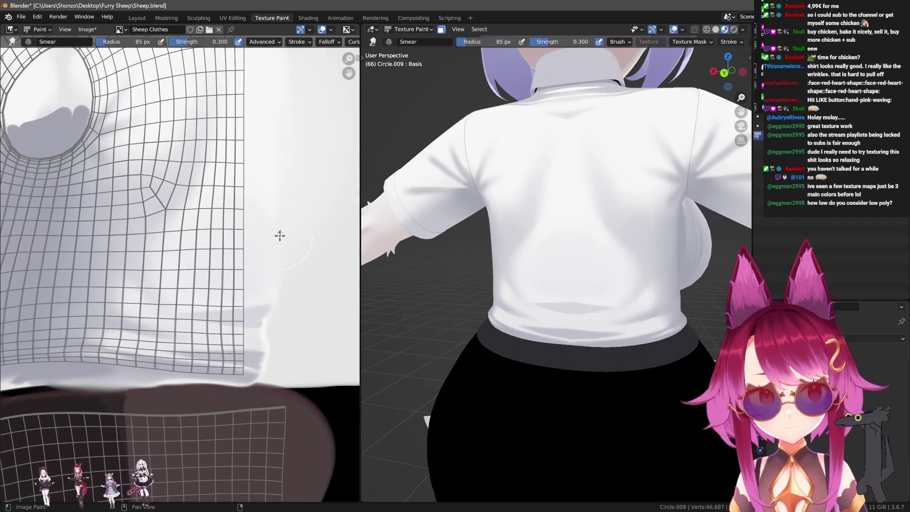
key("ctrl+s")
scroll(278, 218, "down", 2)
middle_click_drag(279, 218, 230, 275)
key("n")
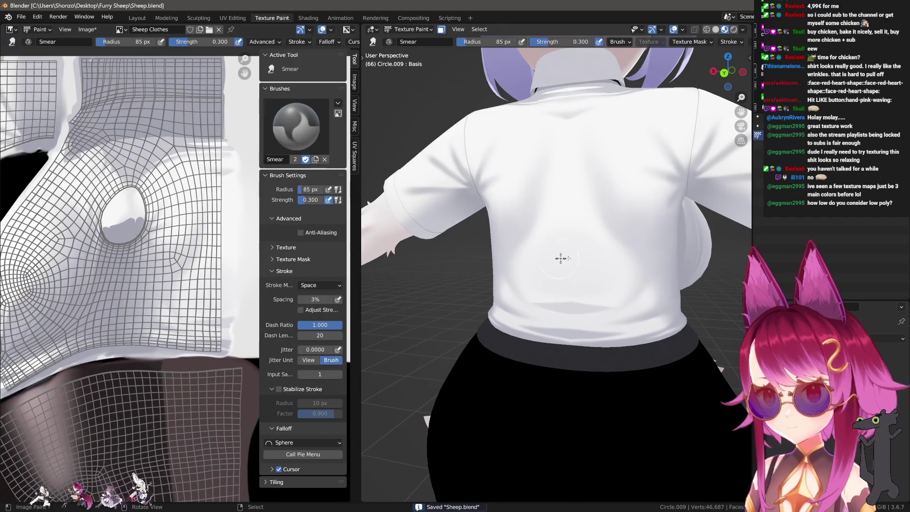
Step: Make Sheep Clothes Shadow the painting image and pick the Draw brush with a colour sampled from the texture
key("n")
scroll(673, 162, "up", 2)
scroll(677, 99, "up", 2)
left_click(672, 97)
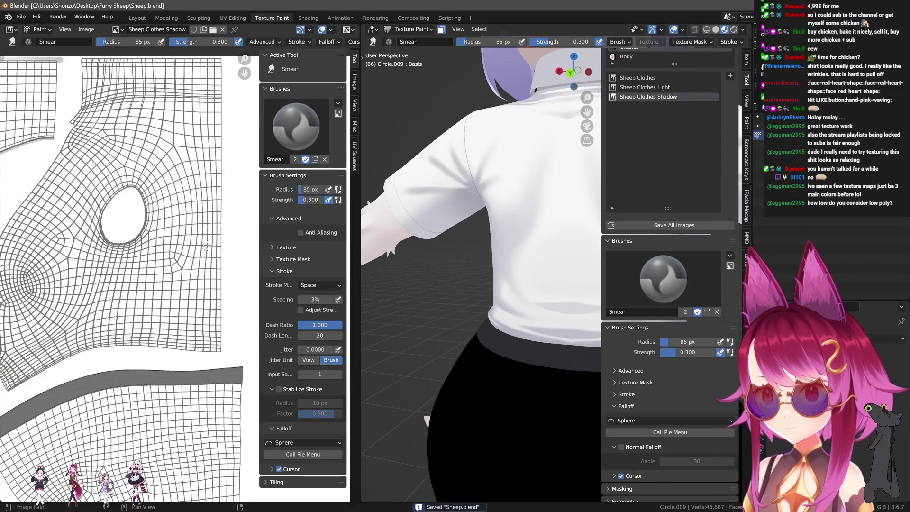
scroll(62, 367, "up", 2)
scroll(63, 365, "up", 2)
scroll(63, 366, "up", 2)
mouse_move(63, 366)
middle_mouse_down()
mouse_move(139, 355)
mouse_move(190, 325)
middle_mouse_up()
key("d")
key("s")
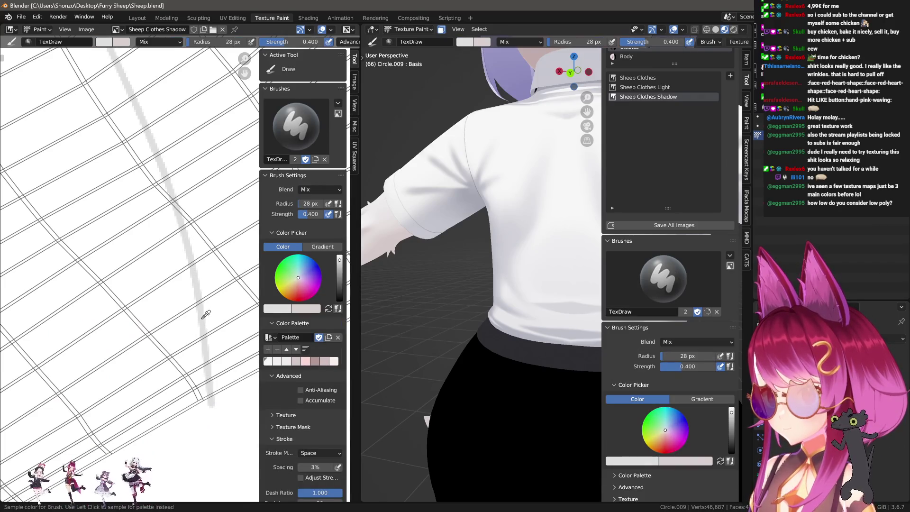
scroll(201, 318, "down", 3)
scroll(201, 318, "down", 3)
Step: Set the Draw brush to the Line stroke method with a 2 px radius for thin seam lines
key("e")
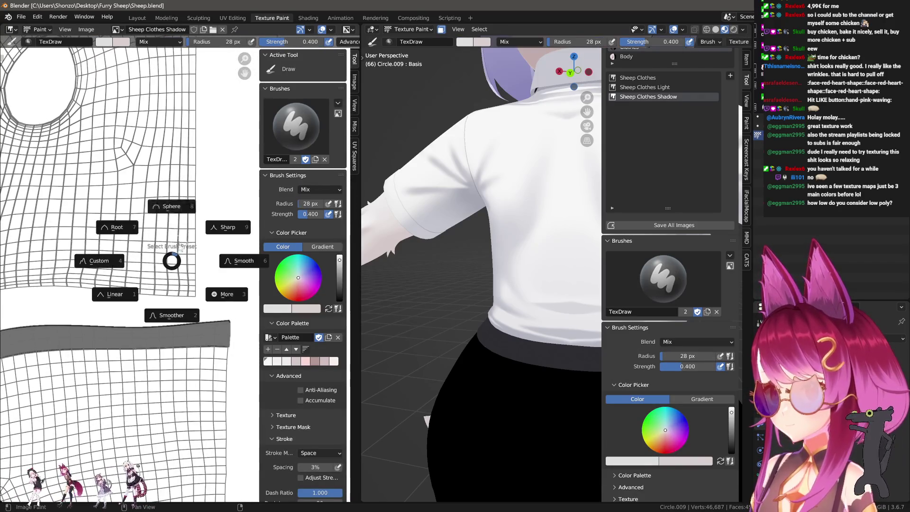
key("e")
left_click(155, 269)
scroll(175, 364, "up", 2)
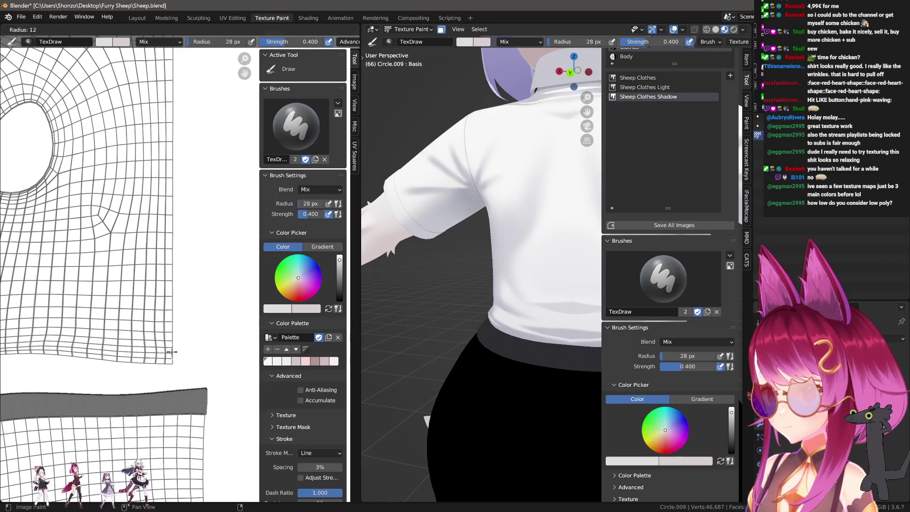
type("f2")
key("Return")
scroll(174, 364, "down", 2)
middle_click_drag(175, 377, 183, 429)
key("e")
left_click(178, 427)
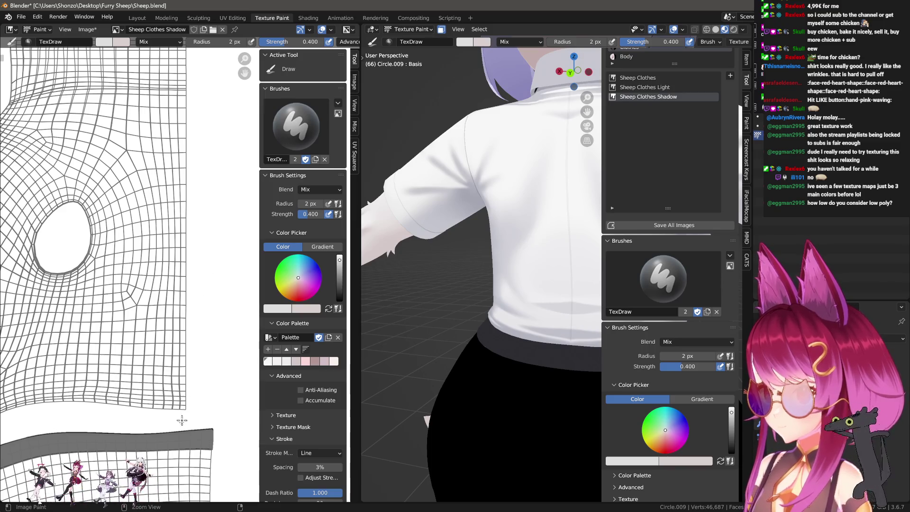
scroll(183, 419, "up", 4)
scroll(197, 310, "up", 3)
Step: Raise the line brush strength to 1.000 and frame the armhole area for the upper-back seam
key("shift+f")
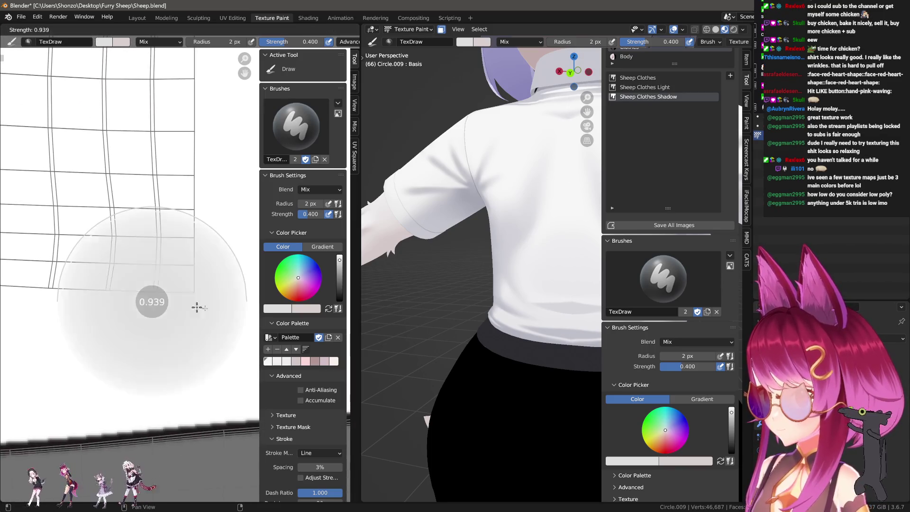
left_click(183, 372)
scroll(182, 372, "down", 2)
scroll(183, 376, "down", 2)
scroll(166, 421, "down", 1)
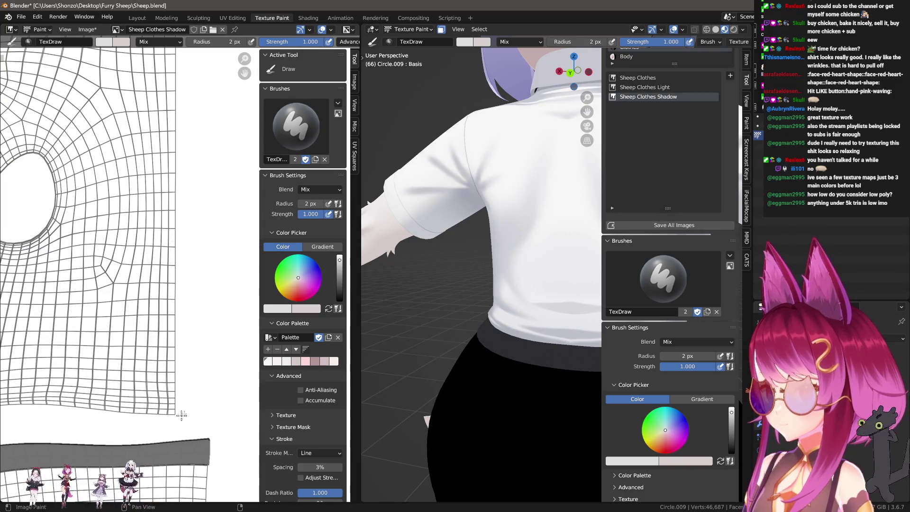
scroll(182, 415, "down", 1)
scroll(180, 433, "down", 1)
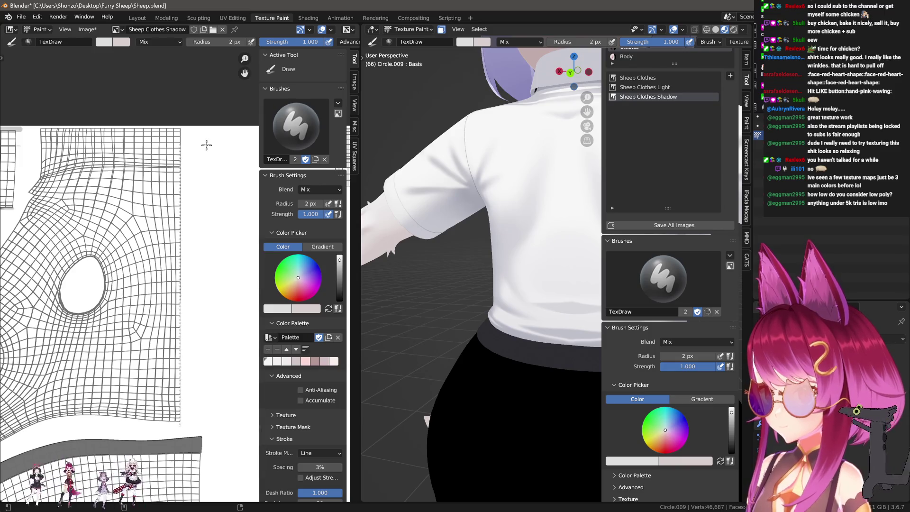
key("n")
scroll(550, 267, "up", 3)
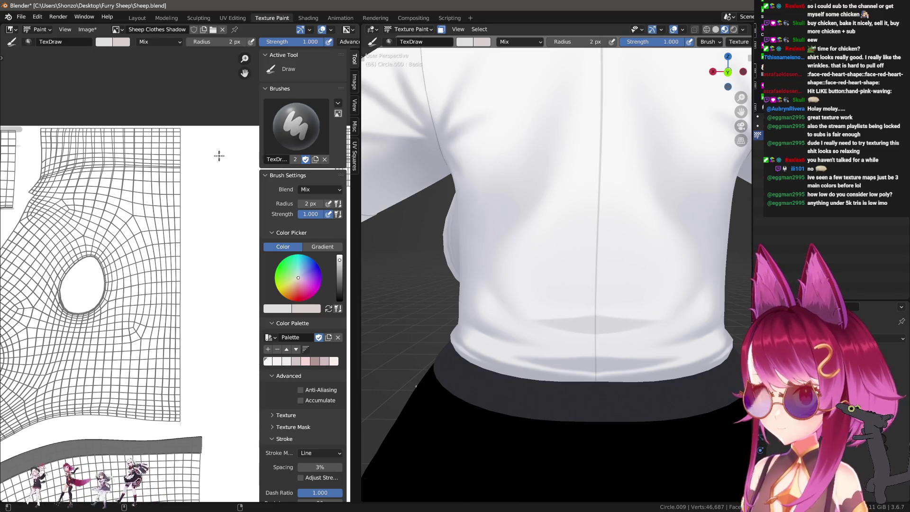
scroll(575, 335, "down", 3)
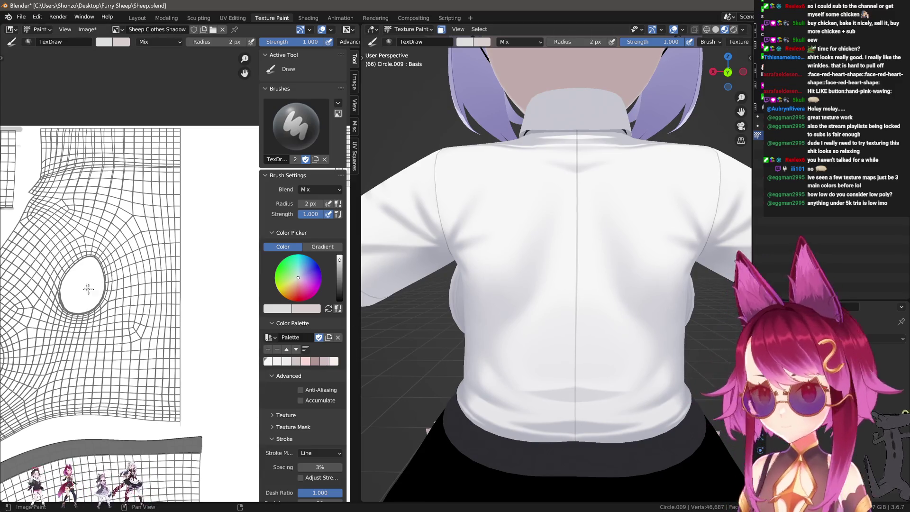
middle_click_drag(91, 276, 142, 284)
scroll(142, 284, "down", 1)
scroll(141, 285, "up", 2)
scroll(113, 293, "up", 1)
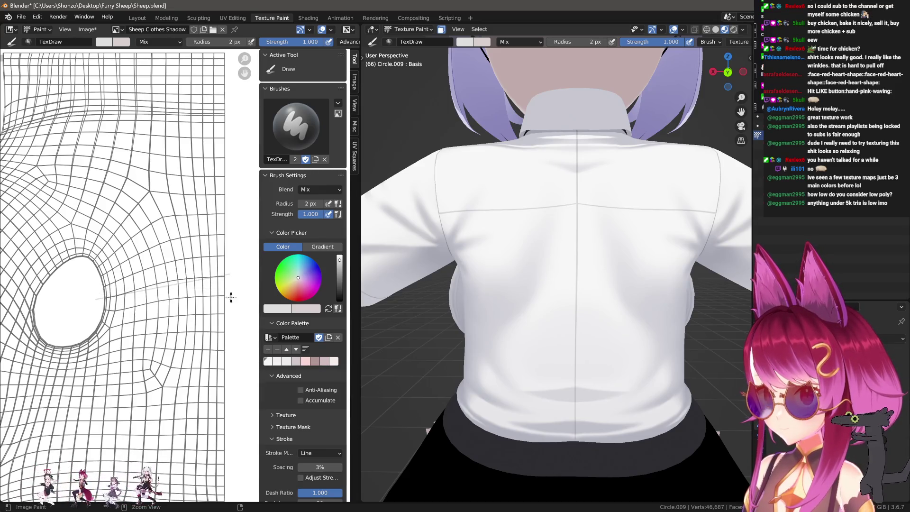
Step: Switch to the Curve stroke method and lay a paint curve from the armhole across the shirt back
key("e")
left_click(185, 285)
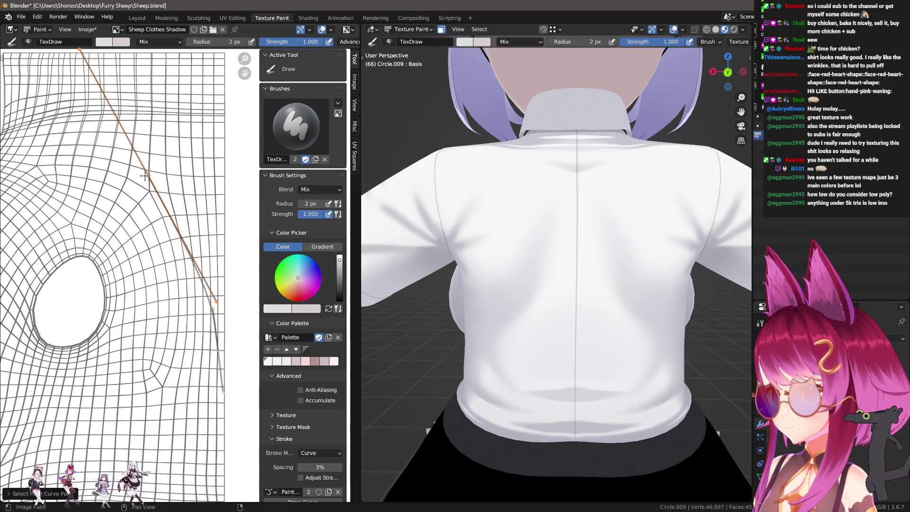
mouse_move(145, 174)
left_mouse_down()
mouse_move(217, 341)
mouse_move(217, 235)
left_mouse_up()
left_click_drag(221, 274, 179, 281)
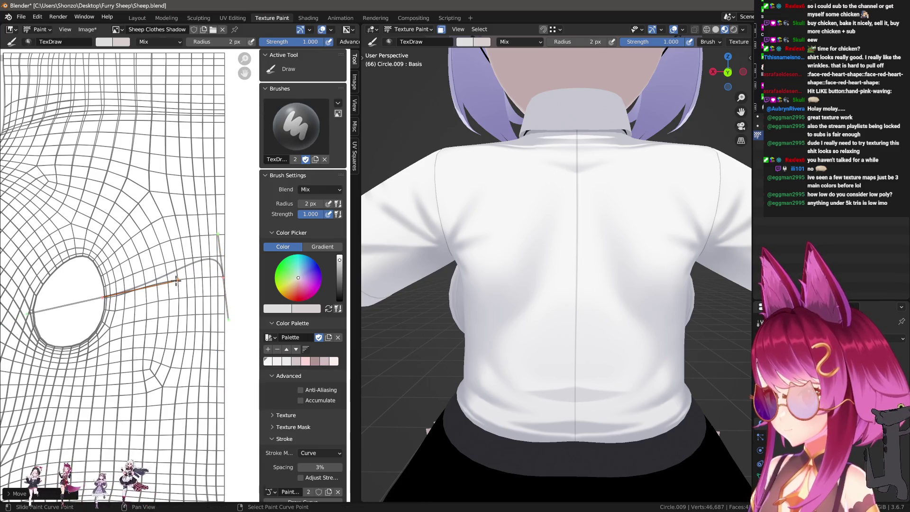
left_click_drag(217, 237, 206, 261)
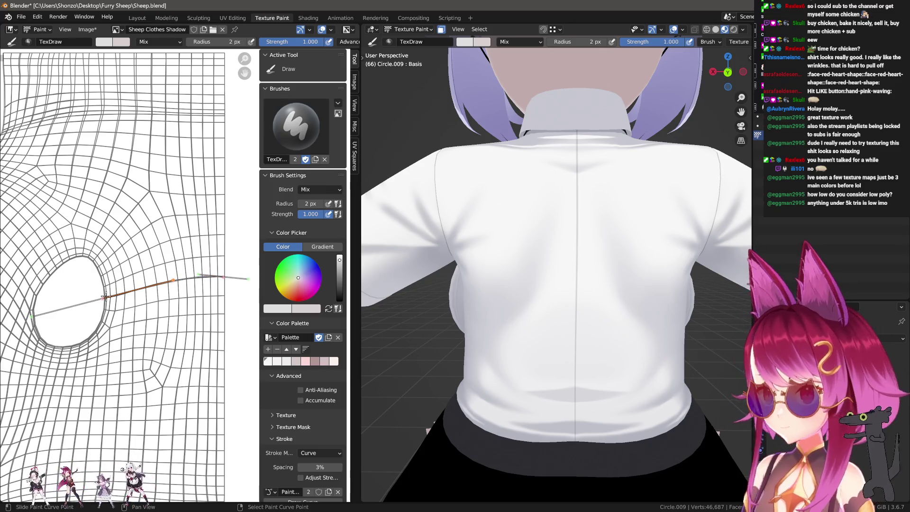
left_click_drag(102, 303, 104, 294)
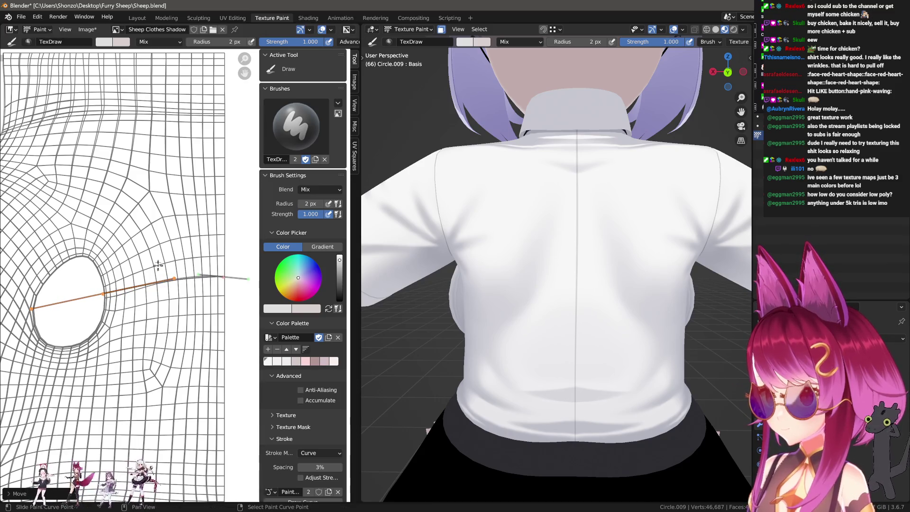
left_click(229, 286)
left_click_drag(229, 286, 232, 286)
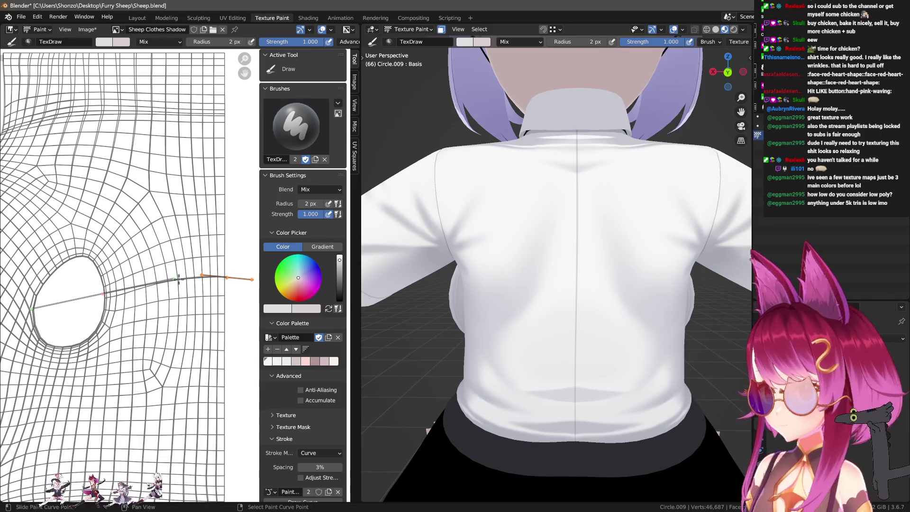
mouse_move(201, 276)
left_mouse_down()
mouse_move(178, 297)
mouse_move(219, 282)
left_mouse_up()
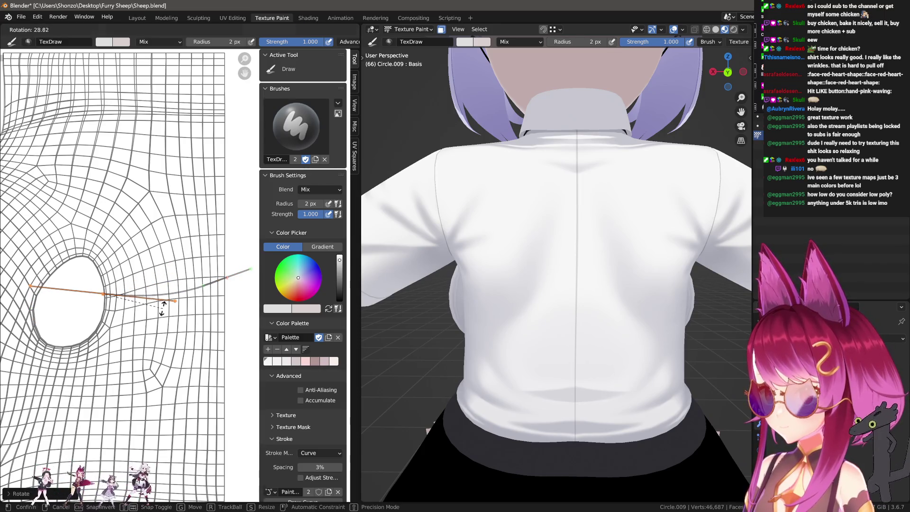
Step: Level the curve handles horizontally and stroke the grey seam line along the curve
key("r")
left_click(232, 279)
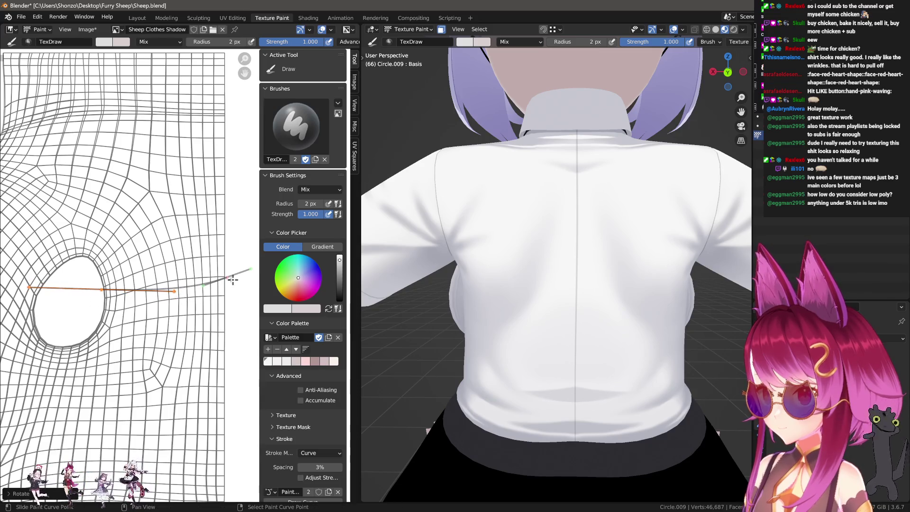
key("r")
left_click(135, 285)
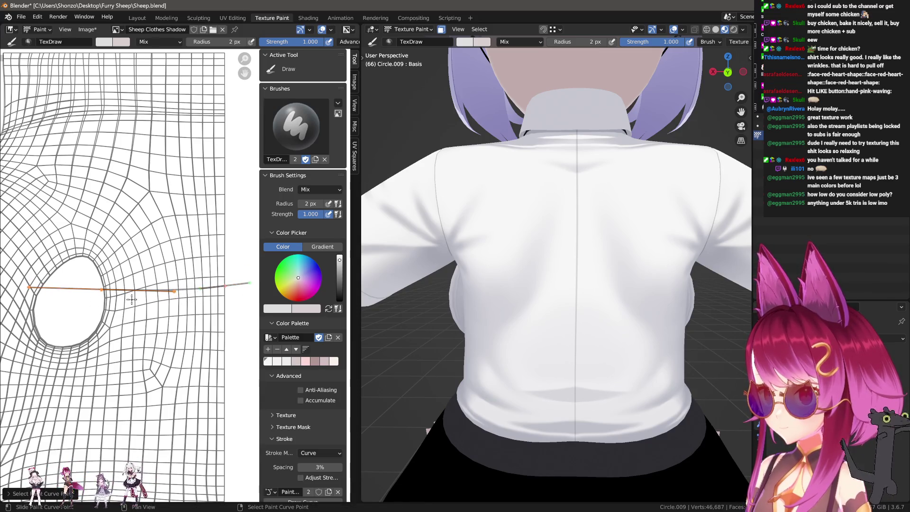
key("r")
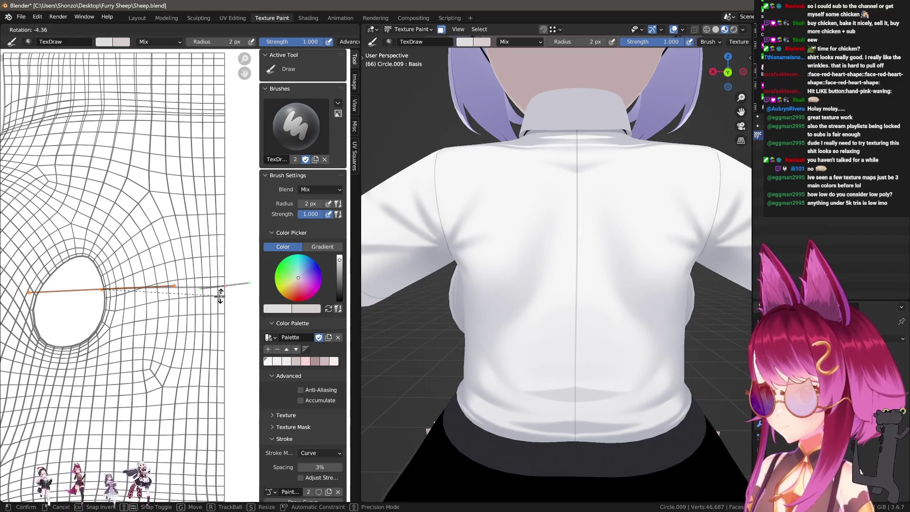
left_click(222, 286)
key("r")
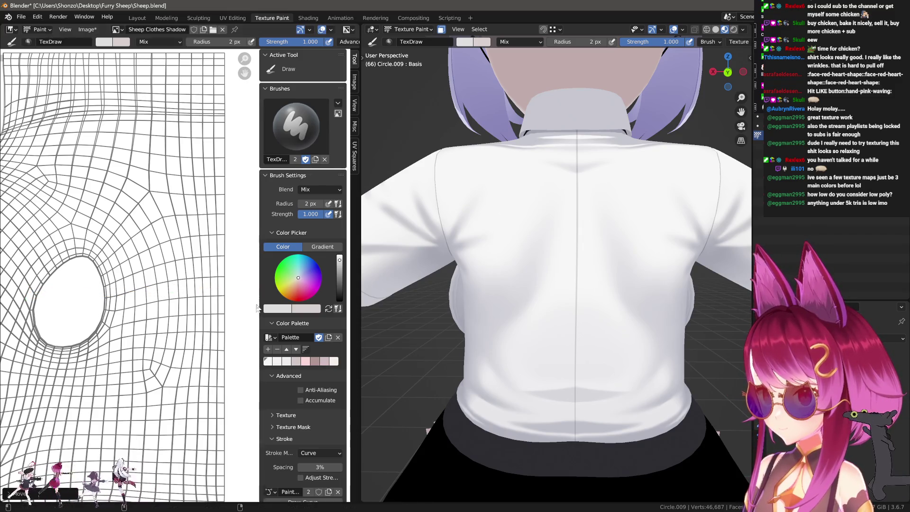
left_click(248, 288)
key("Return")
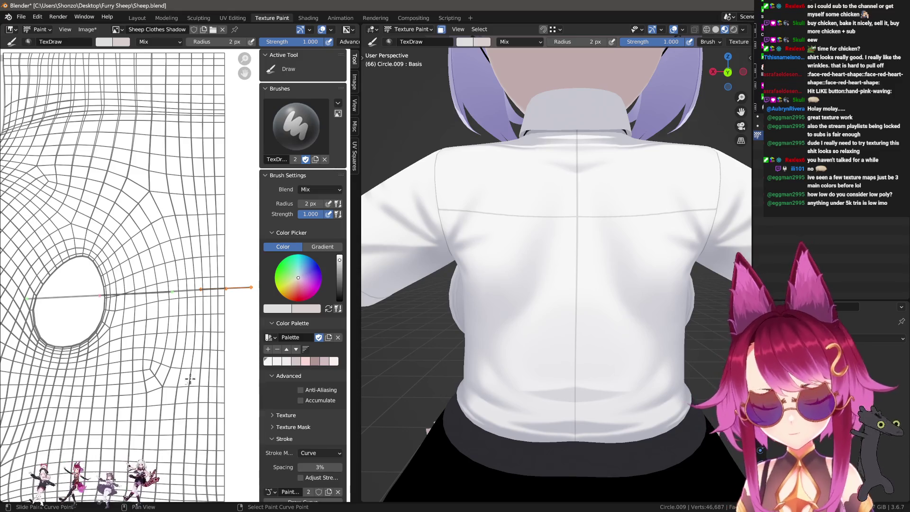
Step: Reposition the paint curve points vertically down the shirt back and stroke a long side seam
middle_click_drag(189, 433, 188, 227)
scroll(187, 227, "up", 1)
scroll(187, 227, "up", 1)
key("g")
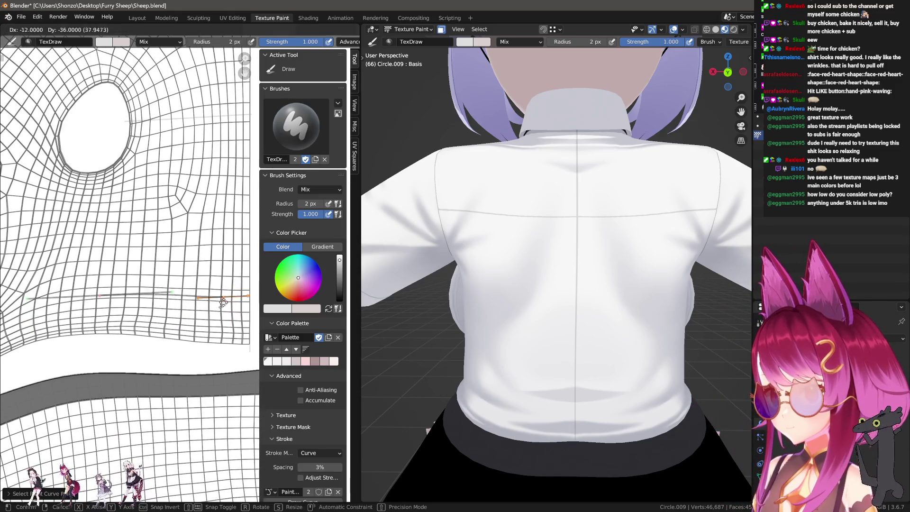
left_click(193, 348)
key("r")
left_click(205, 370)
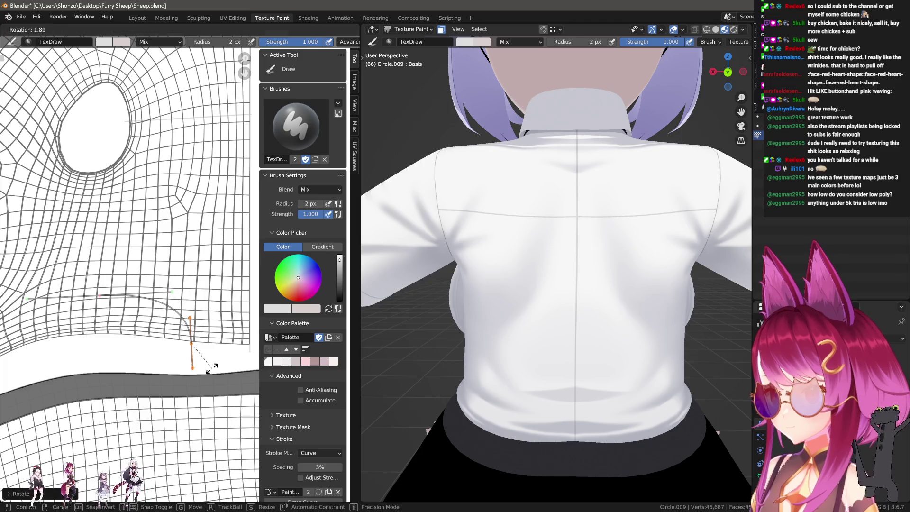
key("g")
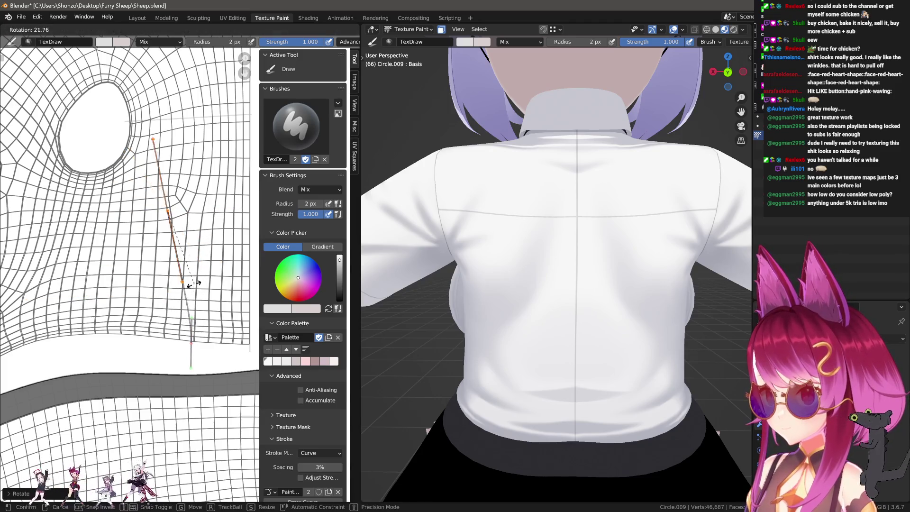
left_click(224, 257)
left_click(188, 345)
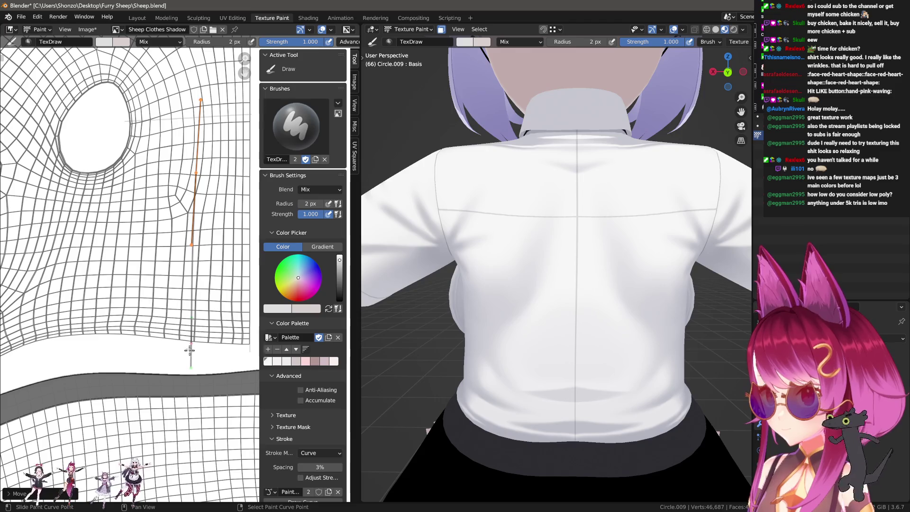
key("g")
left_click(188, 340)
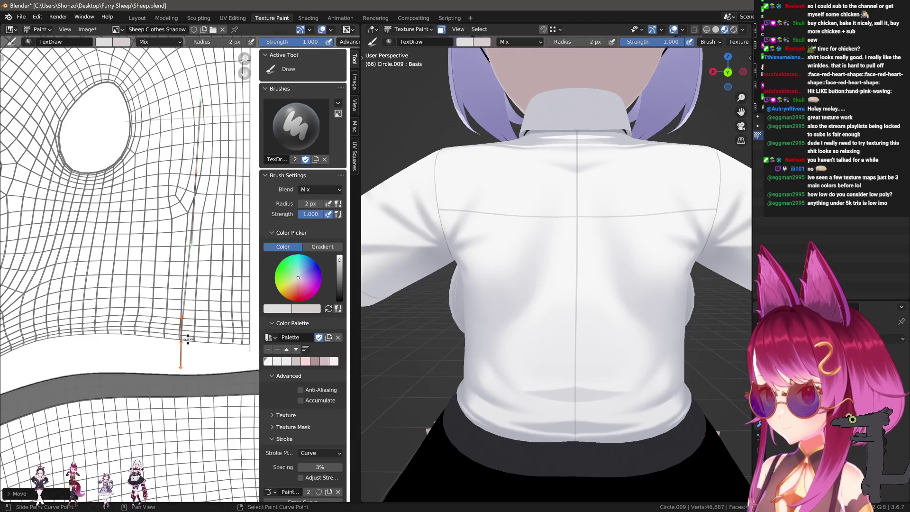
key("g")
left_click(200, 182)
key("g")
left_click(201, 183)
key("Return")
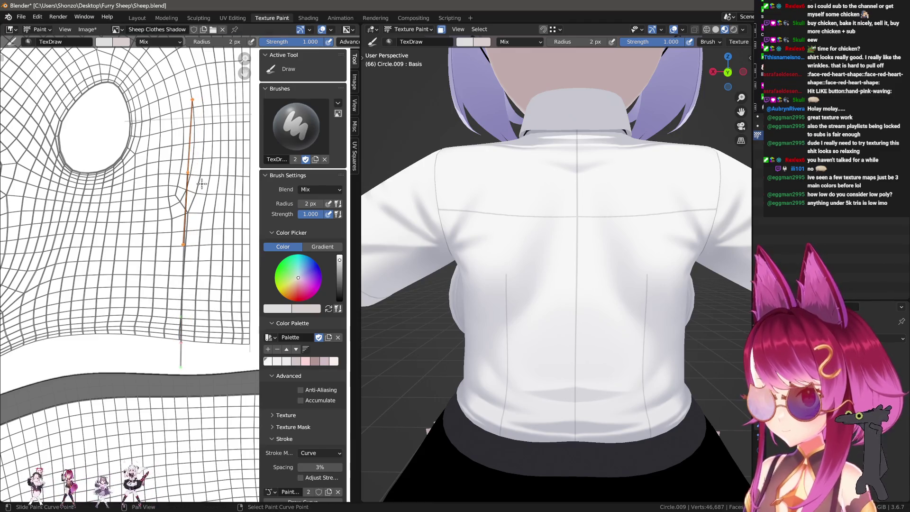
Step: Rotate the paint curve more vertical and extend its lower end toward the hem for the next seam
mouse_move(526, 299)
middle_mouse_down()
mouse_move(596, 256)
mouse_move(545, 271)
middle_mouse_up()
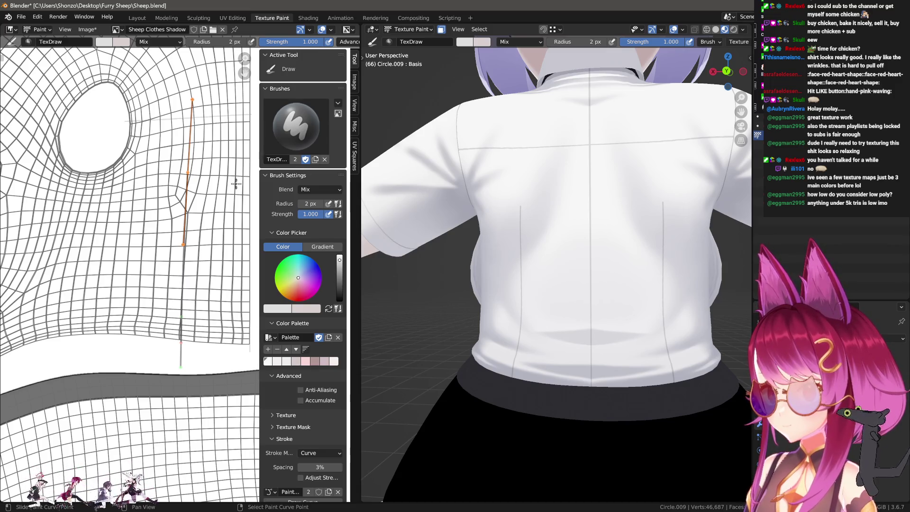
key("r")
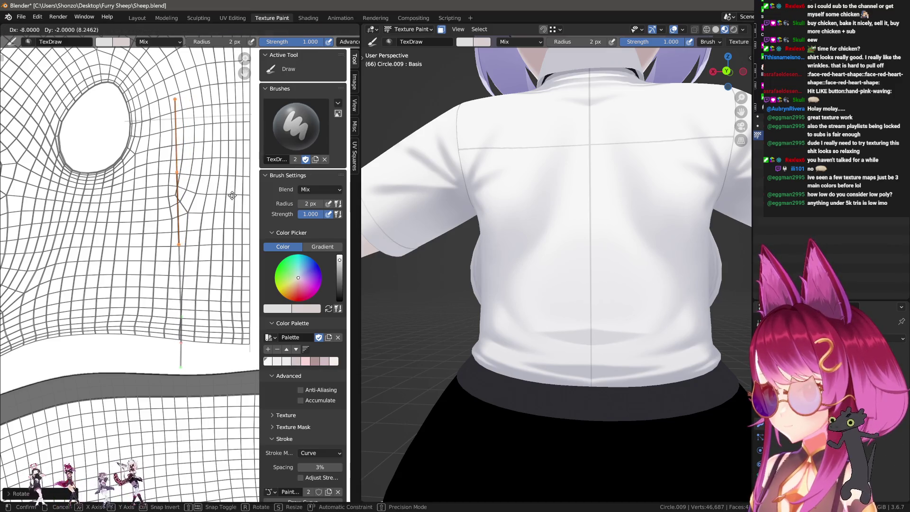
left_click(241, 207)
left_click_drag(172, 245, 170, 377)
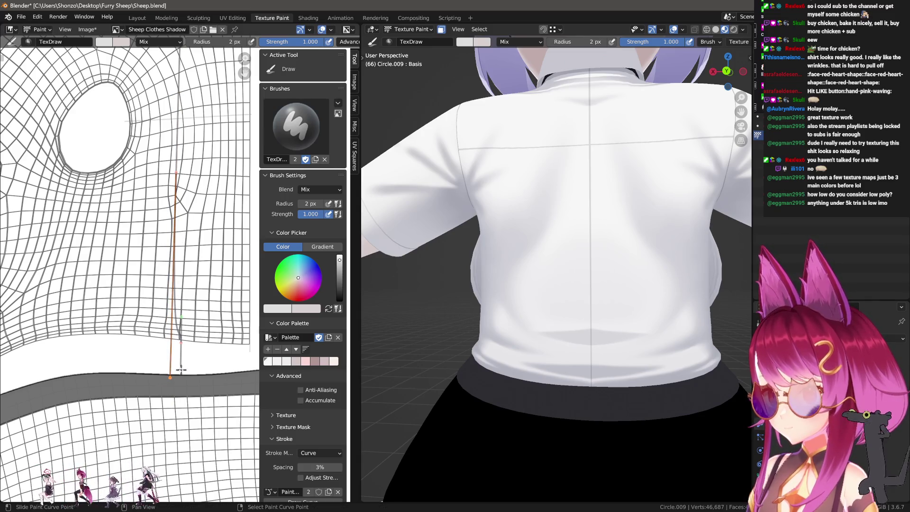
middle_click_drag(462, 292, 488, 300)
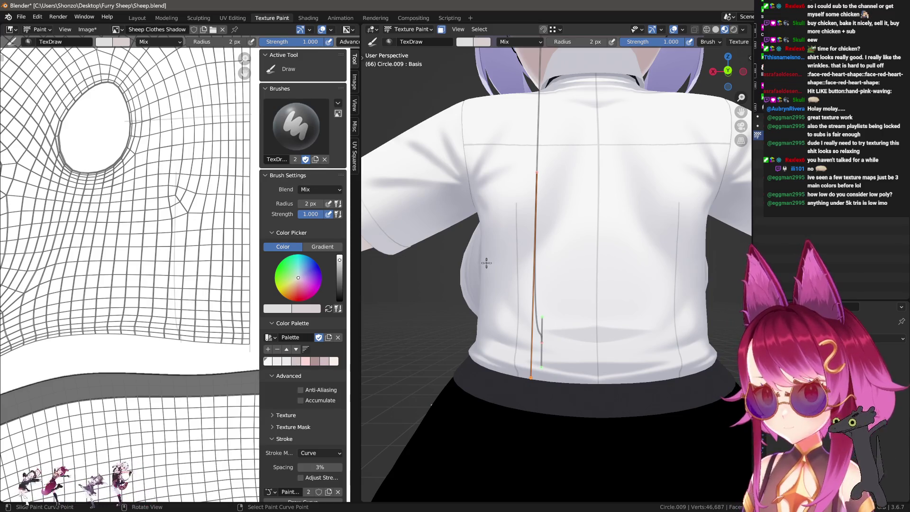
scroll(207, 193, "up", 3)
Step: Set the stroke method back to Line via Space and ready the Smear brush with it
key("e")
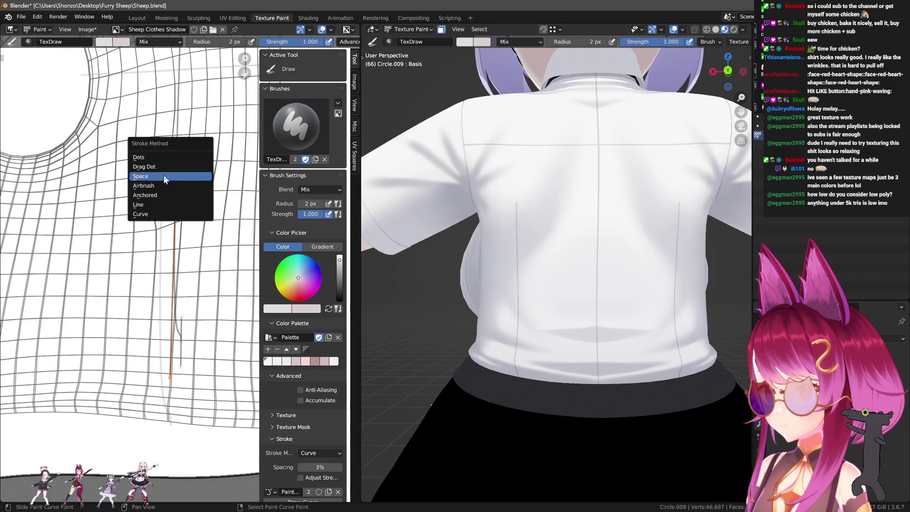
left_click(164, 175)
scroll(183, 236, "up", 2)
scroll(183, 236, "up", 2)
key("e")
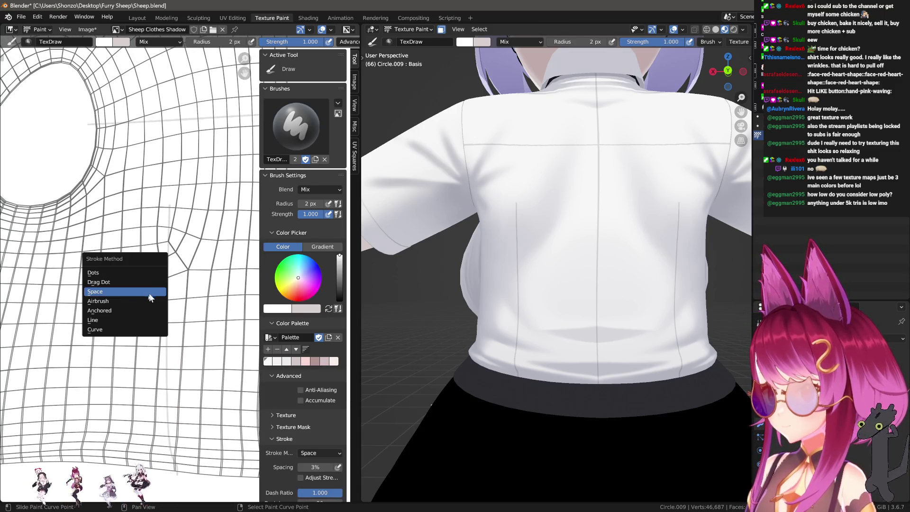
left_click(138, 321)
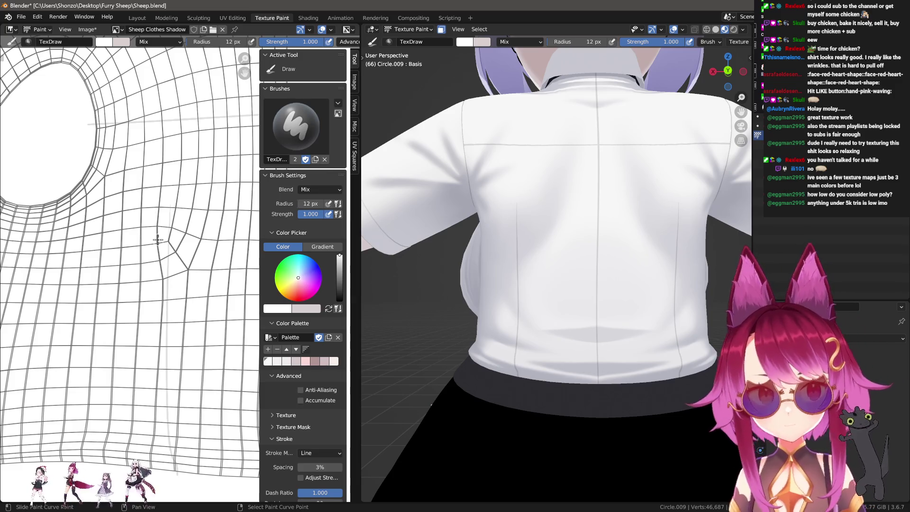
scroll(154, 198, "down", 1)
key("e")
left_click(175, 175)
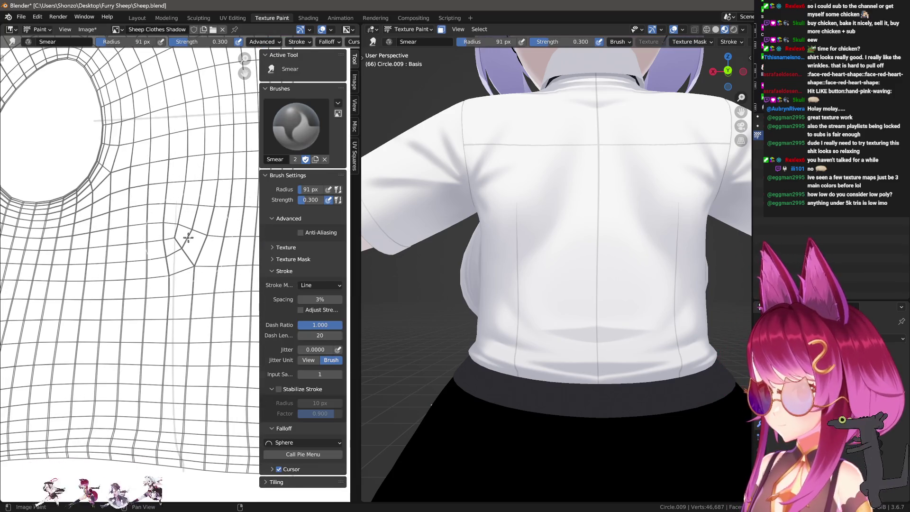
scroll(574, 356, "down", 3)
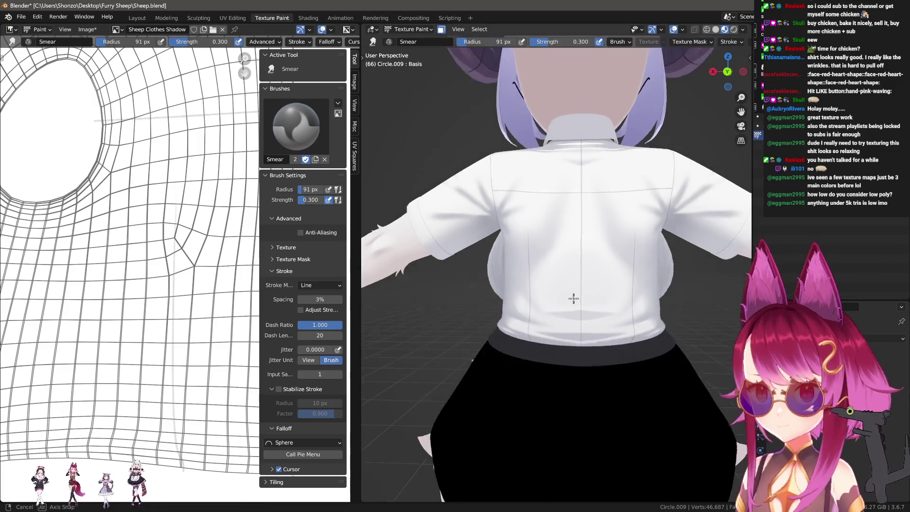
Step: Orbit around the shirt's front and back to check the seams, then return to the Draw brush
mouse_move(575, 355)
middle_mouse_down()
mouse_move(644, 348)
mouse_move(610, 346)
middle_mouse_up()
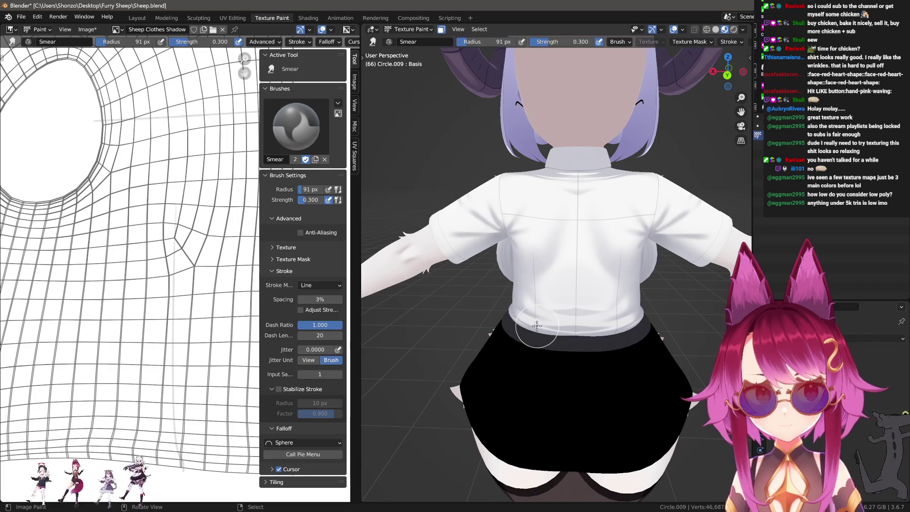
middle_click_drag(475, 253, 622, 295)
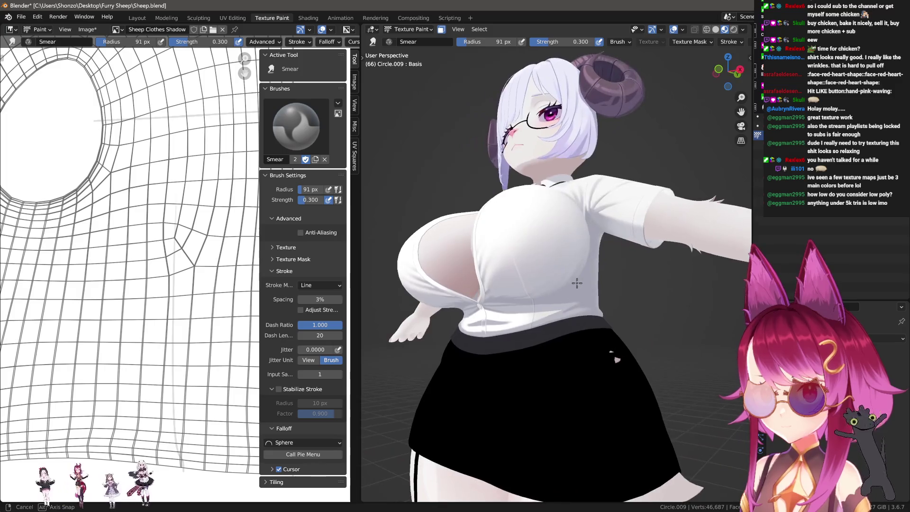
mouse_move(622, 295)
middle_mouse_down()
mouse_move(431, 301)
mouse_move(498, 334)
mouse_move(545, 328)
middle_mouse_up()
scroll(526, 353, "up", 3)
scroll(527, 354, "up", 2)
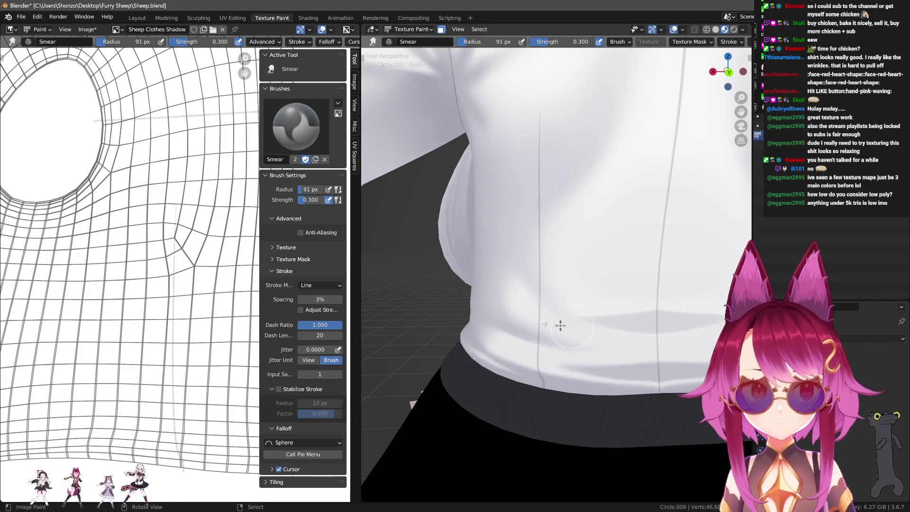
middle_click_drag(126, 379, 158, 325)
key("d")
key("e")
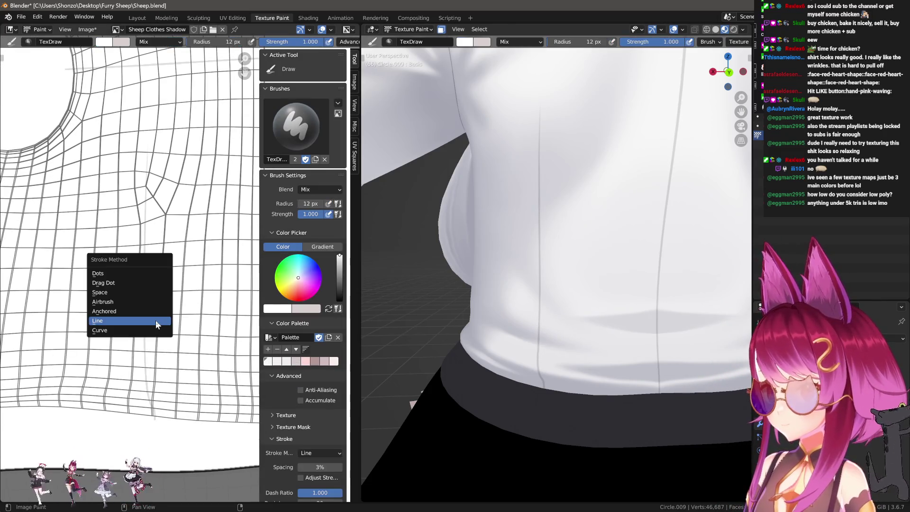
Step: Use the Curve stroke method and move the whole paint curve onto the lower side seam
left_click(155, 331)
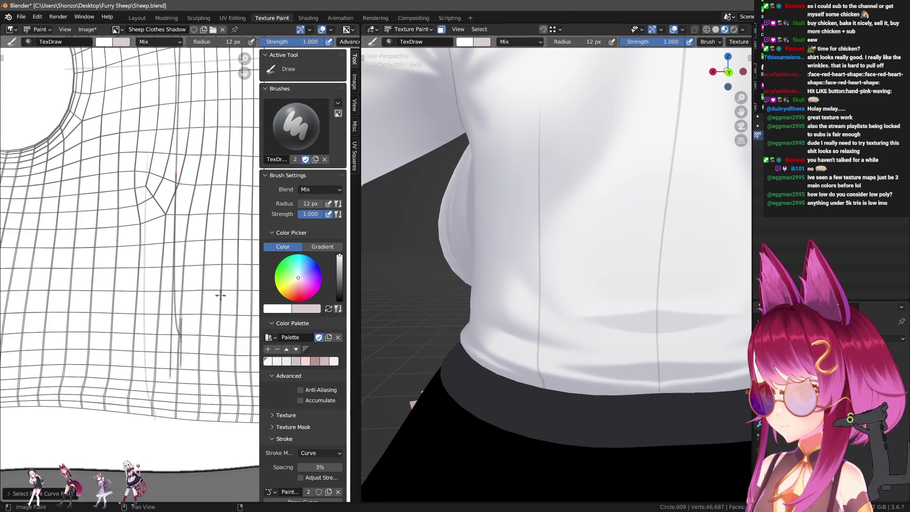
key("a")
key("g")
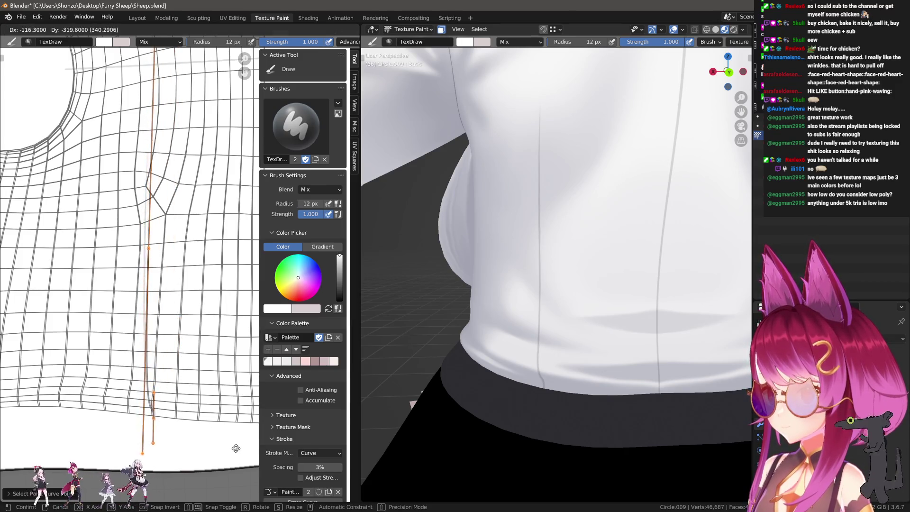
left_click(234, 447)
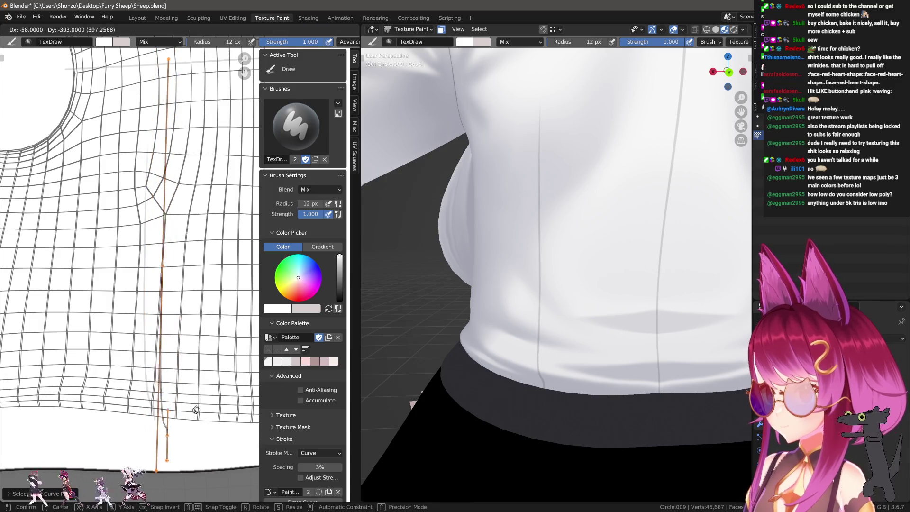
scroll(193, 375, "down", 1)
key("g")
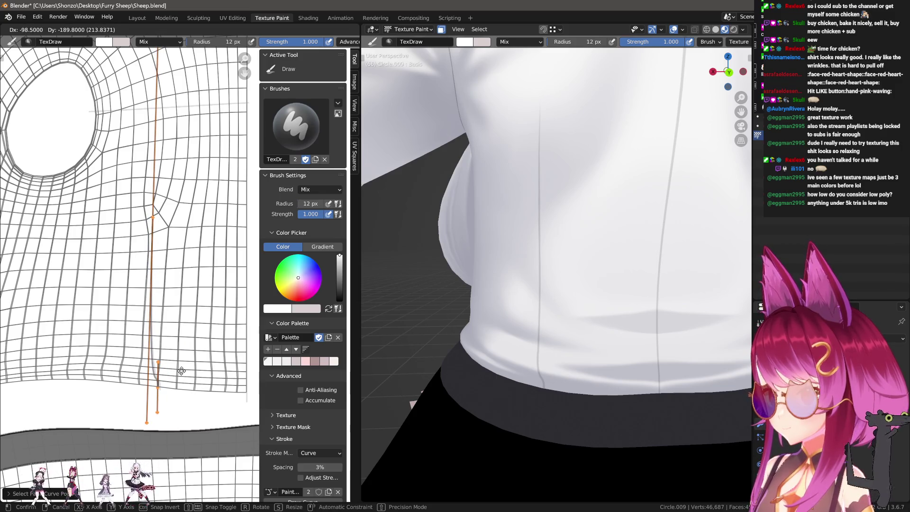
left_click(184, 370)
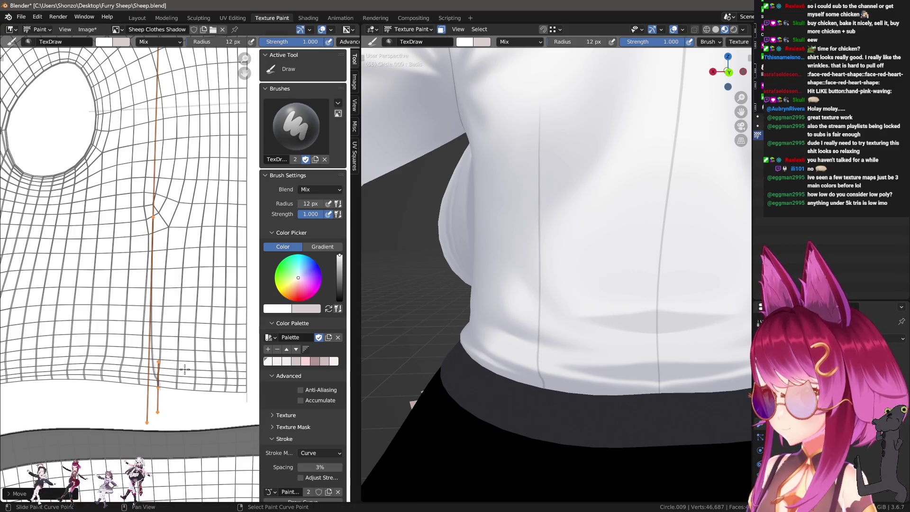
left_click(154, 213)
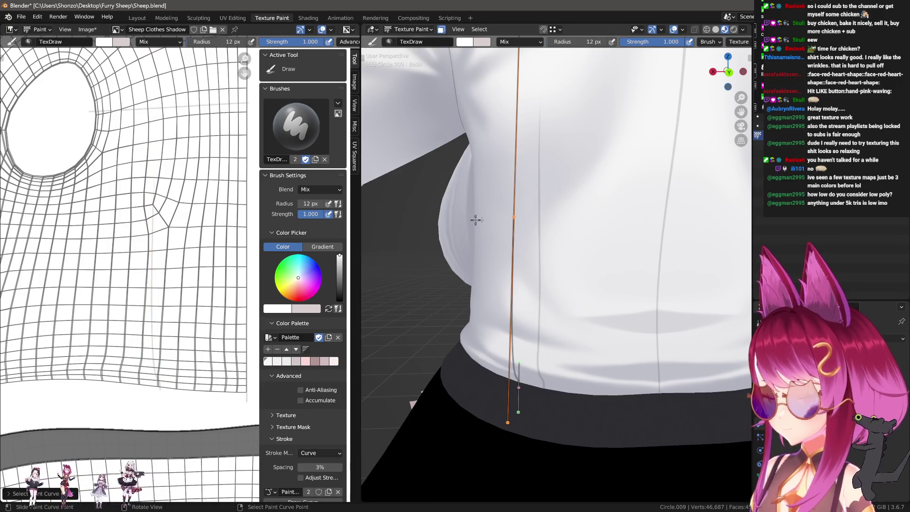
Step: Make Sheep Clothes Light the image being painted
key("n")
left_click(673, 87)
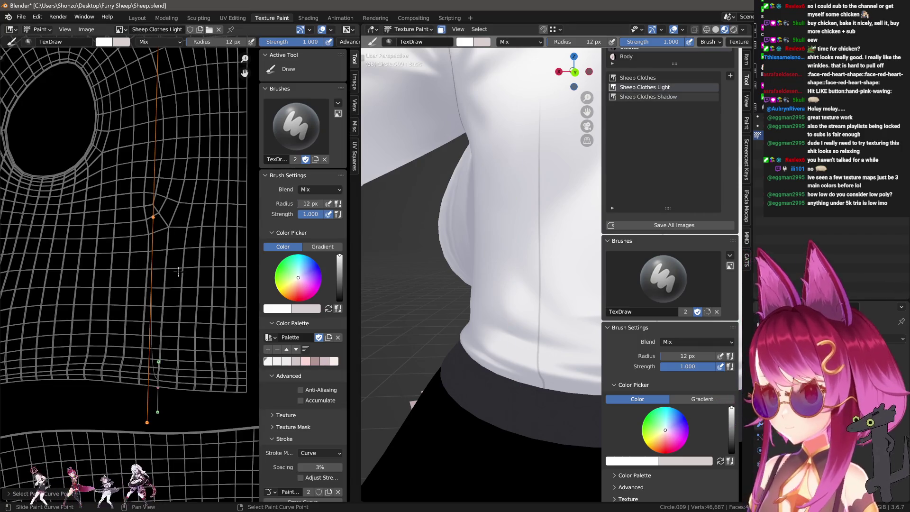
Step: Undo the thick white stroke and enter a 2 px brush radius for a thin seam highlight
key("Return")
key("ctrl+z")
type("f")
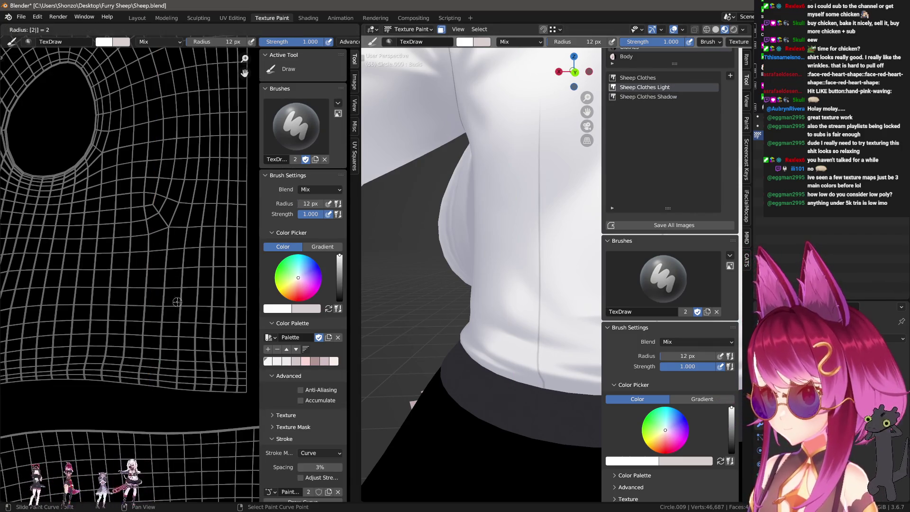
type("2")
key("Return")
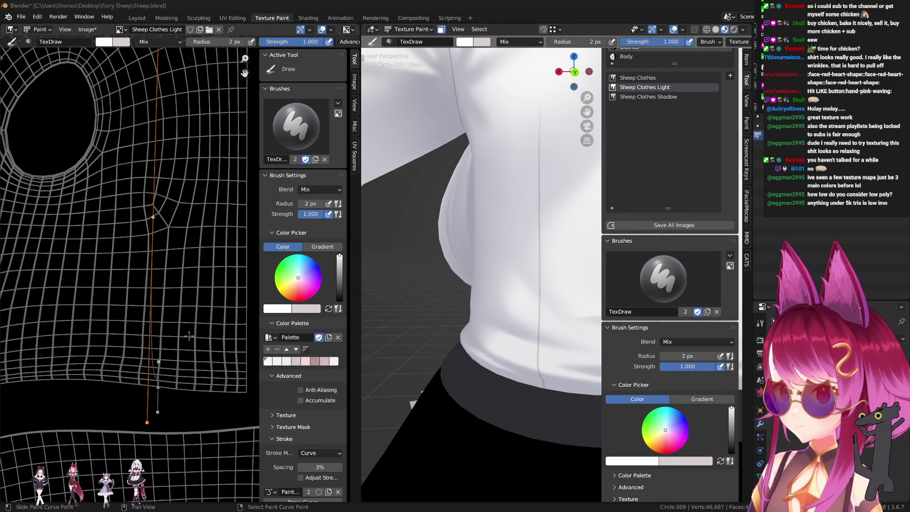
Step: Stroke the seam curve in white, undo, and reposition the middle curve point to fit the seam
key("Return")
key("n")
scroll(562, 334, "up", 3)
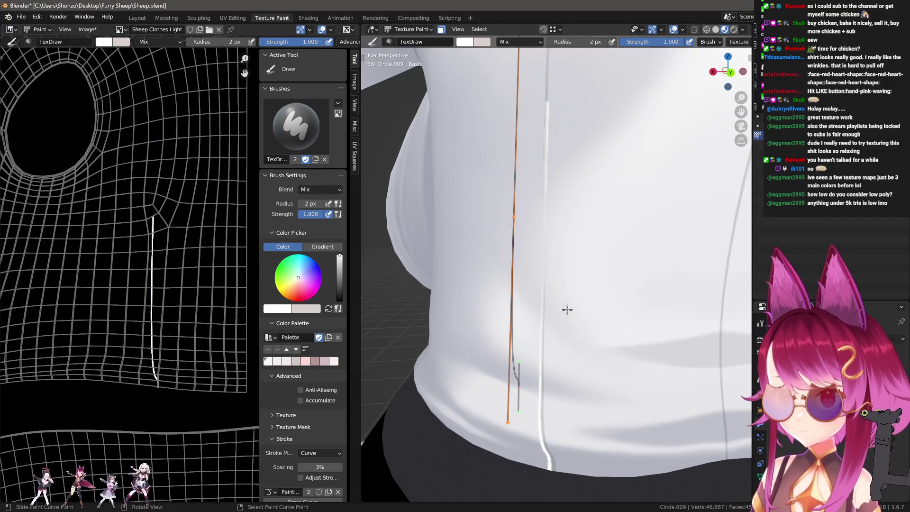
scroll(201, 365, "up", 3)
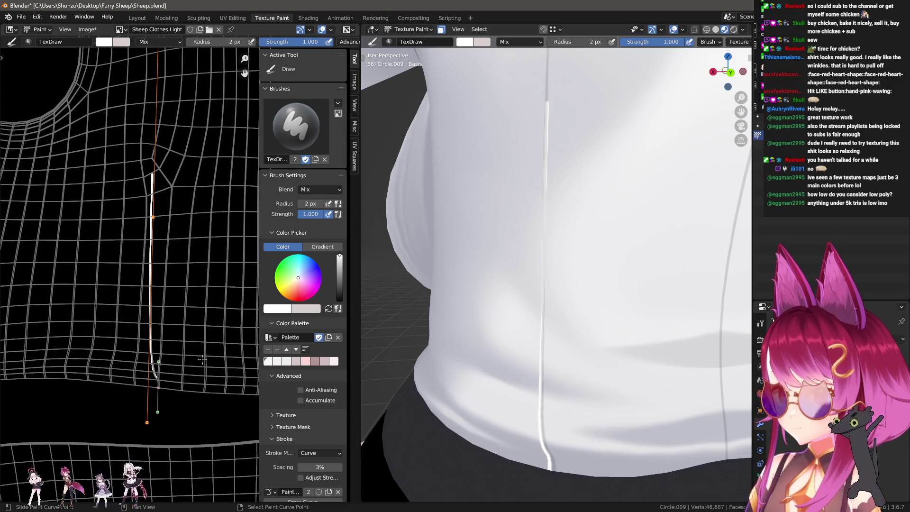
key("ctrl+z")
left_click(158, 389)
key("g")
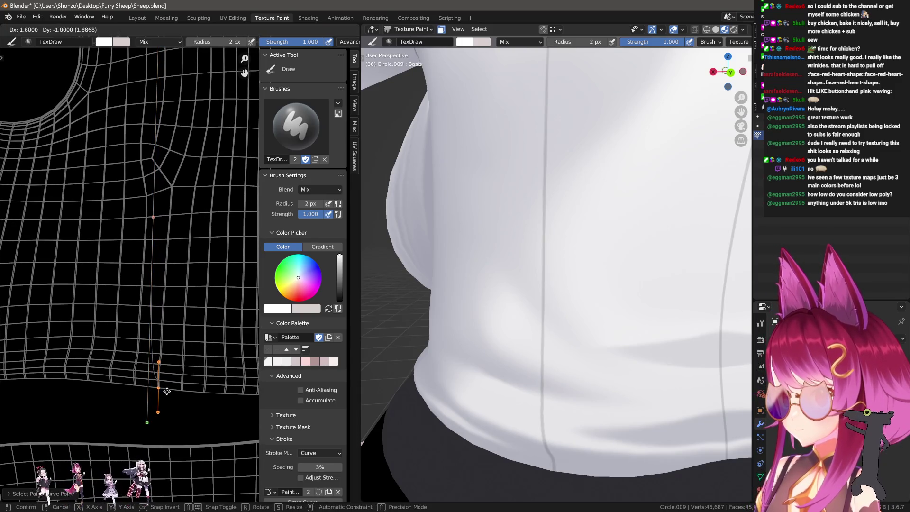
left_click(174, 400)
key("Return")
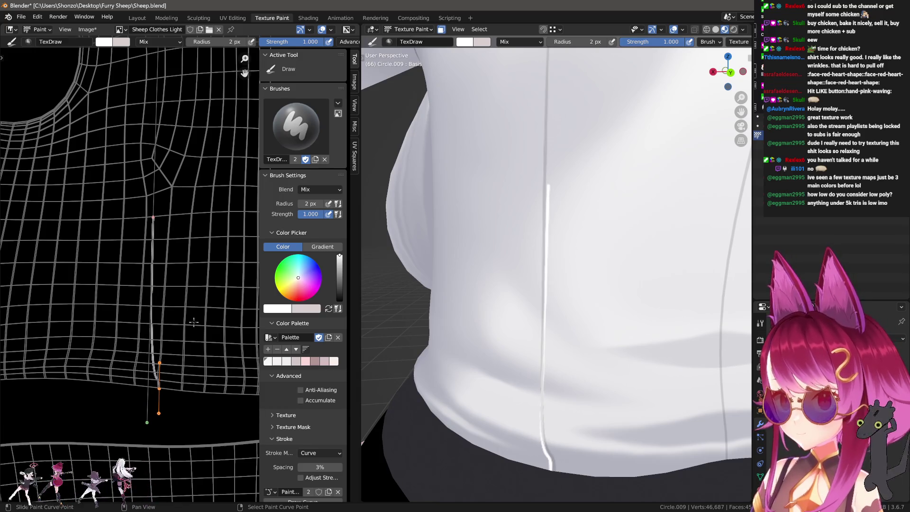
key("ctrl+z")
Step: Nudge the curve points and restroke until a thin white line follows the front seam
key("g")
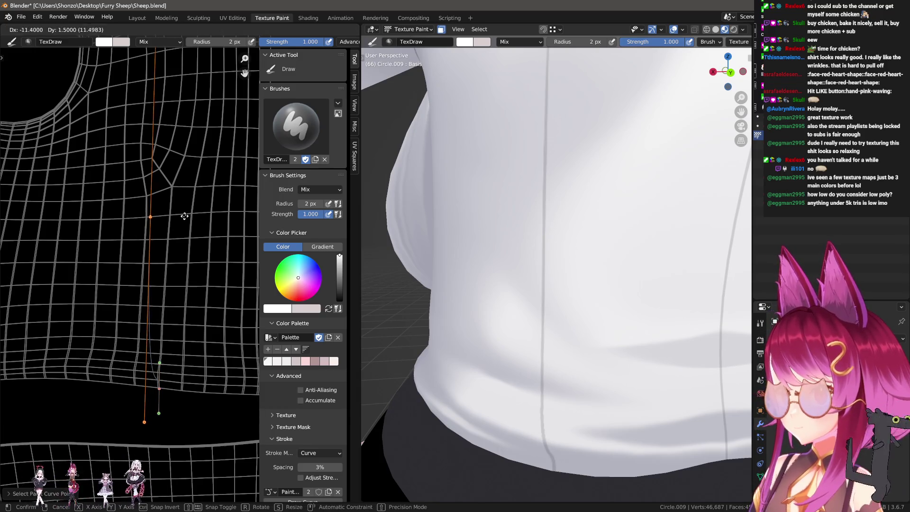
left_click(192, 216)
key("Return")
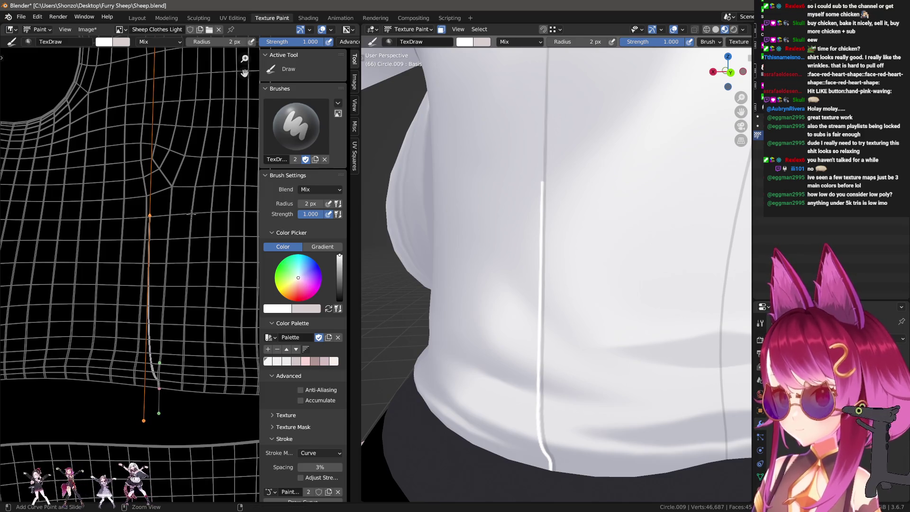
key("ctrl+z")
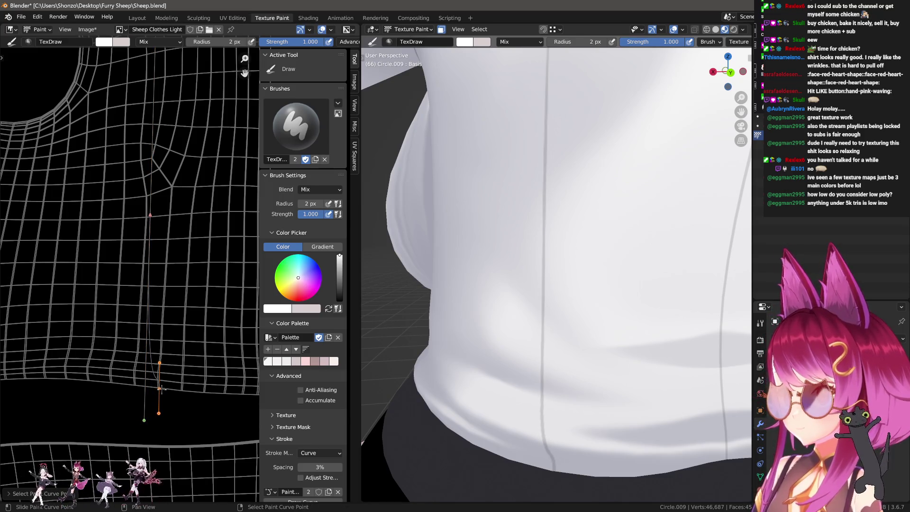
key("g")
left_click(179, 349)
key("Return")
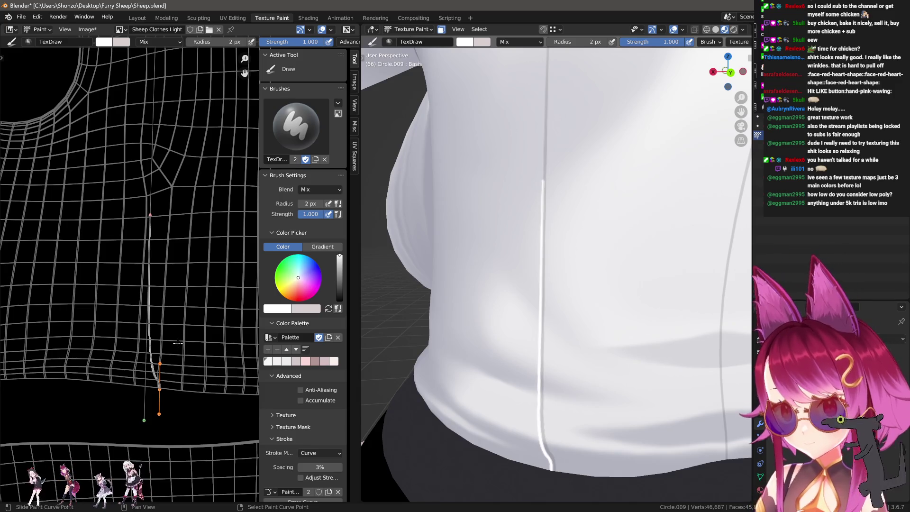
key("ctrl+z")
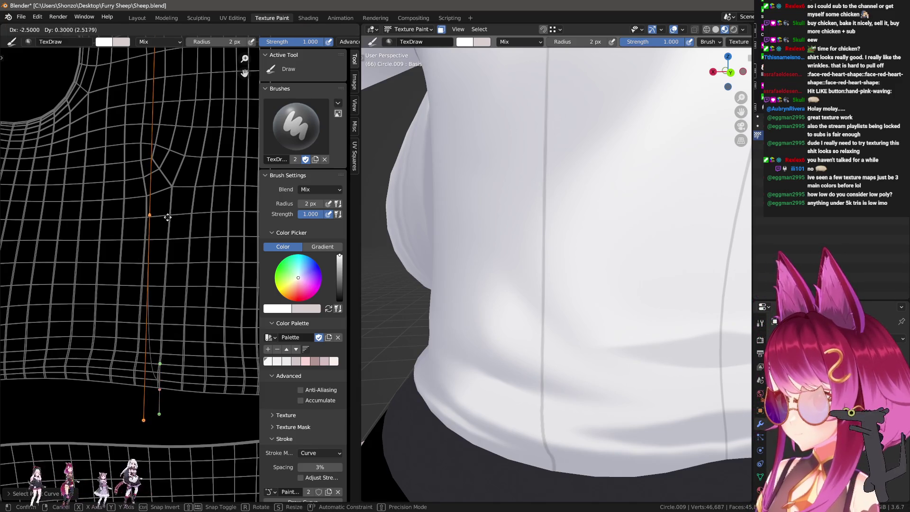
key("Return")
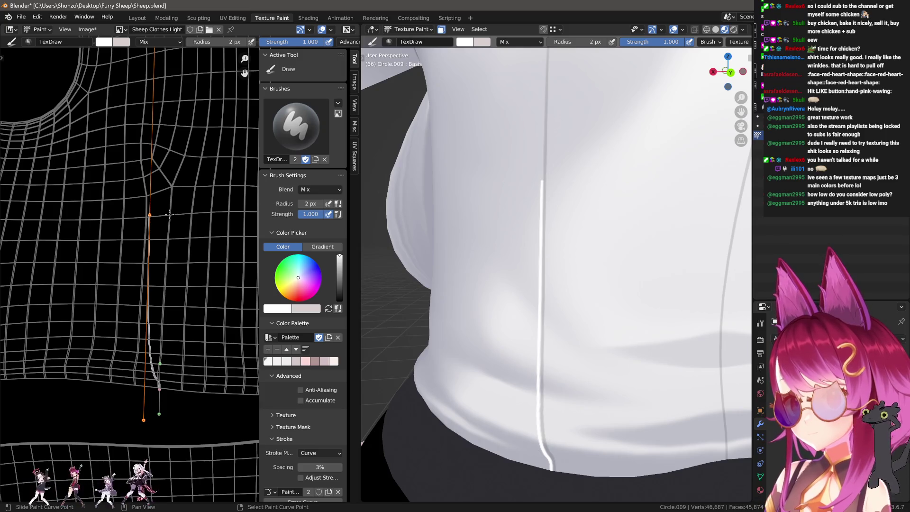
Step: Smear along the painted seam line with a Line-stroke smear brush, adjusting its size
key("shift+space")
key("shift+e")
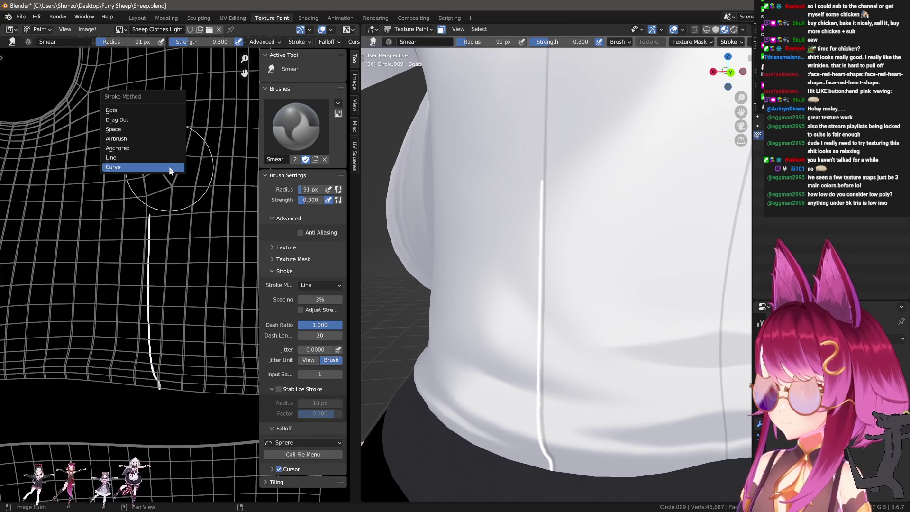
key("Escape")
key("shift+e")
left_click(171, 252)
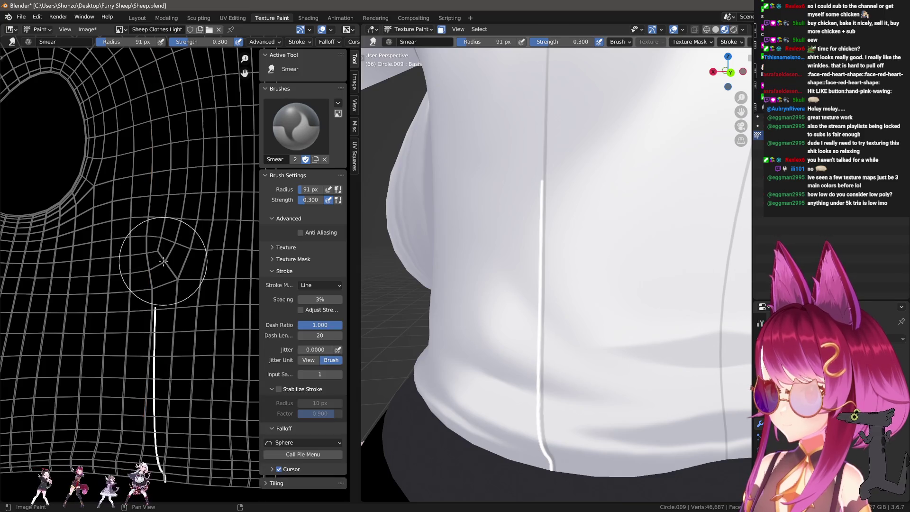
left_click_drag(159, 303, 161, 267)
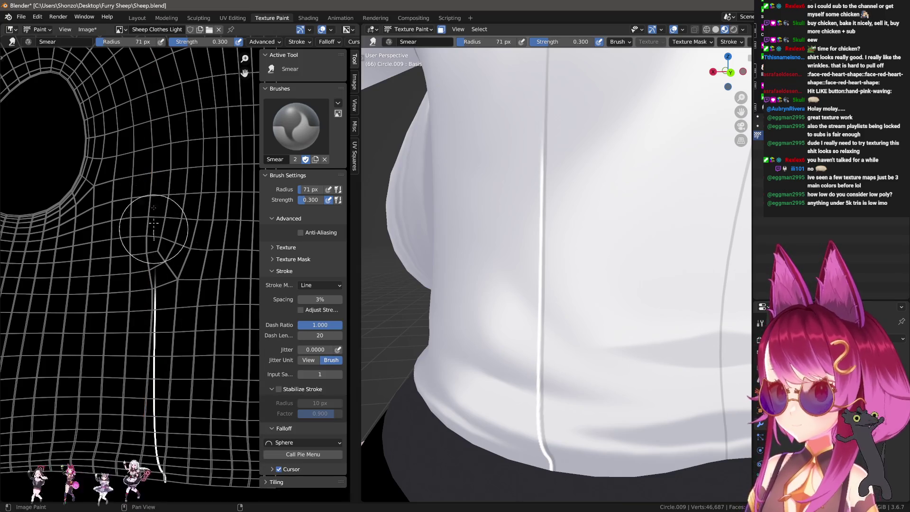
scroll(142, 249, "down", 2)
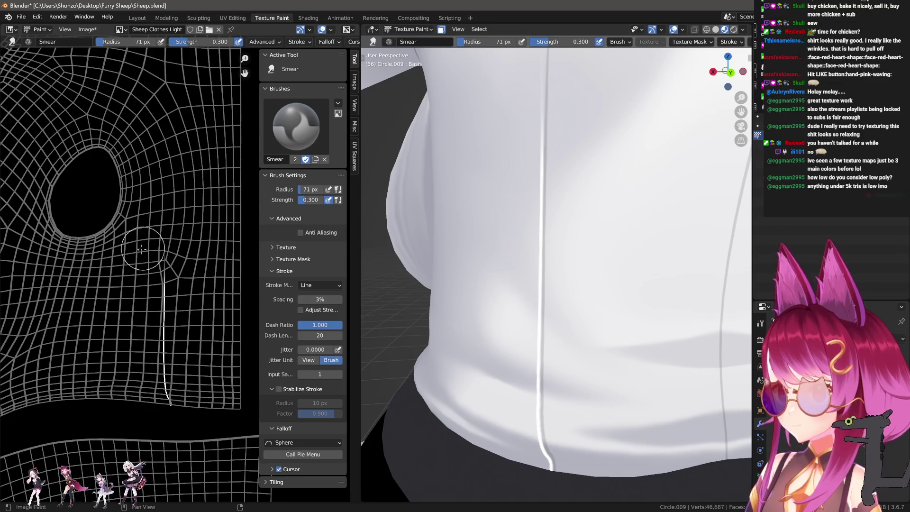
key("f")
left_click(173, 148)
scroll(525, 316, "down", 2)
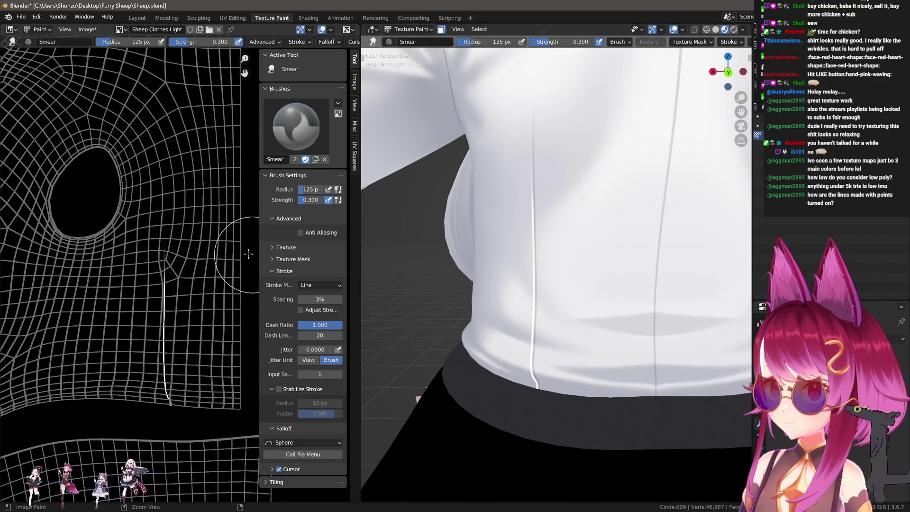
key("f")
left_click(234, 235)
scroll(180, 263, "up", 1)
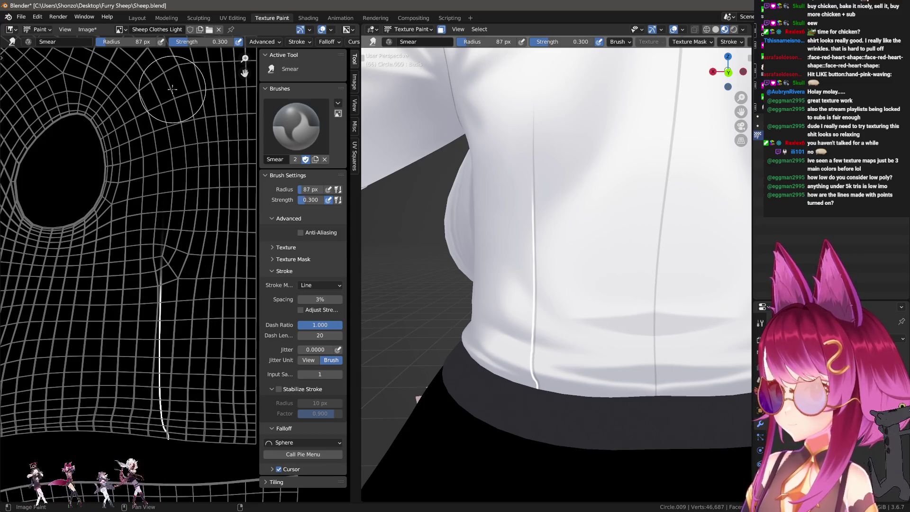
Step: Bring the shirt hem into view and return to the drawing brush
middle_click_drag(205, 273, 212, 190)
middle_click_drag(602, 277, 593, 245)
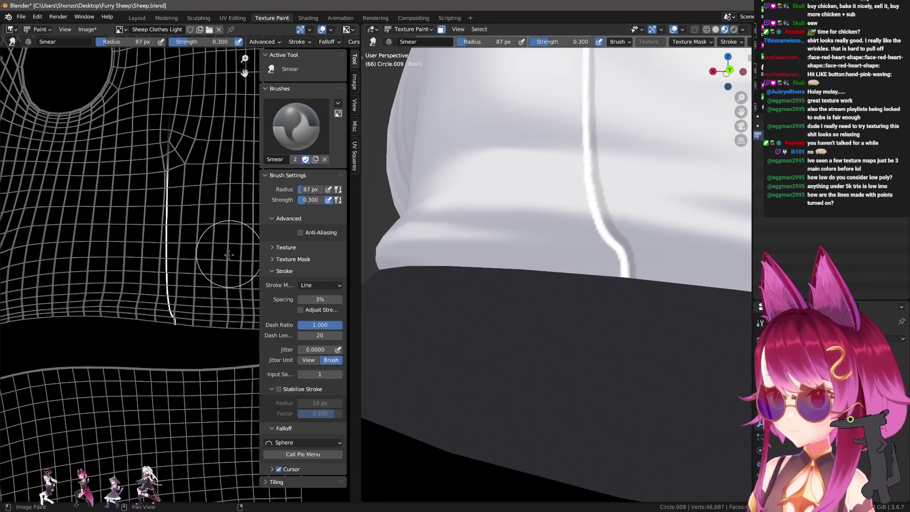
scroll(229, 255, "down", 1)
key("1")
scroll(200, 282, "up", 1)
key("e")
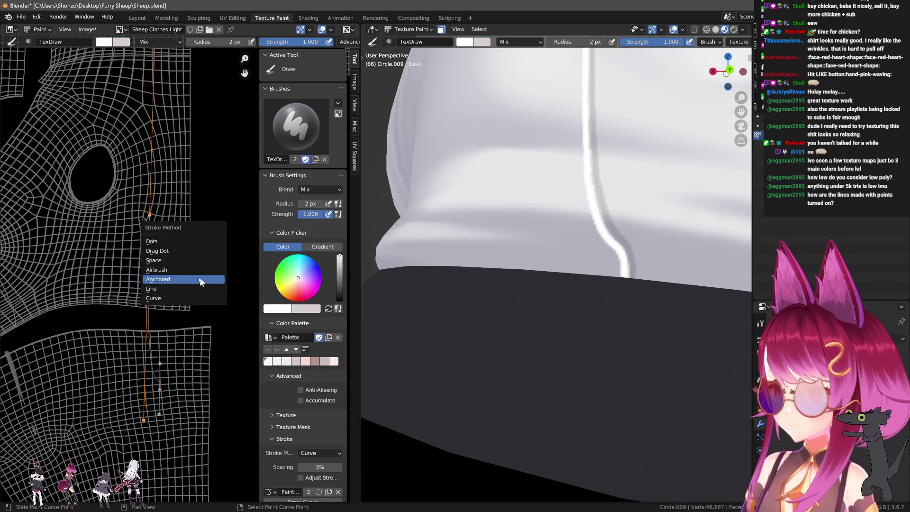
Step: Set the draw brush to Space strokes in black at about half strength
left_click(190, 262)
key("s")
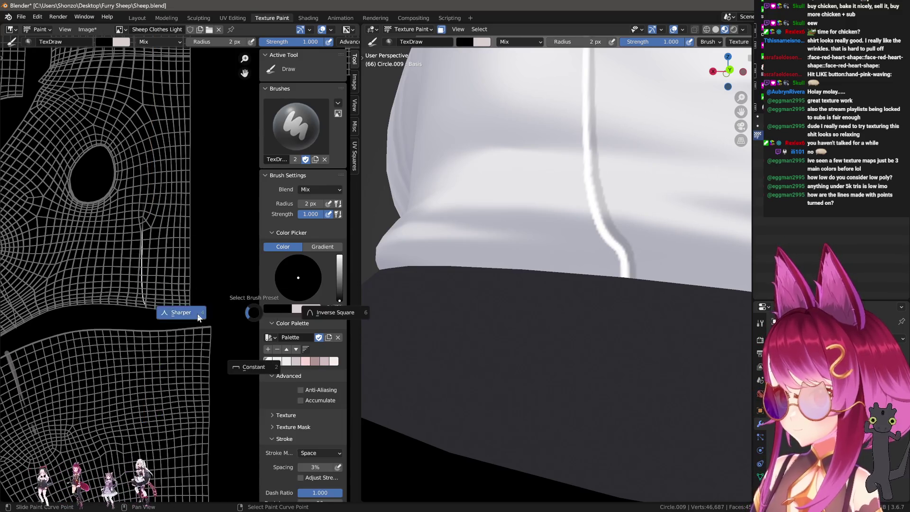
scroll(179, 262, "up", 1)
key("f")
left_click(170, 270)
key("shift+f")
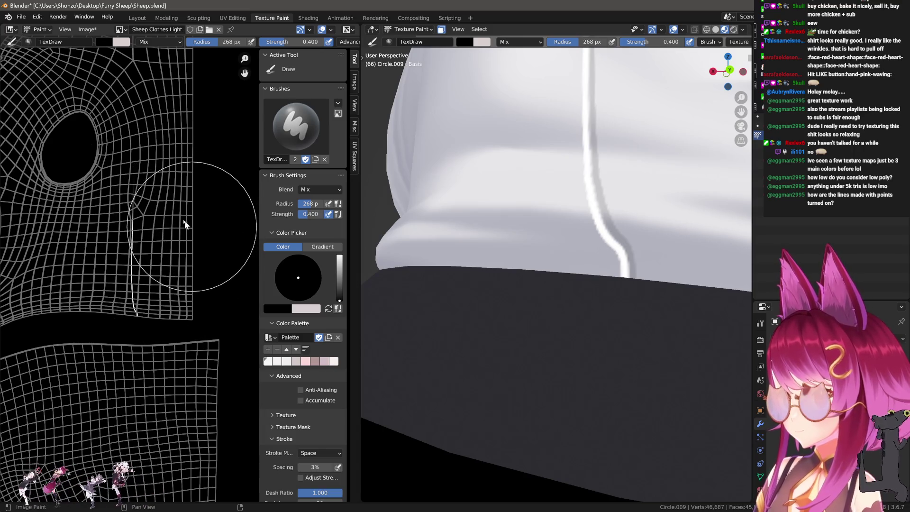
key("e")
key("Escape")
key("shift+f")
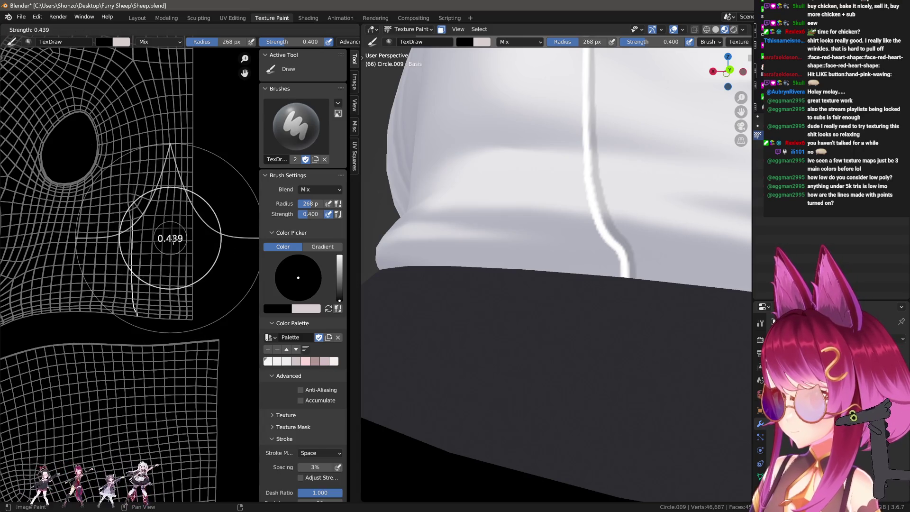
left_click(165, 251)
Step: Enlarge the brush to about 352 px and paint soft shading along the shirt's seam edge near the hem
key("f")
left_click(171, 259)
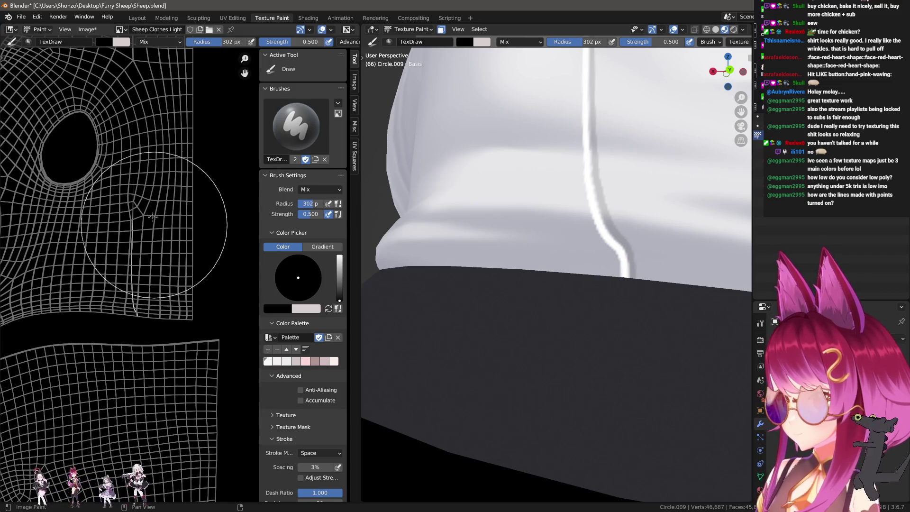
key("f")
left_click(178, 269)
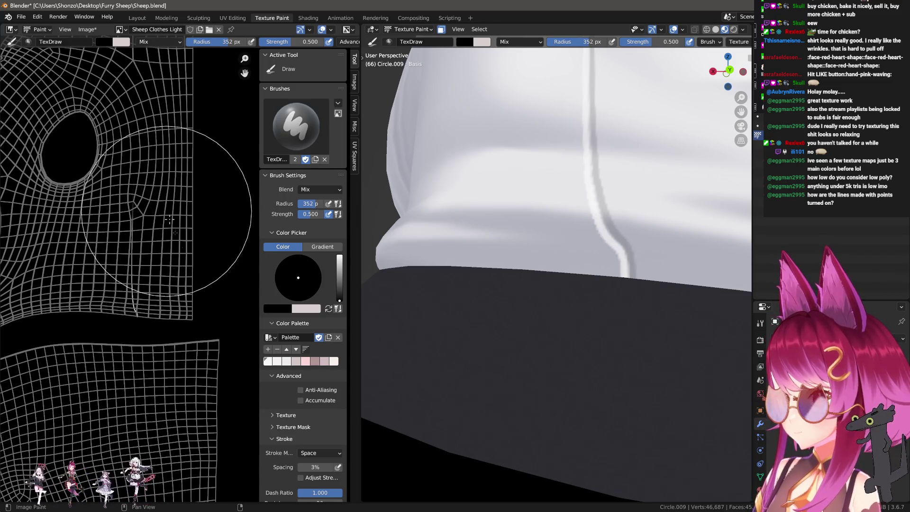
scroll(636, 179, "down", 2)
middle_click_drag(636, 178, 650, 332, "shift")
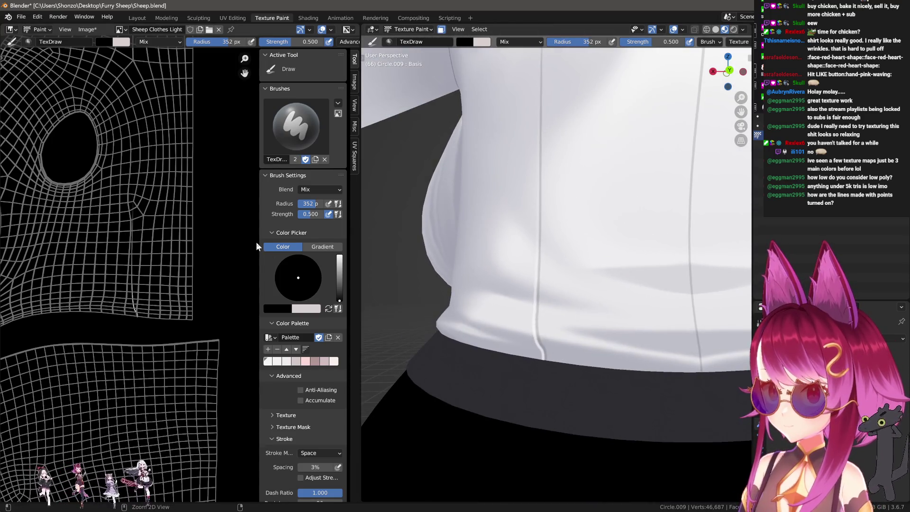
left_click_drag(225, 246, 163, 316)
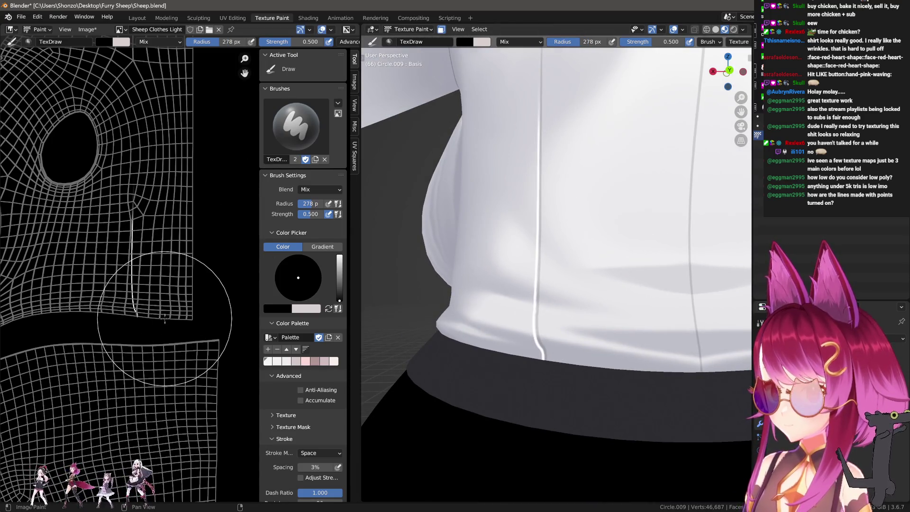
Step: Resize the brush down and back up to a broad size, then view the collar
key("f")
left_click(167, 303)
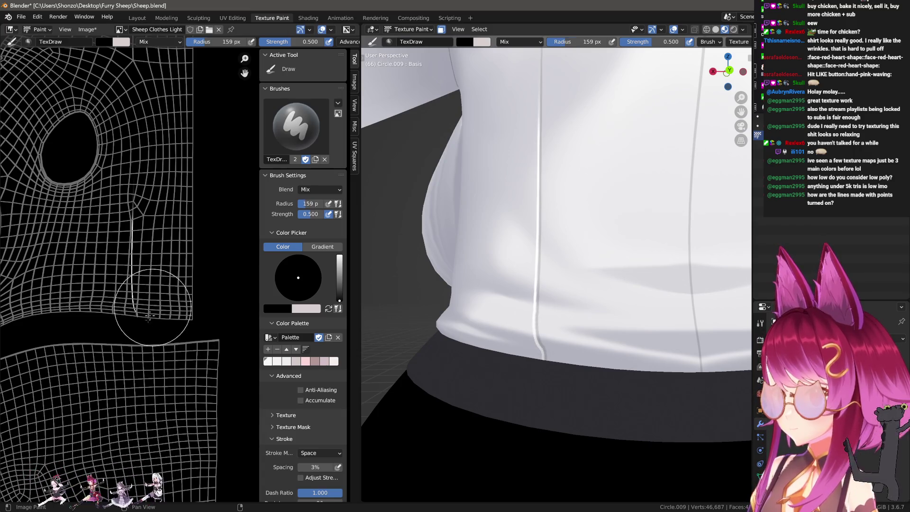
scroll(496, 173, "down", 2)
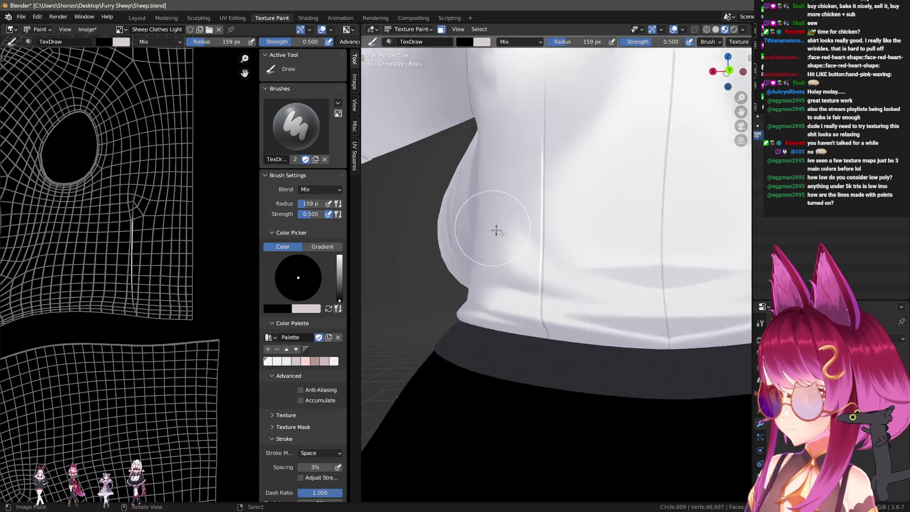
scroll(495, 173, "down", 3)
key("f")
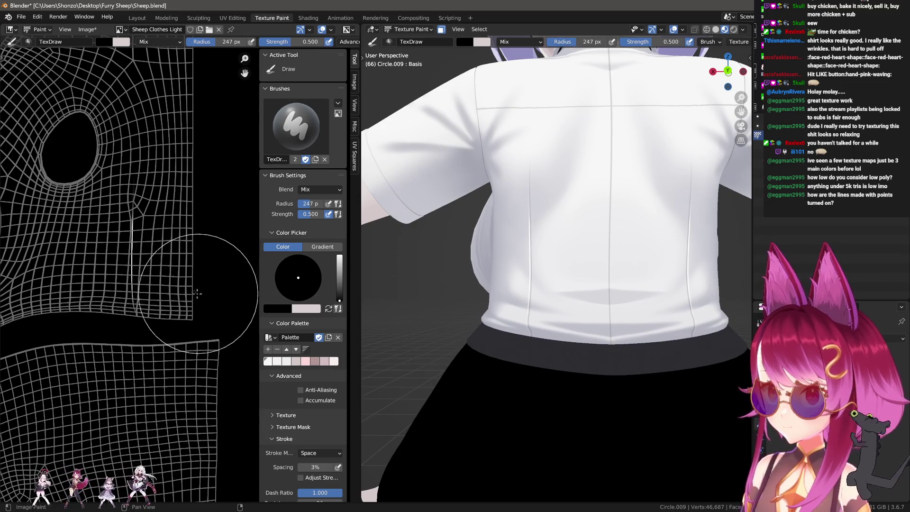
left_click(220, 299)
mouse_move(590, 372)
middle_mouse_down()
mouse_move(624, 291)
mouse_move(527, 300)
mouse_move(607, 271)
mouse_move(481, 275)
middle_mouse_up()
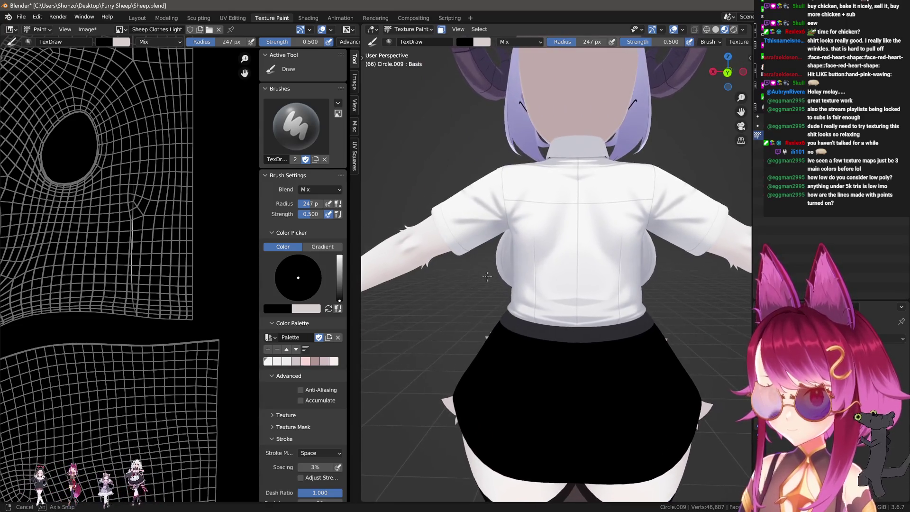
Step: Check the shirt from a front three-quarter view and save all the painted texture images
mouse_move(481, 275)
middle_mouse_down()
mouse_move(525, 303)
mouse_move(526, 284)
middle_mouse_up()
scroll(519, 298, "down", 3)
scroll(519, 300, "up", 3)
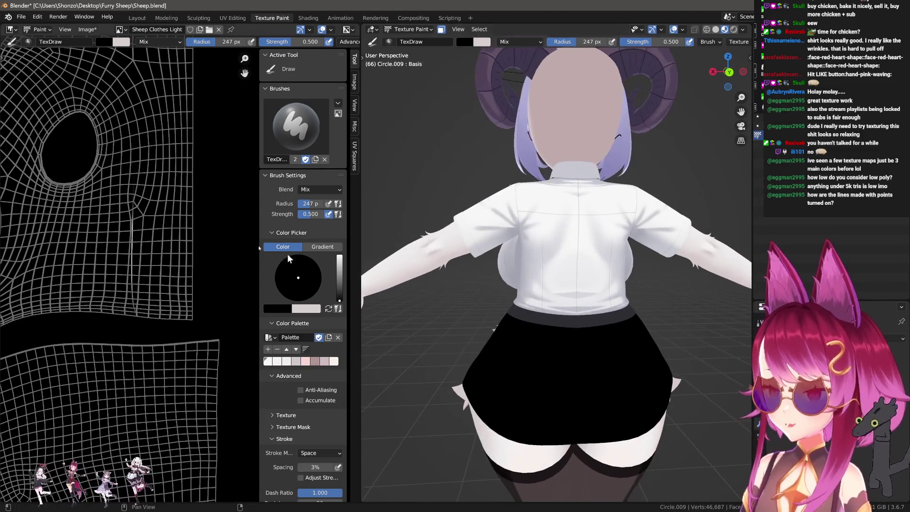
scroll(234, 179, "down", 3)
scroll(214, 178, "down", 1)
left_click(87, 29)
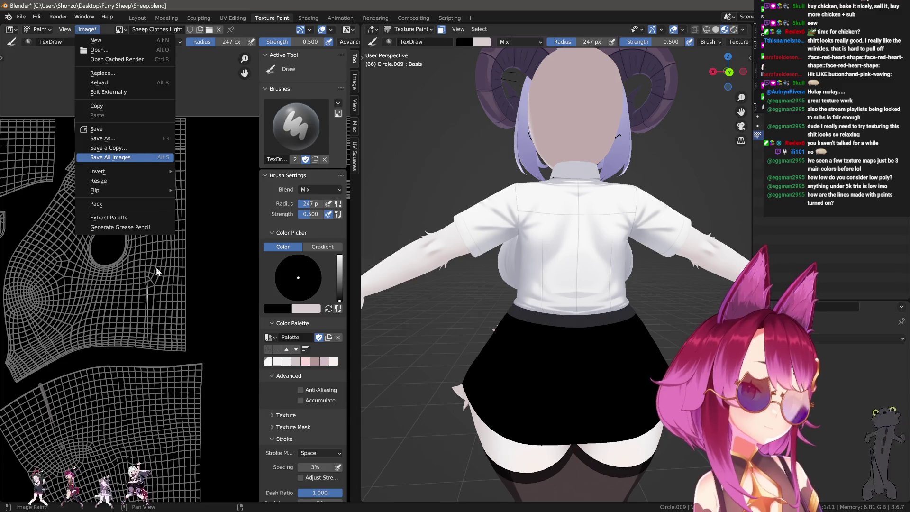
key("Return")
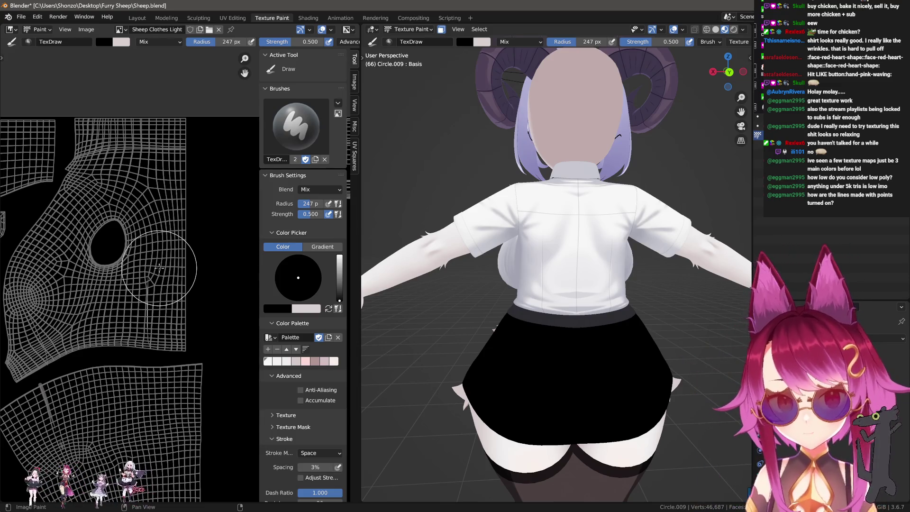
scroll(159, 268, "up", 2)
scroll(159, 288, "up", 2)
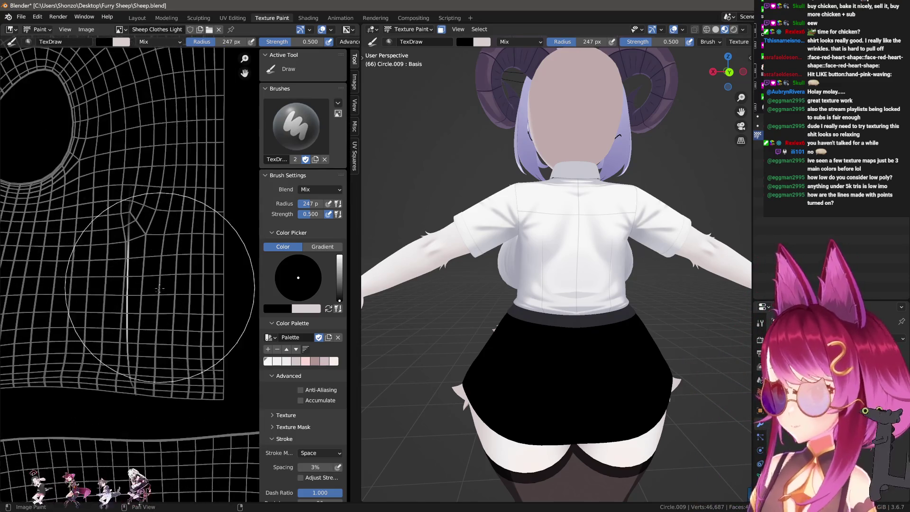
scroll(160, 288, "down", 2)
Step: Draw a straight seam line up the shirt's light texture with a small Line-stroke brush
key("e")
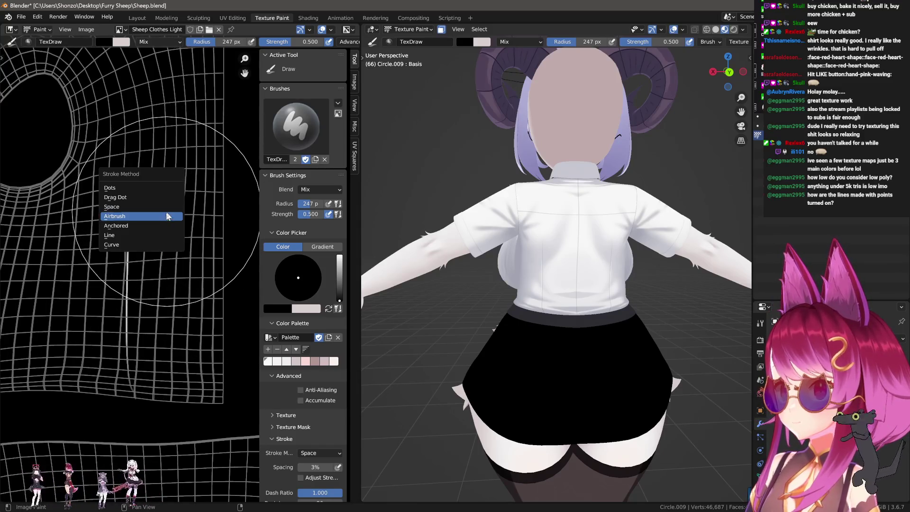
left_click(111, 235)
scroll(124, 270, "up", 2)
key("f")
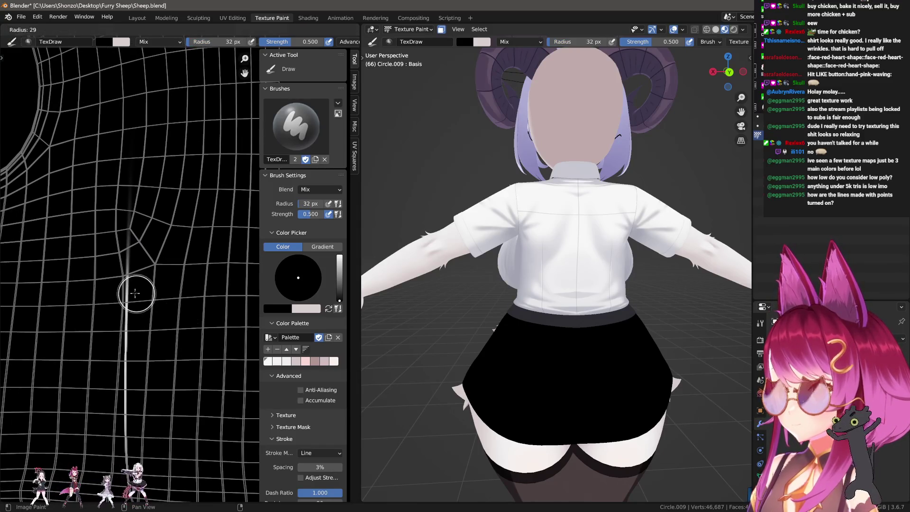
left_click(135, 293)
left_click_drag(134, 309, 146, 227)
left_click_drag(140, 108, 145, 91)
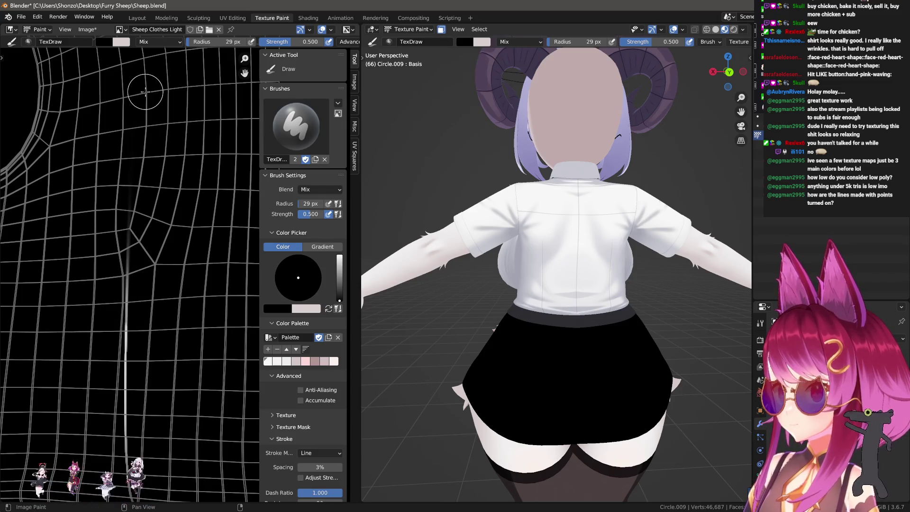
middle_click_drag(174, 178, 194, 226)
Step: Switch to a roughly 28 px smear brush, inspect the shirt all round, and show the texture slot list
key("shift+space")
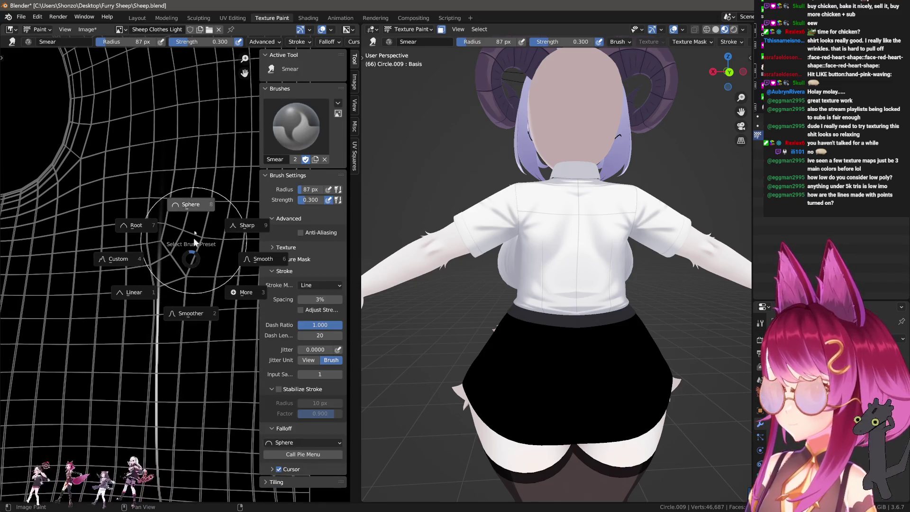
right_click(194, 226)
left_click_drag(193, 227, 170, 287)
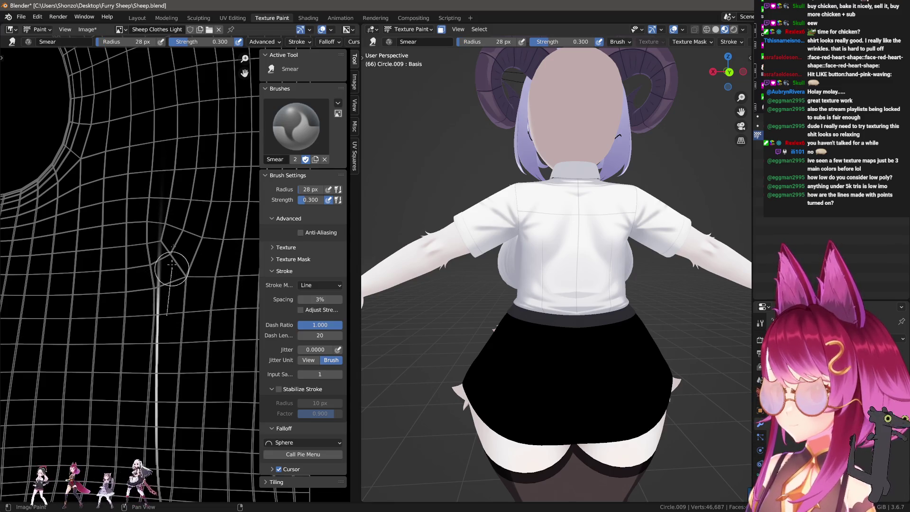
scroll(595, 303, "up", 3)
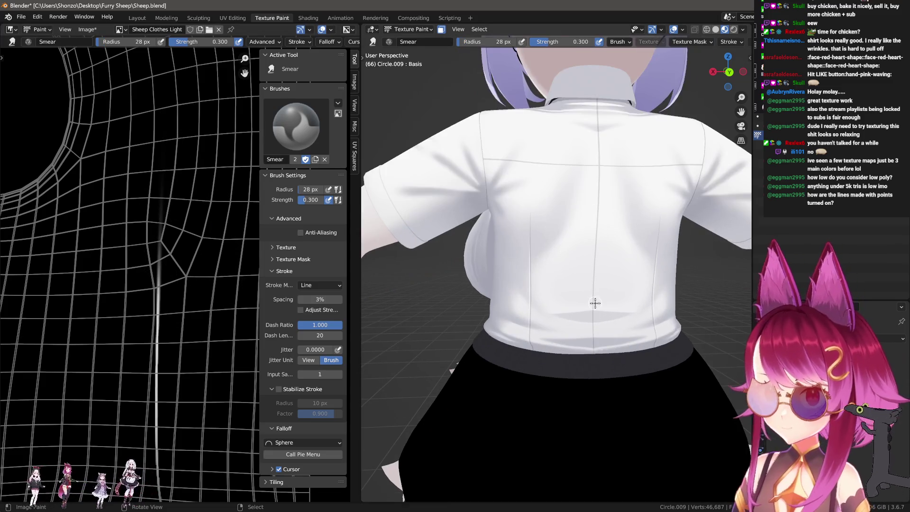
scroll(604, 303, "down", 2)
scroll(600, 301, "down", 4)
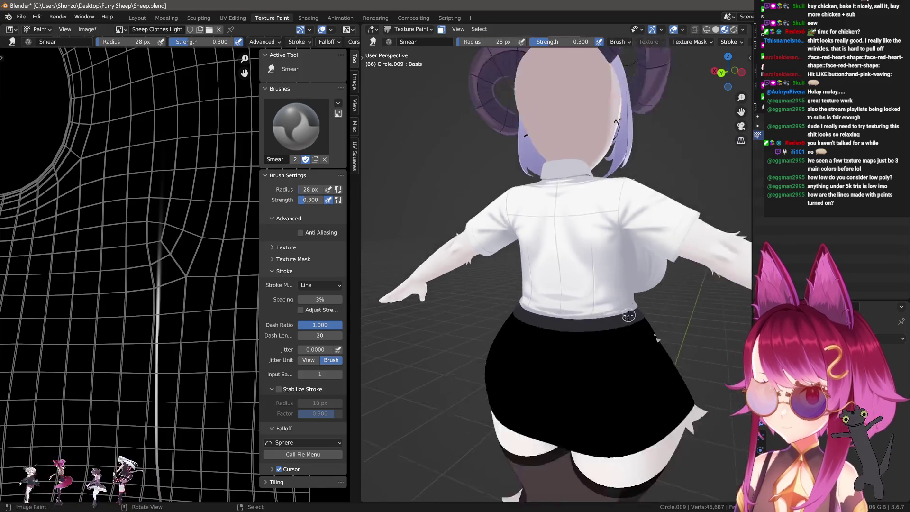
mouse_move(600, 301)
middle_mouse_down()
mouse_move(491, 323)
mouse_move(456, 319)
mouse_move(538, 327)
middle_mouse_up()
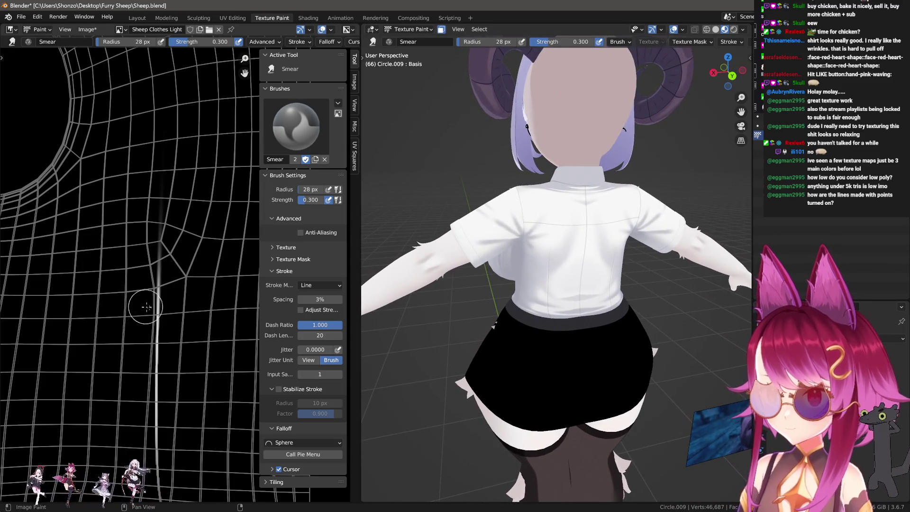
middle_click_drag(441, 313, 608, 277)
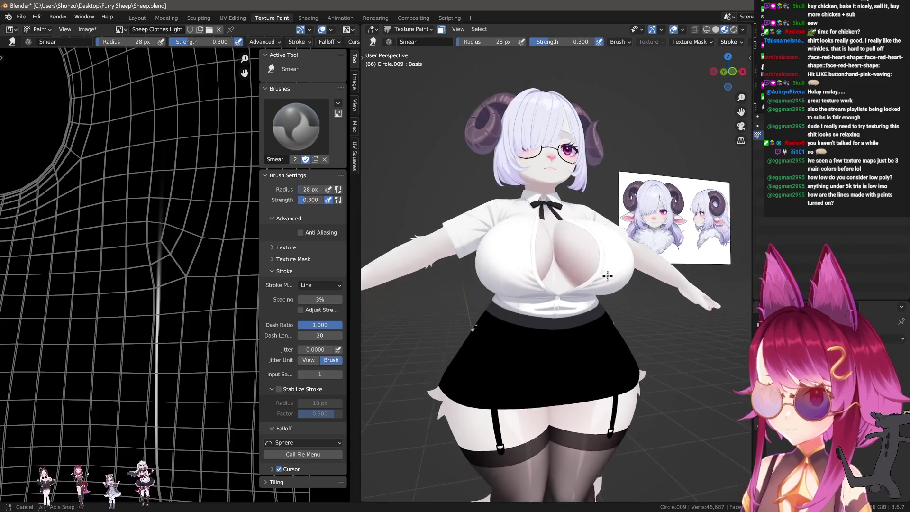
scroll(608, 276, "up", 3)
mouse_move(608, 276)
middle_mouse_down()
mouse_move(383, 308)
mouse_move(741, 307)
middle_mouse_up()
middle_click_drag(628, 337, 598, 295, "shift")
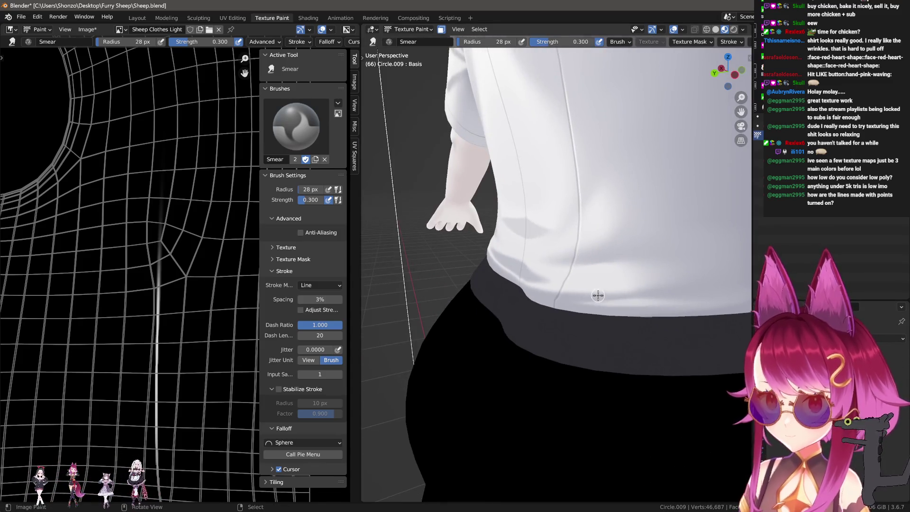
scroll(111, 339, "down", 3)
key("n")
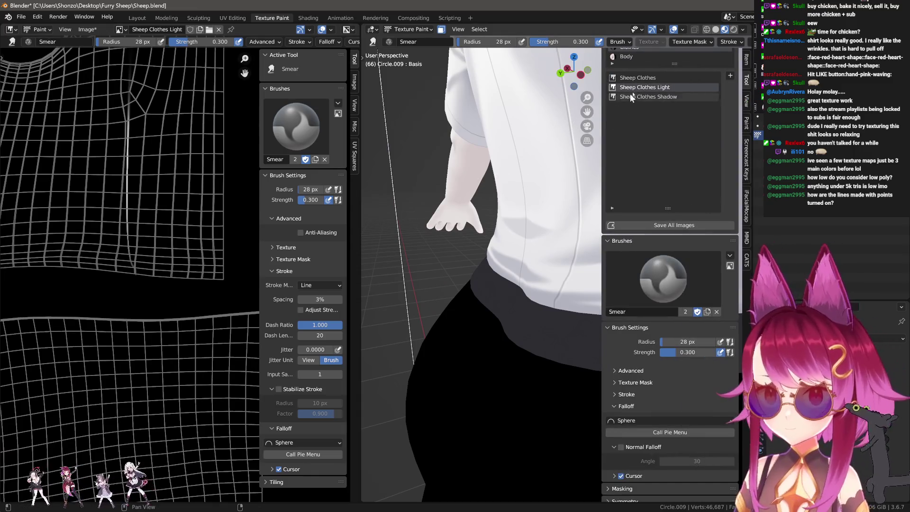
Step: Make the base Sheep Clothes texture the paint target with Space-method strokes
left_click(637, 77)
scroll(132, 301, "up", 4)
middle_click_drag(133, 301, 185, 259)
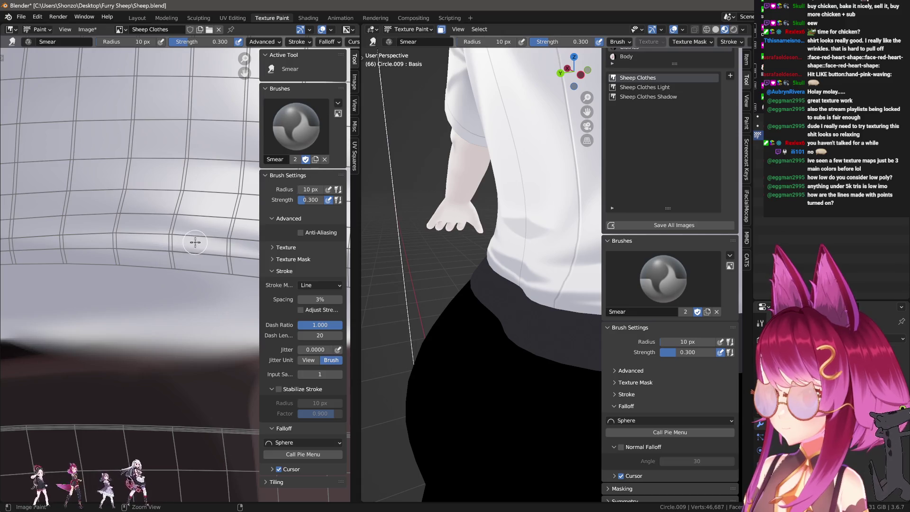
key("e")
left_click(182, 153)
key("bracketleft")
key("bracketleft")
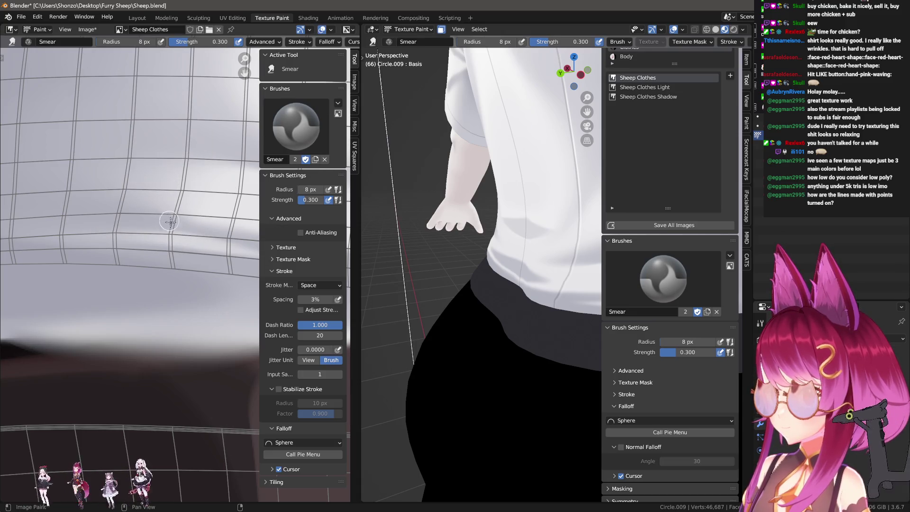
key("bracketright")
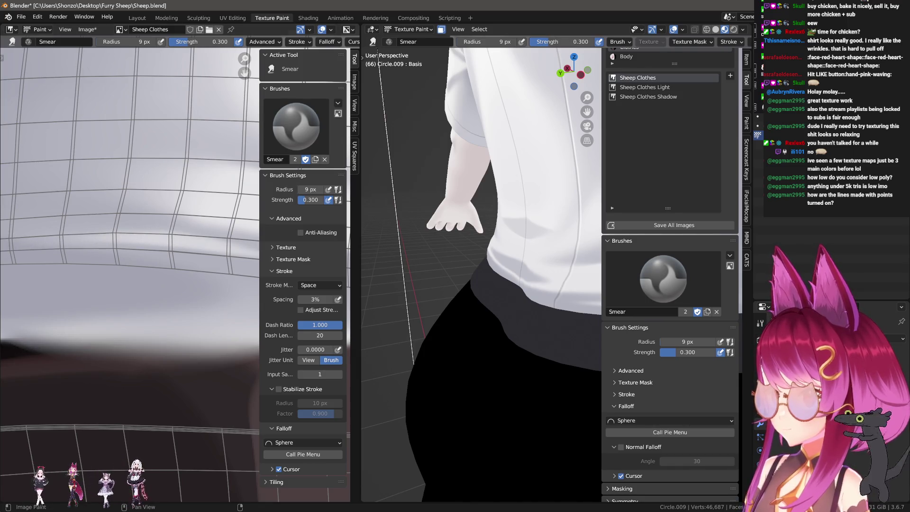
key("n")
Step: Frame the shirt, return to the draw brush and sample a light shirt colour from the texture
middle_click_drag(499, 299, 531, 318)
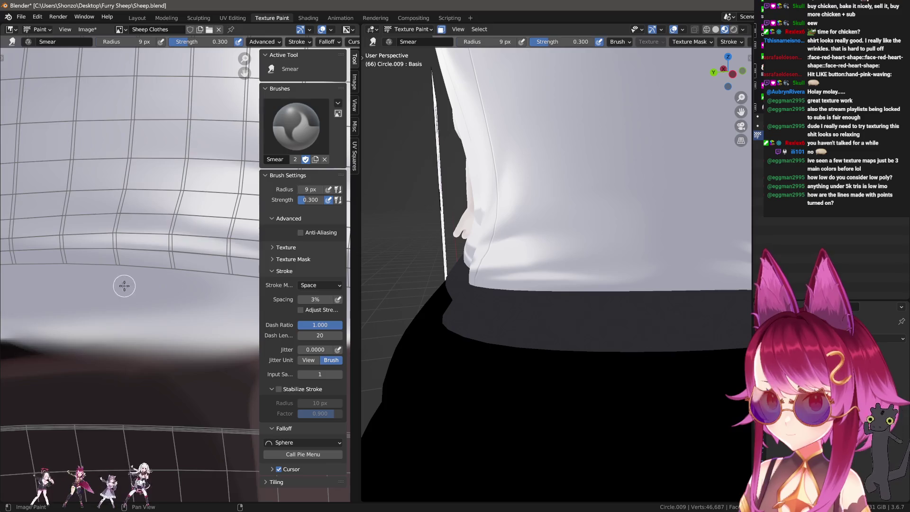
middle_click_drag(124, 286, 214, 241)
key("bracketright")
key("bracketright")
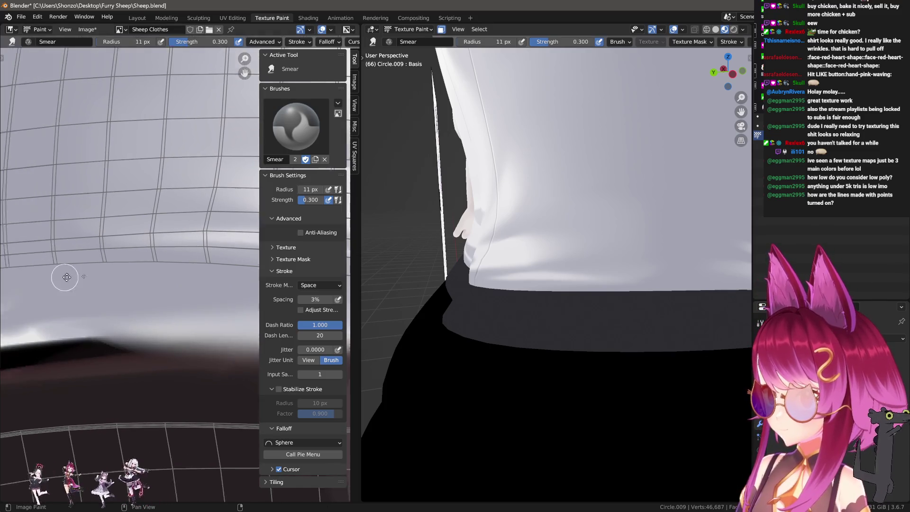
middle_click_drag(83, 246, 204, 211)
key("shift+space")
key("d")
key("s")
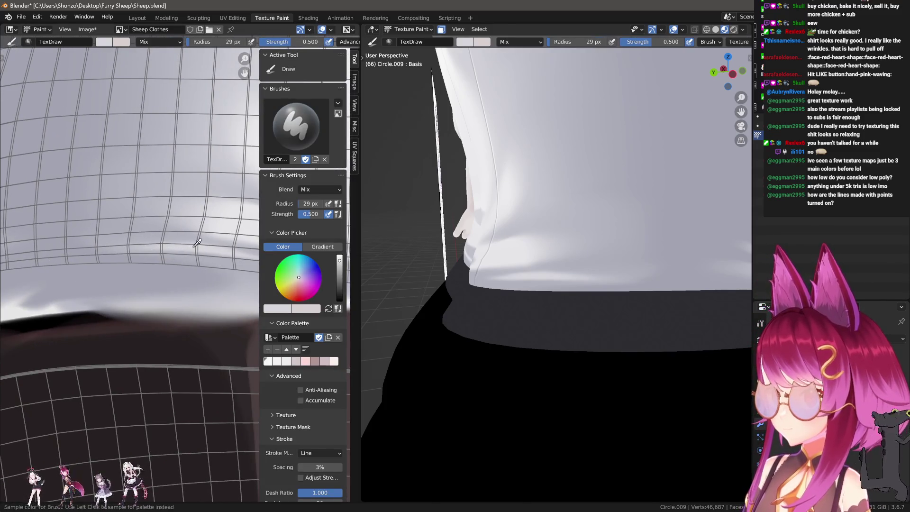
Step: Paint small light highlight streaks along the shirt's lower folds with Space-method strokes
key("bracketleft")
key("bracketleft")
key("bracketleft")
mouse_move(191, 264)
middle_mouse_down()
mouse_move(127, 248)
mouse_move(112, 261)
middle_mouse_up()
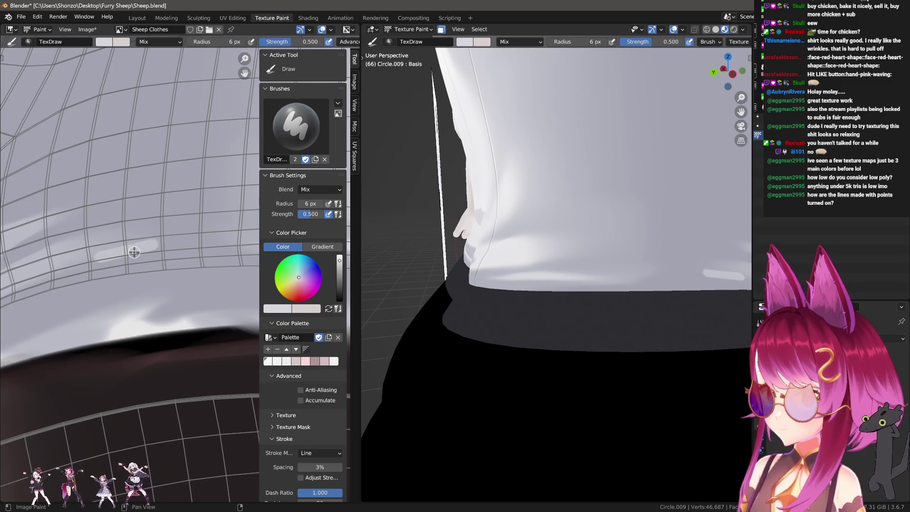
key("e")
left_click(64, 132)
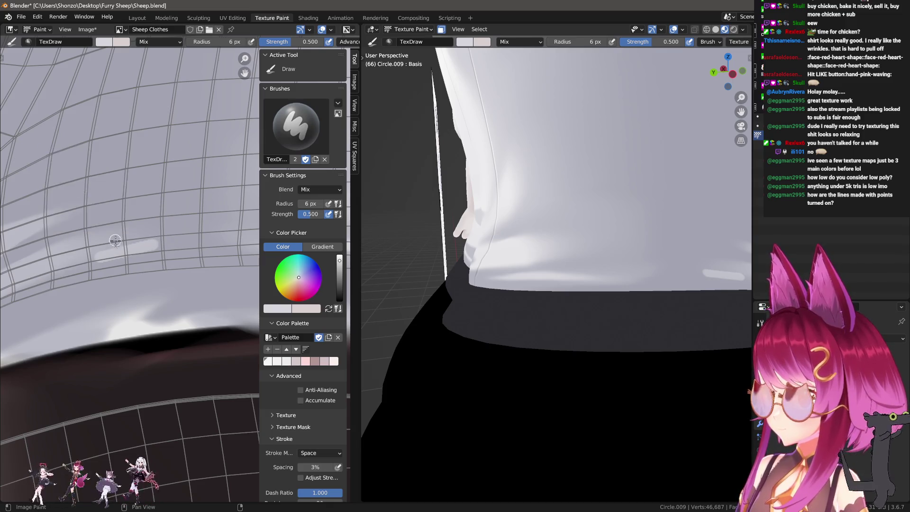
middle_click_drag(86, 234, 90, 248)
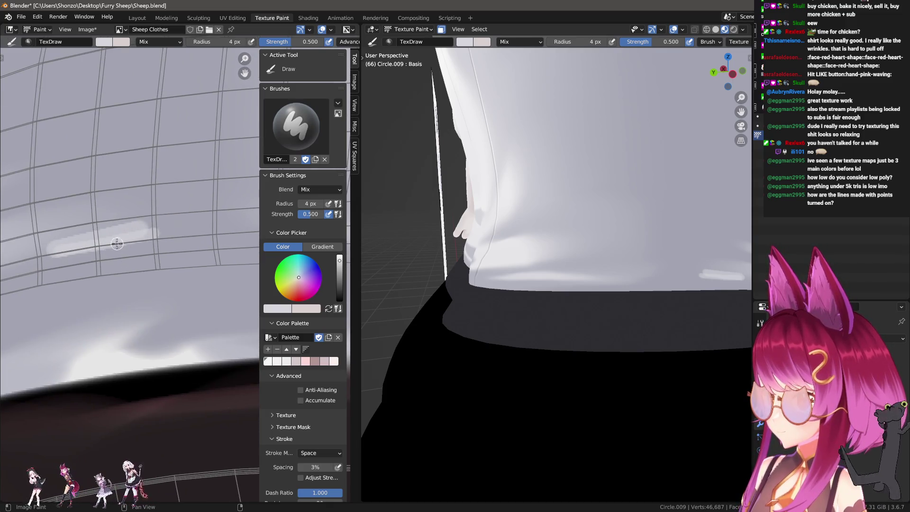
Step: Set the brush to full strength and switch to the smear brush to blend the streaks
key("shift+f")
left_click(67, 249)
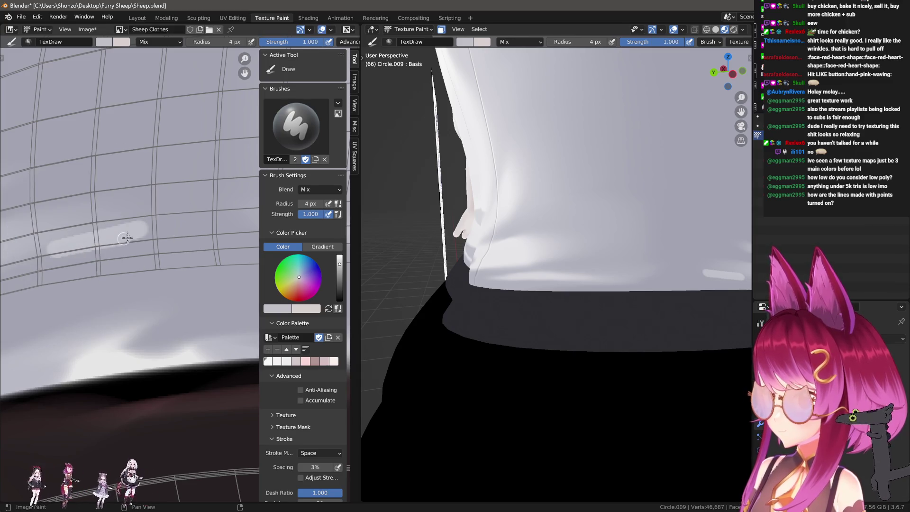
key("3")
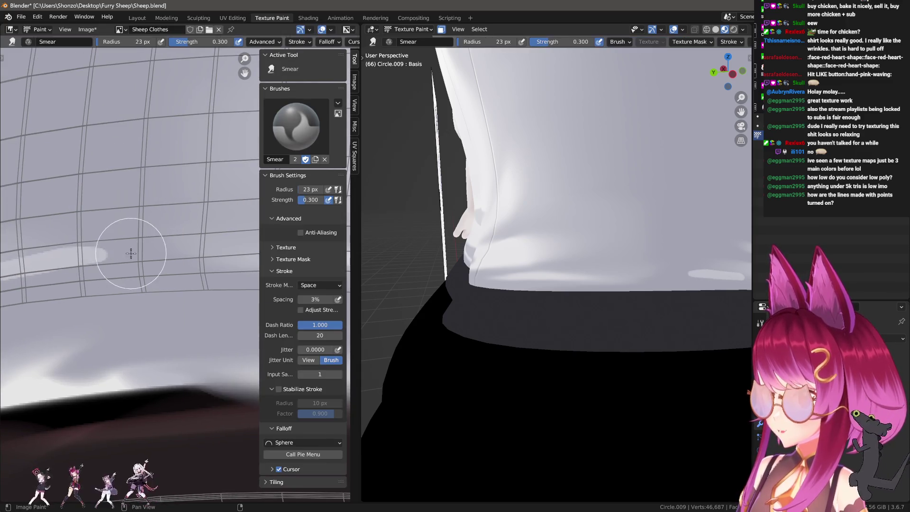